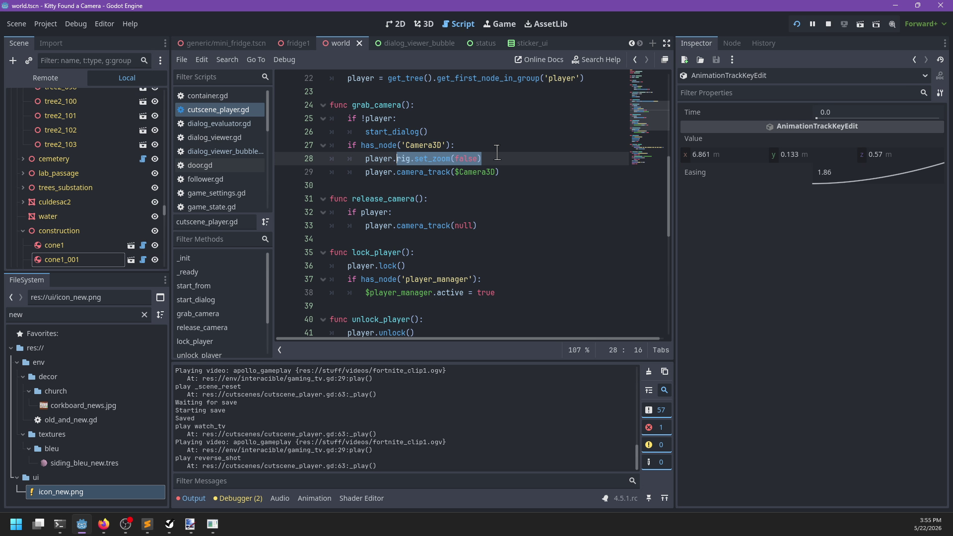
# Change line 28 to call player.cam_set_zoom(false) via autocomplete, save, and launch the game.
pyautogui.write('cam_zoom')
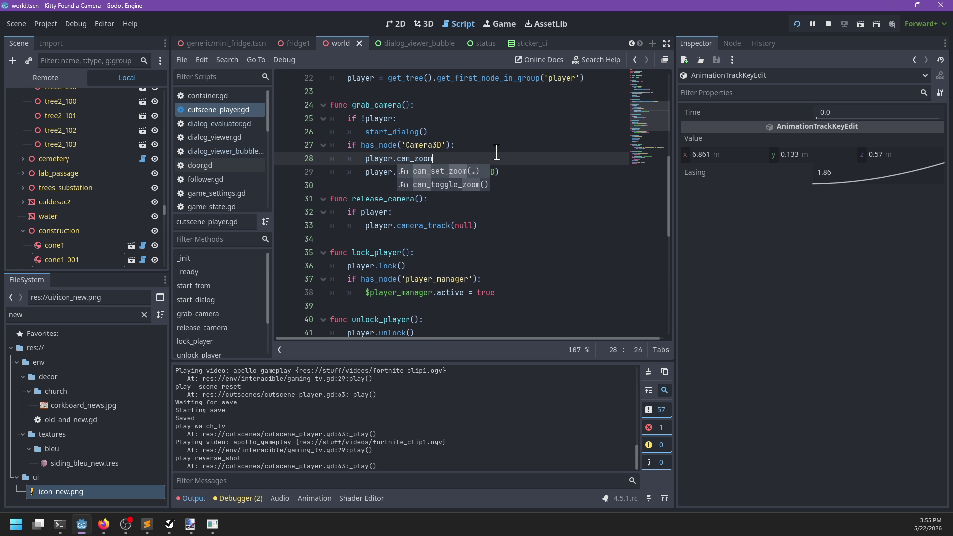
pyautogui.press('Return')
pyautogui.write(')')
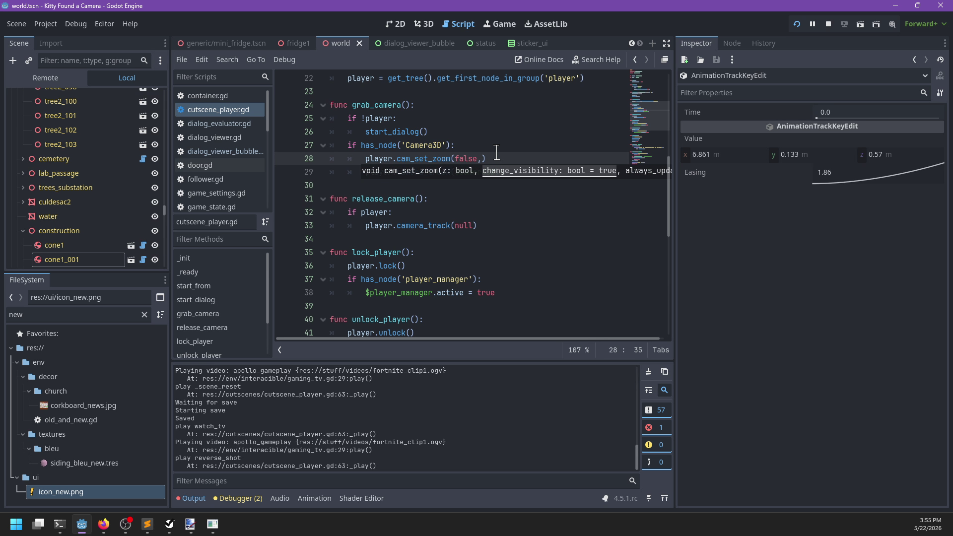
pyautogui.hotkey('ctrl', 's')
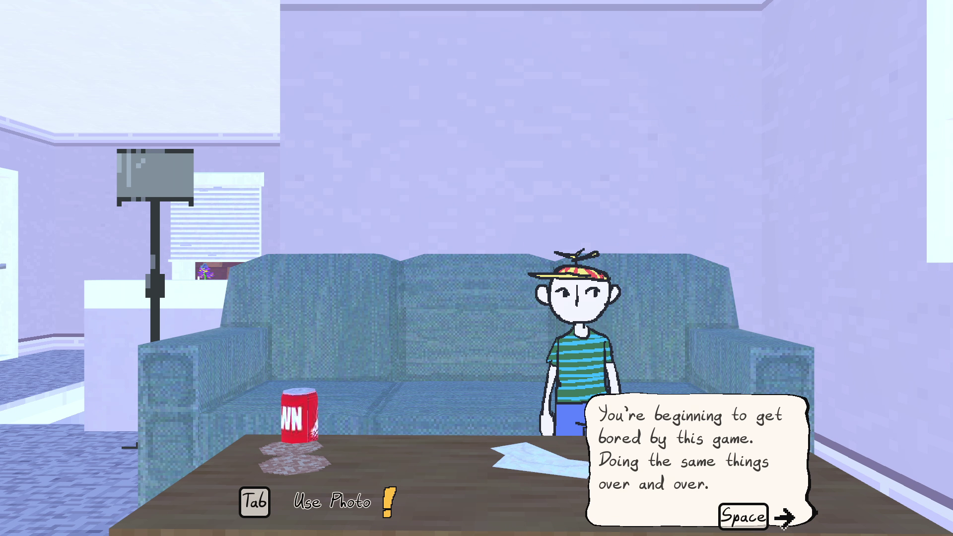
# In the test run, talk to Apollo and agree to play more Xbox.
pyautogui.press('space')
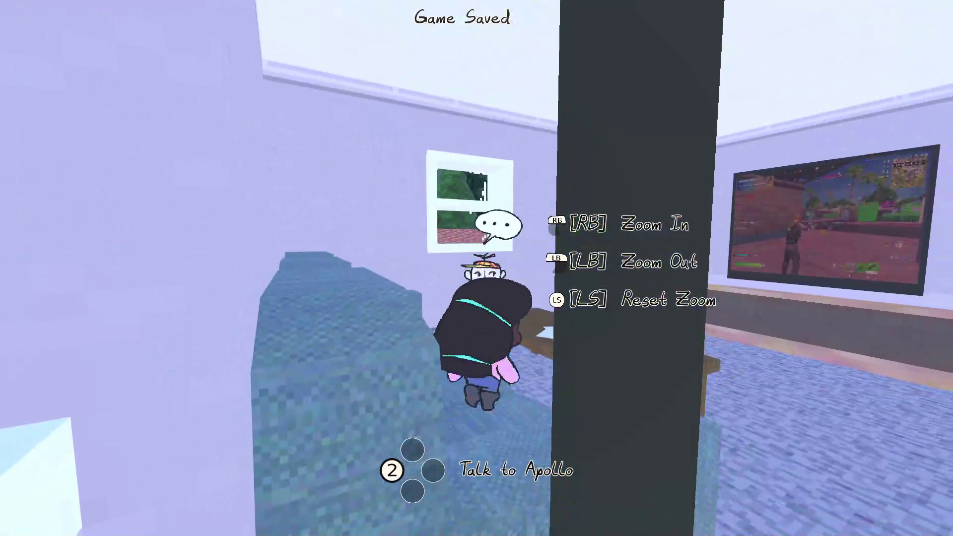
pyautogui.press('2')
pyautogui.press('space')
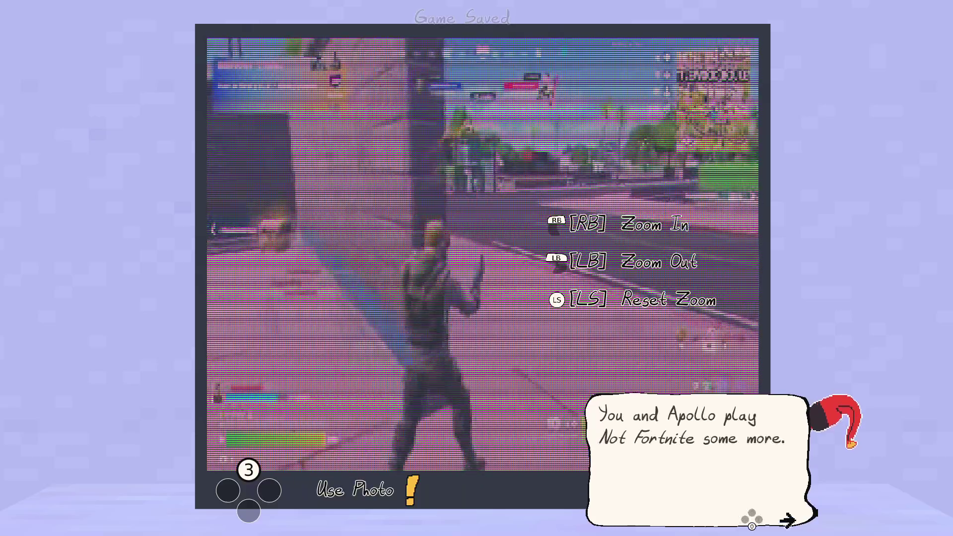
pyautogui.press('space')
# Stop the game and jump to the cam_set_zoom definition in player.gd.
pyautogui.hotkey('alt', 'F4')
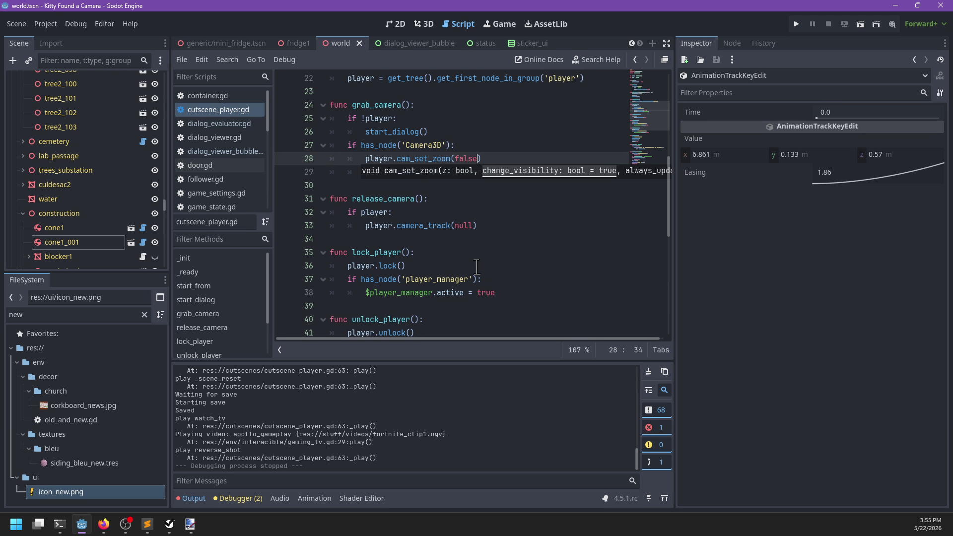
pyautogui.click(525, 123)
pyautogui.keyDown('ctrl'); pyautogui.click(416, 163); pyautogui.keyUp('ctrl')
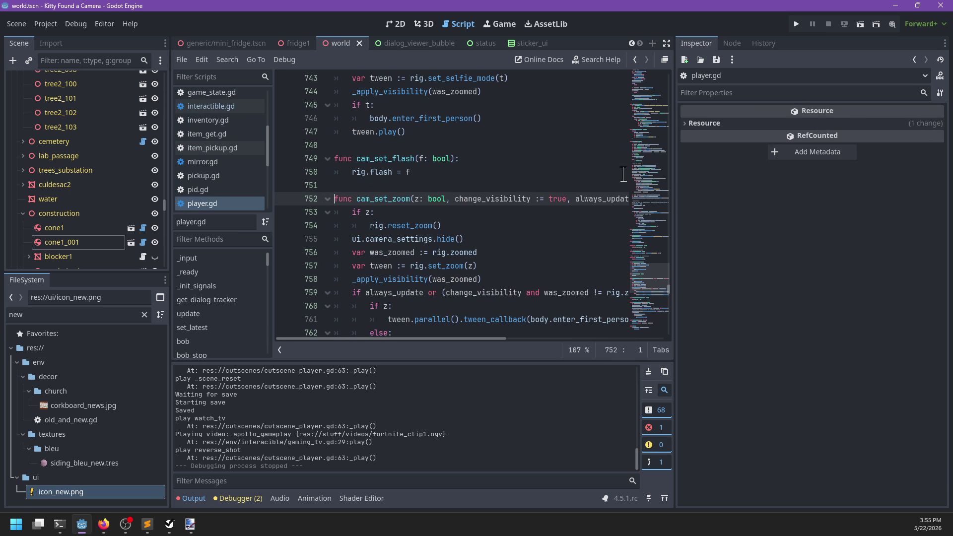
# Search player.gd for 'func dozoom_', zoom matches, and 'set_zo' calls.
pyautogui.hotkey('ctrl', 'f')
pyautogui.write('func do')
pyautogui.write('zoom')
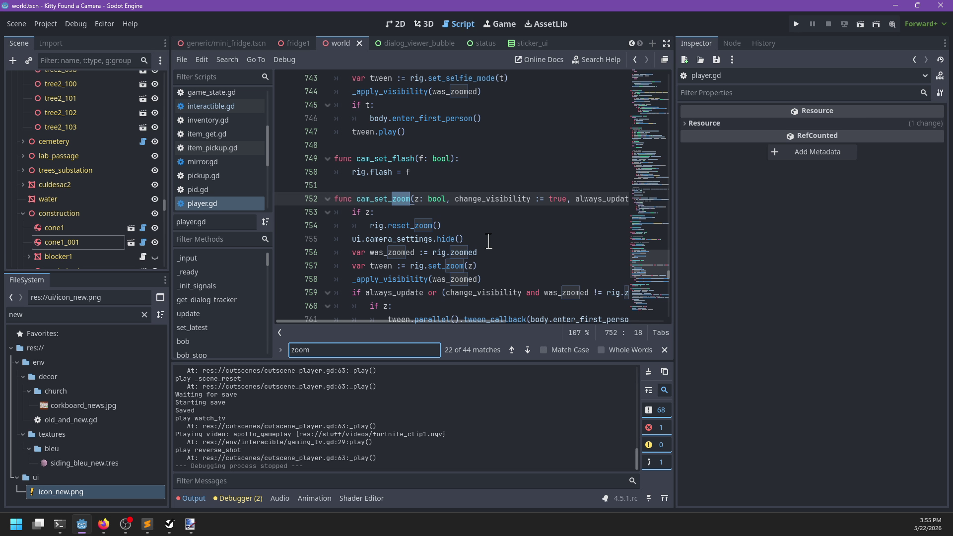
pyautogui.write('_')
pyautogui.press('BackSpace')
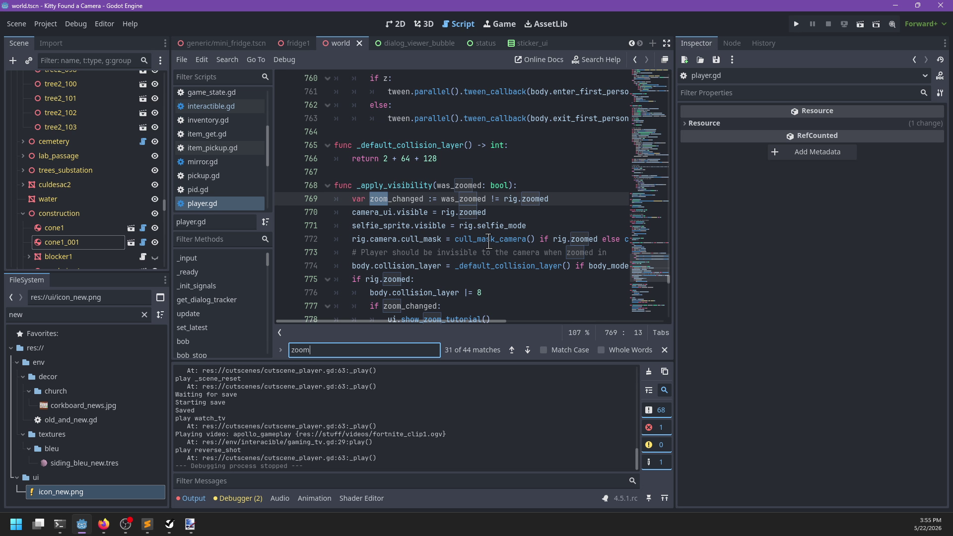
pyautogui.write('_cha')
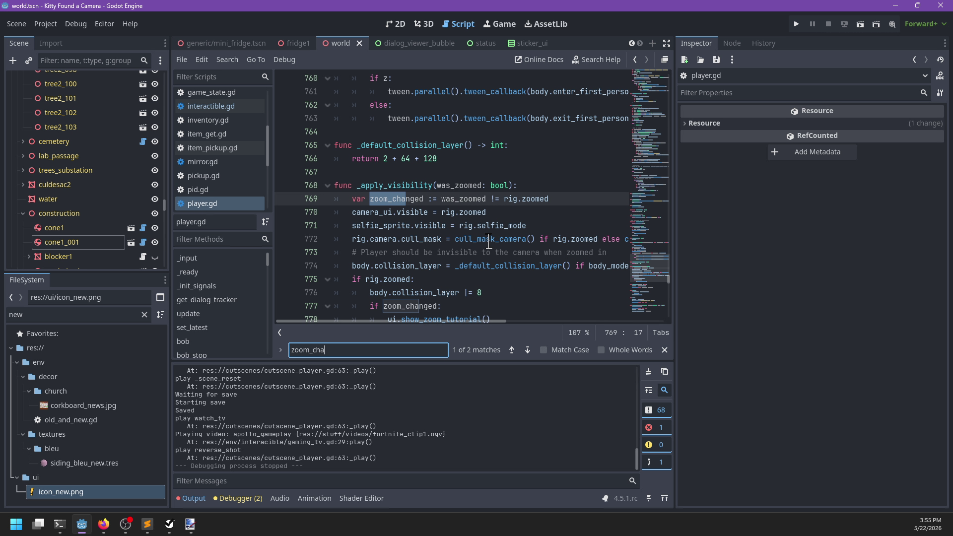
pyautogui.hotkey('ctrl', 'a')
pyautogui.write('set_zo')
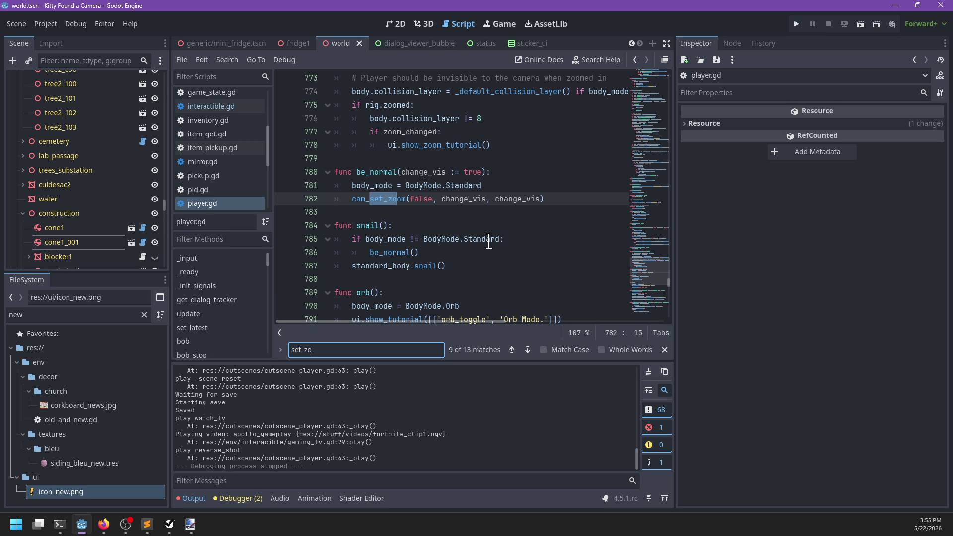
# Close the search, inspect the change_vis argument, and switch to interactible.gd.
pyautogui.press('Escape')
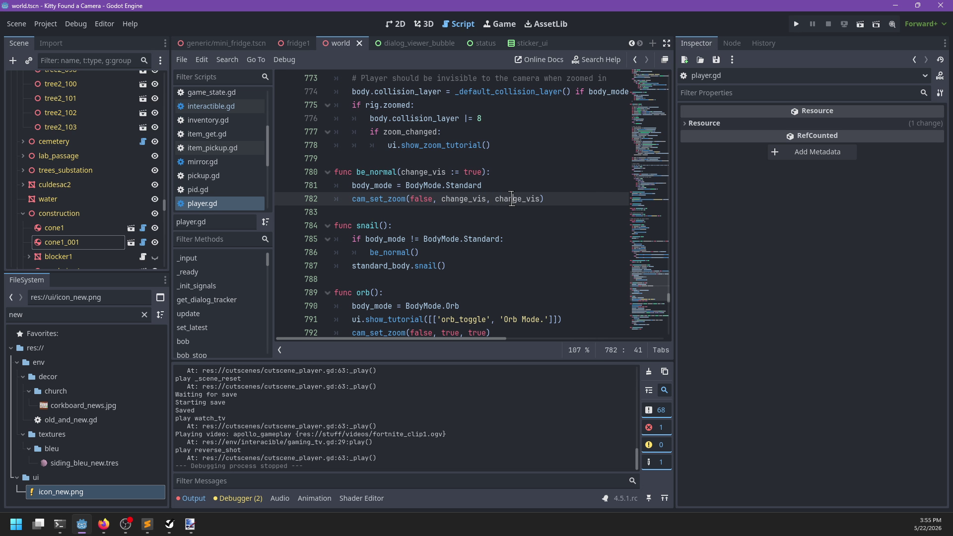
pyautogui.doubleClick(512, 199)
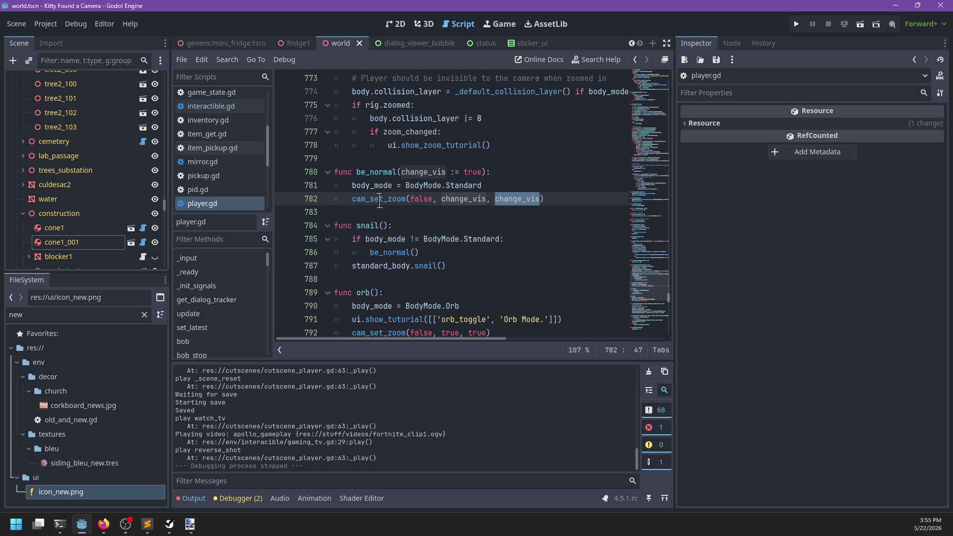
pyautogui.click(237, 108)
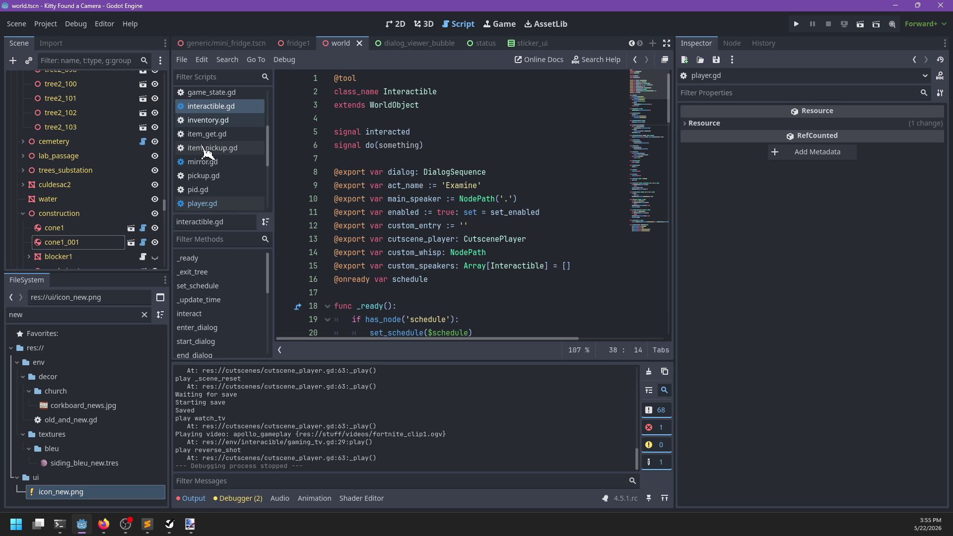
# Browse cutscene_player.gd, player.gd, interactible.gd, game_state.gd and item_pickup.gd in the script list.
pyautogui.scroll(-3, 223, 188)
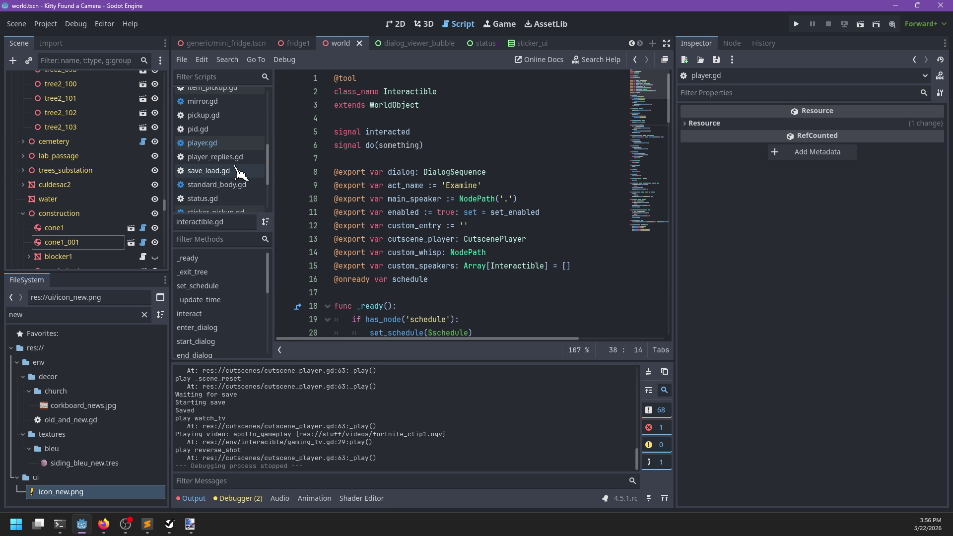
pyautogui.scroll(5, 240, 173)
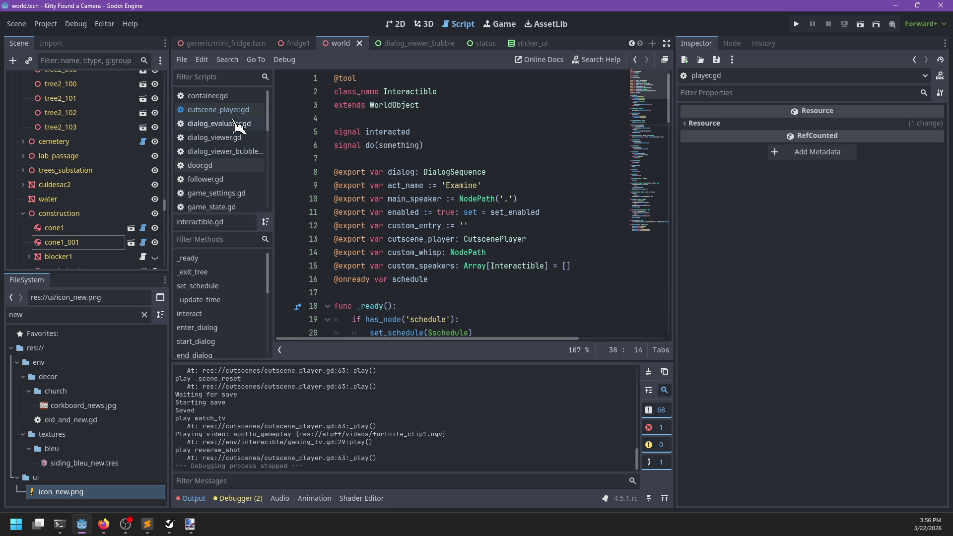
pyautogui.click(236, 111)
pyautogui.keyDown('ctrl'); pyautogui.click(426, 164); pyautogui.keyUp('ctrl')
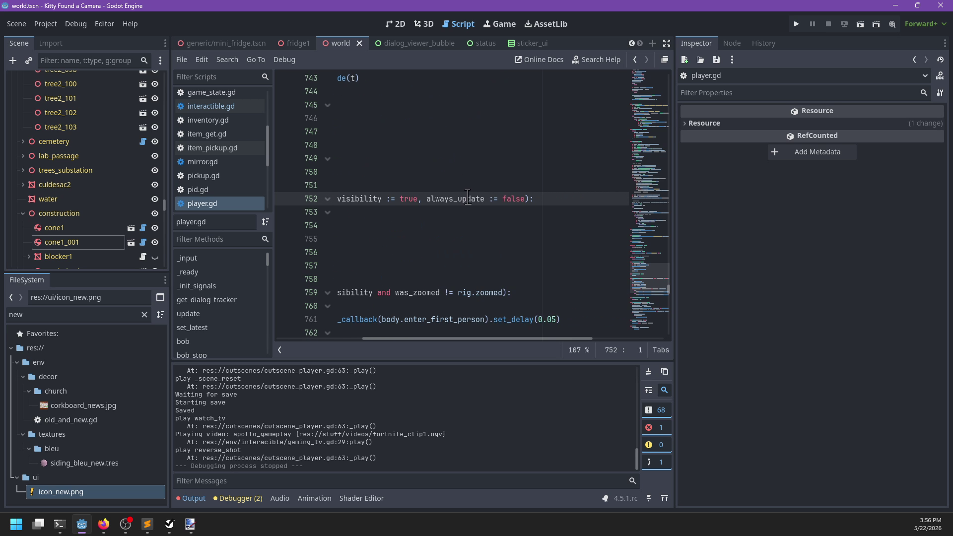
pyautogui.click(213, 106)
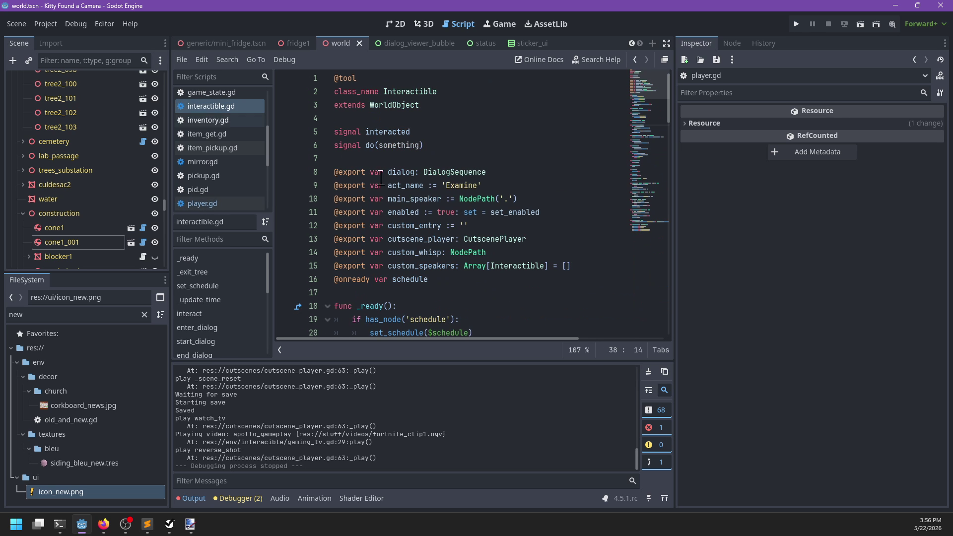
pyautogui.click(208, 93)
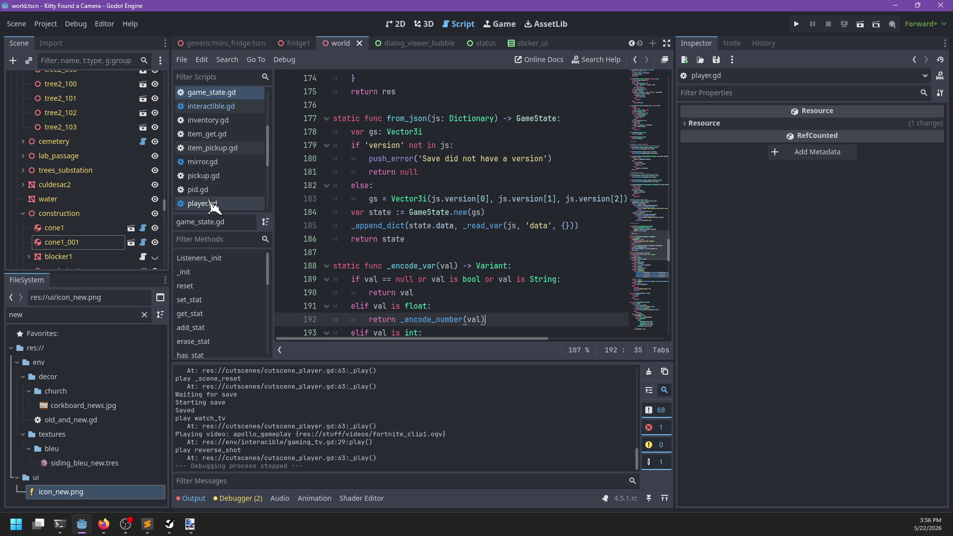
pyautogui.click(222, 147)
pyautogui.click(219, 107)
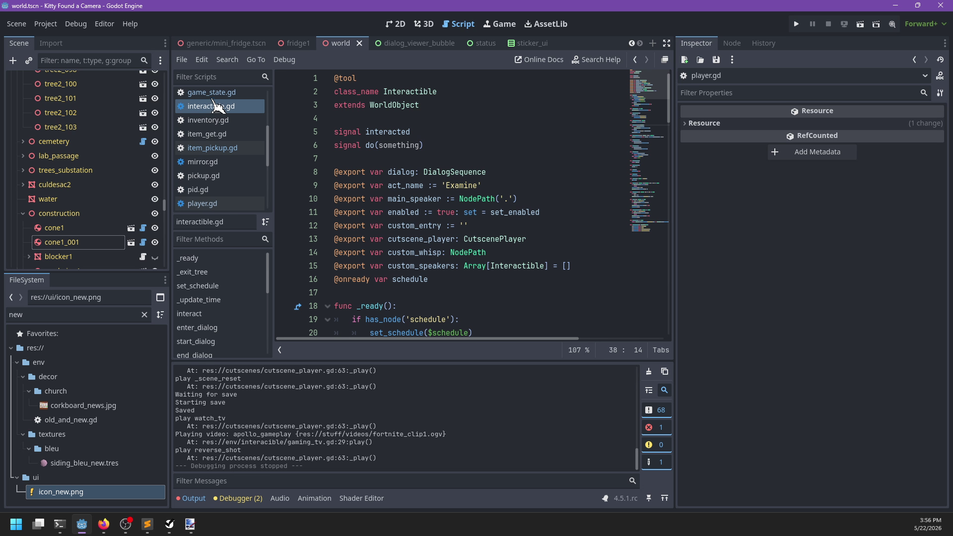
pyautogui.click(208, 93)
pyautogui.scroll(4, 220, 114)
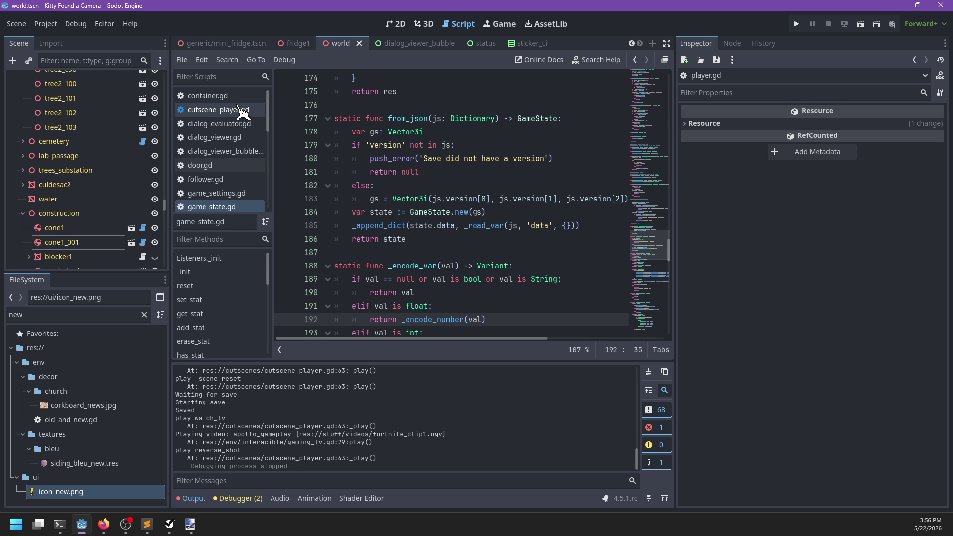
# Back in cutscene_player.gd, save the cam_set_zoom(false, true, true) call and relaunch the game.
pyautogui.click(243, 111)
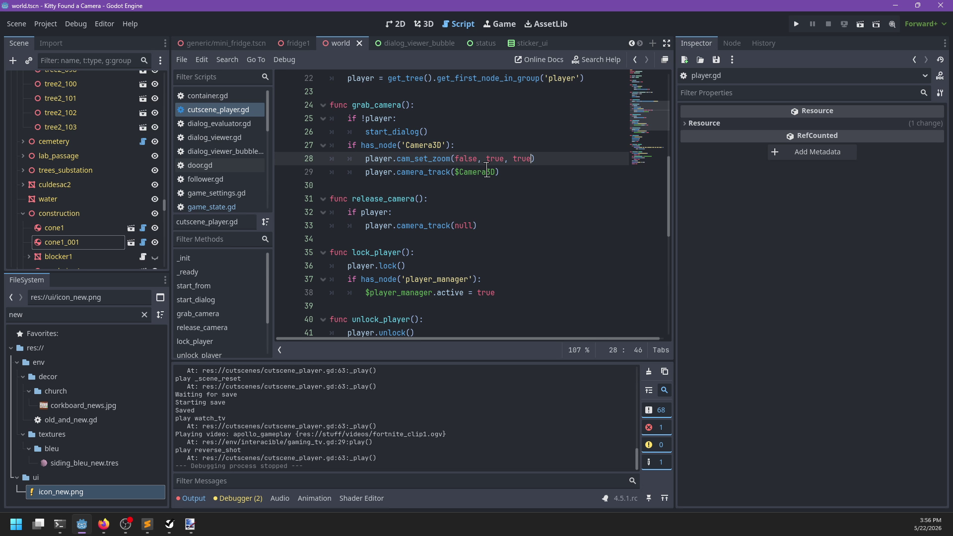
pyautogui.hotkey('ctrl', 's')
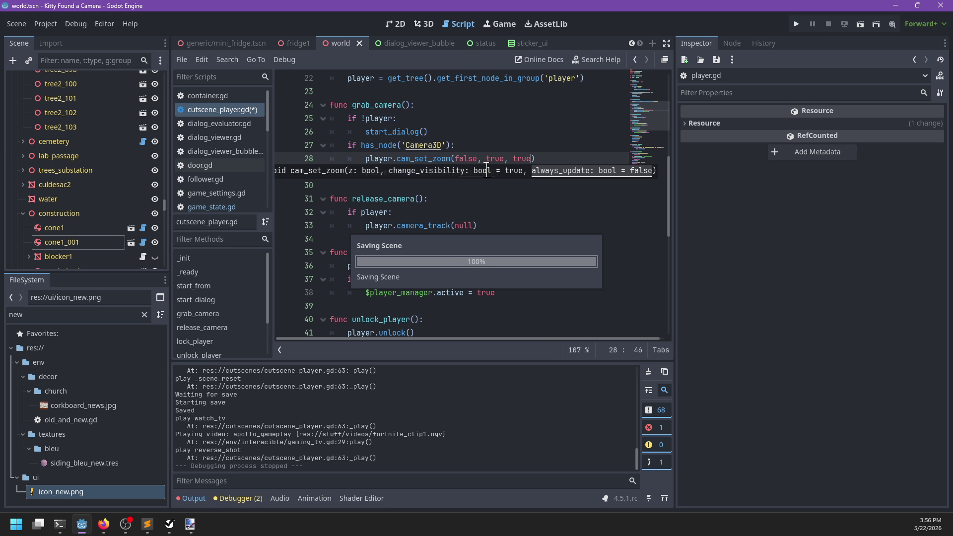
pyautogui.press('F5')
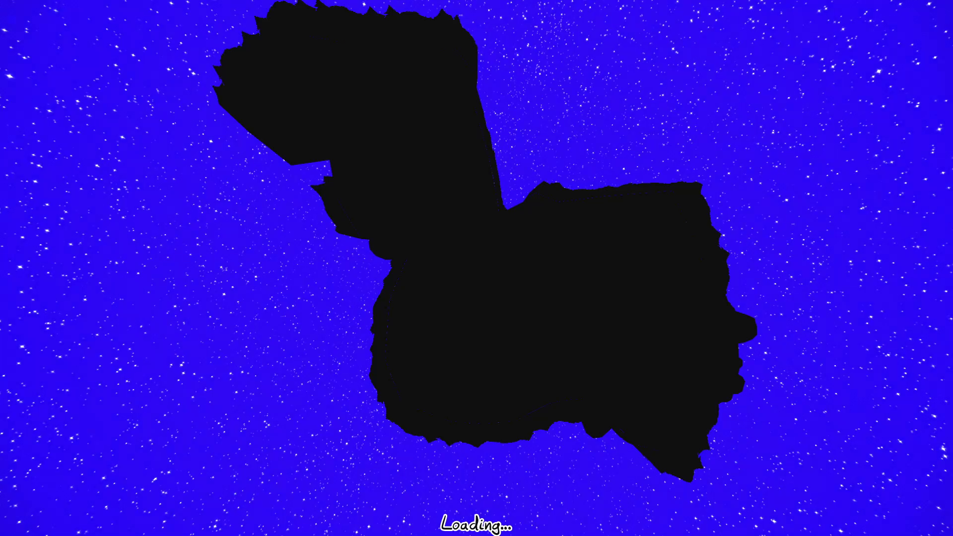
# Enter the living room, talk to Apollo, answer Yes to more Xbox, and skip the narration.
pyautogui.press('z')
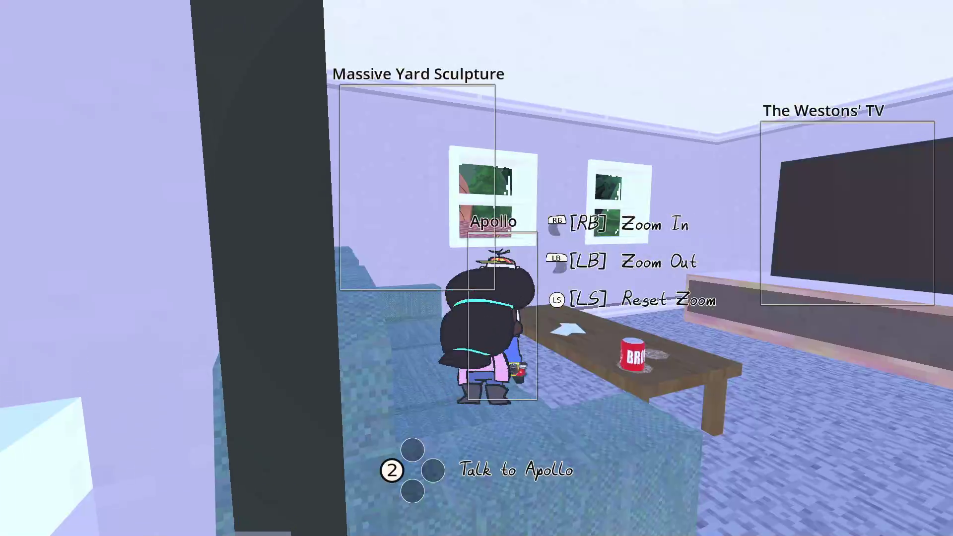
pyautogui.press('e')
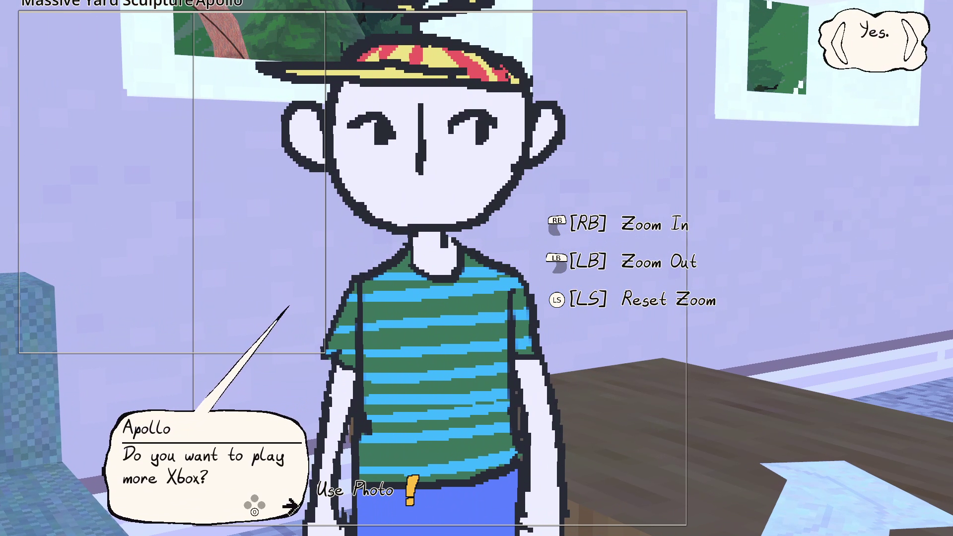
pyautogui.press('e')
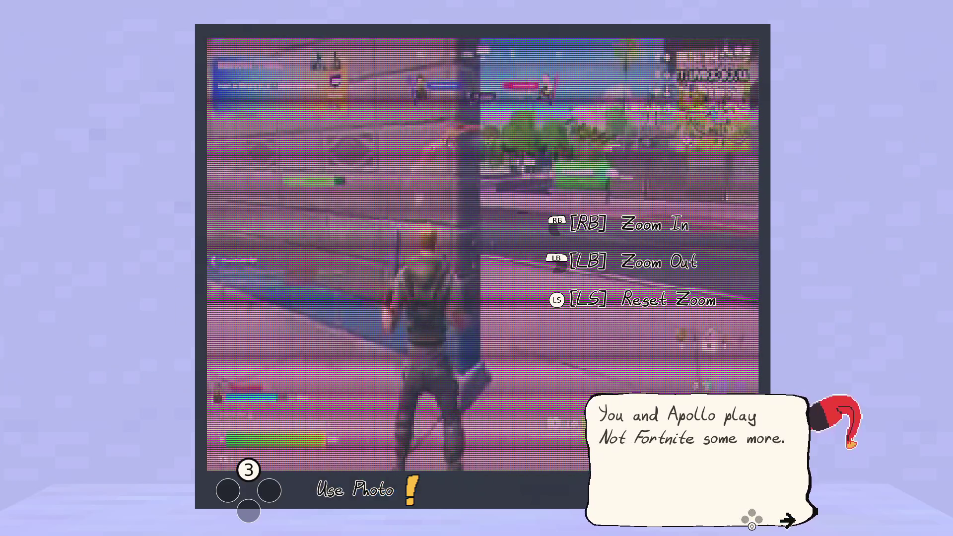
pyautogui.press('e')
pyautogui.press('e')
pyautogui.press('e')
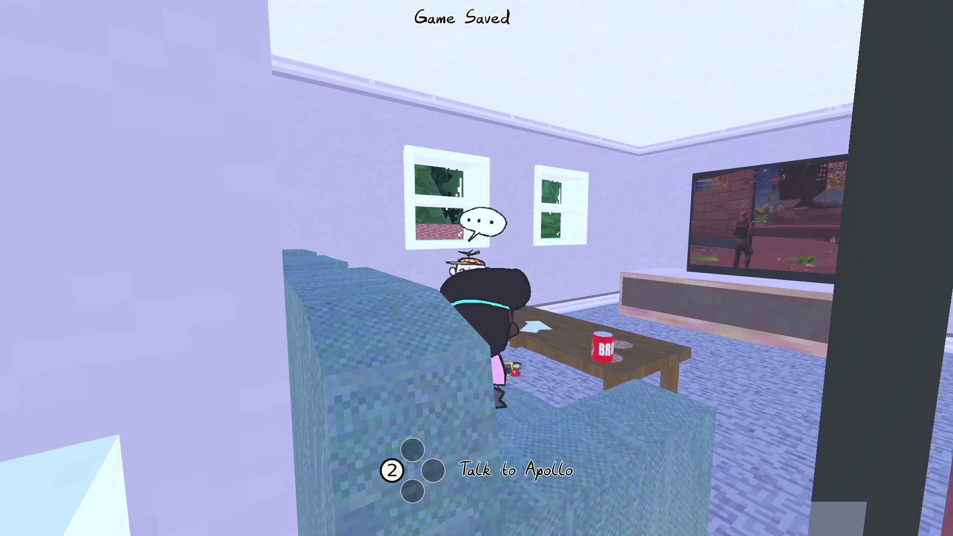
pyautogui.press('e')
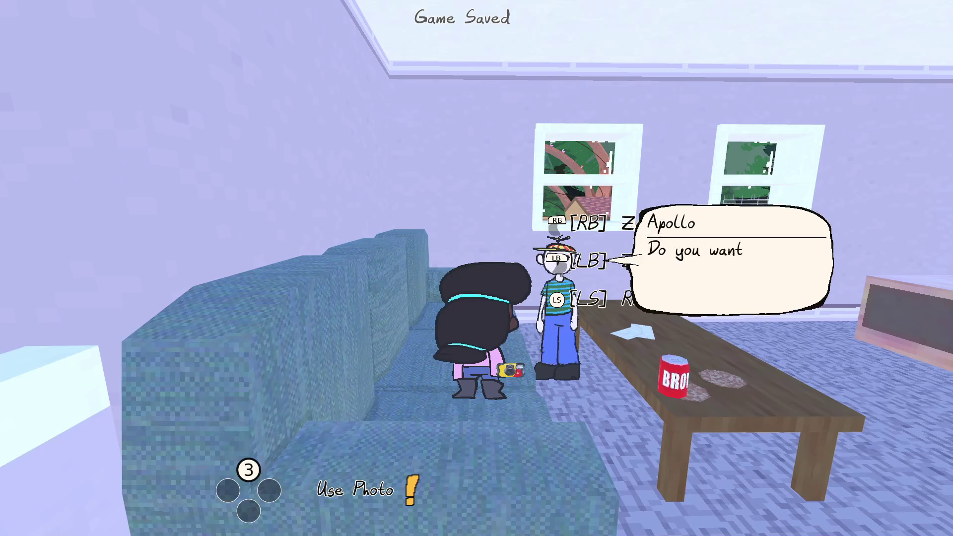
# Finish the narration and show Apollo the living-room photo from the gallery.
pyautogui.press('e')
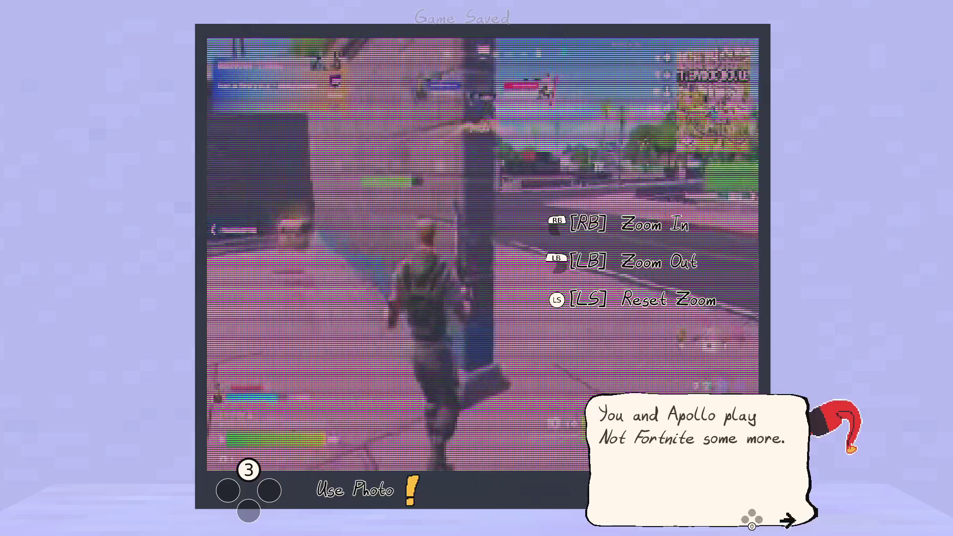
pyautogui.press('e')
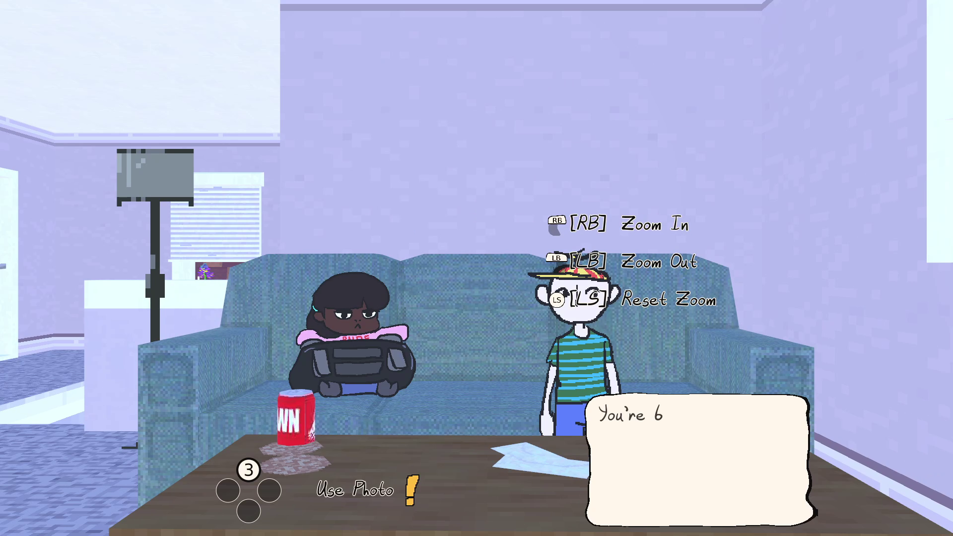
pyautogui.press('e')
pyautogui.press('e')
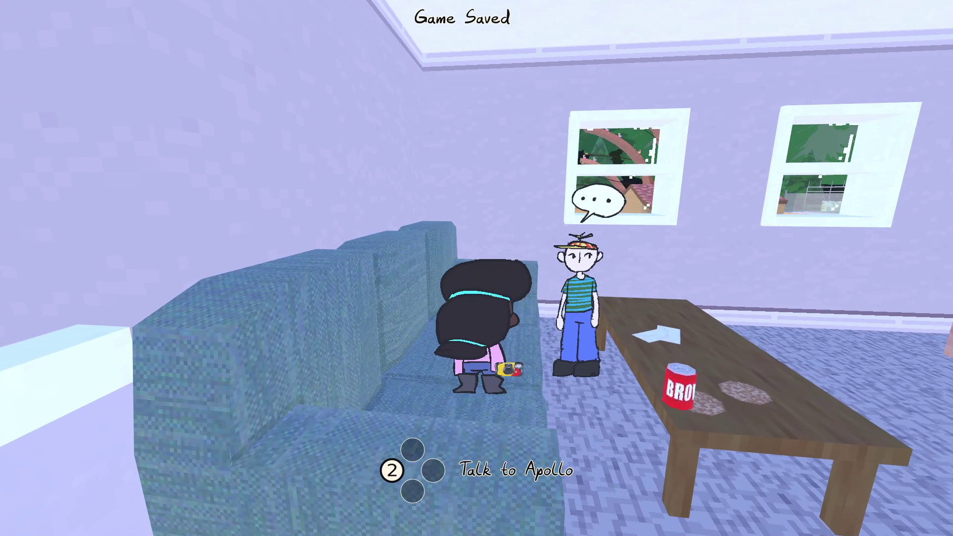
pyautogui.press('e')
pyautogui.press('f')
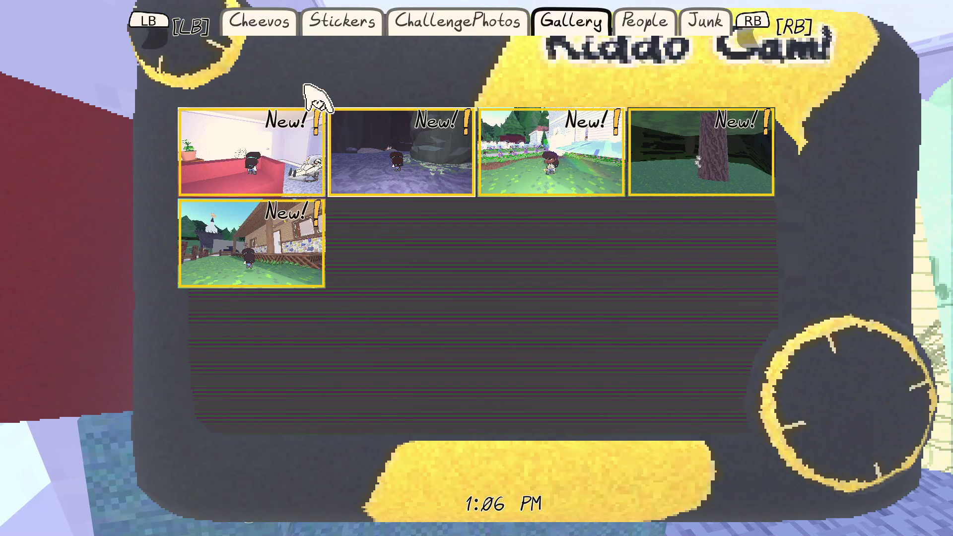
pyautogui.click(248, 159)
pyautogui.click(298, 426)
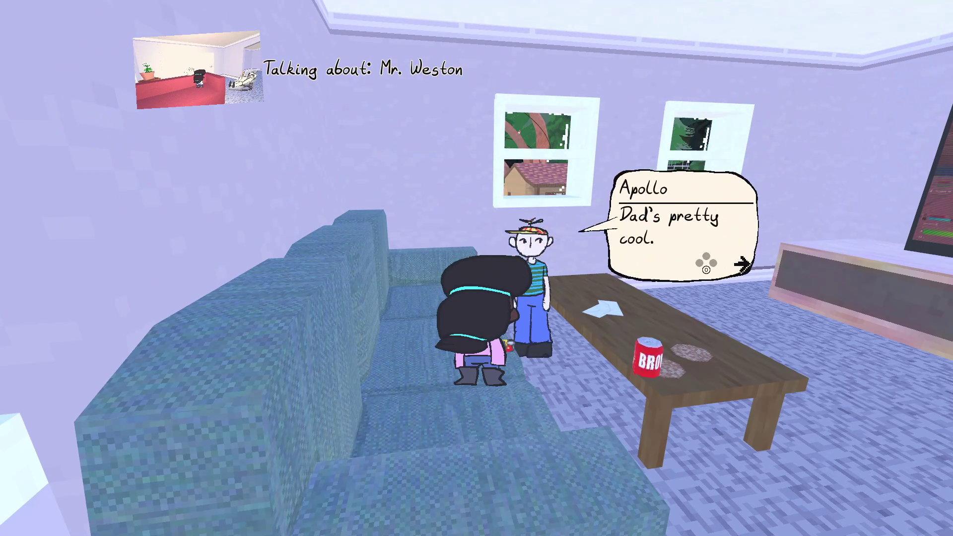
pyautogui.press('e')
pyautogui.press('e')
# Show Apollo two more gallery photos, including the tree photo, and read his replies.
pyautogui.press('f')
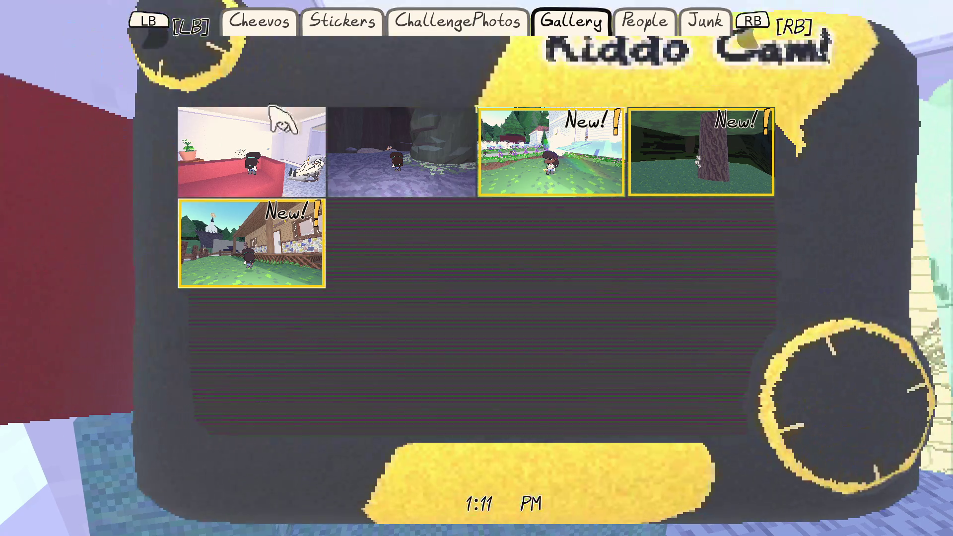
pyautogui.click(169, 184)
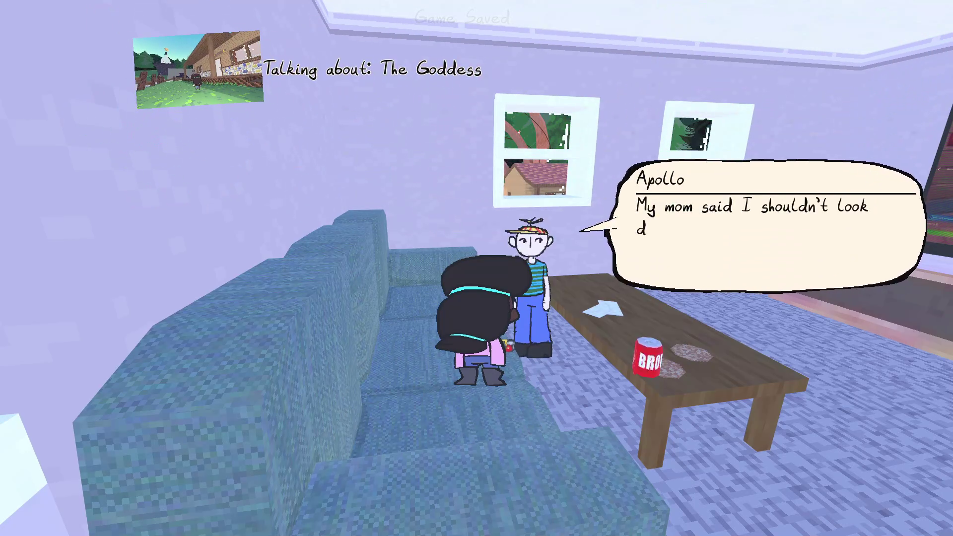
pyautogui.press('e')
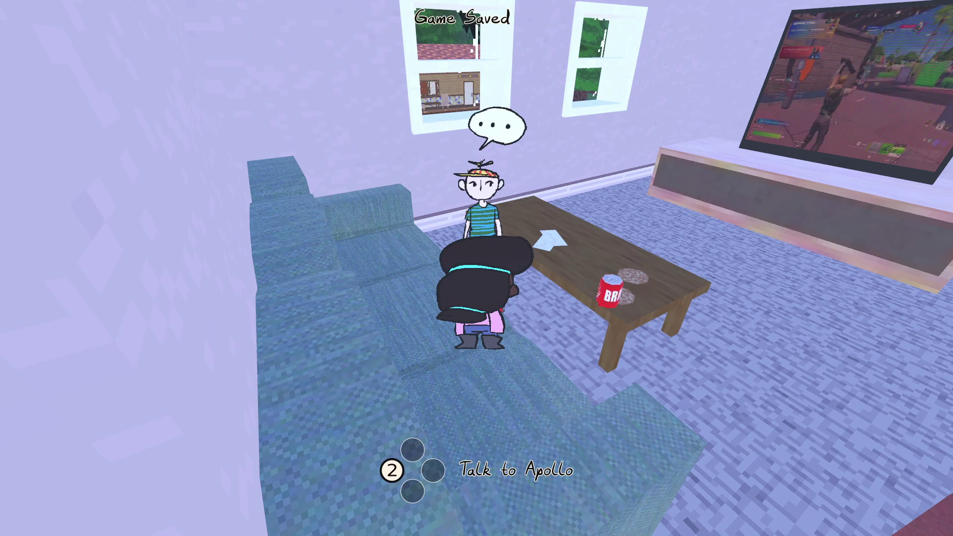
pyautogui.press('f')
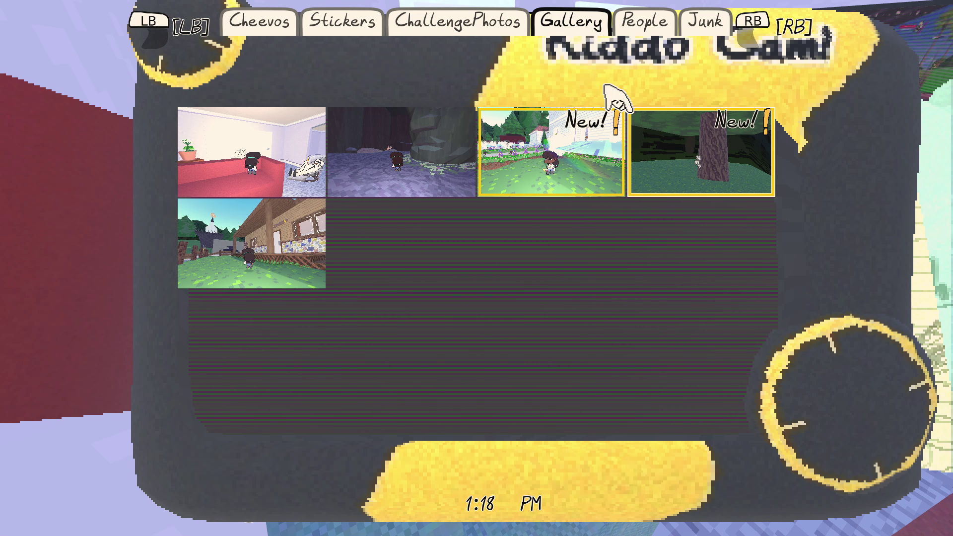
pyautogui.click(645, 129)
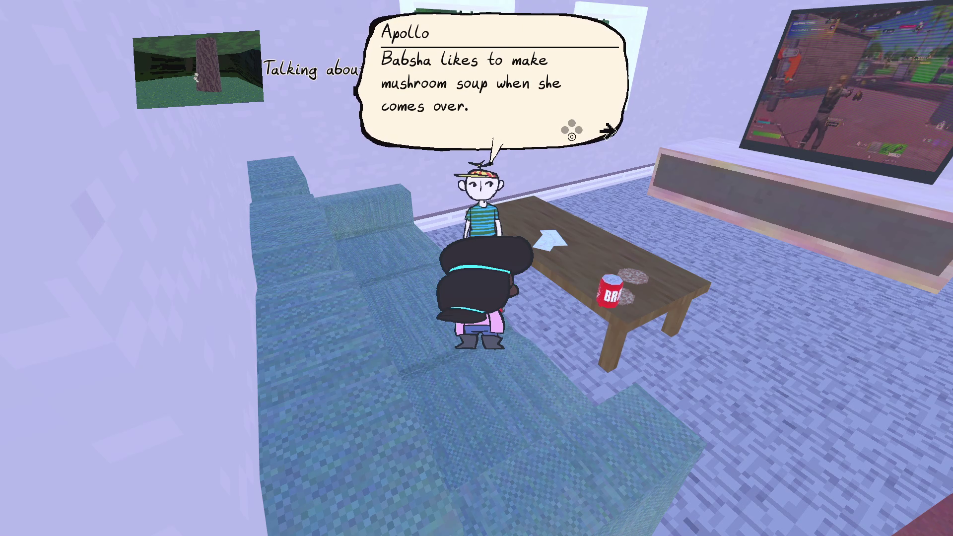
pyautogui.press('e')
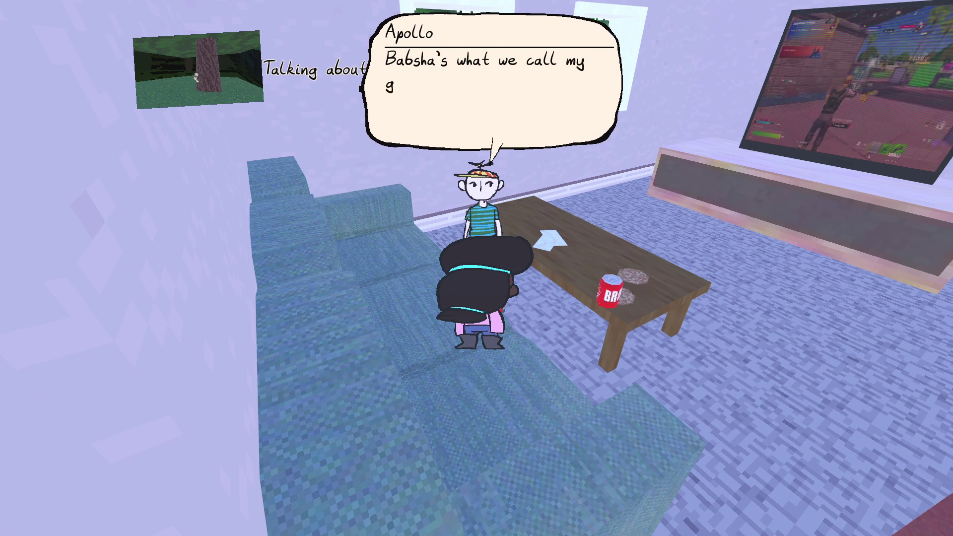
pyautogui.press('e')
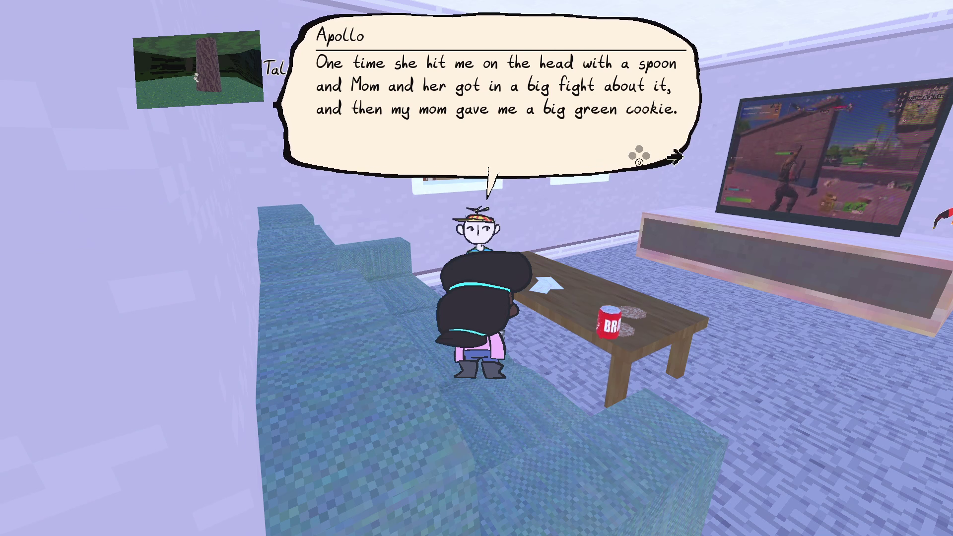
pyautogui.press('space')
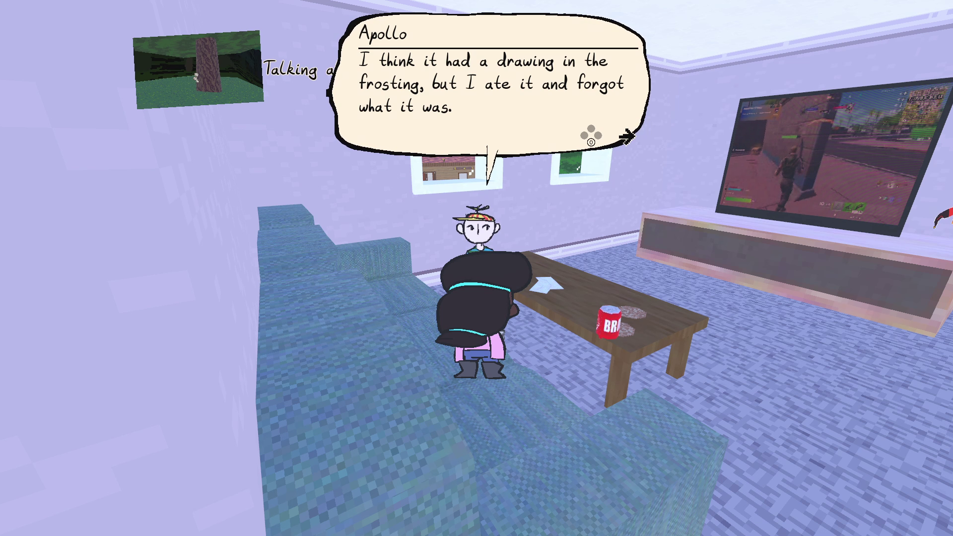
pyautogui.press('space')
# Show Apollo the garden photo marked New! and dismiss his reply.
pyautogui.press('Tab')
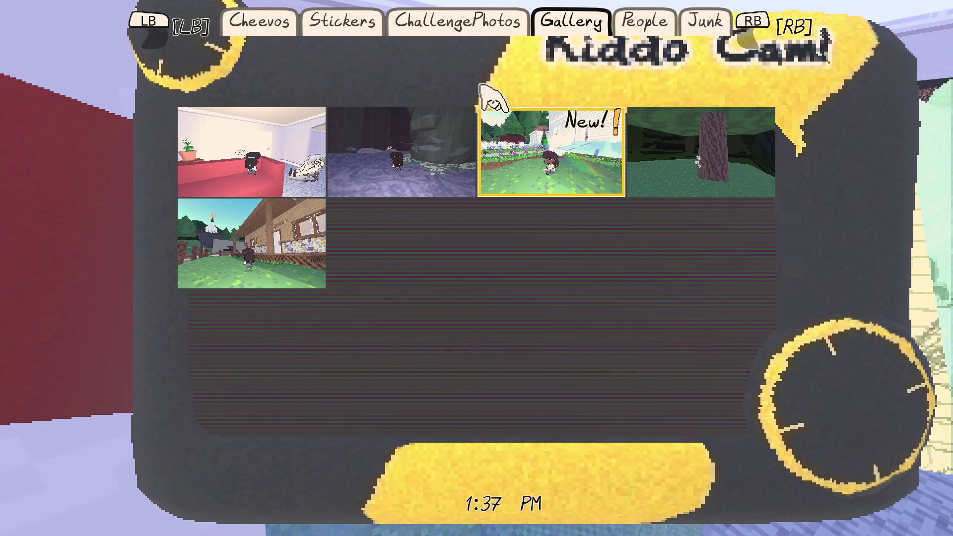
pyautogui.click(493, 104)
pyautogui.click(338, 456)
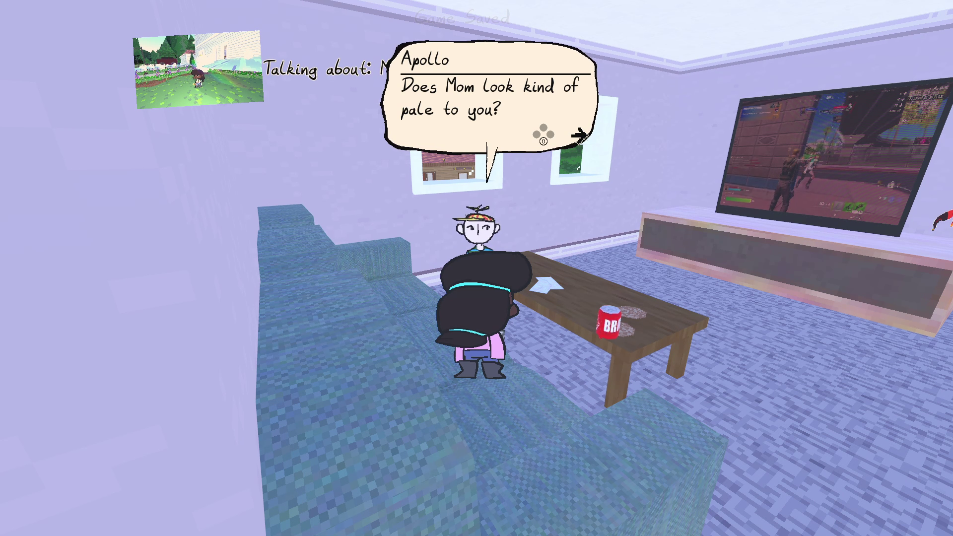
pyautogui.press('space')
# Walk over to the TV stand and pick up the red sticker.
pyautogui.press('a')
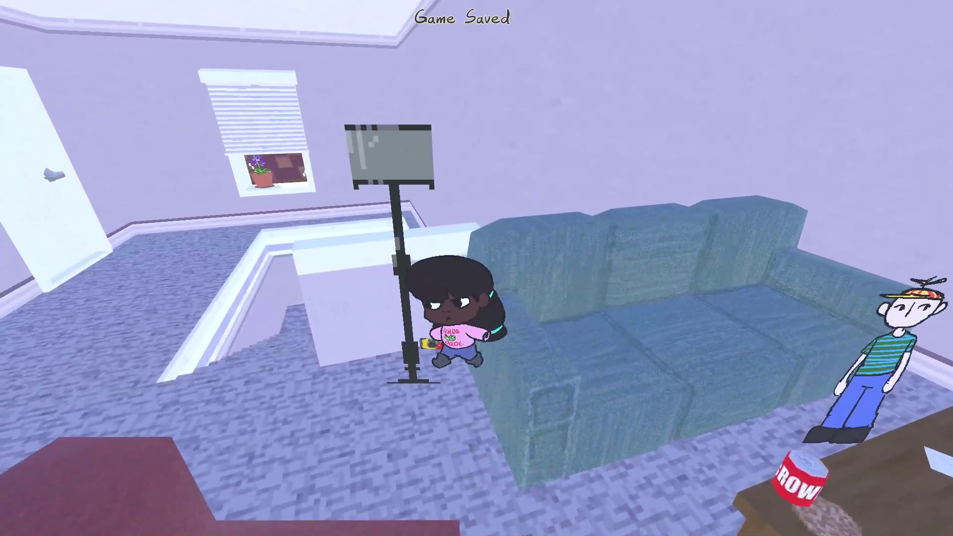
pyautogui.press('w')
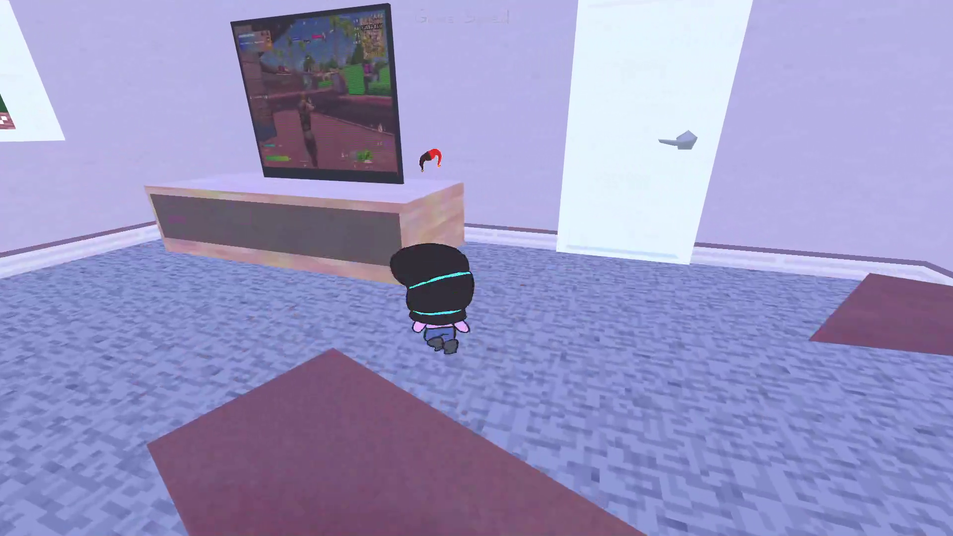
pyautogui.press('w')
pyautogui.press('s')
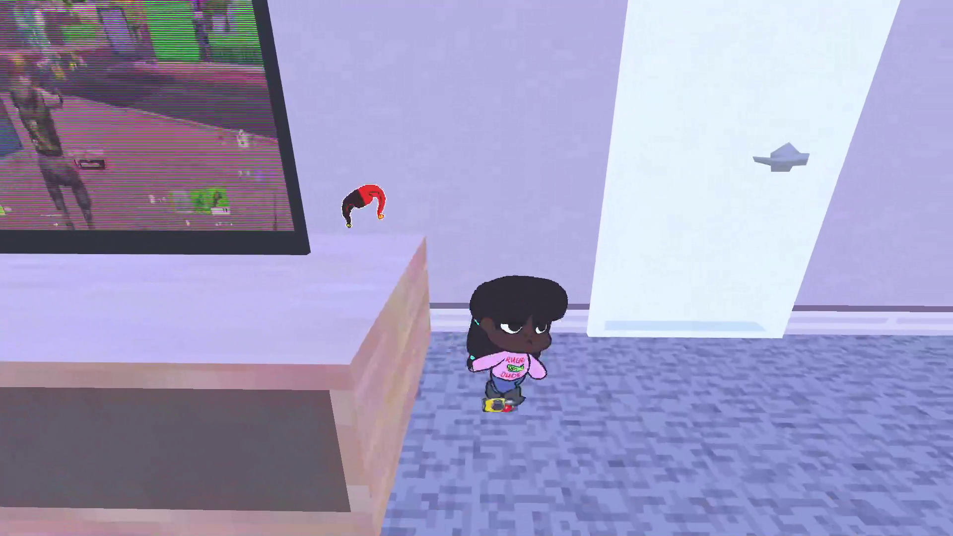
pyautogui.press('w')
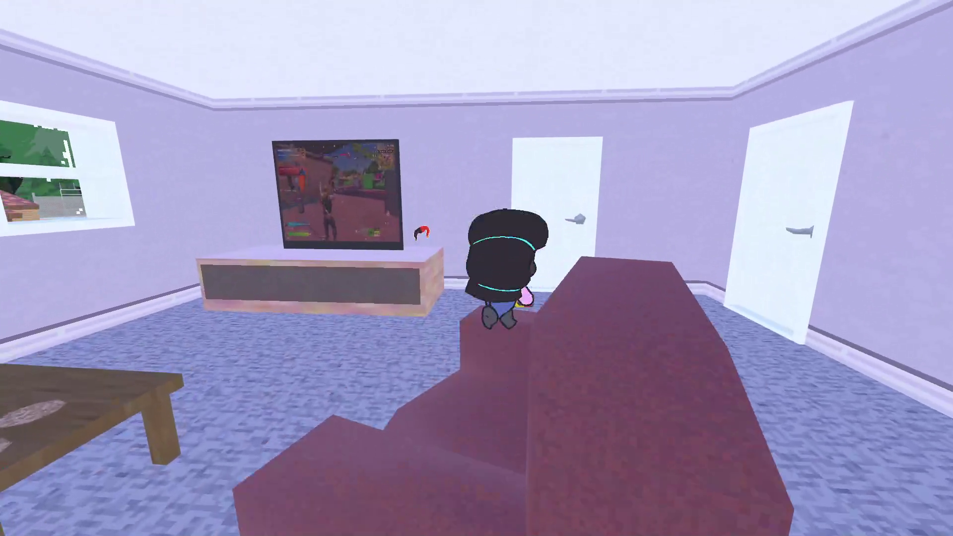
pyautogui.press('w')
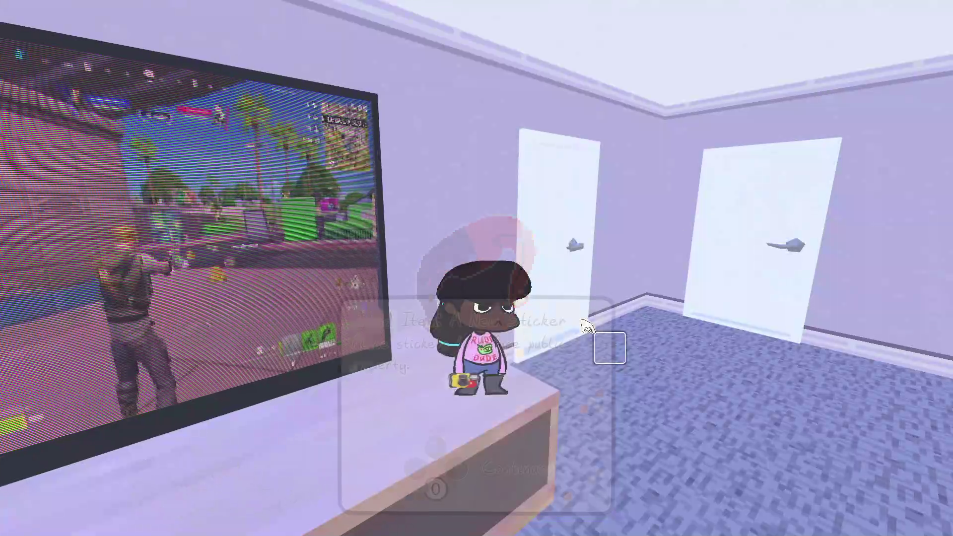
# Walk down the hallway and stairs past Mr. Weston into the bathroom and collect the RAD sticker at the toilet.
pyautogui.press('w')
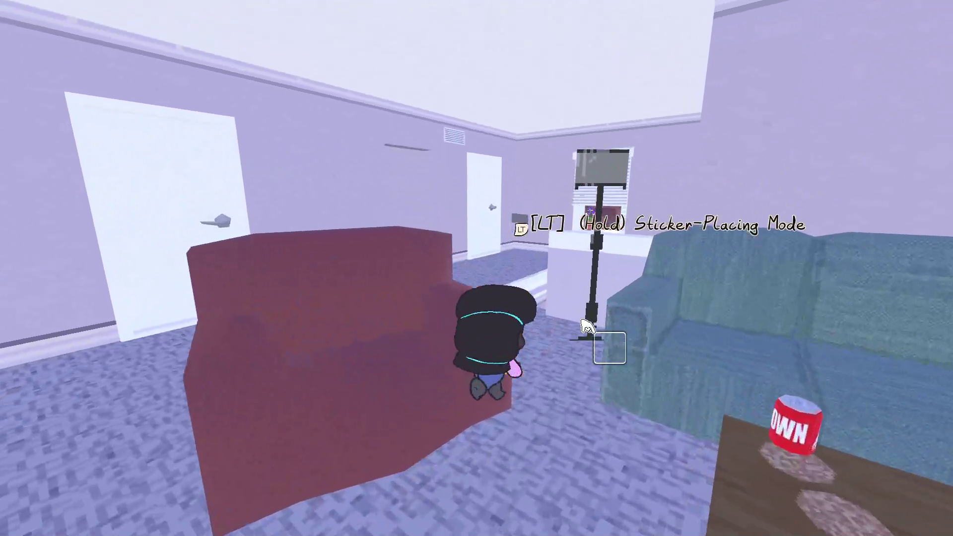
pyautogui.press('w')
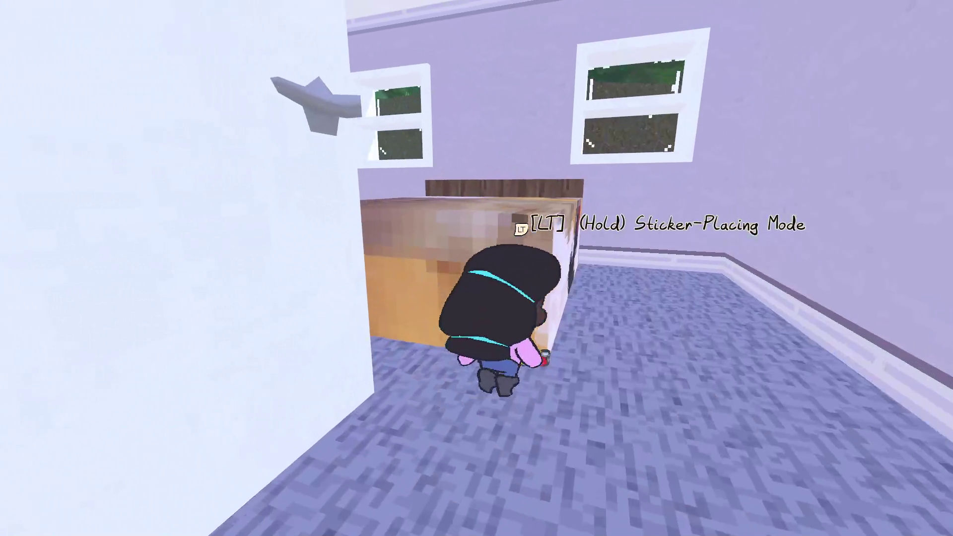
pyautogui.press('w')
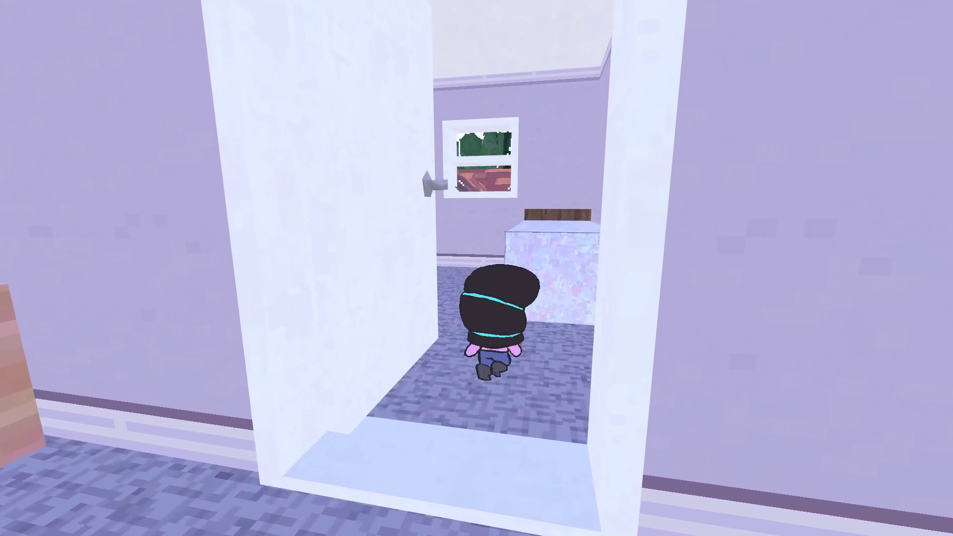
pyautogui.press('w')
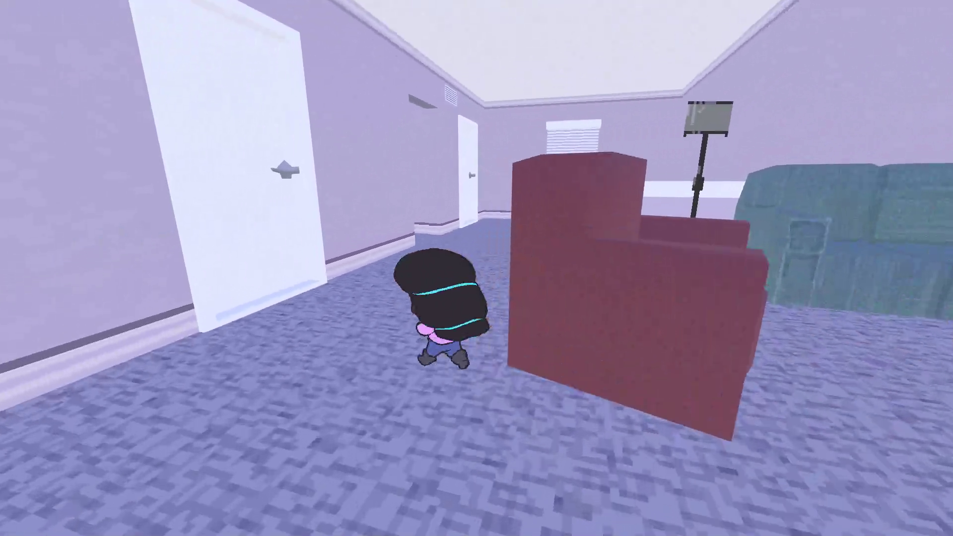
pyautogui.press('w')
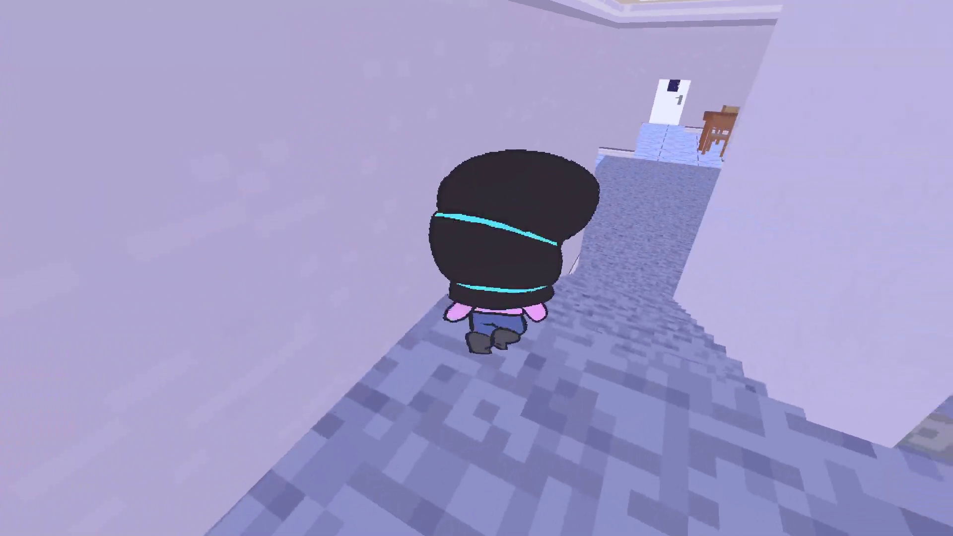
pyautogui.press('w')
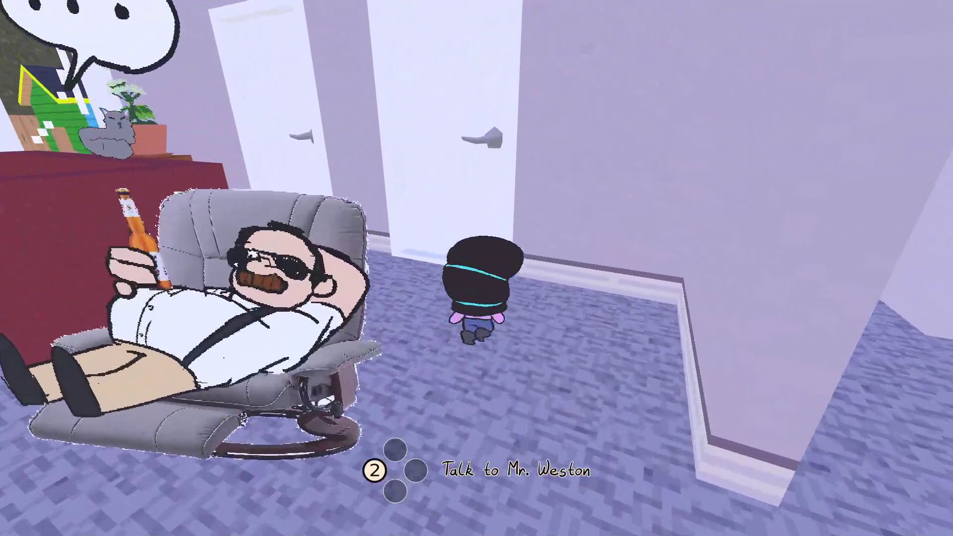
pyautogui.press('w')
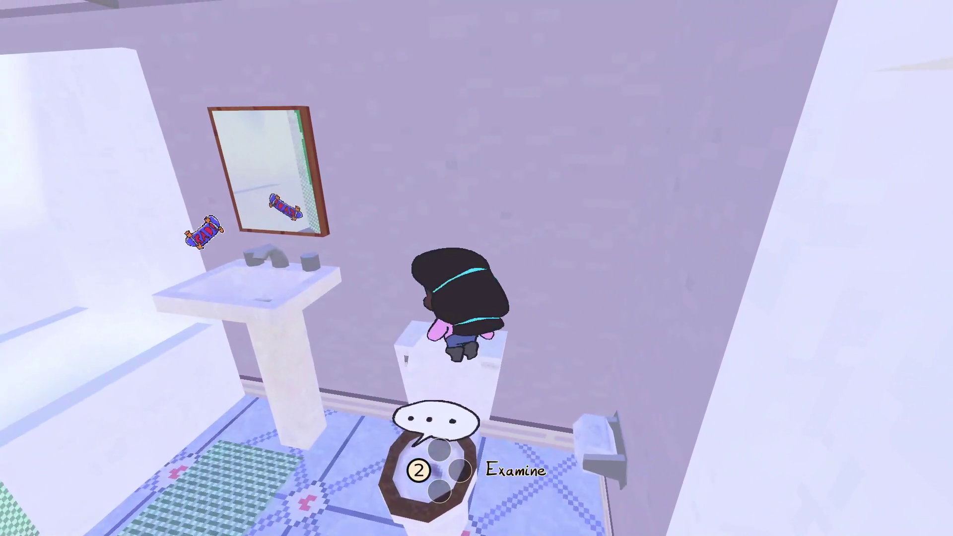
pyautogui.press('e')
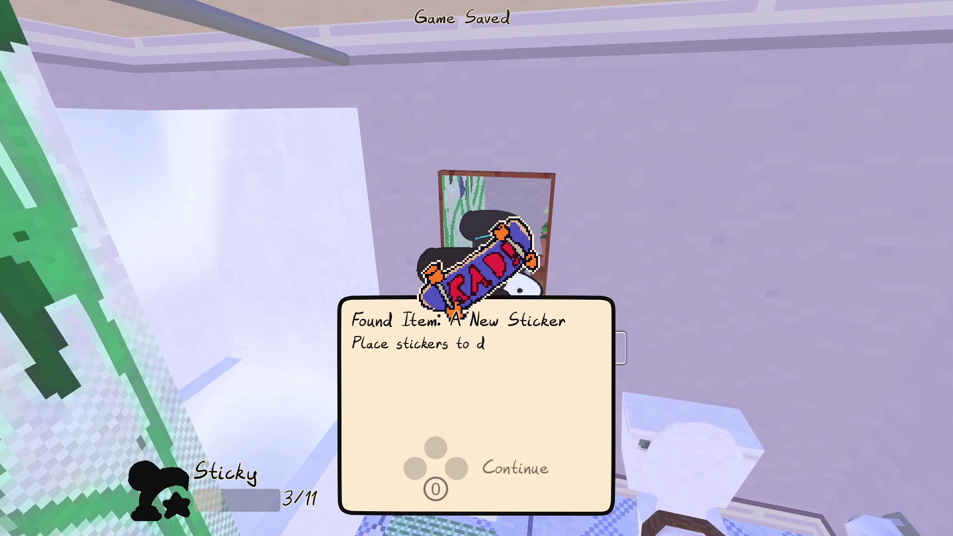
pyautogui.hotkey('alt', 'Tab')
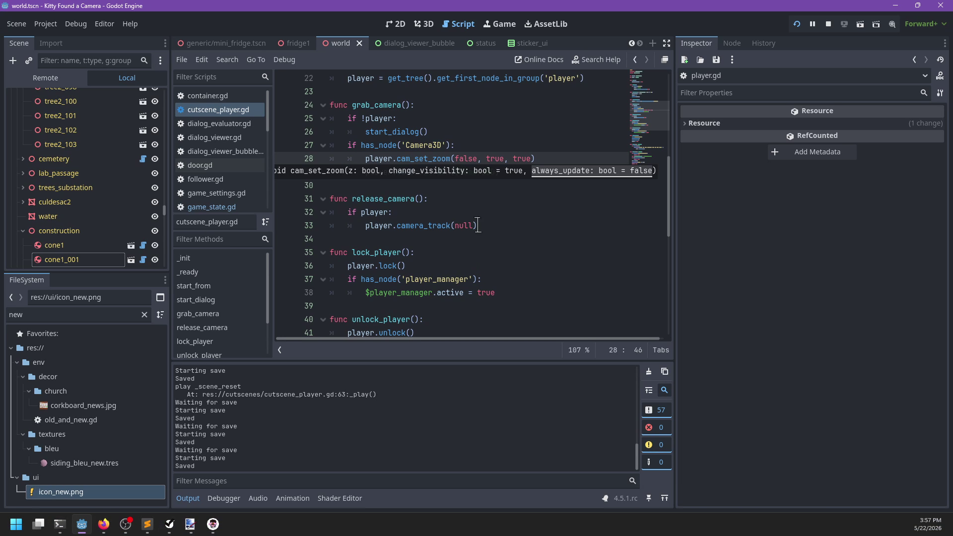
pyautogui.scroll(-4, 245, 178)
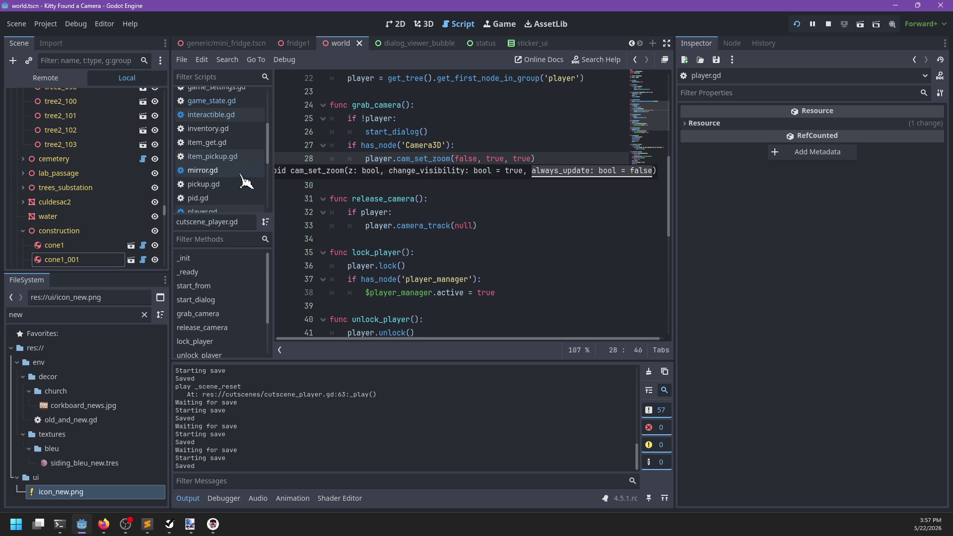
pyautogui.click(200, 105)
pyautogui.click(208, 119)
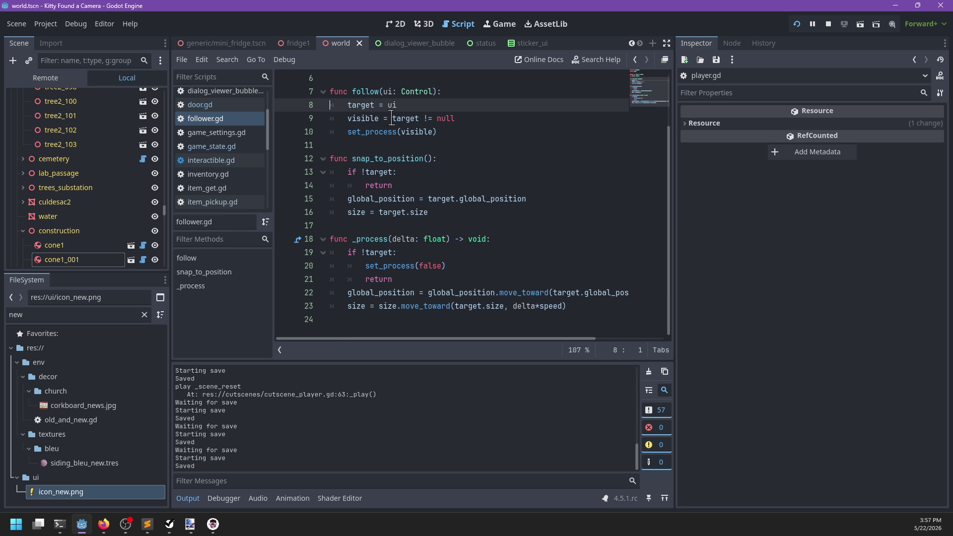
pyautogui.click(392, 118)
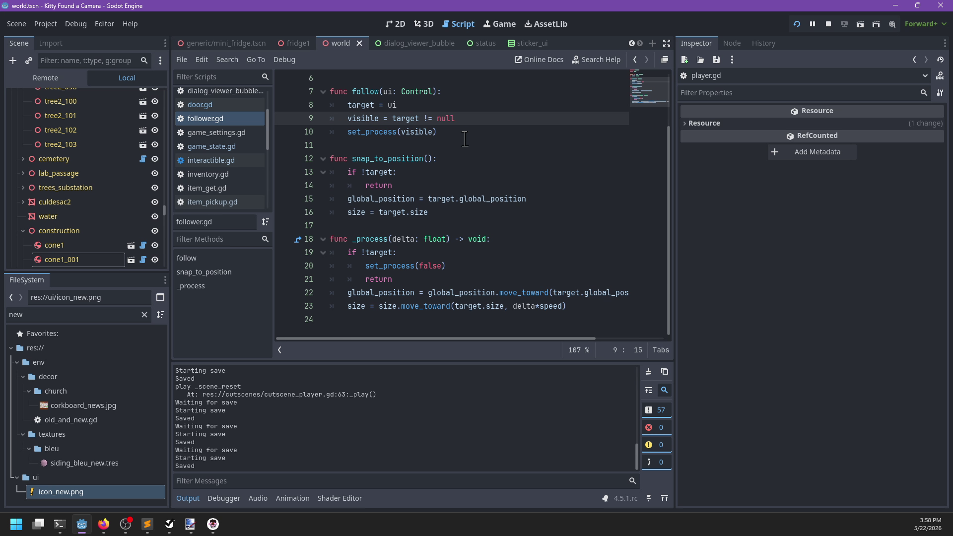
pyautogui.scroll(2, 465, 139)
pyautogui.scroll(-4, 243, 168)
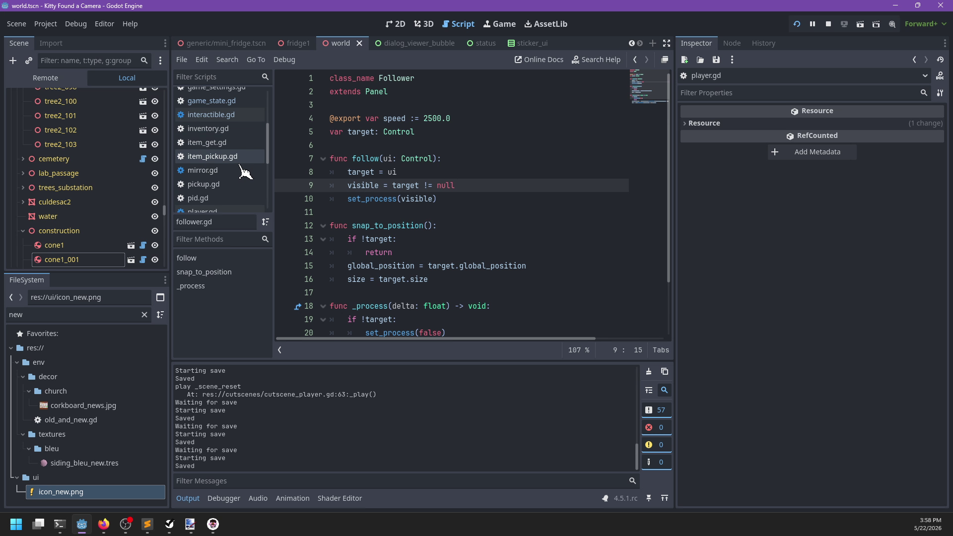
pyautogui.write('s')
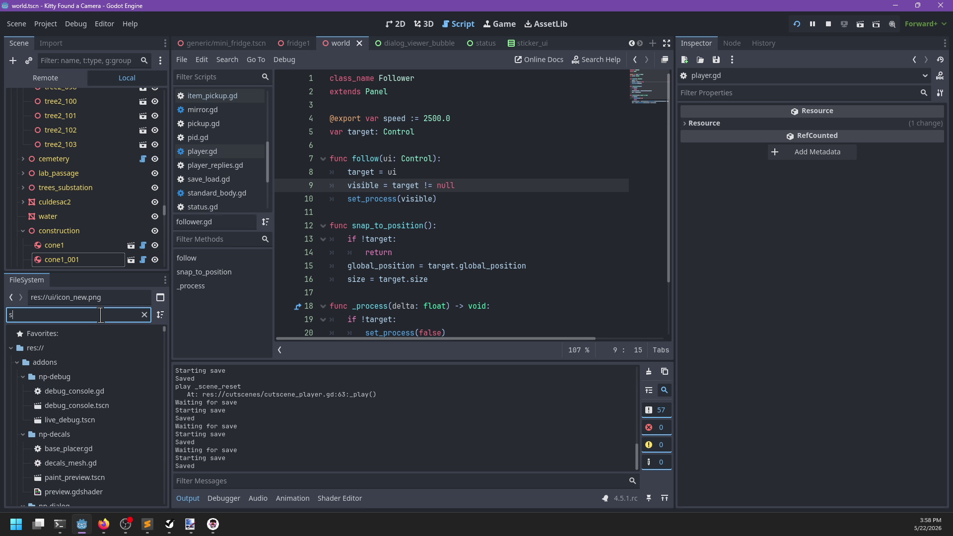
pyautogui.write('ticker_ui')
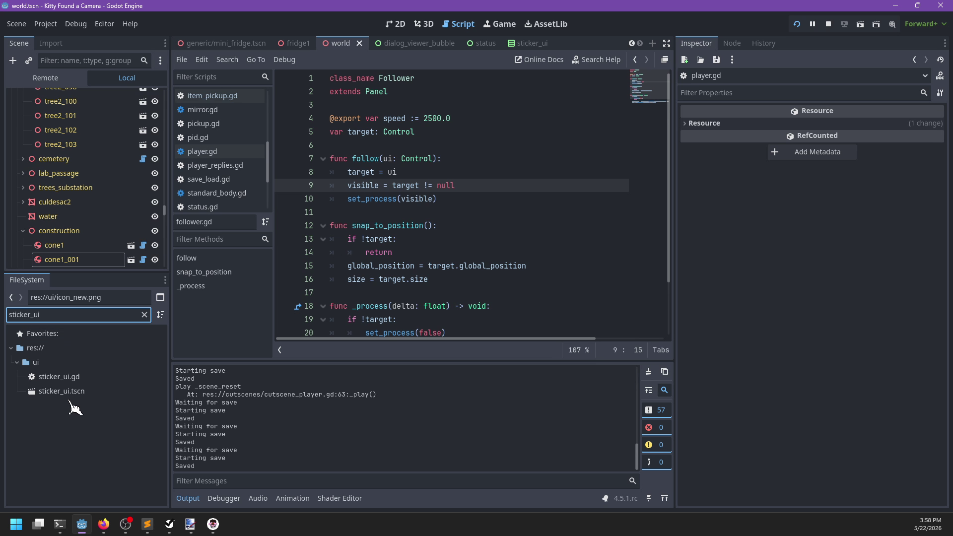
pyautogui.doubleClick(79, 378)
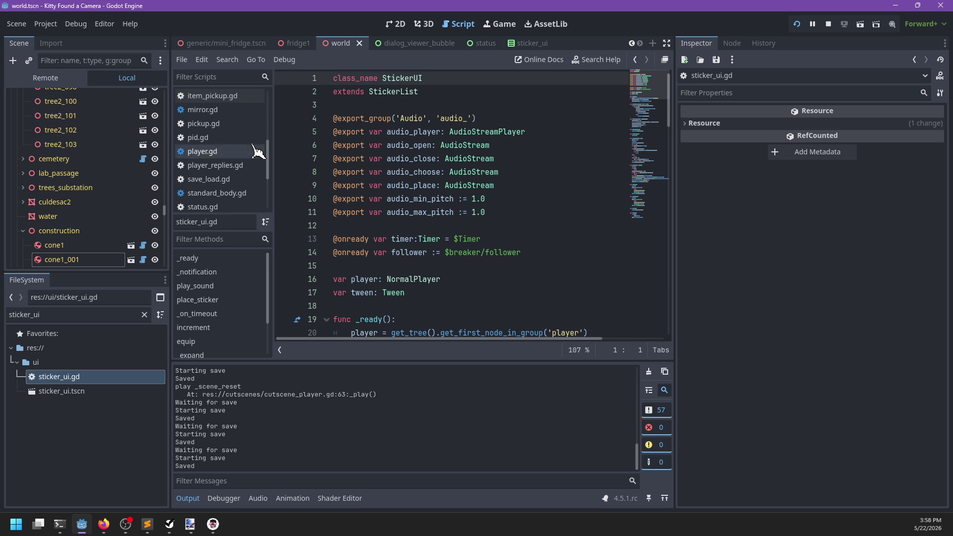
pyautogui.click(245, 152)
pyautogui.click(244, 96)
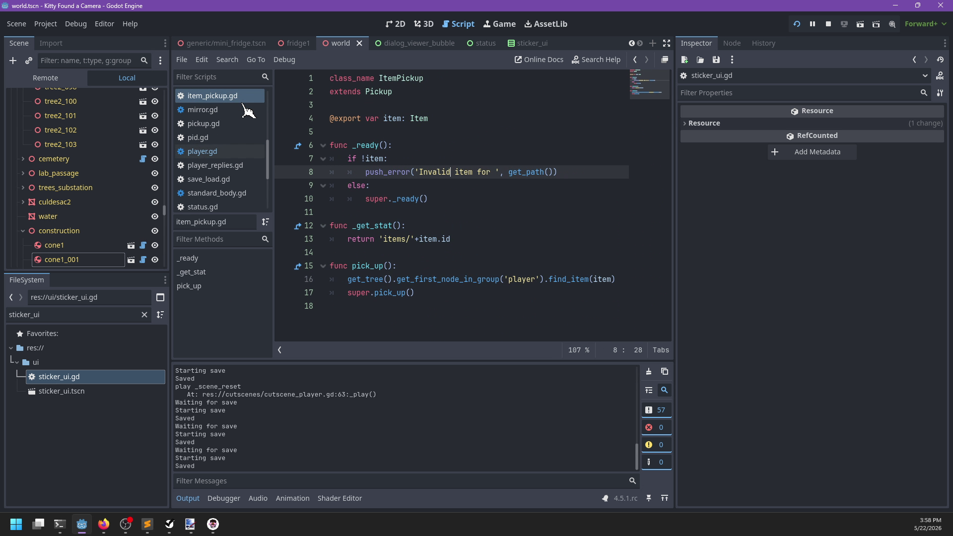
pyautogui.click(238, 151)
pyautogui.click(237, 166)
pyautogui.scroll(-3, 233, 199)
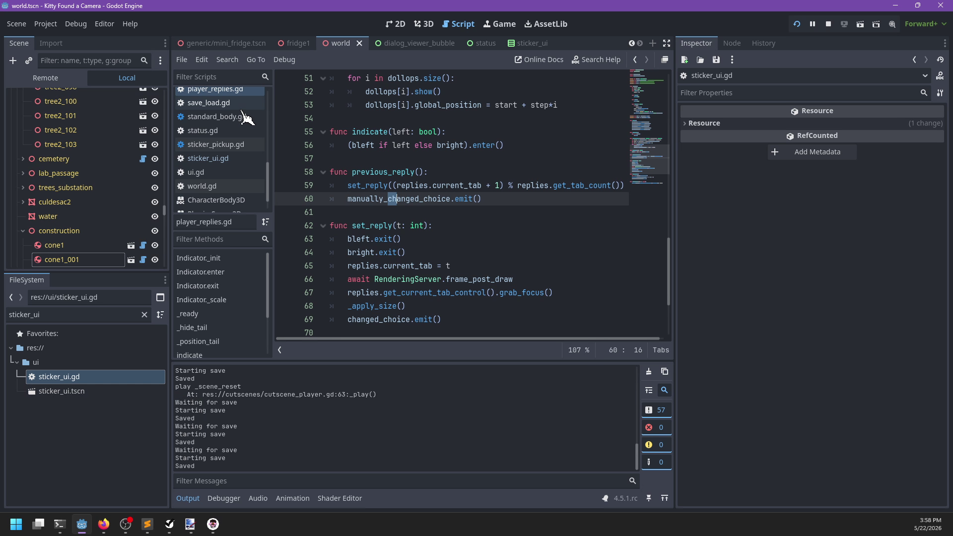
pyautogui.scroll(10, 245, 139)
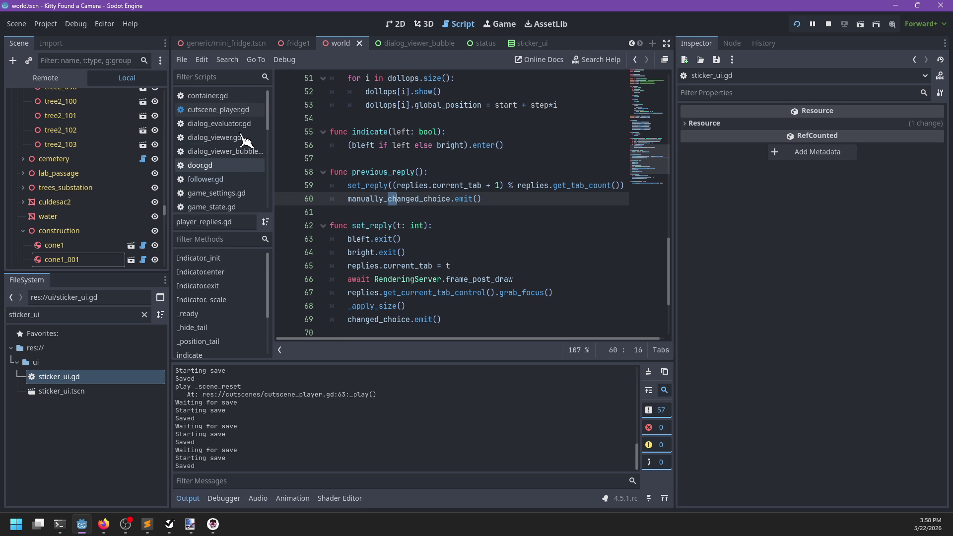
pyautogui.click(229, 180)
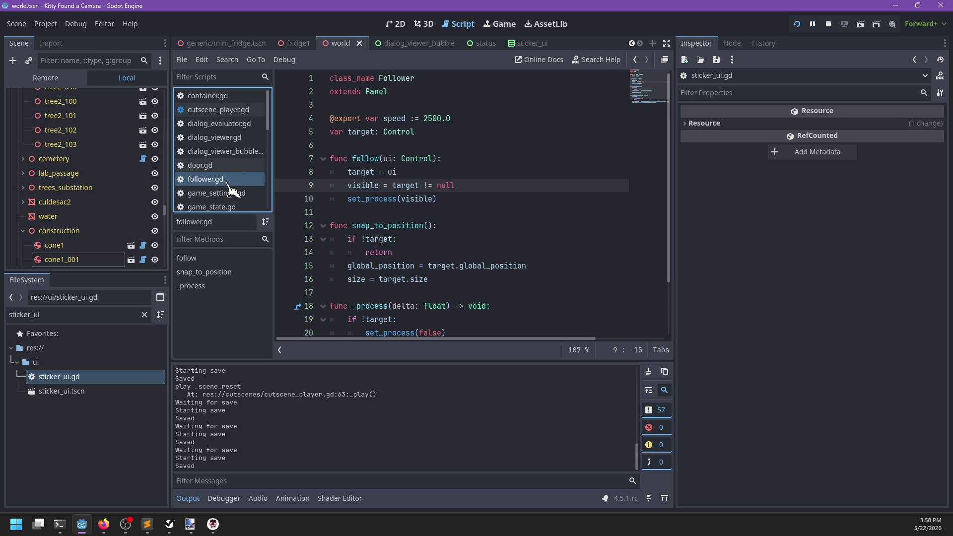
pyautogui.click(481, 114)
pyautogui.press('Return')
pyautogui.write('@e')
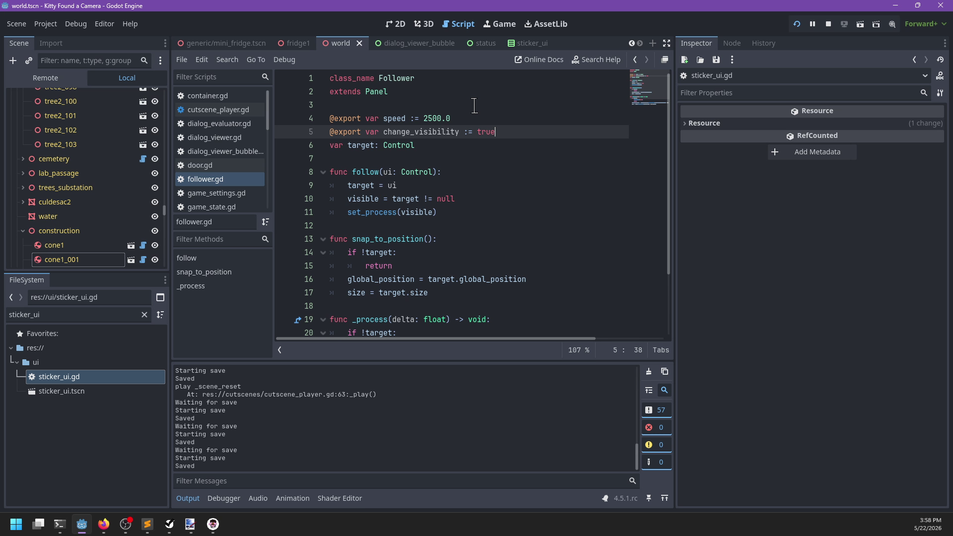
# Gate the visible assignment under an if change_visibility: block and save follower.gd.
pyautogui.click(405, 188)
pyautogui.press('Return')
pyautogui.write('if chane')
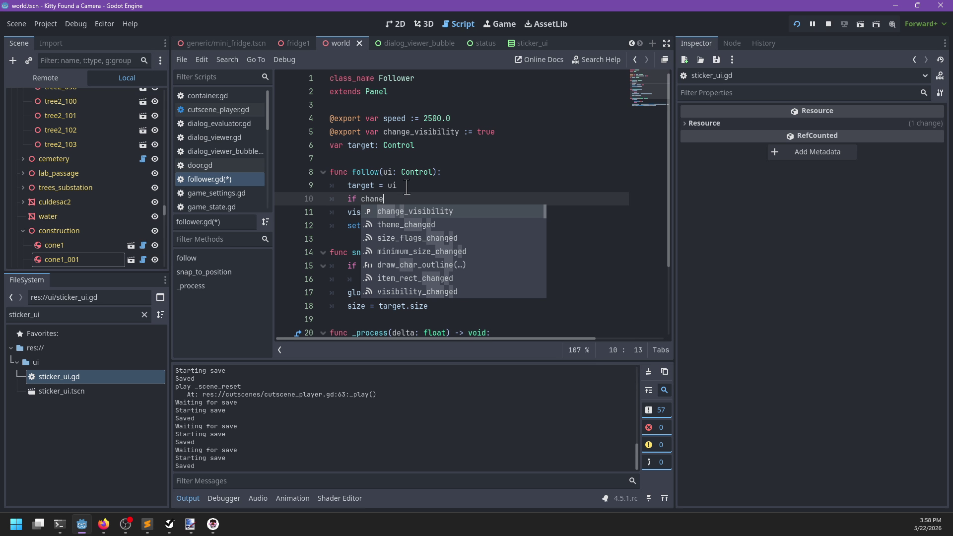
pyautogui.press('Return')
pyautogui.write(':')
pyautogui.press('Down')
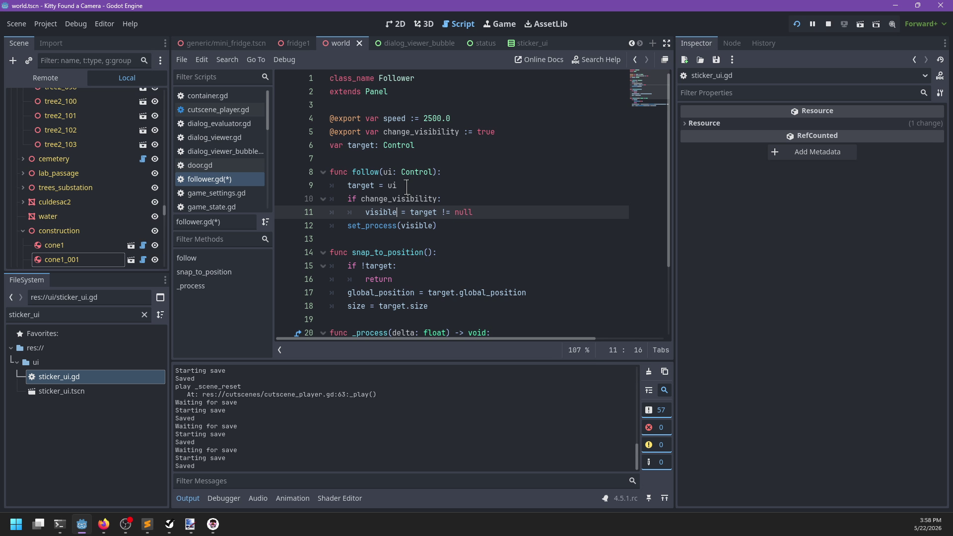
pyautogui.hotkey('ctrl', 'Left')
pyautogui.hotkey('shift', 'End')
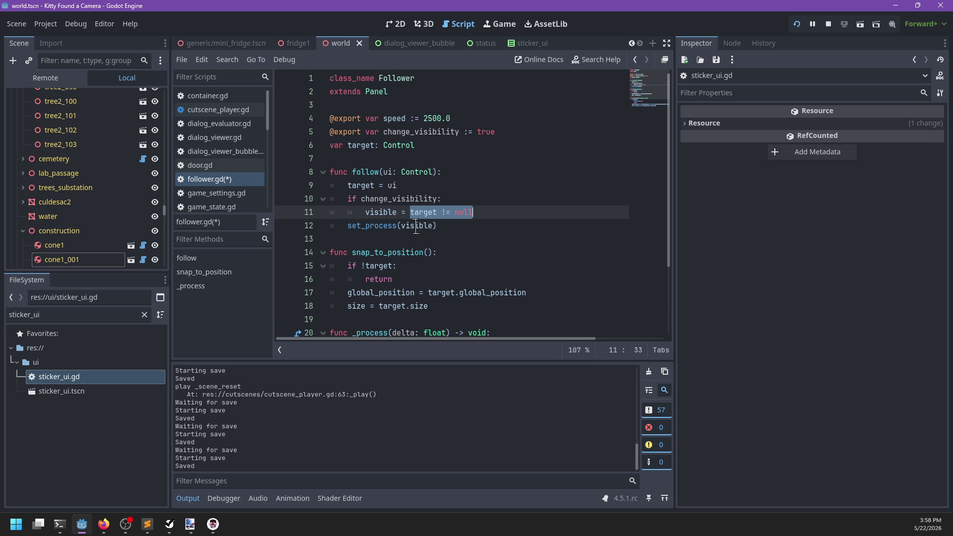
pyautogui.hotkey('ctrl', 'c')
pyautogui.doubleClick(416, 227)
pyautogui.hotkey('ctrl', 'v')
pyautogui.click(460, 193)
pyautogui.hotkey('ctrl', 's')
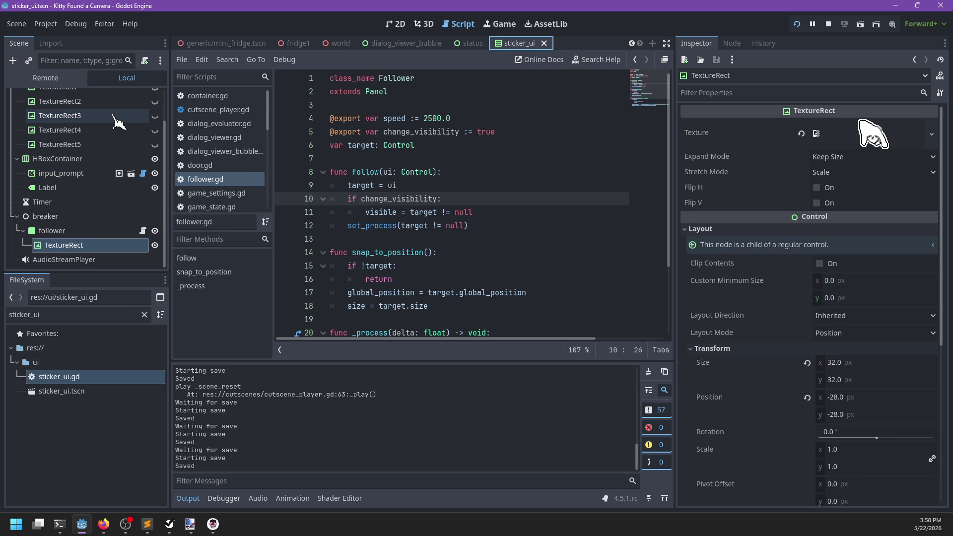
# Uncheck Change Visibility on sticker_ui's follower node, save the scene, and return to the game.
pyautogui.click(75, 230)
pyautogui.click(816, 140)
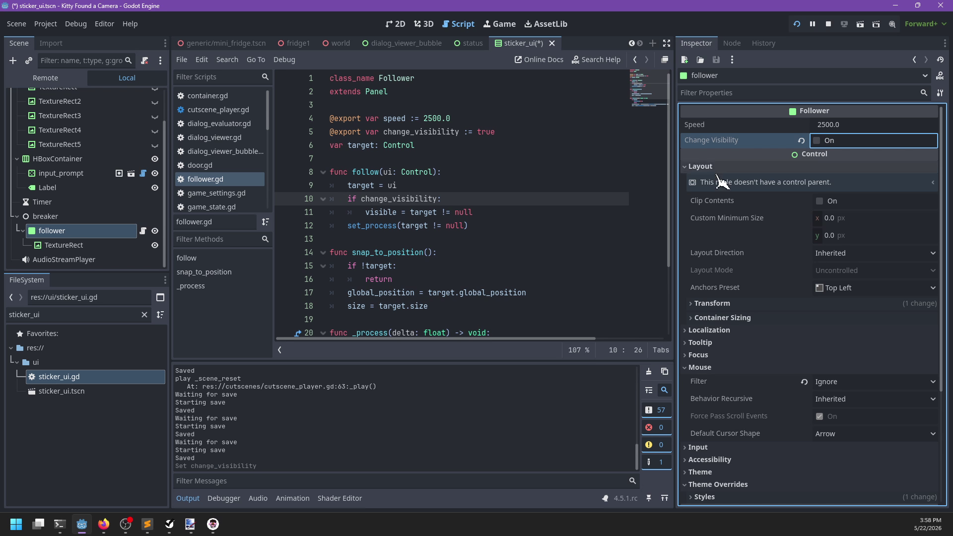
pyautogui.hotkey('ctrl', 's')
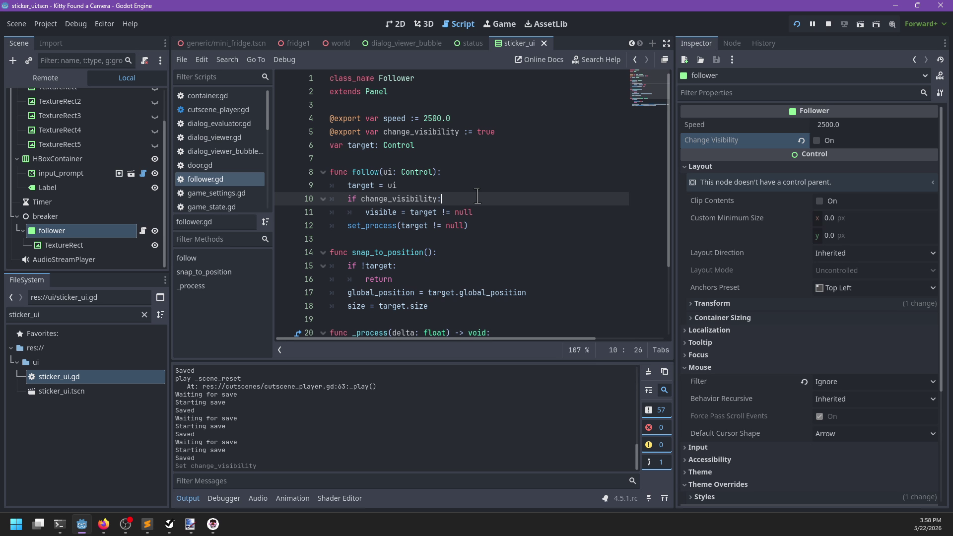
pyautogui.hotkey('alt', 'Tab')
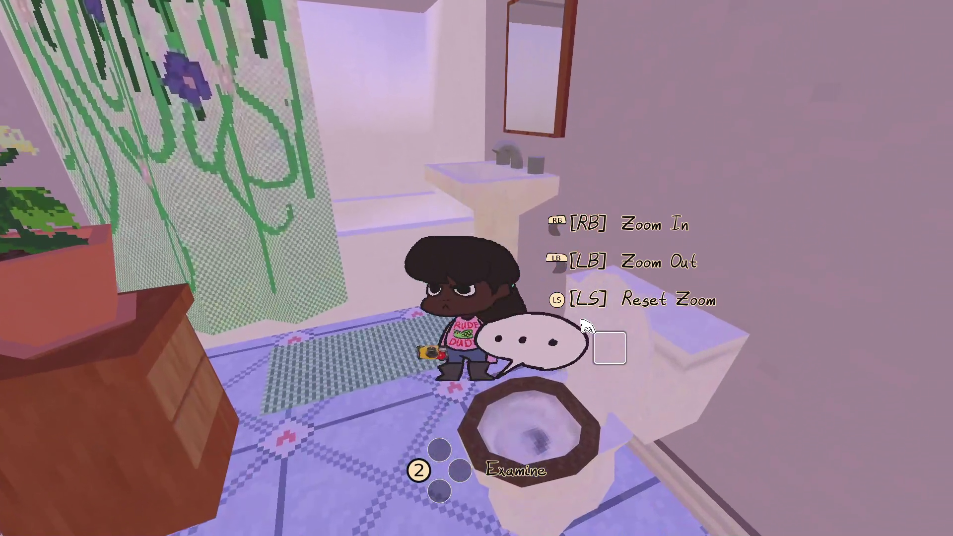
# Use the pause menu's Save Game and Save and Exit, then rerun the project with F5.
pyautogui.press('Escape')
pyautogui.press('Down')
pyautogui.press('Down')
pyautogui.press('Down')
pyautogui.press('Return')
pyautogui.press('Down')
pyautogui.press('Down')
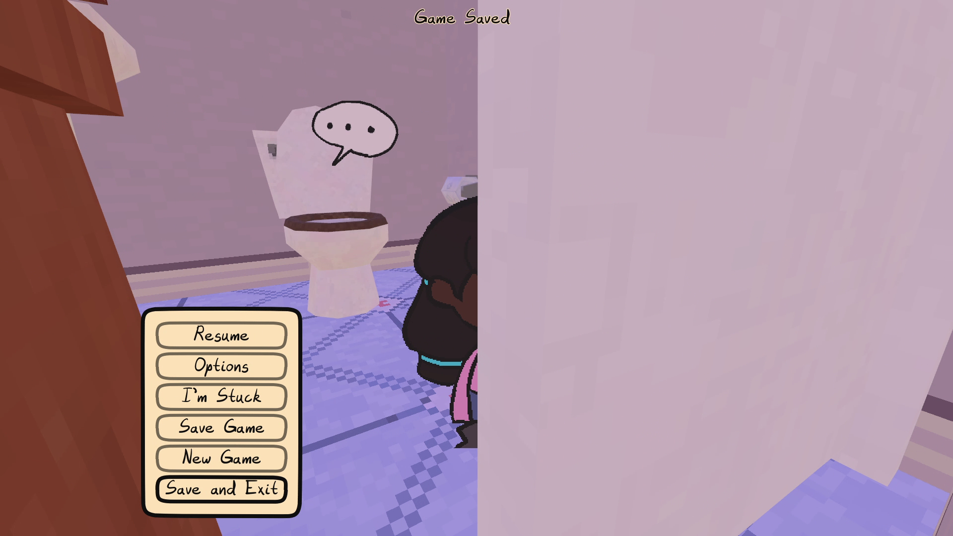
pyautogui.press('Return')
pyautogui.press('F5')
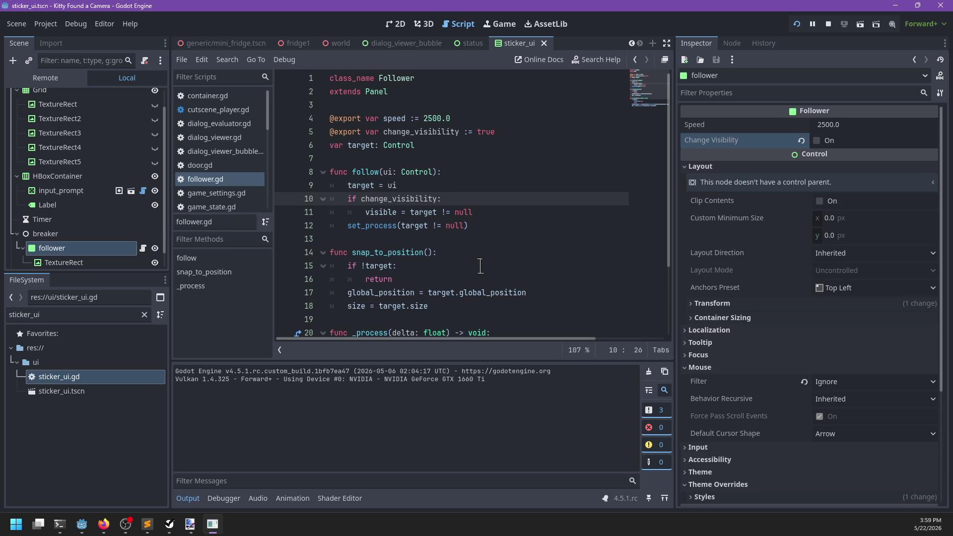
# Collapse the Grid and HBoxContainer nodes in the Scene dock.
pyautogui.scroll(1, 95, 201)
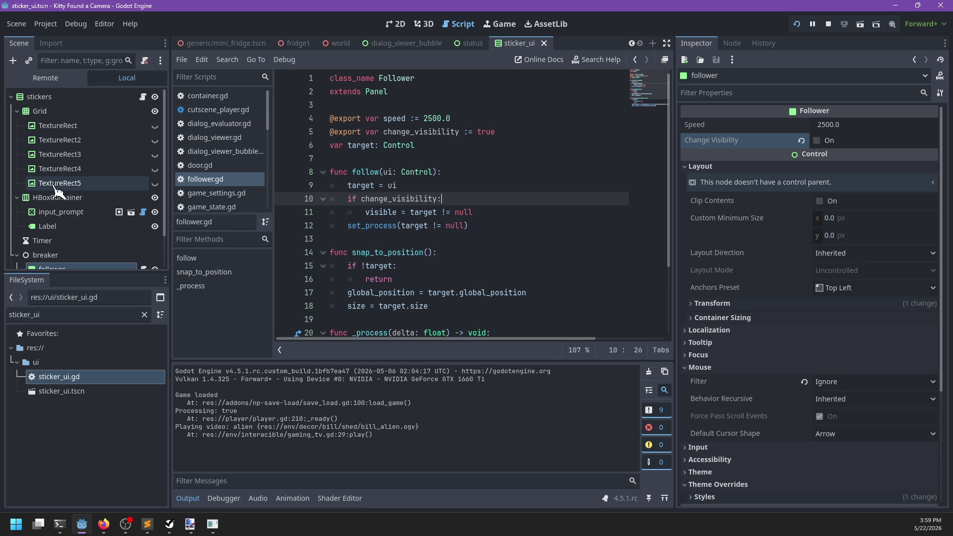
pyautogui.click(17, 111)
pyautogui.click(17, 125)
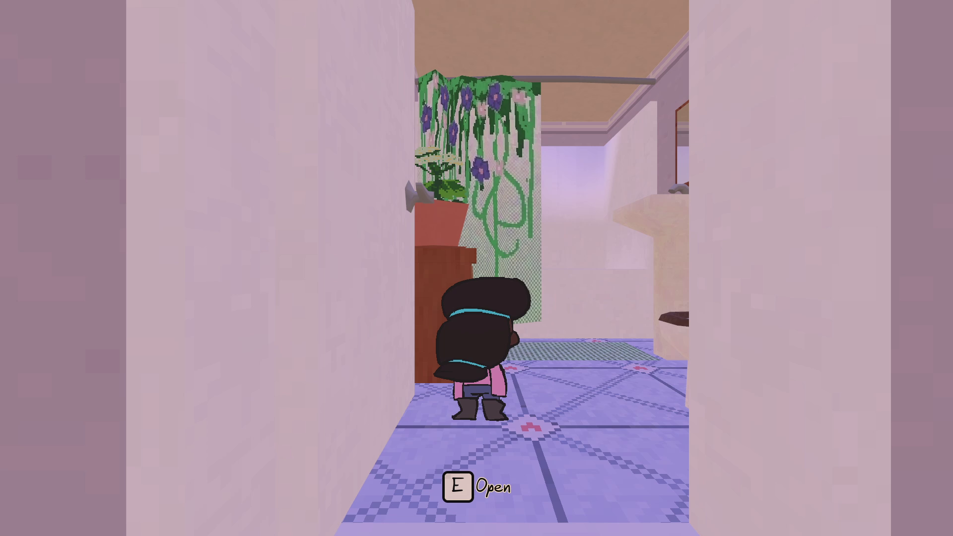
# Walk into the garage, grab the grumpy-face sticker, then head back and open the Kiddo Cam menu.
pyautogui.press('s')
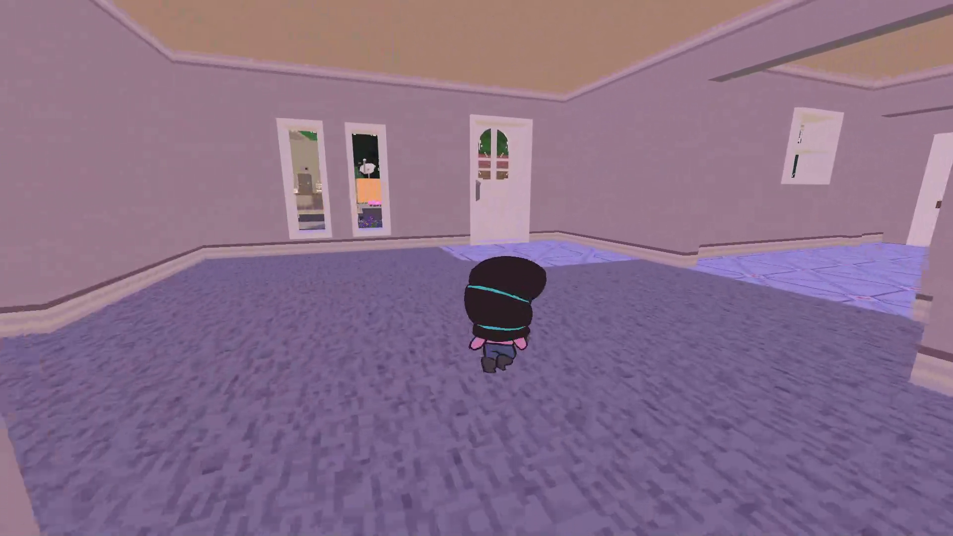
pyautogui.press('w')
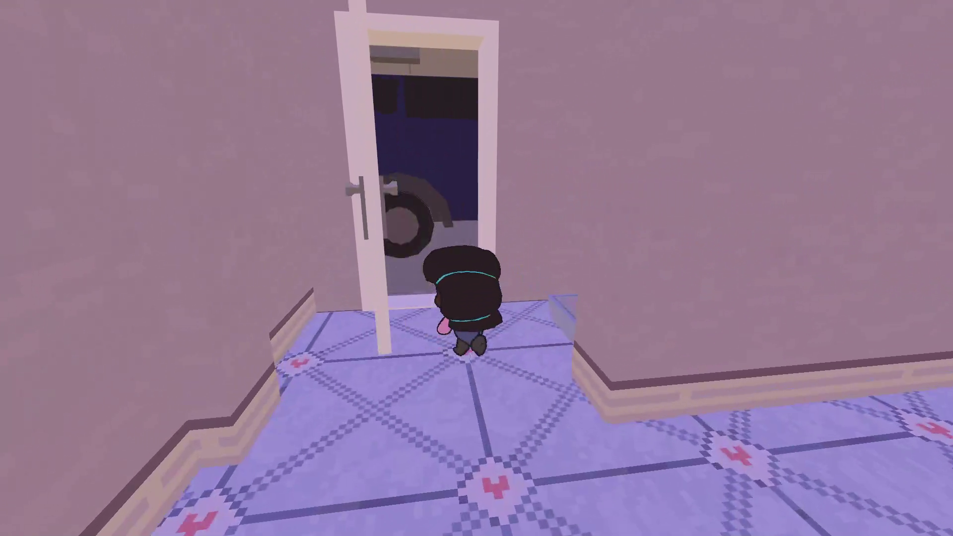
pyautogui.press('w')
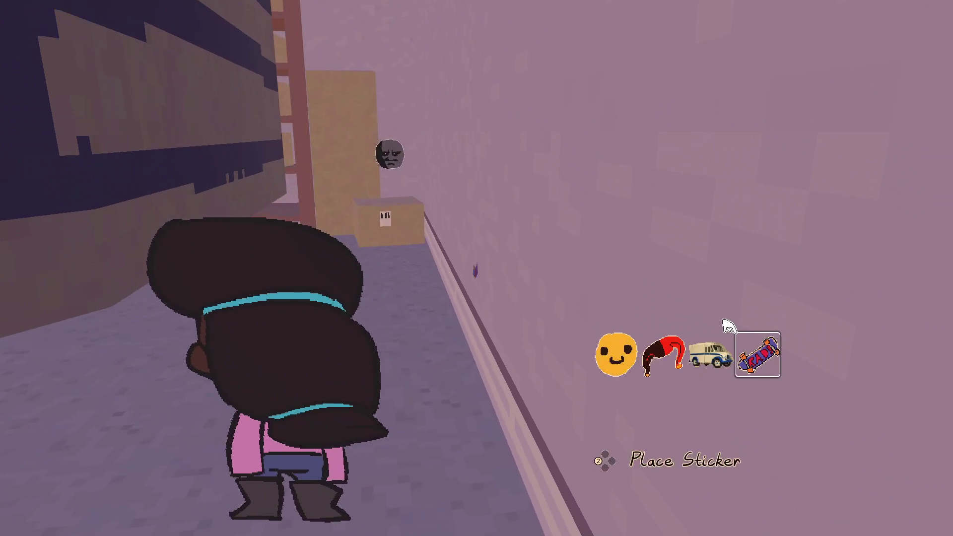
pyautogui.press('w')
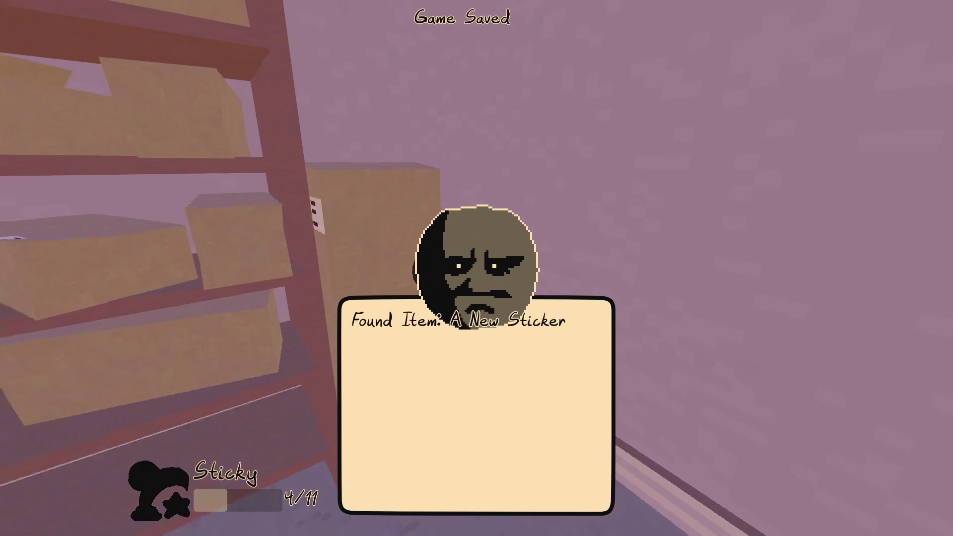
pyautogui.click(585, 325)
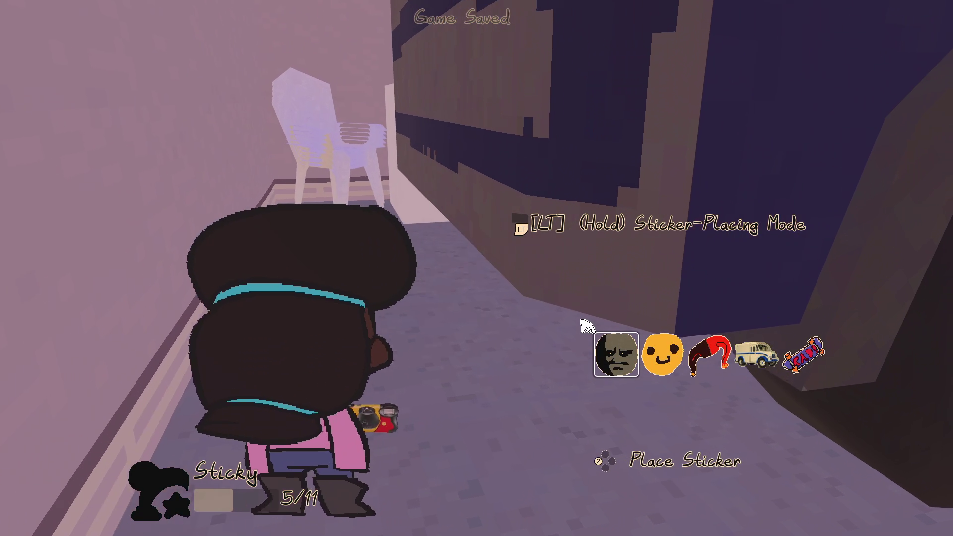
pyautogui.press('w')
pyautogui.scroll(-3, 718, 325)
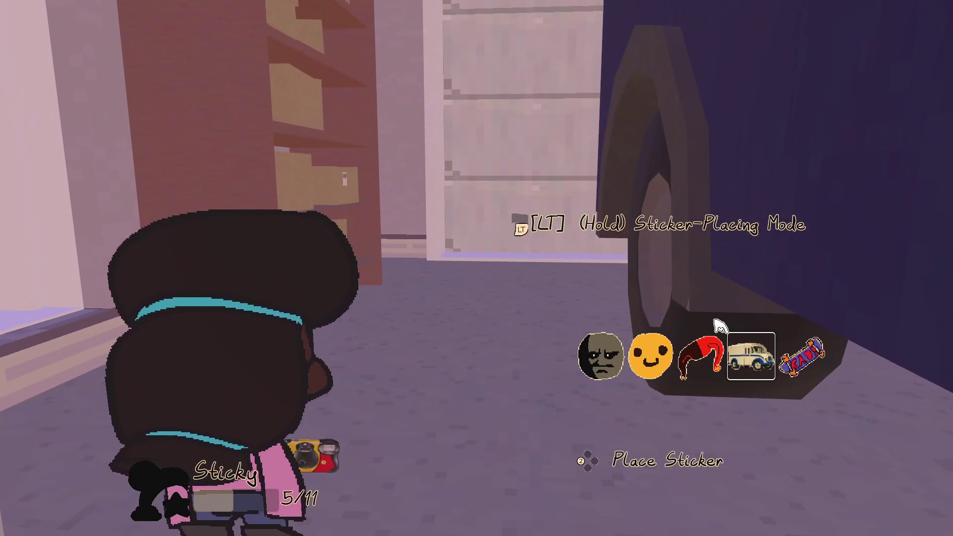
pyautogui.press('w')
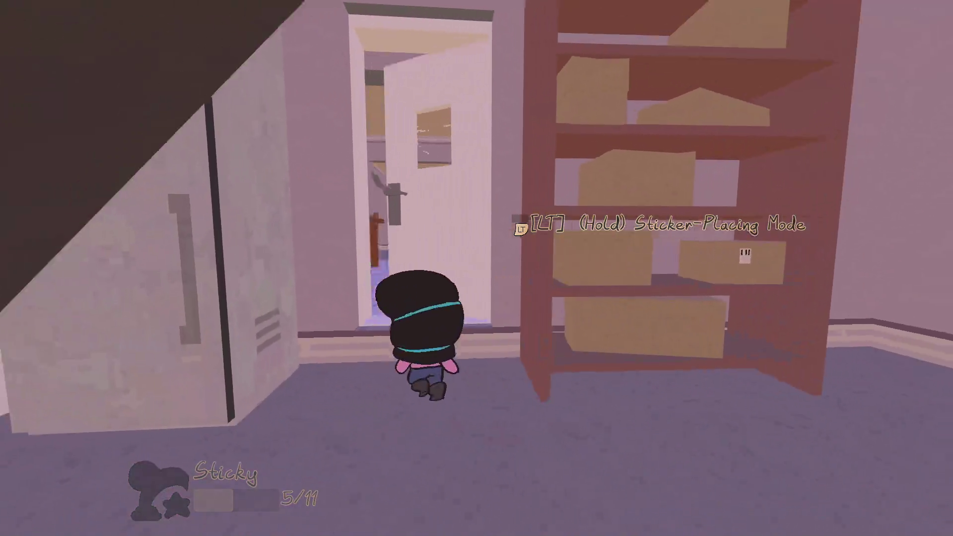
pyautogui.press('w')
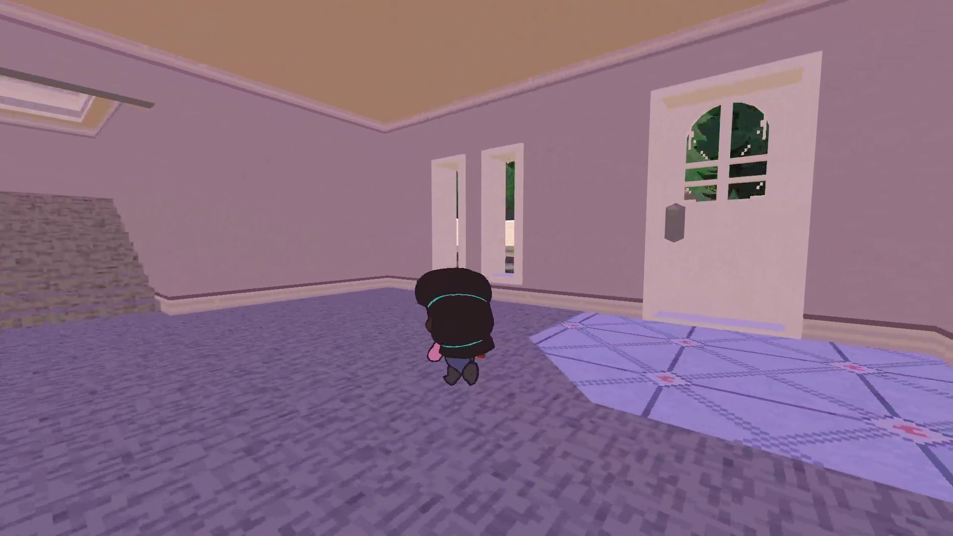
pyautogui.press('Tab')
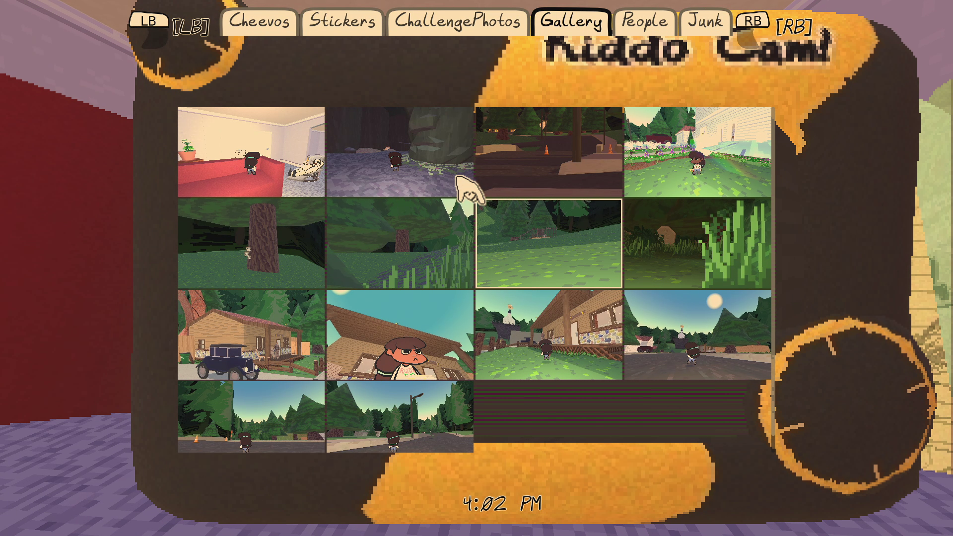
# Flip through the notebook's Stickers, Cheevos and Gallery pages.
pyautogui.press('q')
pyautogui.press('q')
pyautogui.press('q')
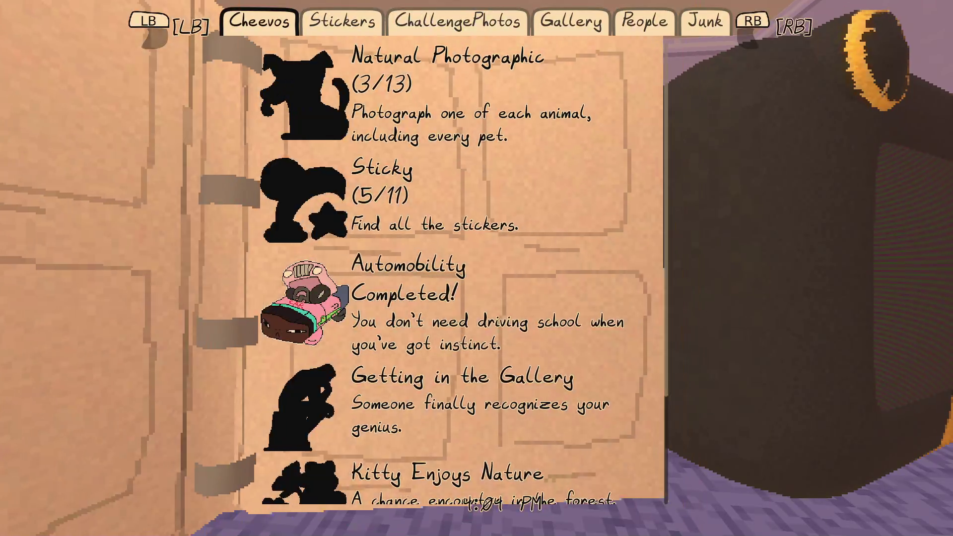
pyautogui.press('e')
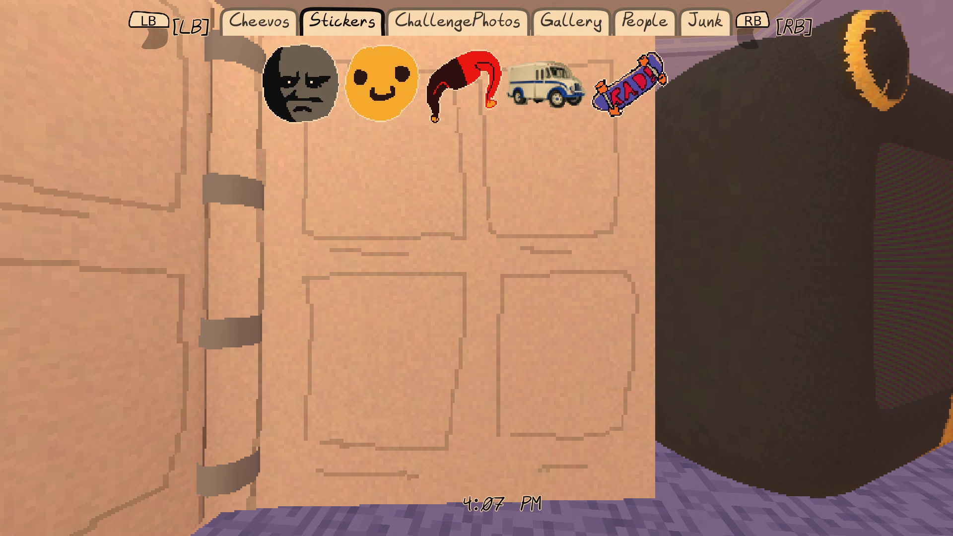
pyautogui.press('q')
pyautogui.scroll(-5, 462, 272)
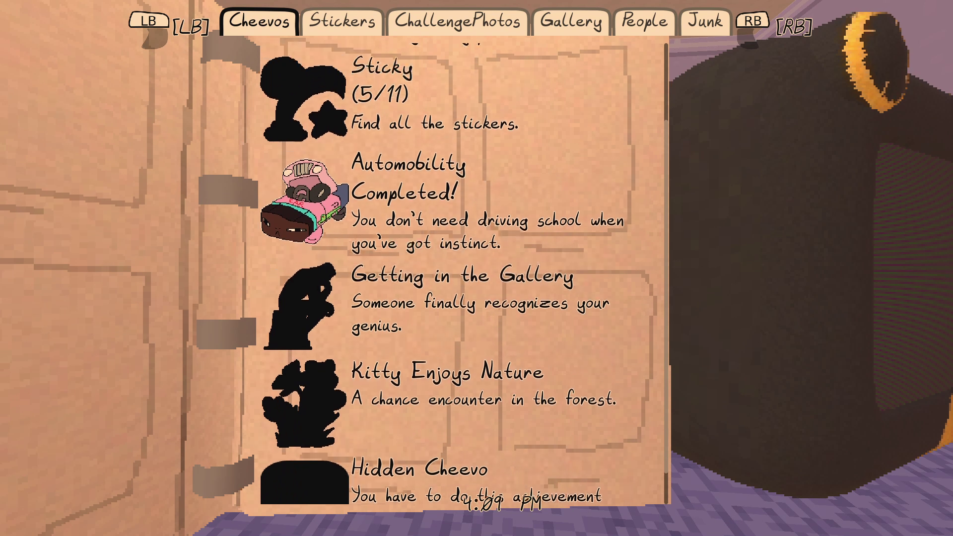
pyautogui.scroll(2, 462, 273)
pyautogui.press('e')
pyautogui.press('e')
pyautogui.press('e')
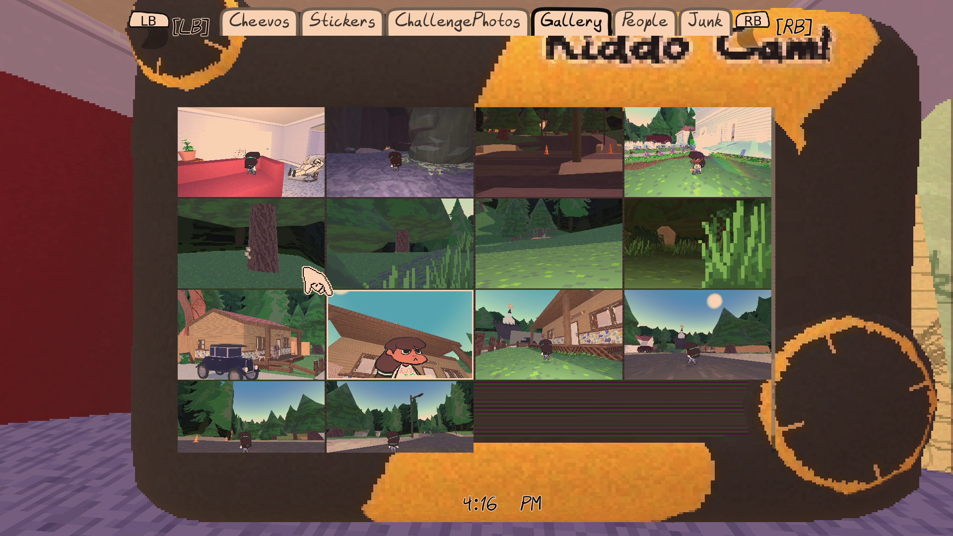
# Page on to People and Junk, close the notebook, and walk out the front door.
pyautogui.scroll(-1, 305, 343)
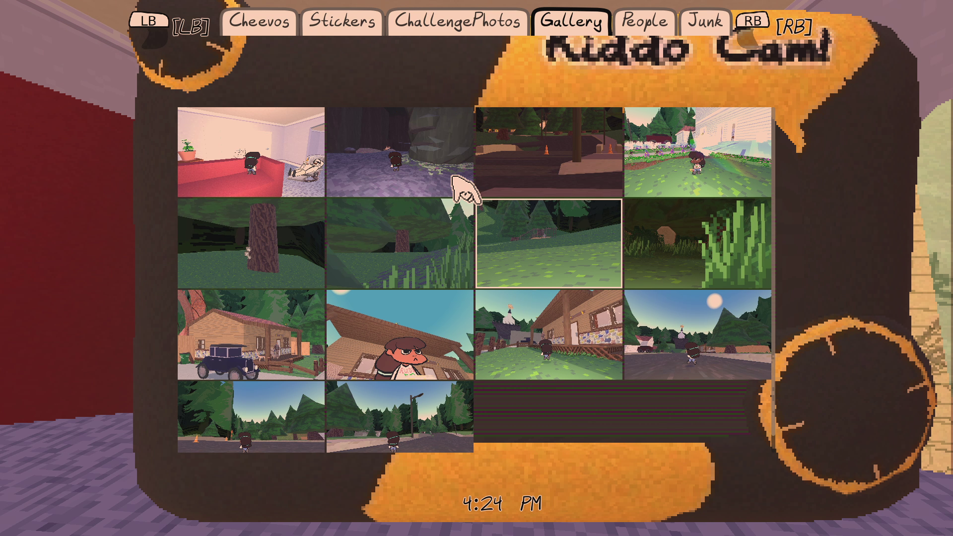
pyautogui.press('e')
pyautogui.scroll(-5, 477, 278)
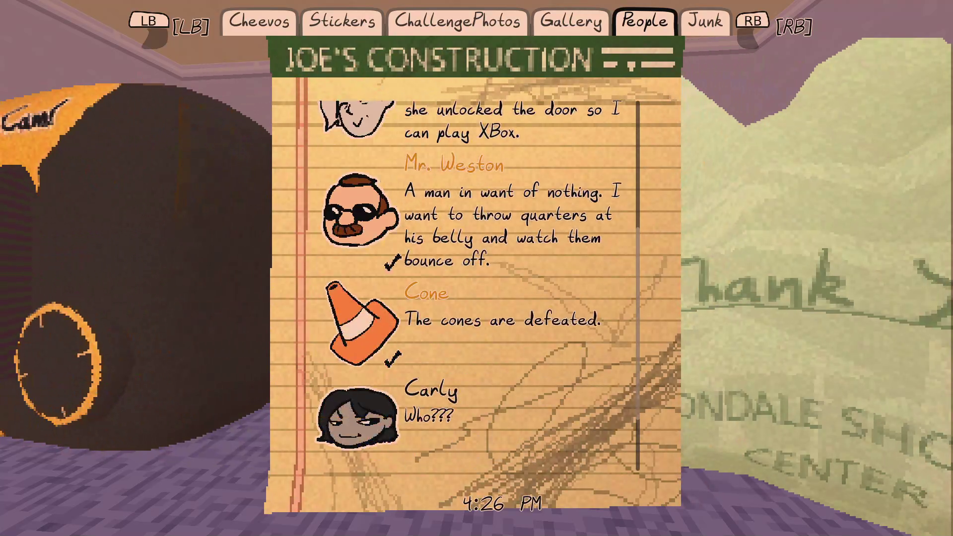
pyautogui.scroll(5, 477, 285)
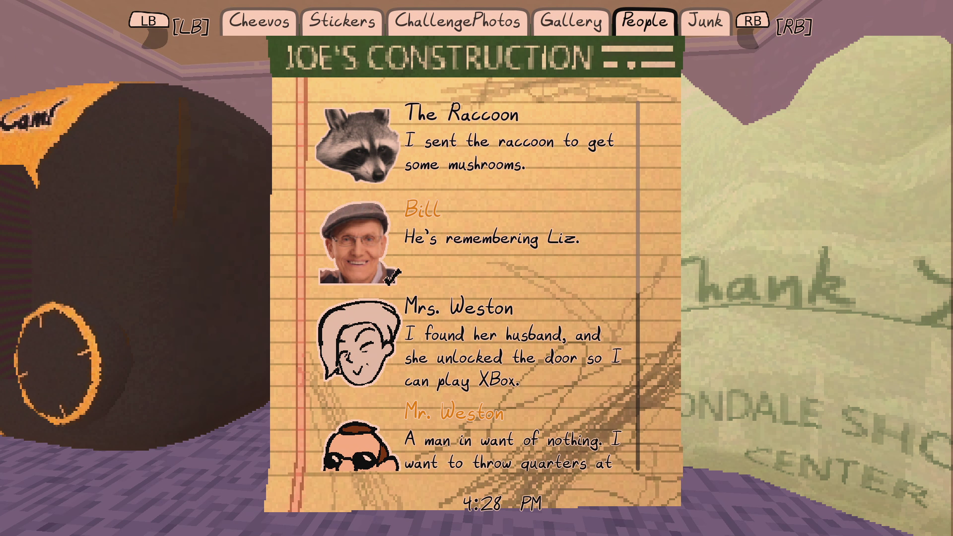
pyautogui.press('e')
pyautogui.press('Escape')
pyautogui.press('w')
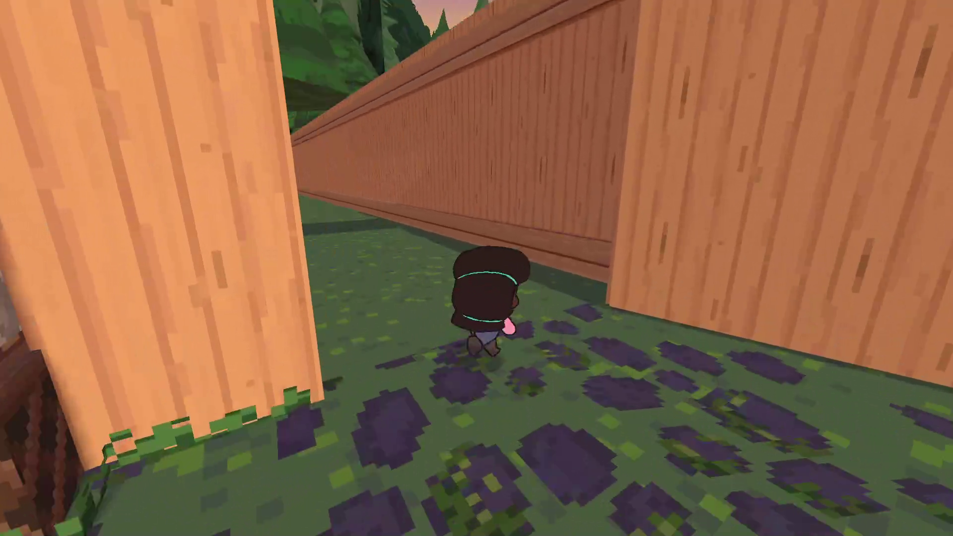
# Open the notebook, page back to the Cheevos list and scroll through it.
pyautogui.press('Tab')
pyautogui.press('q')
pyautogui.press('q')
pyautogui.press('q')
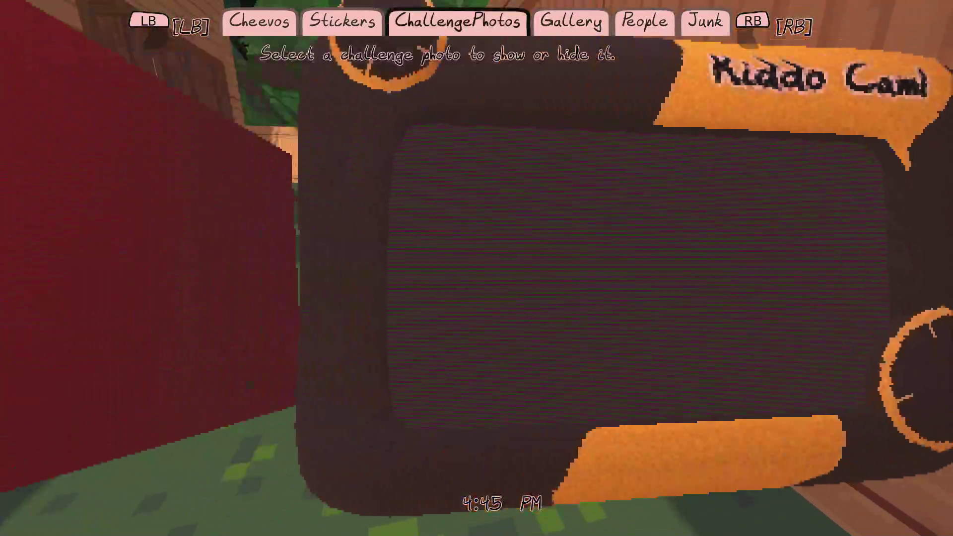
pyautogui.press('q')
pyautogui.press('q')
pyautogui.scroll(-2, 462, 273)
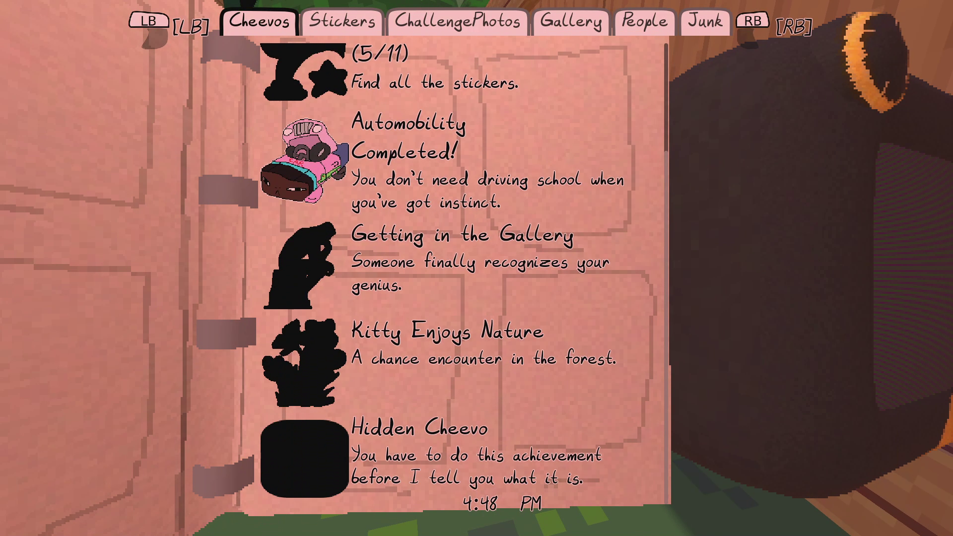
pyautogui.scroll(2, 462, 273)
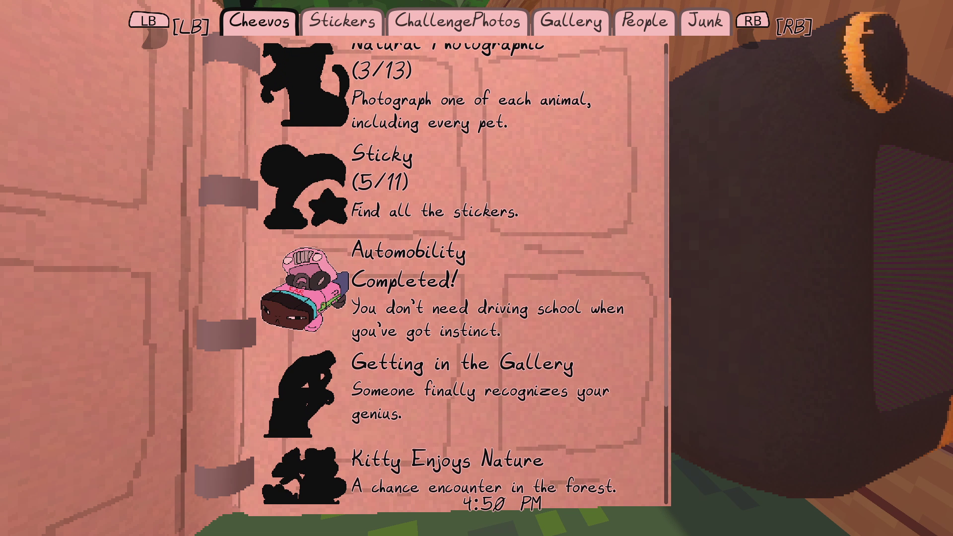
pyautogui.scroll(-3, 461, 273)
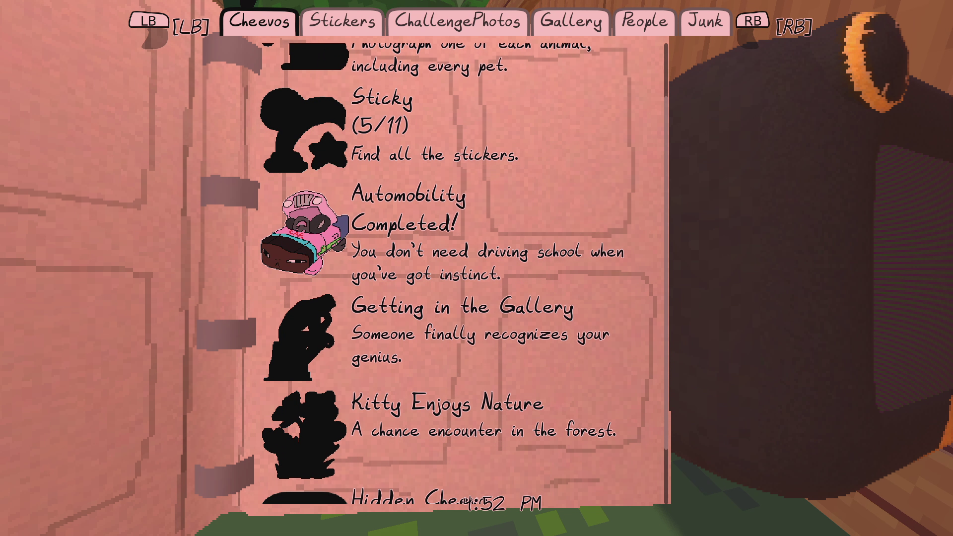
pyautogui.scroll(-1, 462, 273)
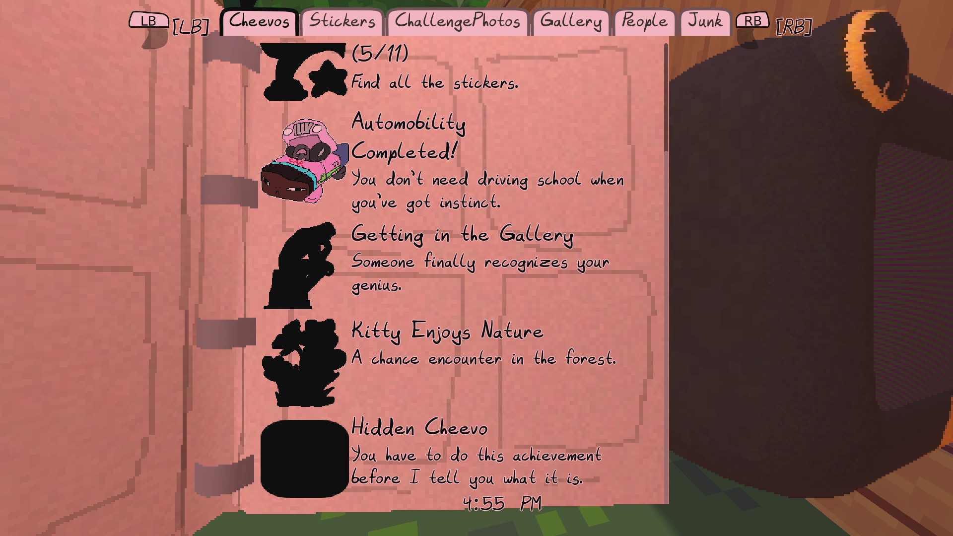
pyautogui.scroll(3, 461, 273)
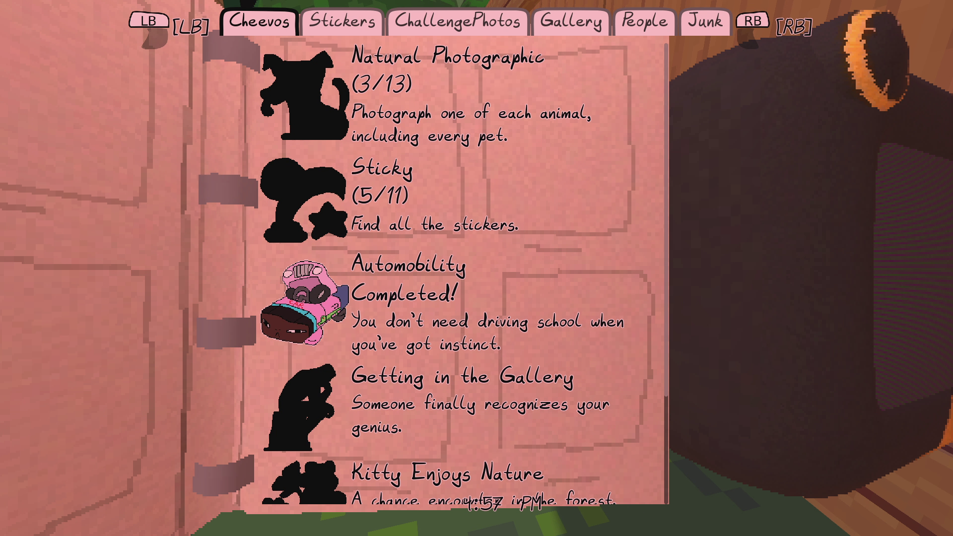
pyautogui.scroll(-3, 461, 273)
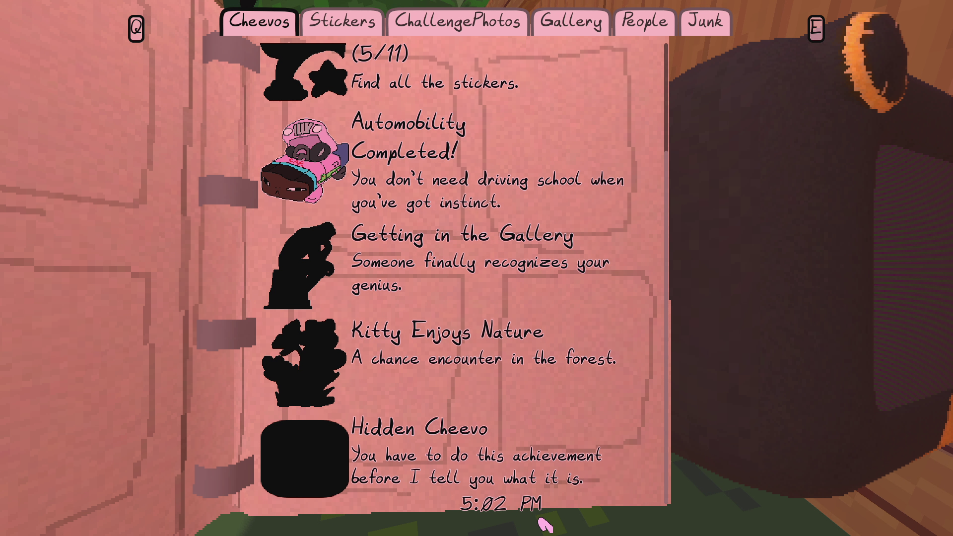
# Save and exit the game from the pause menu.
pyautogui.press('Escape')
pyautogui.press('Down')
pyautogui.press('Down')
pyautogui.press('Down')
pyautogui.press('Return')
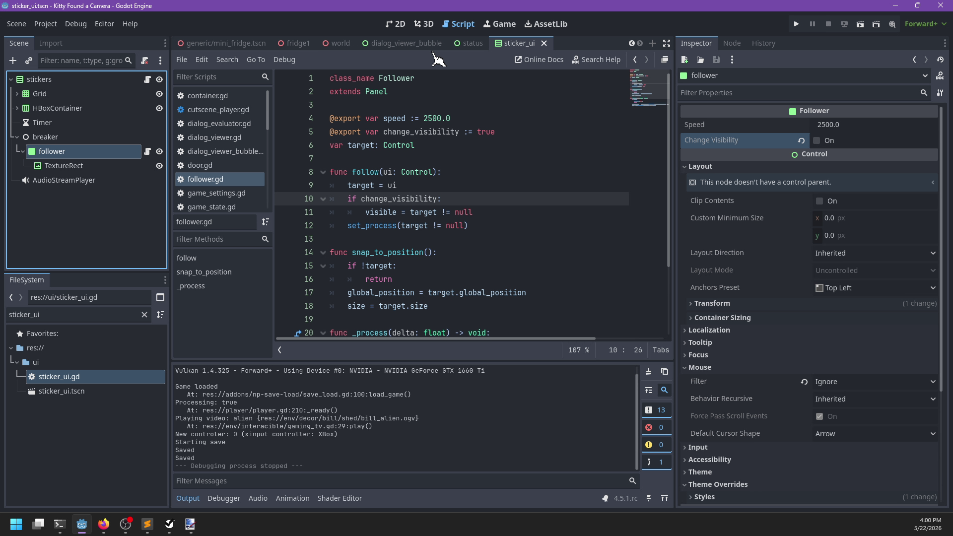
# Show status.tscn in the 2D viewport and inspect its clock and prompts nodes.
pyautogui.click(469, 44)
pyautogui.click(425, 24)
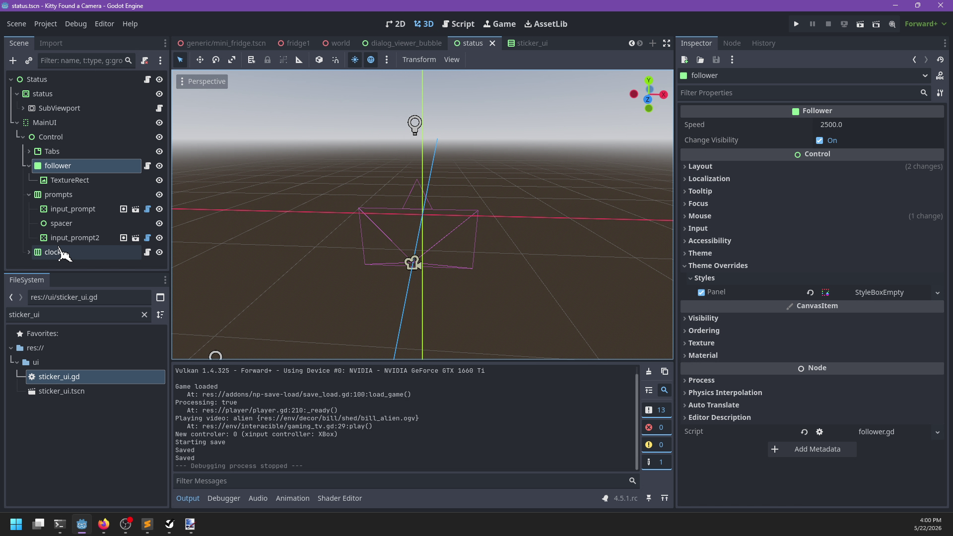
pyautogui.click(58, 252)
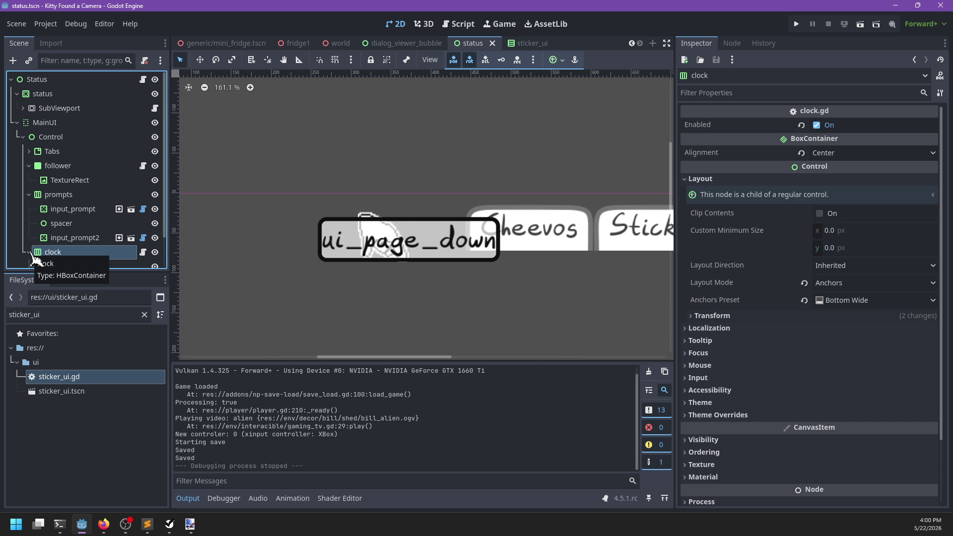
pyautogui.scroll(-6, 281, 225)
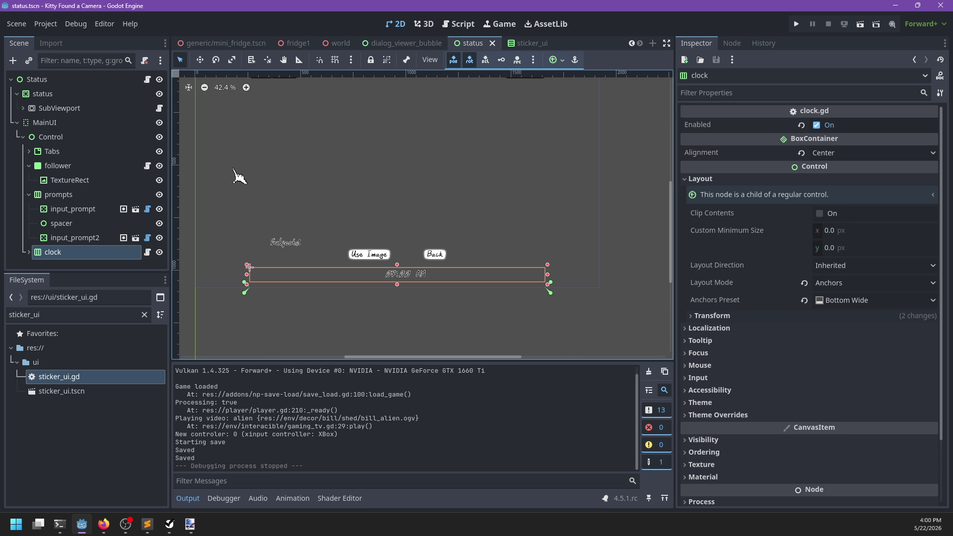
pyautogui.click(88, 197)
# Add a new PanelContainer as a child of the Control node, replacing a mistaken Panel.
pyautogui.hotkey('ctrl', 'a')
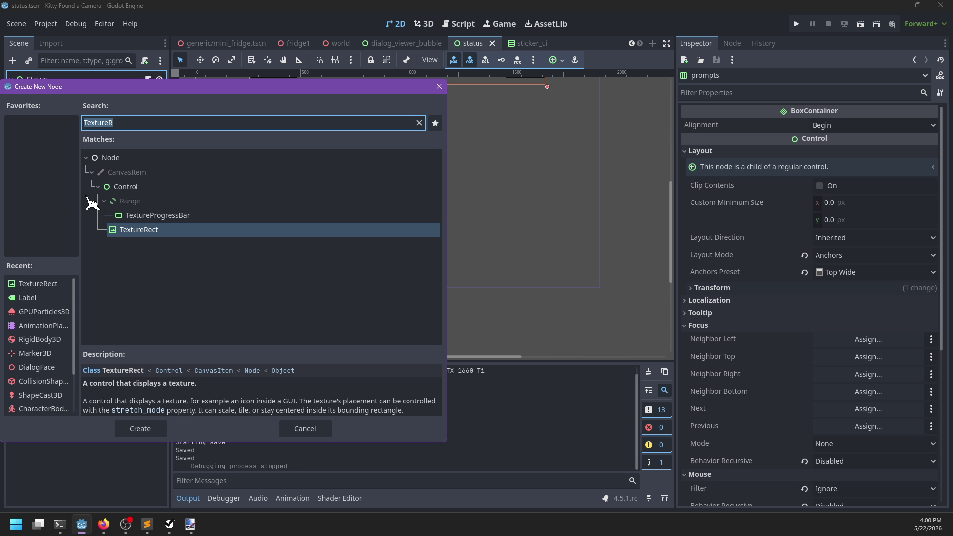
pyautogui.write('Panel')
pyautogui.press('Return')
pyautogui.hotkey('ctrl', 'z')
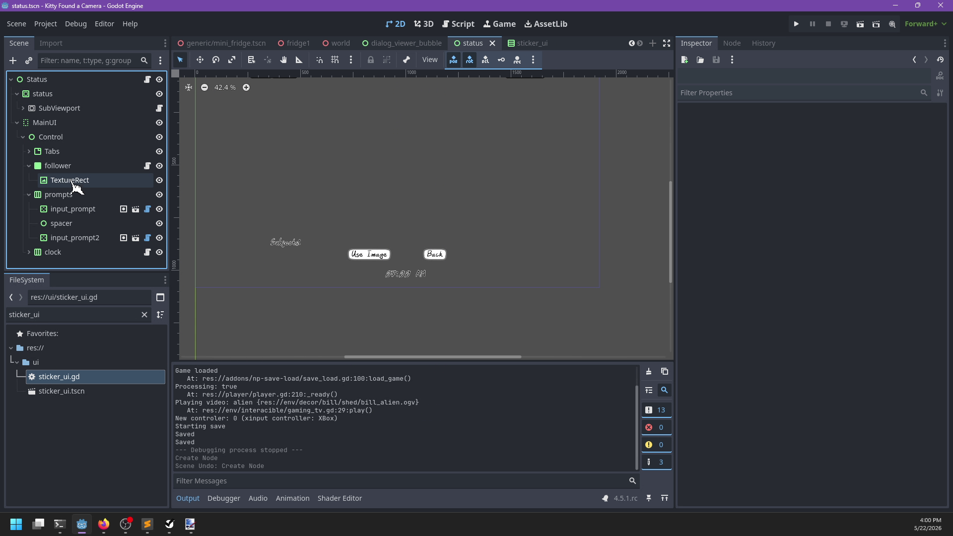
pyautogui.click(59, 141)
pyautogui.hotkey('ctrl', 'a')
pyautogui.write('PanelCon')
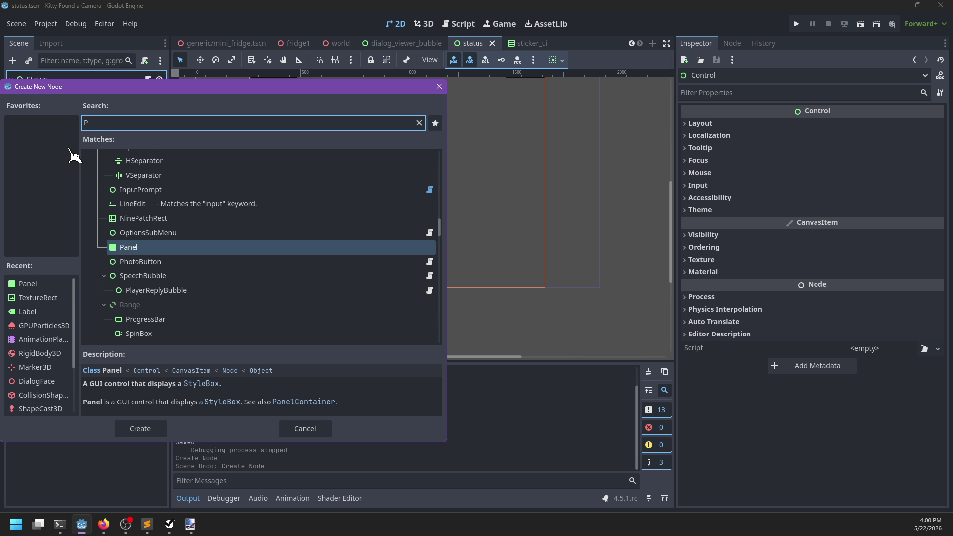
pyautogui.press('Return')
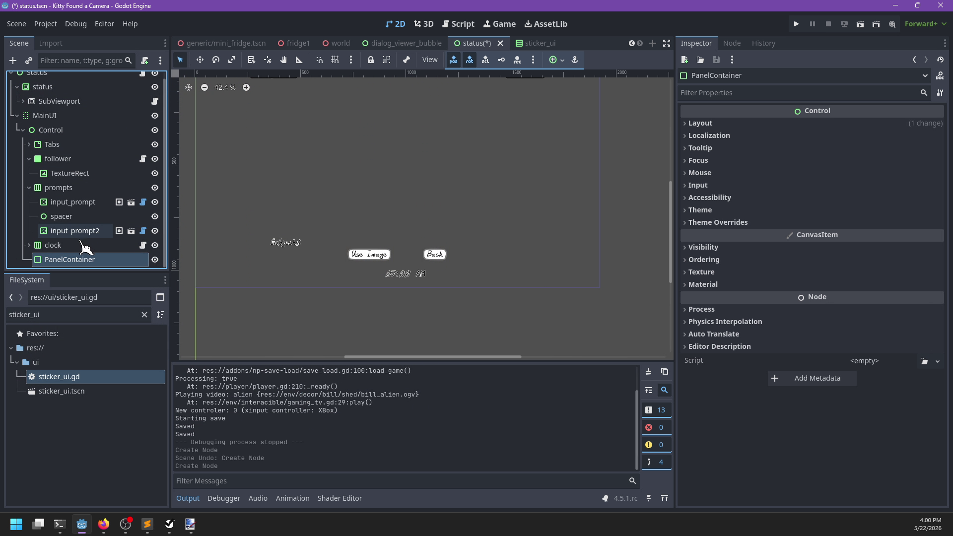
# Move the clock into the PanelContainer and anchor it with the Center Bottom preset.
pyautogui.moveTo(80, 245); pyautogui.dragTo(73, 266)
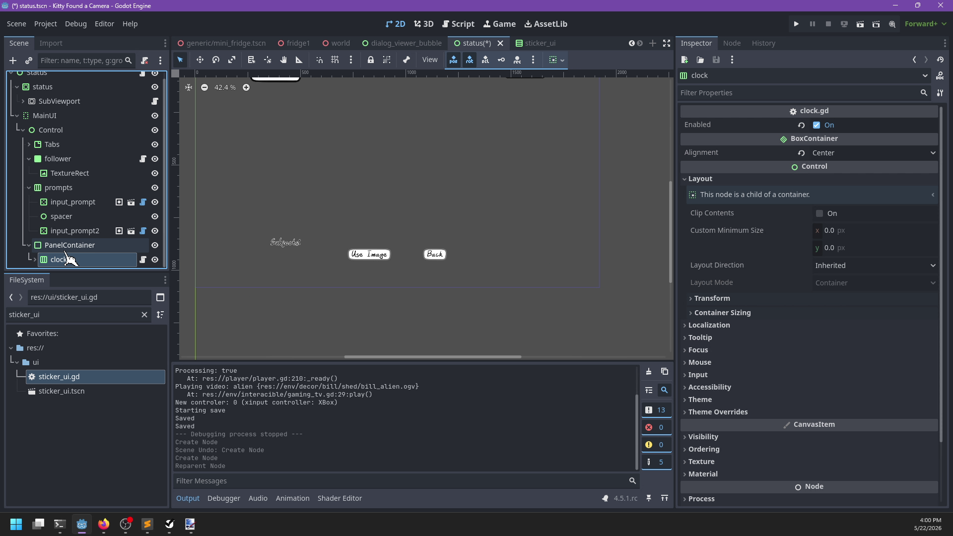
pyautogui.click(70, 245)
pyautogui.scroll(-2, 342, 209)
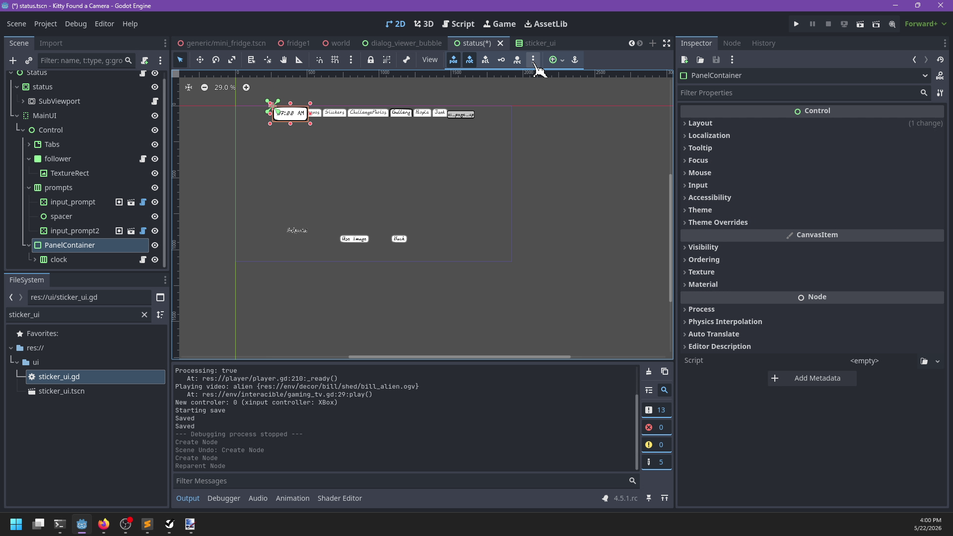
pyautogui.click(563, 60)
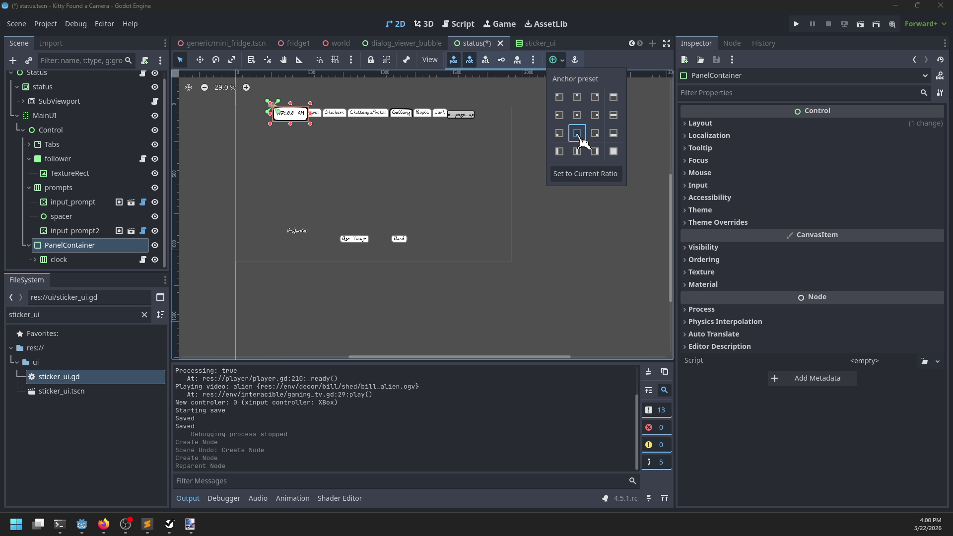
pyautogui.click(576, 133)
pyautogui.scroll(5, 340, 294)
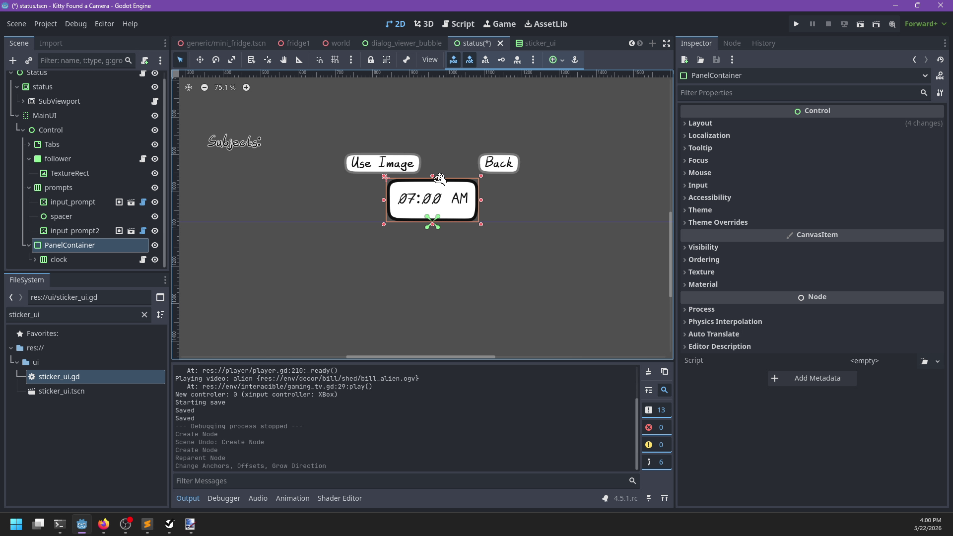
# Resize the clock panel to 247×106 and save status.tscn.
pyautogui.click(438, 179)
pyautogui.click(438, 215)
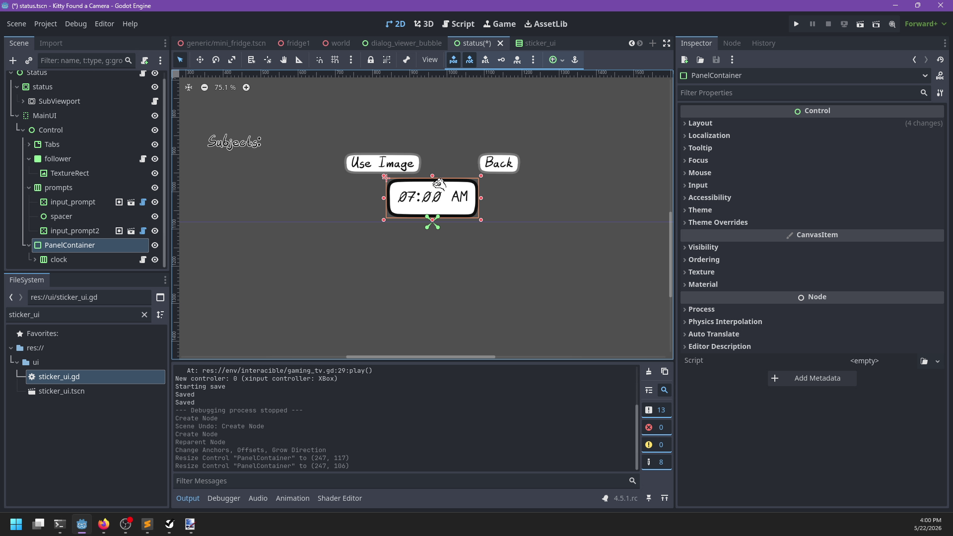
pyautogui.hotkey('ctrl', 's')
pyautogui.scroll(-2, 377, 283)
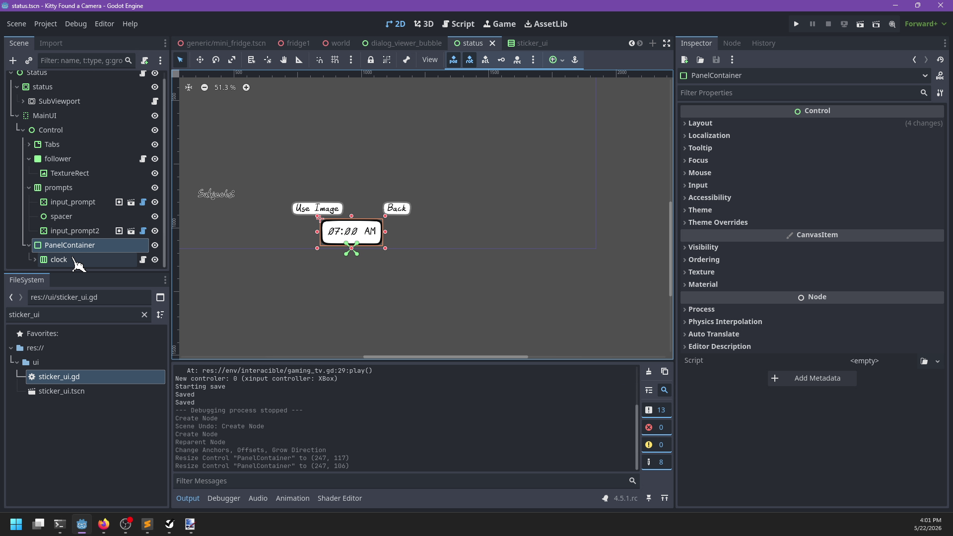
pyautogui.press('F5')
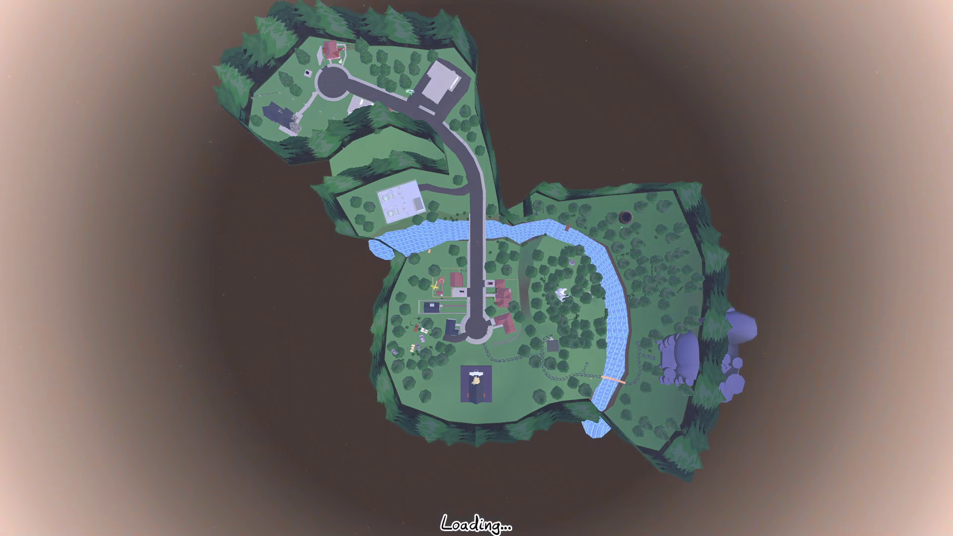
pyautogui.scroll(-1, 107, 251)
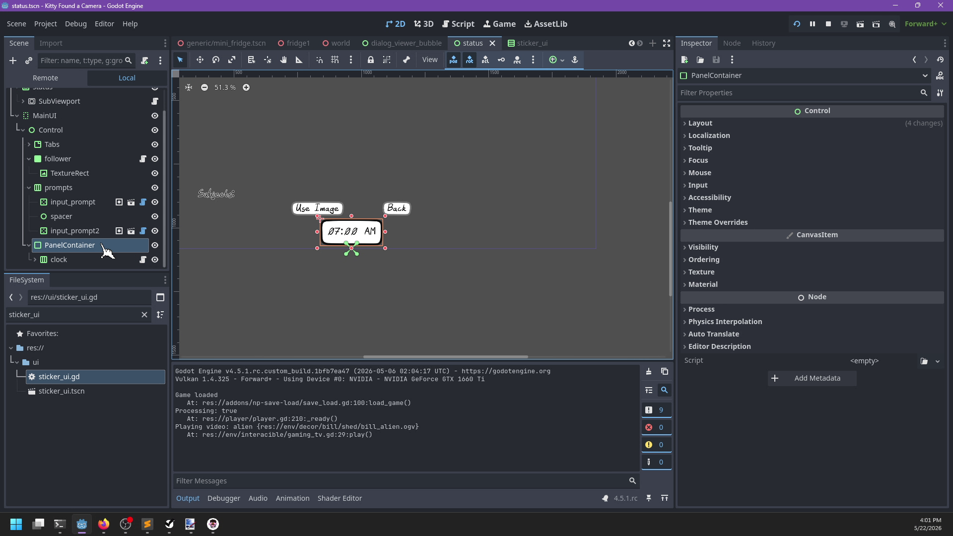
pyautogui.hotkey('alt', 'Tab')
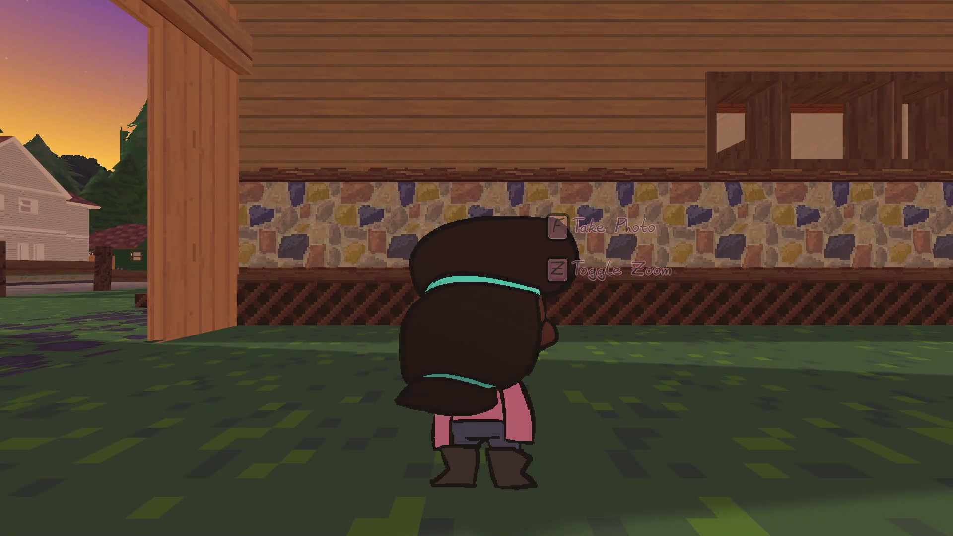
pyautogui.press('Tab')
pyautogui.press('e')
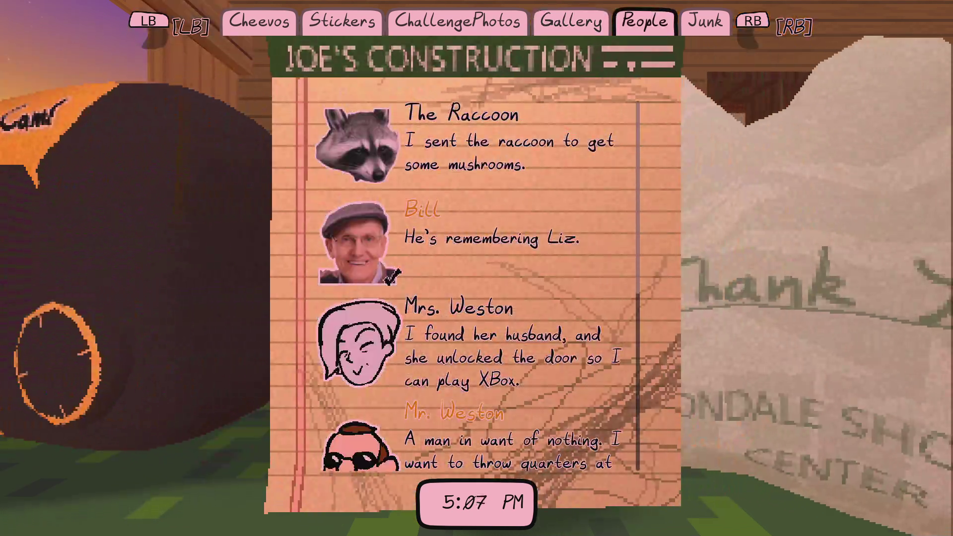
pyautogui.press('q')
pyautogui.press('q')
pyautogui.press('q')
pyautogui.press('q')
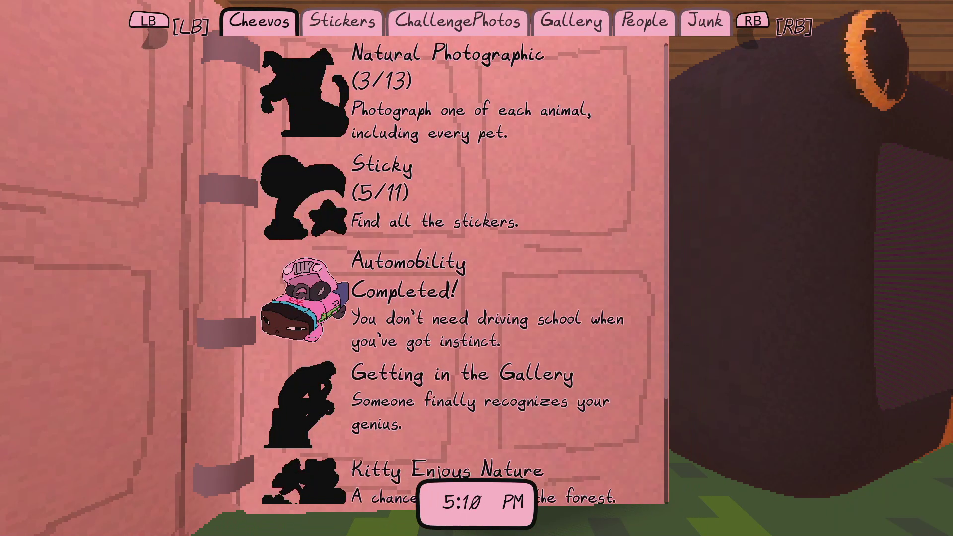
pyautogui.scroll(-3, 464, 273)
pyautogui.scroll(3, 464, 274)
pyautogui.scroll(-3, 464, 274)
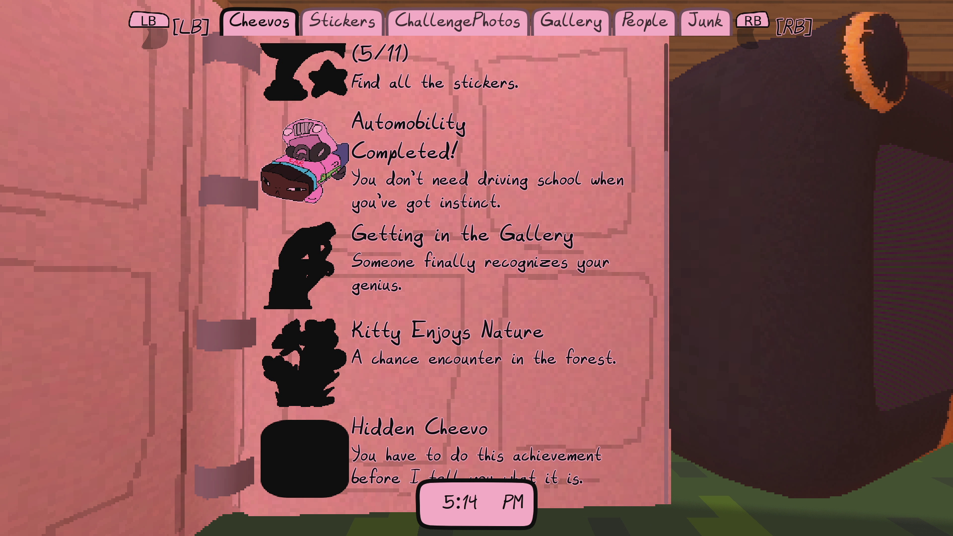
pyautogui.press('F8')
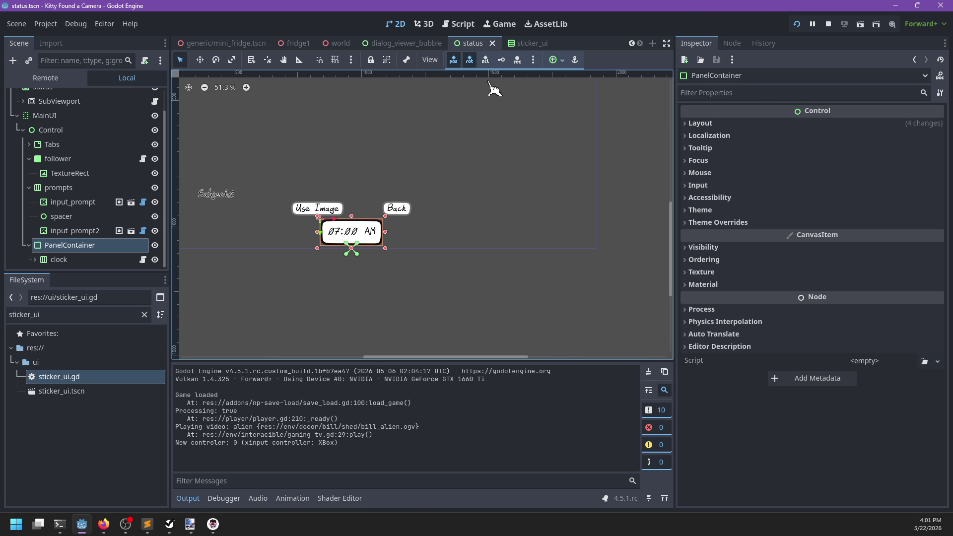
pyautogui.click(423, 23)
# Expand Tabs, make the Cheevos tab visible, and select its Cheevos ScrollContainer list.
pyautogui.click(395, 24)
pyautogui.scroll(1, 74, 176)
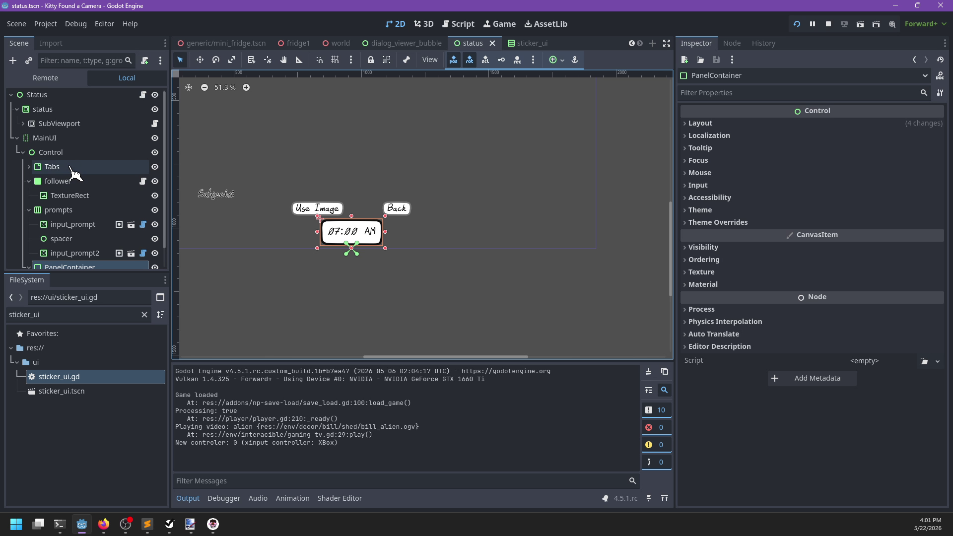
pyautogui.click(29, 167)
pyautogui.scroll(-1, 62, 171)
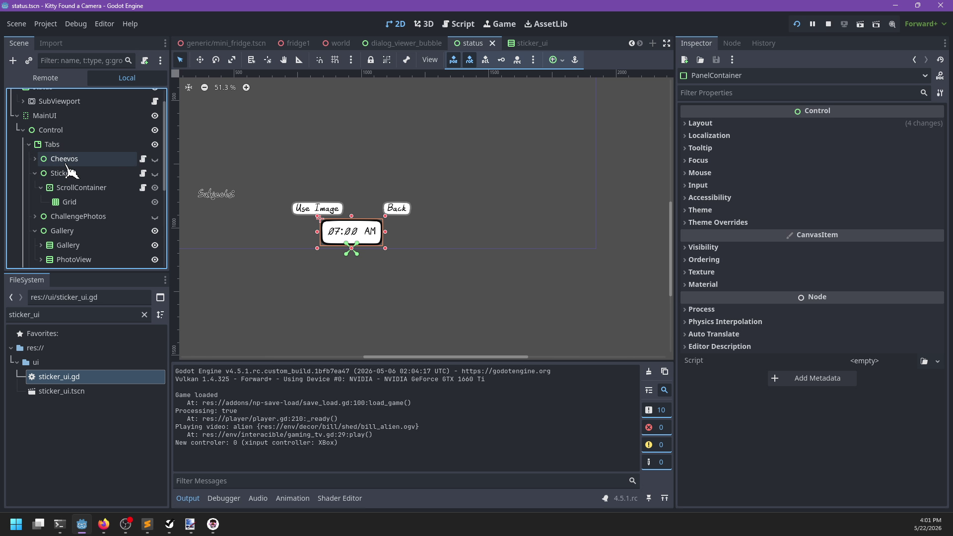
pyautogui.click(155, 158)
pyautogui.click(59, 159)
pyautogui.click(35, 159)
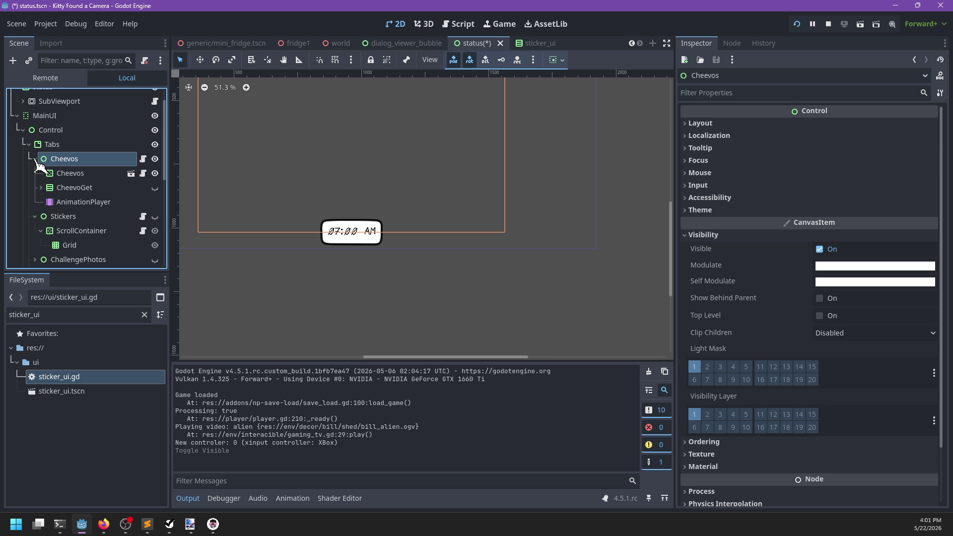
pyautogui.click(70, 173)
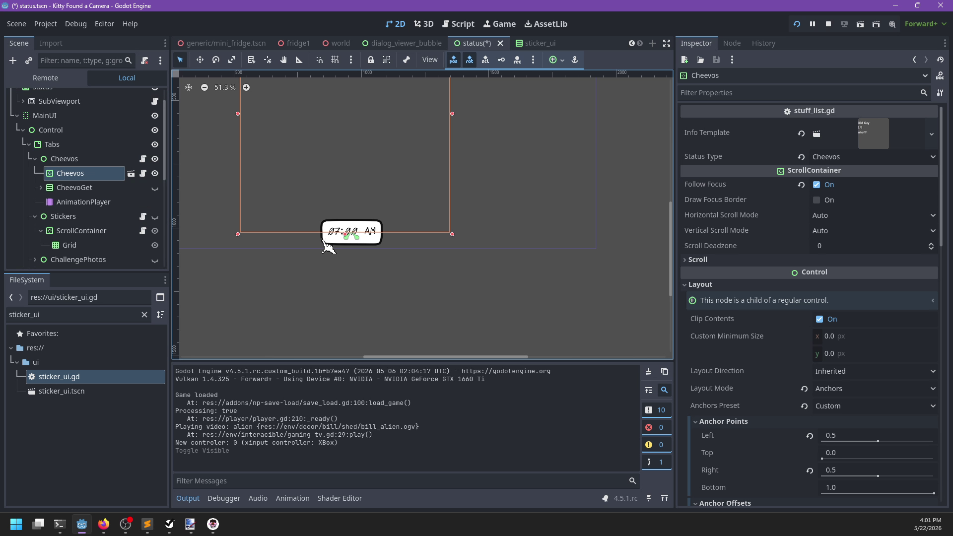
# Save and run the game, then cycle the notebook between Stickers, People and Gallery.
pyautogui.press('F5')
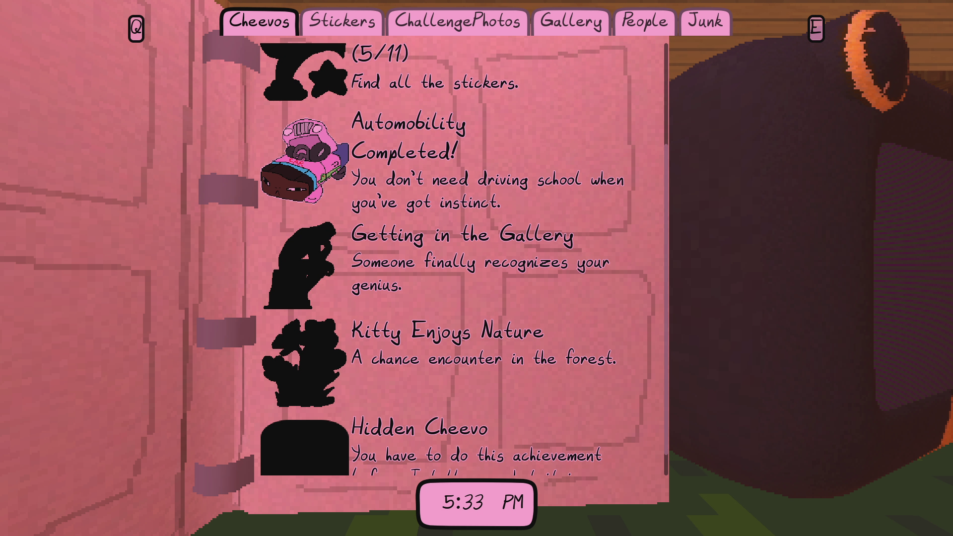
pyautogui.press('e')
pyautogui.press('e')
pyautogui.press('q')
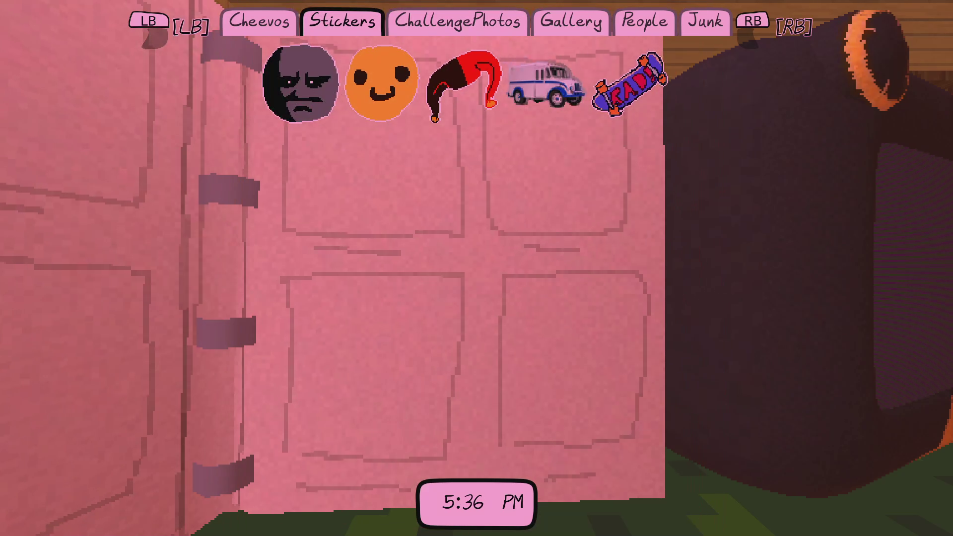
pyautogui.press('e')
pyautogui.press('e')
pyautogui.press('e')
pyautogui.press('q')
pyautogui.press('e')
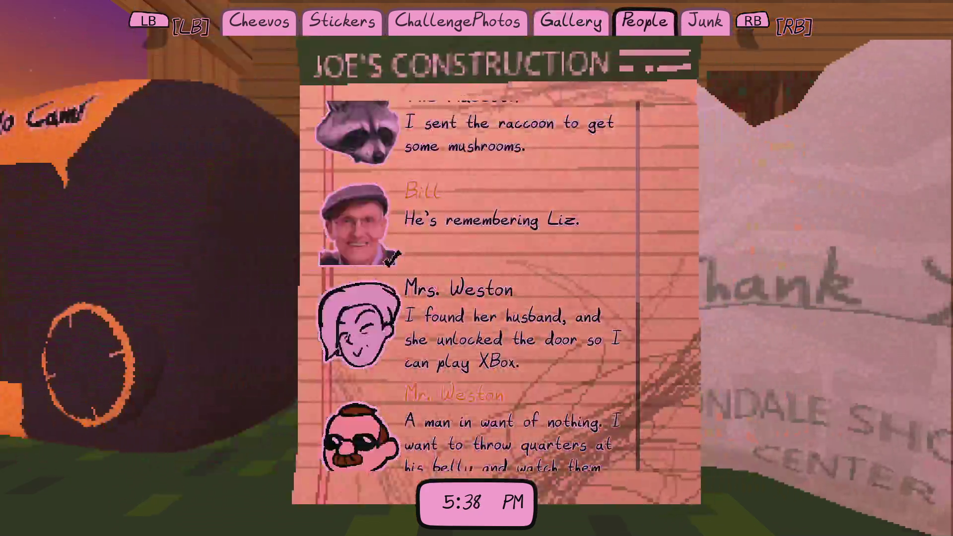
pyautogui.press('e')
pyautogui.press('q')
# Scroll the People list, page to Cheevos and scroll it, then page right to Junk.
pyautogui.scroll(-5, 466, 283)
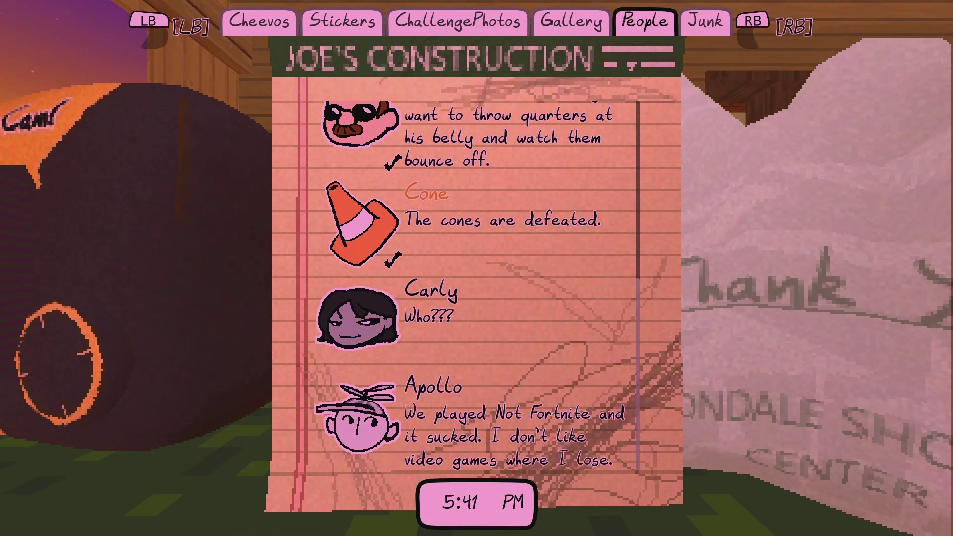
pyautogui.scroll(2, 477, 283)
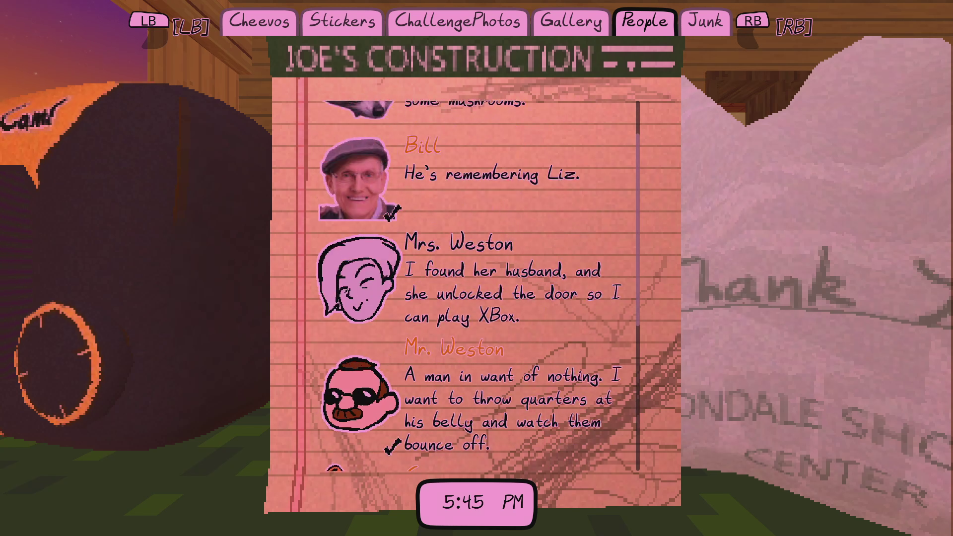
pyautogui.press('q')
pyautogui.press('q')
pyautogui.press('q')
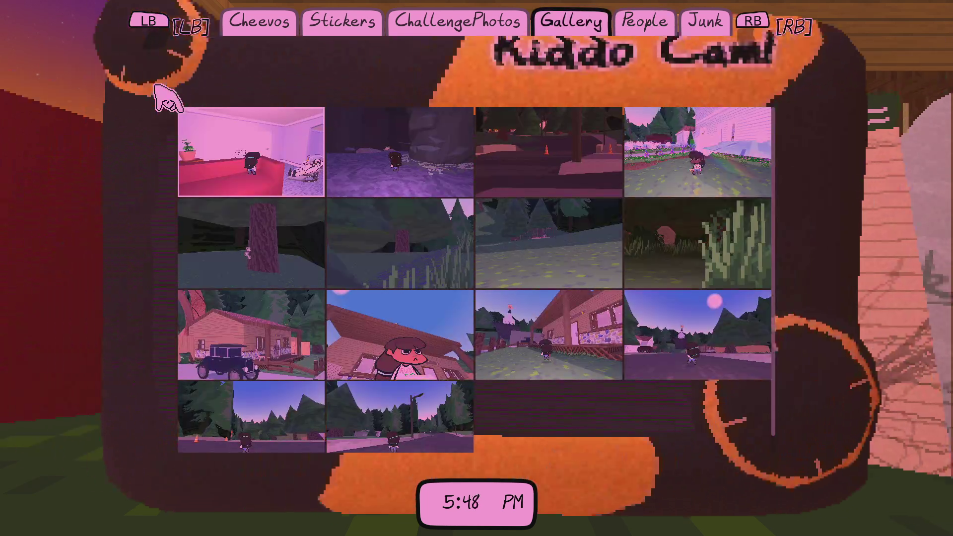
pyautogui.scroll(-1, 461, 258)
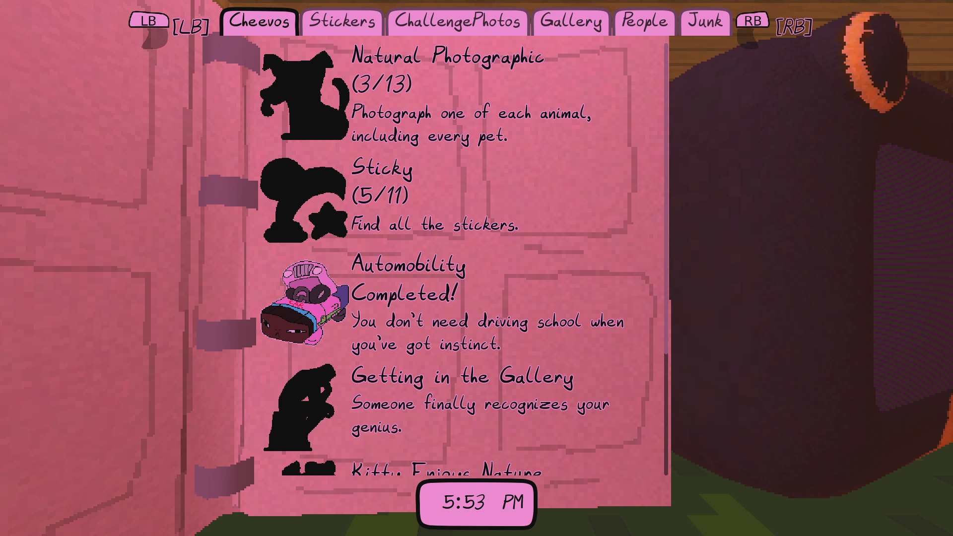
pyautogui.press('e')
pyautogui.press('e')
pyautogui.press('e')
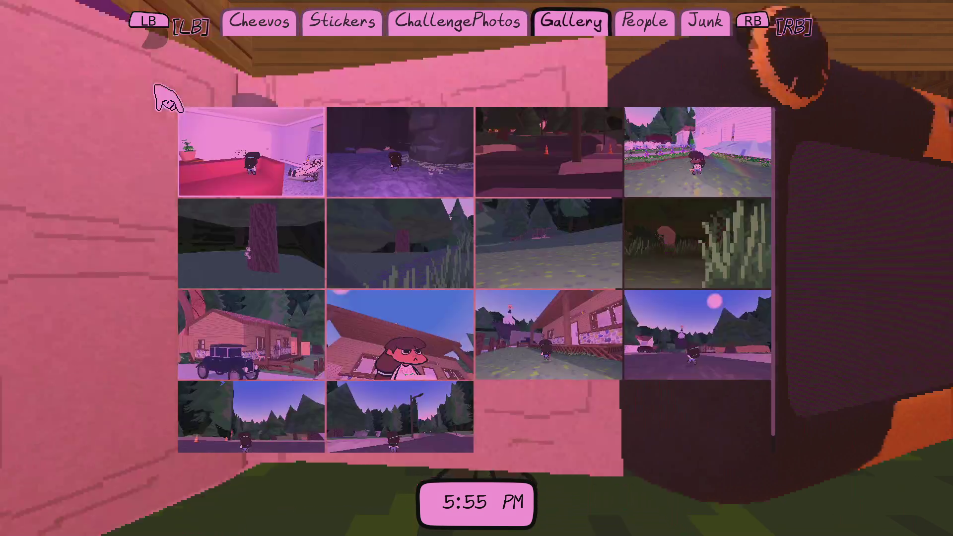
# Close the notebook and walk the character out across the porch to the parked car.
pyautogui.press('Tab')
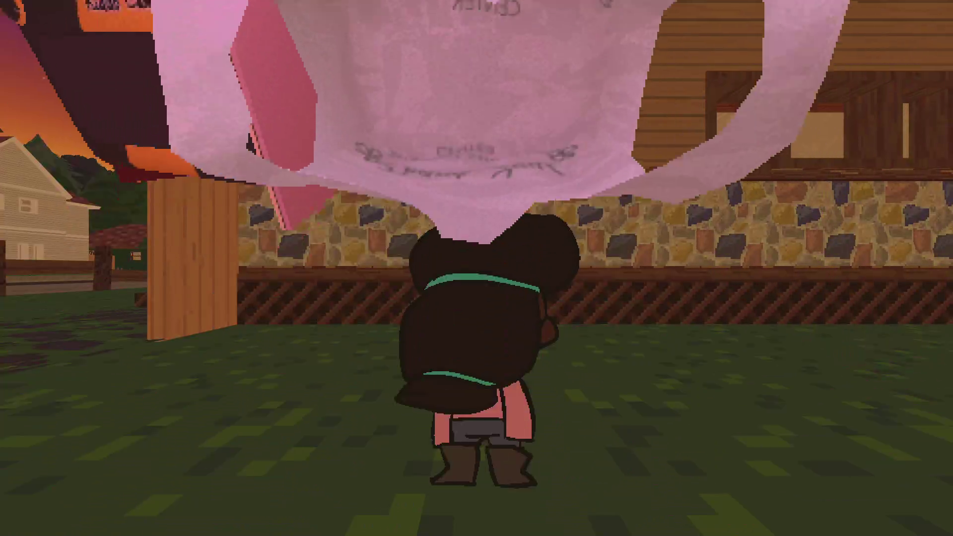
pyautogui.press('w')
pyautogui.press('Tab')
pyautogui.press('Tab')
pyautogui.press('w')
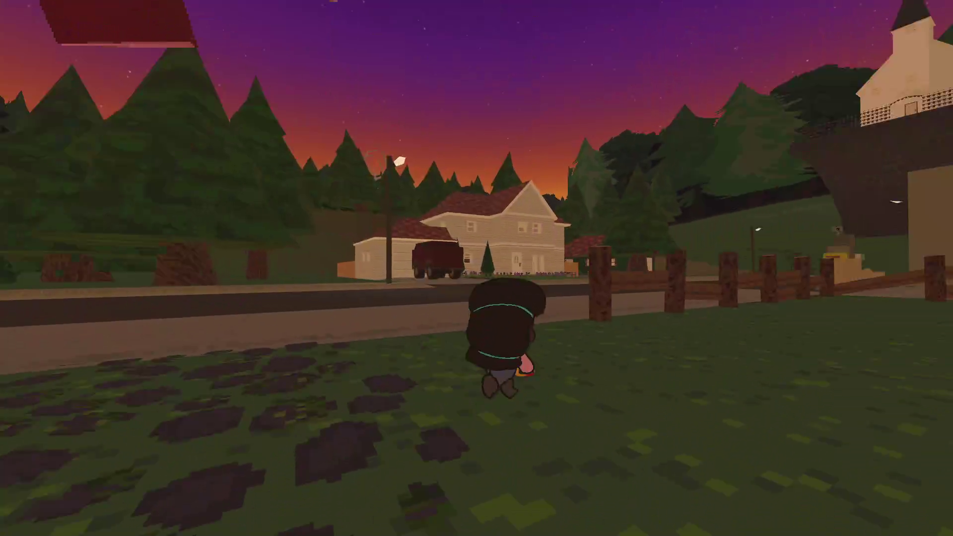
pyautogui.press('w')
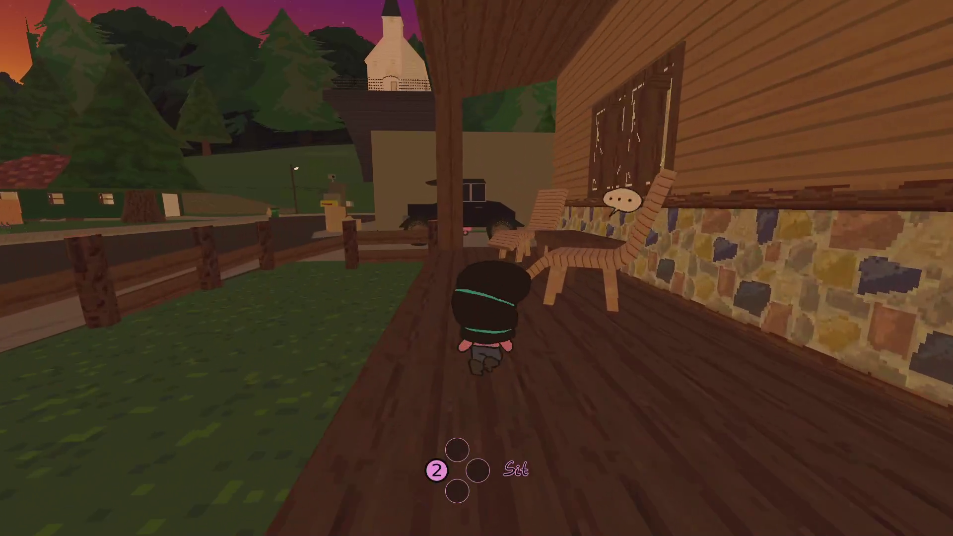
pyautogui.press('w')
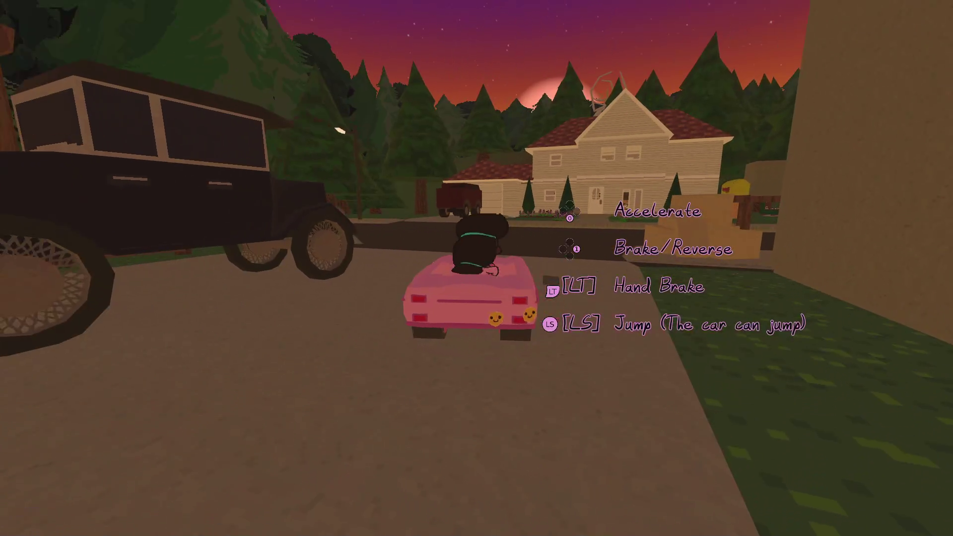
# Drive the pink car across the street and over the grass toward the sunset valley.
pyautogui.press('w')
pyautogui.press('d')
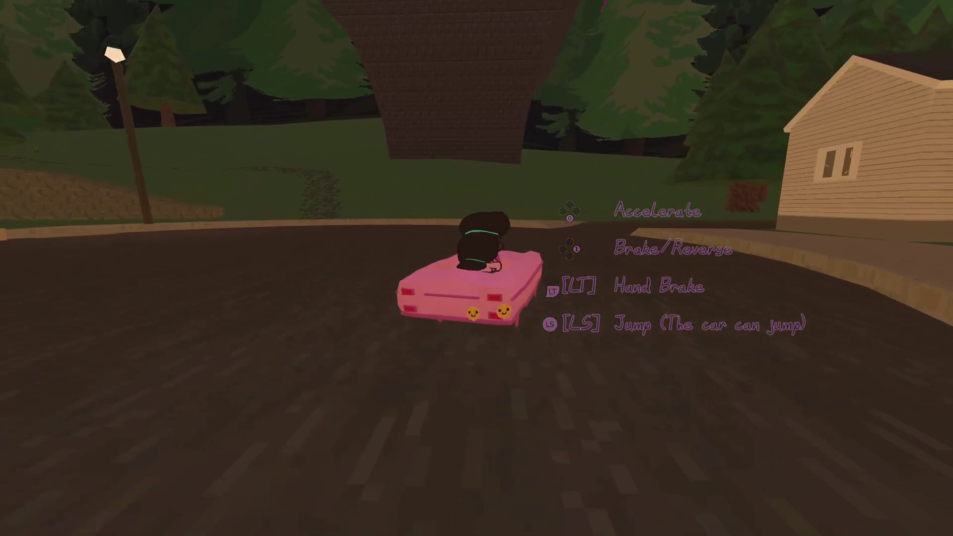
pyautogui.press('w')
pyautogui.press('a')
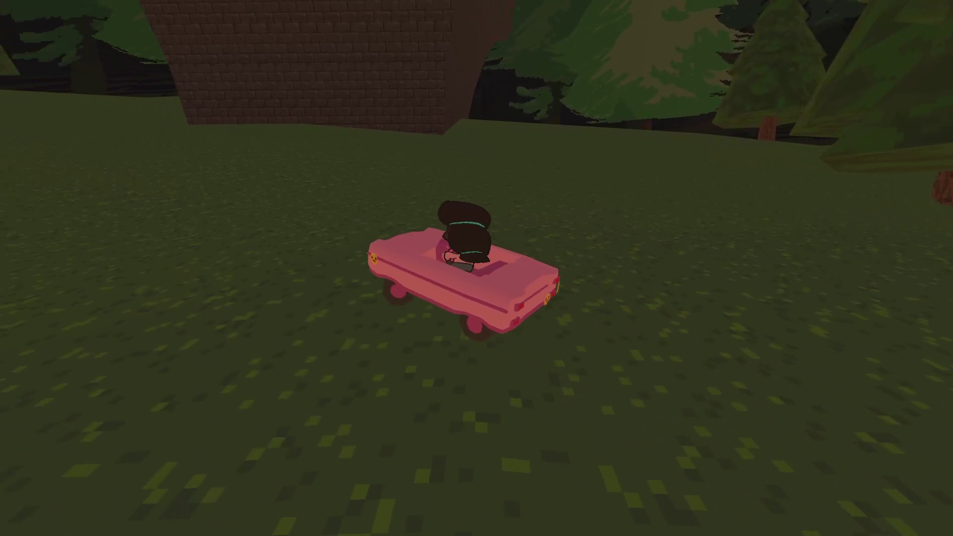
pyautogui.press('w')
pyautogui.press('a')
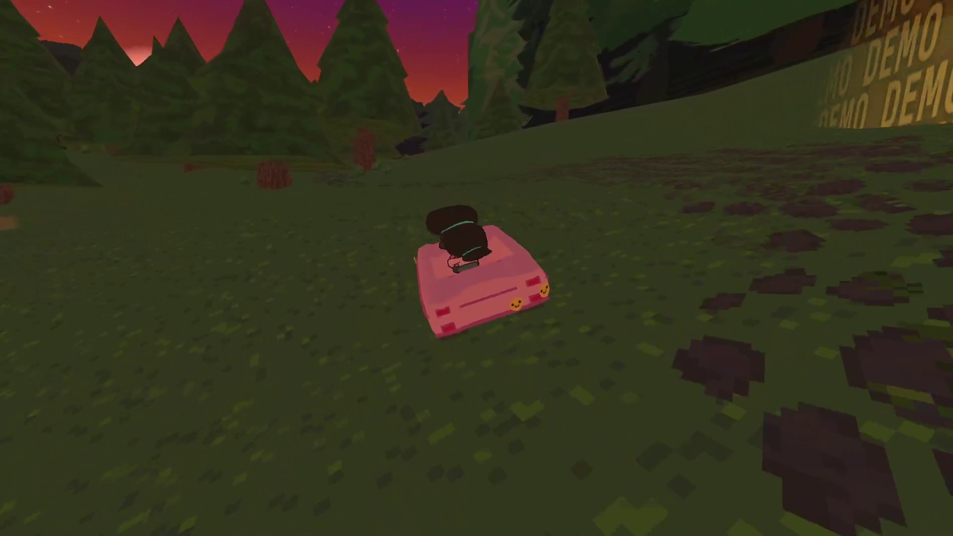
pyautogui.press('w')
pyautogui.press('a')
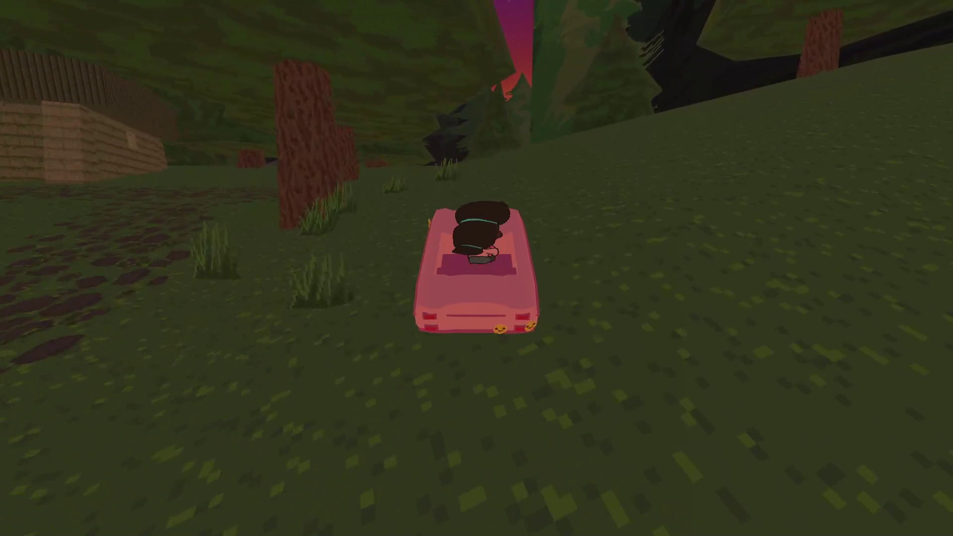
pyautogui.press('w')
pyautogui.press('a')
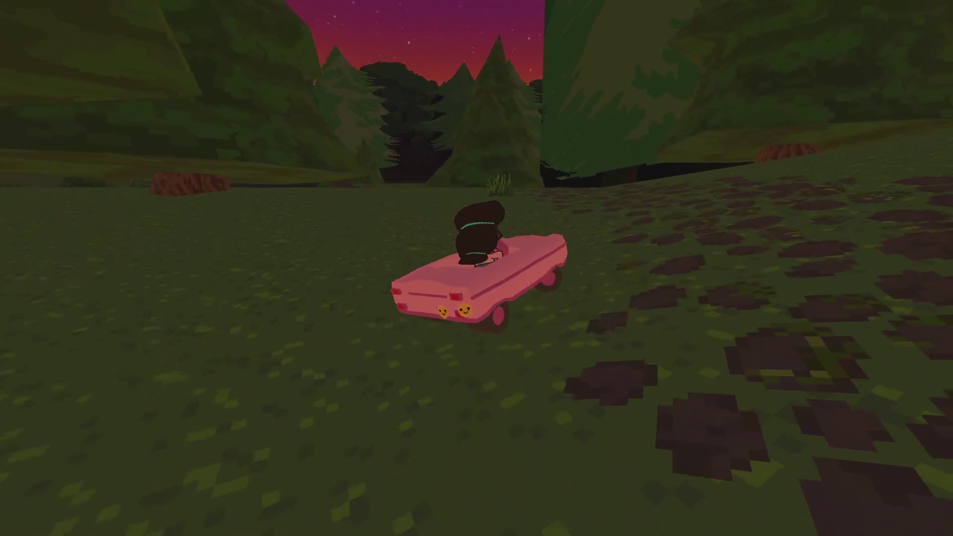
# Turn the car around and drive back down the village street.
pyautogui.press('w')
pyautogui.press('d')
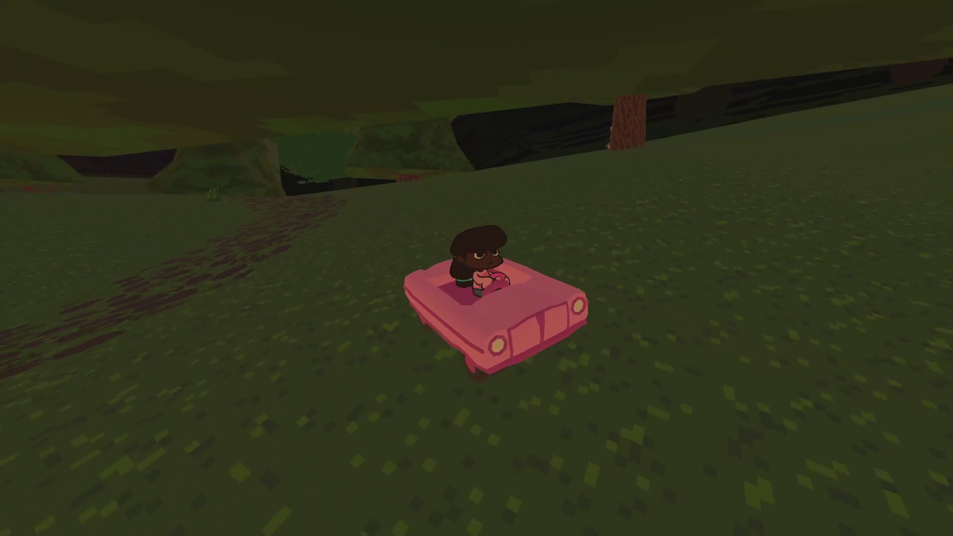
pyautogui.press('w')
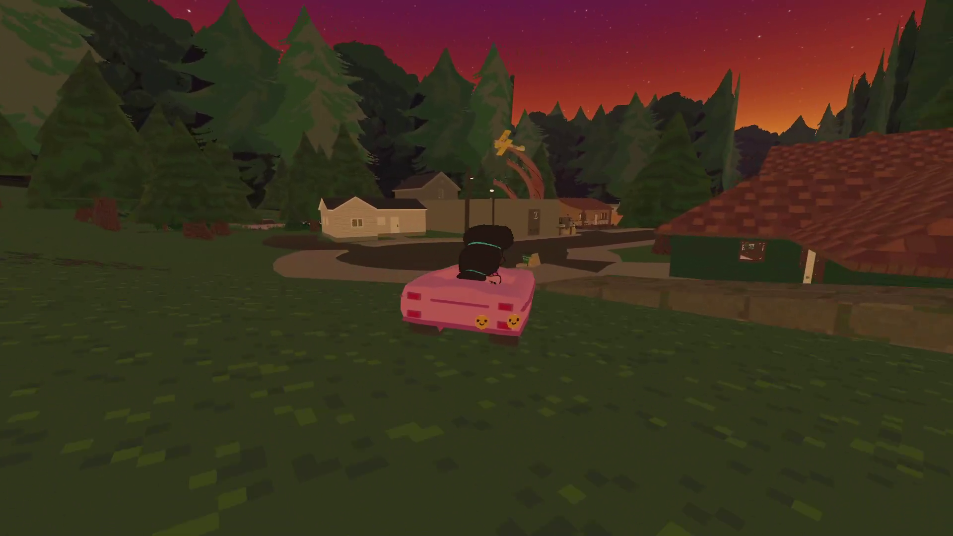
pyautogui.press('d')
pyautogui.press('w')
pyautogui.press('a')
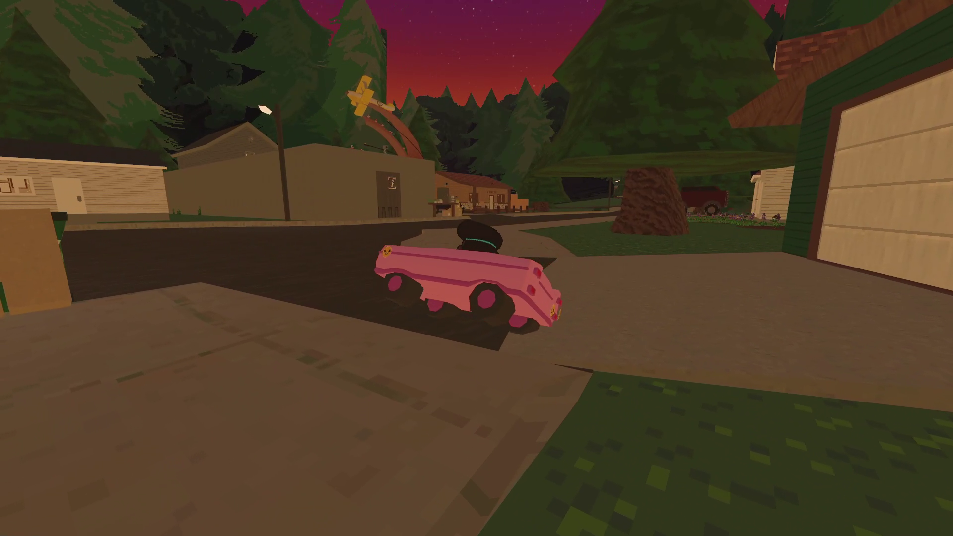
pyautogui.press('w')
pyautogui.press('d')
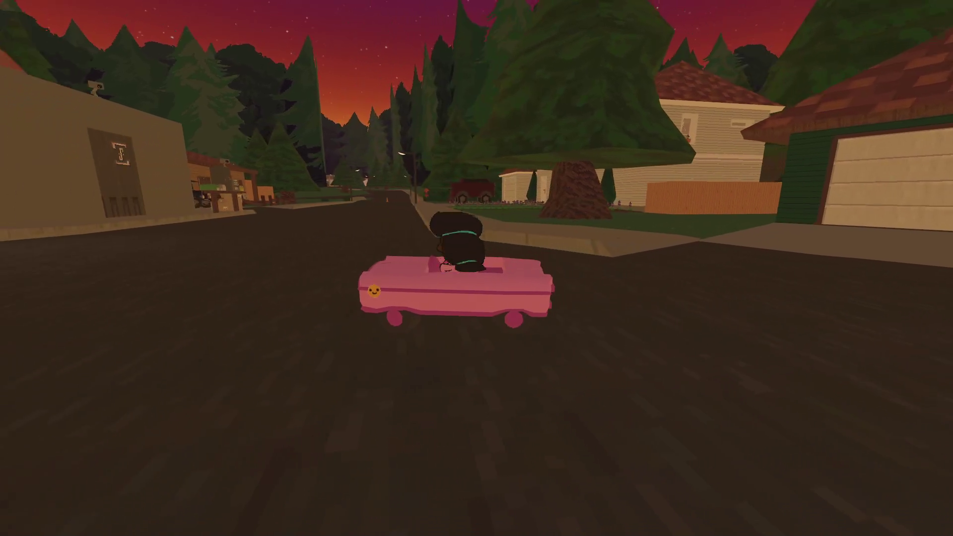
pyautogui.press('w')
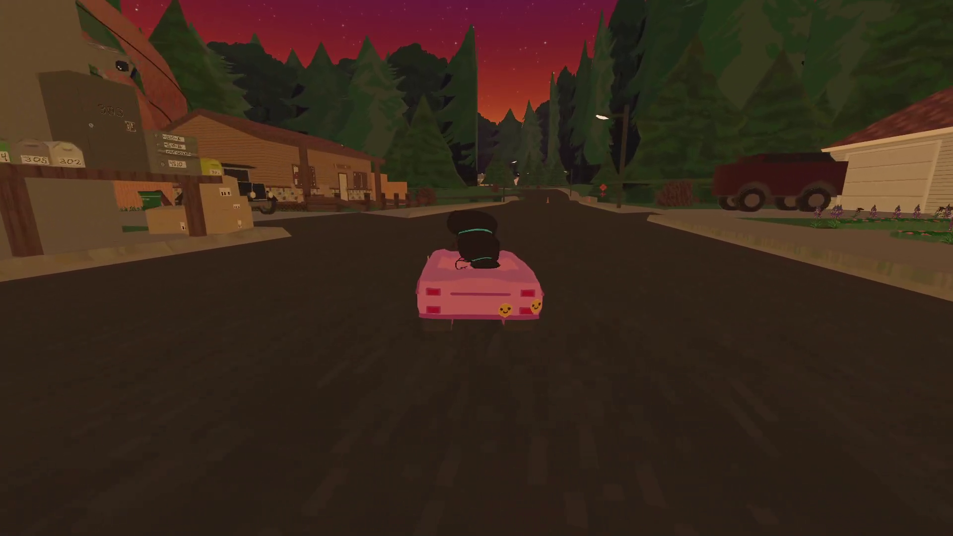
pyautogui.press('a')
pyautogui.press('w')
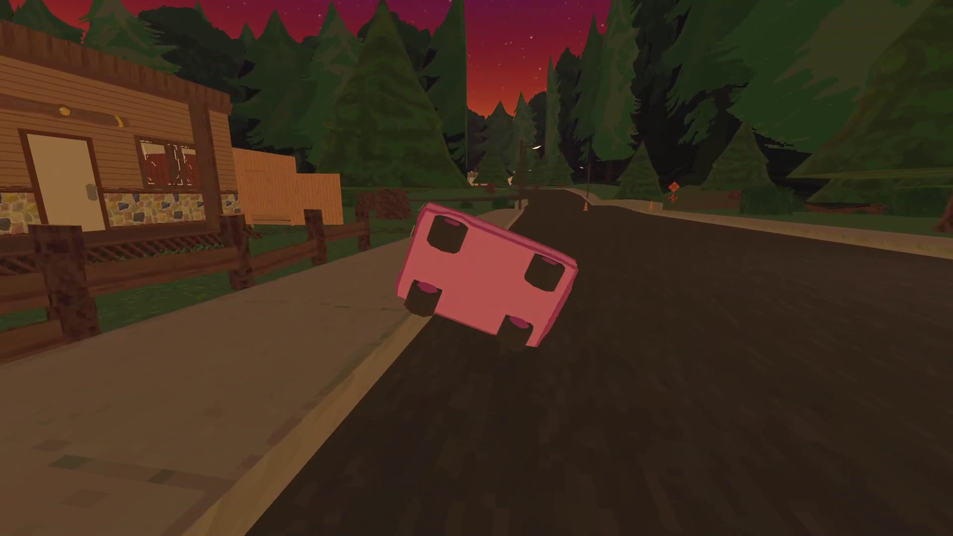
# Save and exit the game, then clear the selection in the editor's scene canvas.
pyautogui.press('Escape')
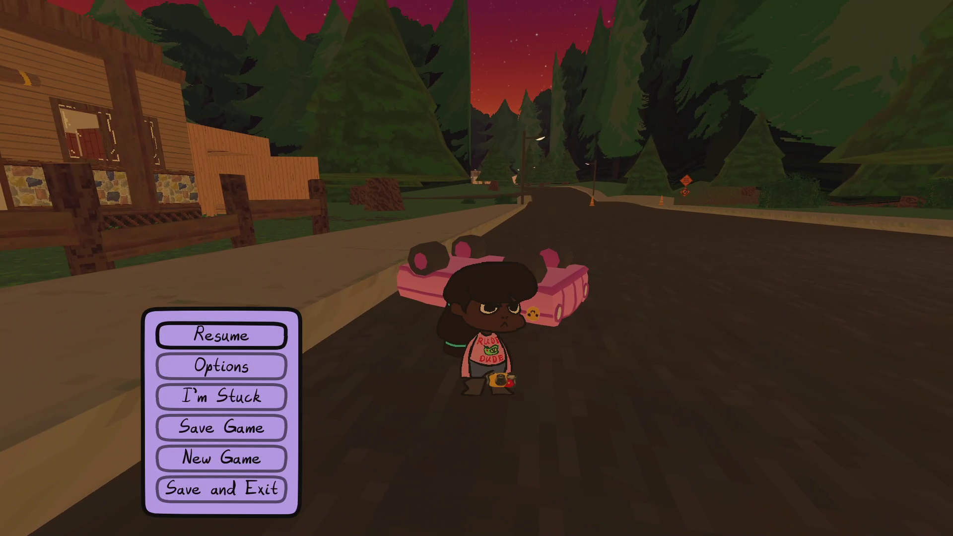
pyautogui.press('Down')
pyautogui.press('Down')
pyautogui.press('Down')
pyautogui.press('Return')
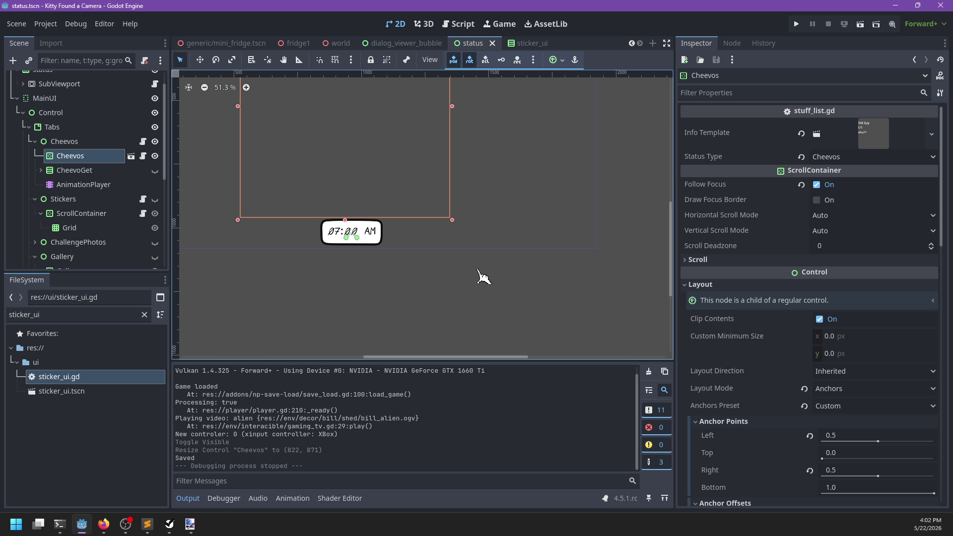
pyautogui.scroll(-4, 449, 251)
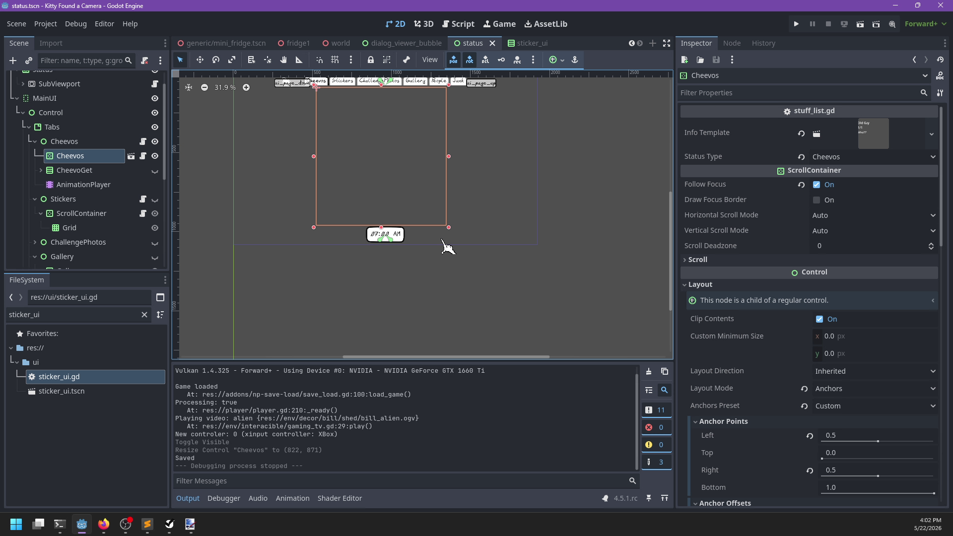
pyautogui.click(615, 237)
pyautogui.scroll(2, 521, 236)
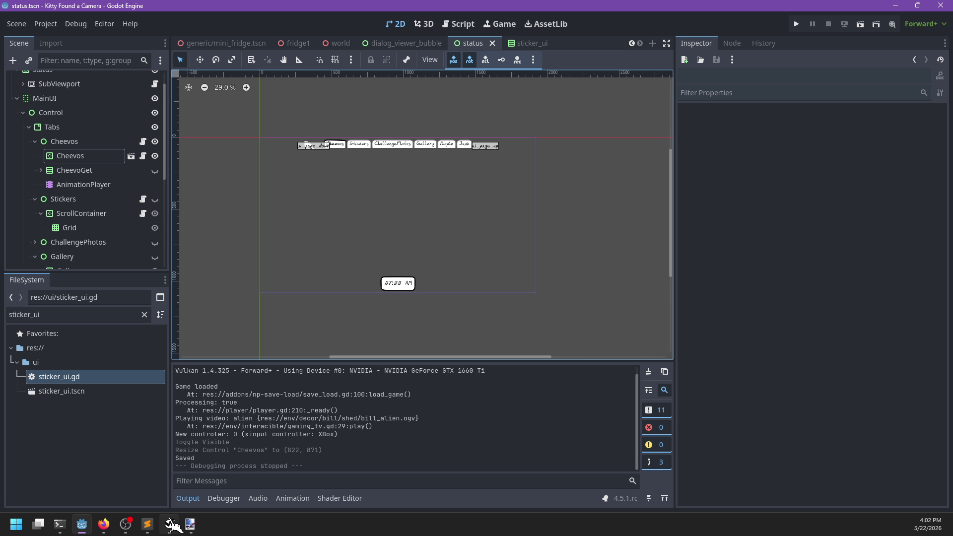
# In NP-ToDo, mark 'Zoom out when cutscene viewer grabs the camera' completed and view the invisible-player task.
pyautogui.click(169, 524)
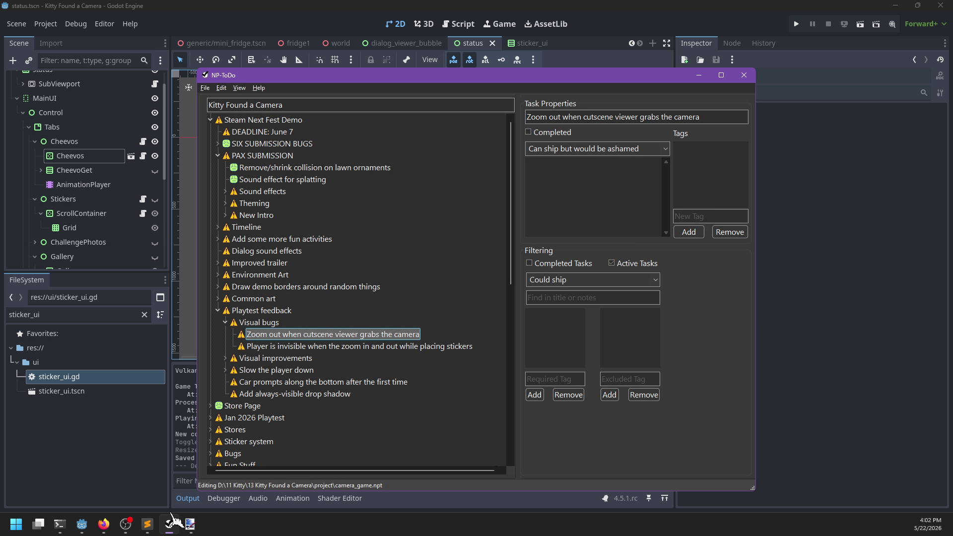
pyautogui.rightClick(279, 334)
pyautogui.click(300, 342)
pyautogui.click(283, 337)
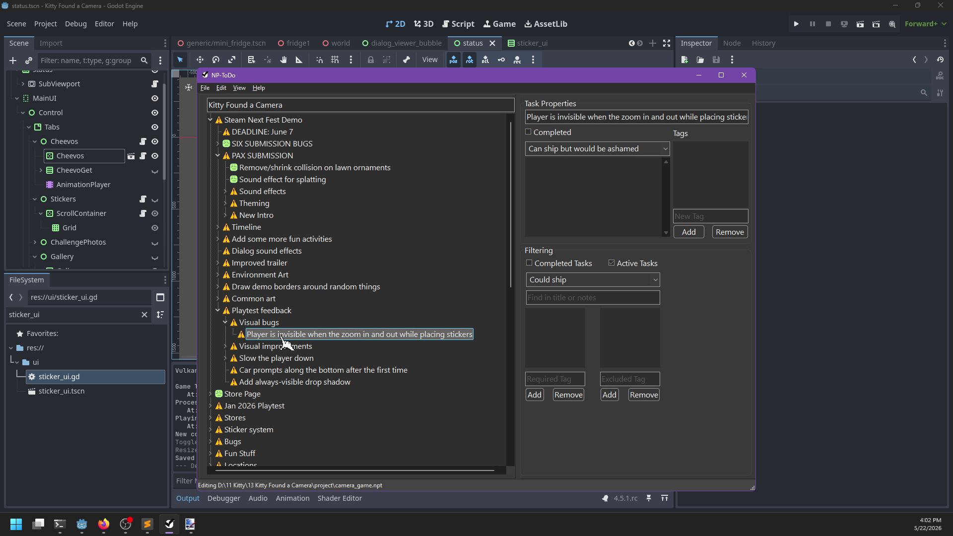
pyautogui.click(75, 454)
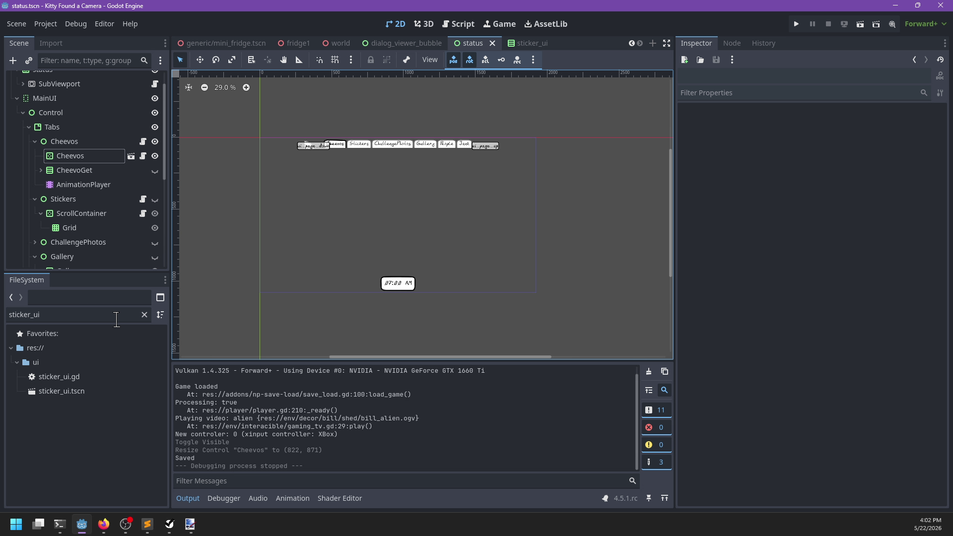
# Filter the FileSystem dock for camera_rig and open camera_rig.gd.
pyautogui.click(116, 317)
pyautogui.write('stic')
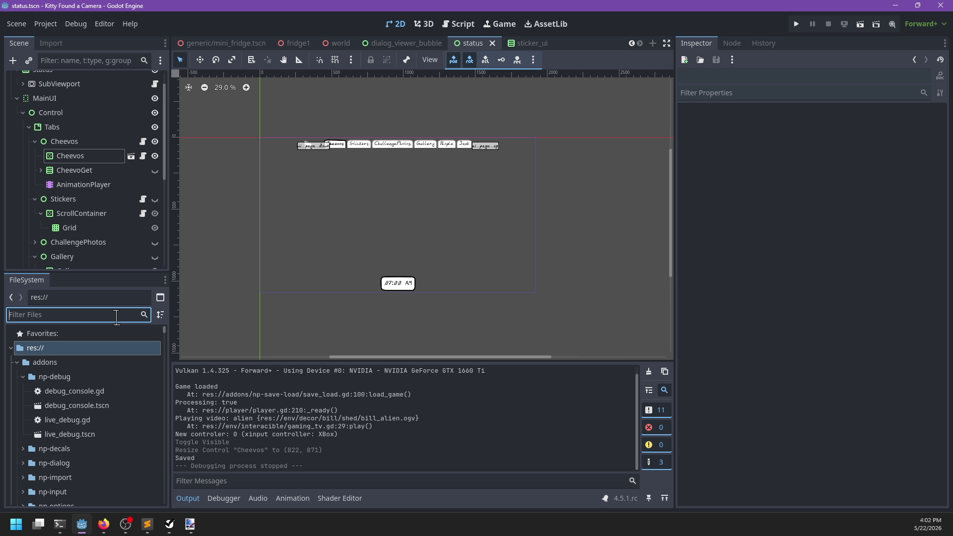
pyautogui.write('ker')
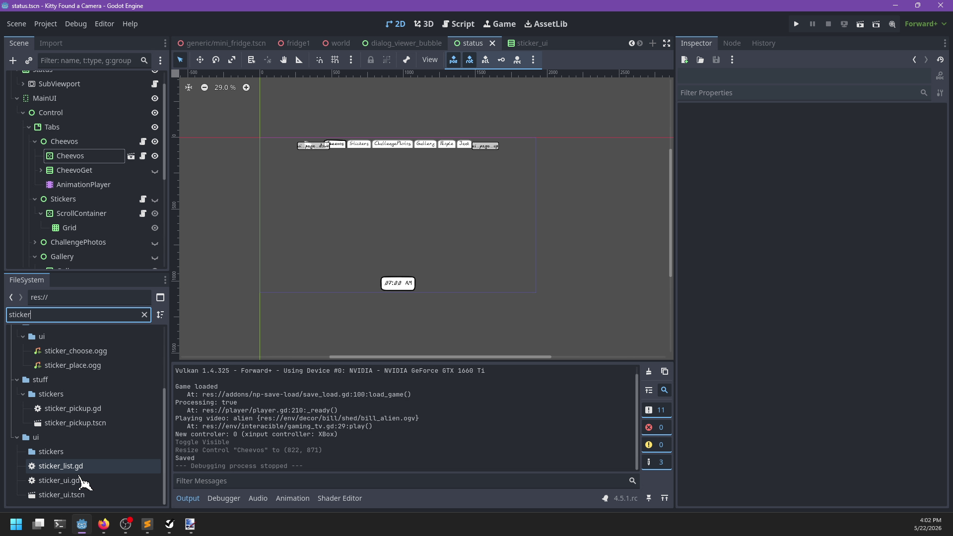
pyautogui.press('BackSpace')
pyautogui.press('BackSpace')
pyautogui.press('BackSpace')
pyautogui.write('cam')
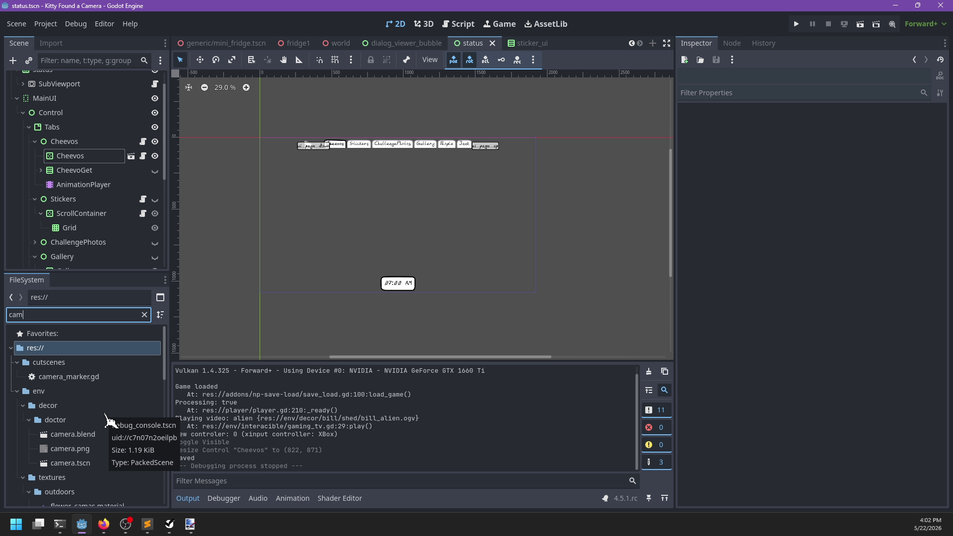
pyautogui.write('era_rig')
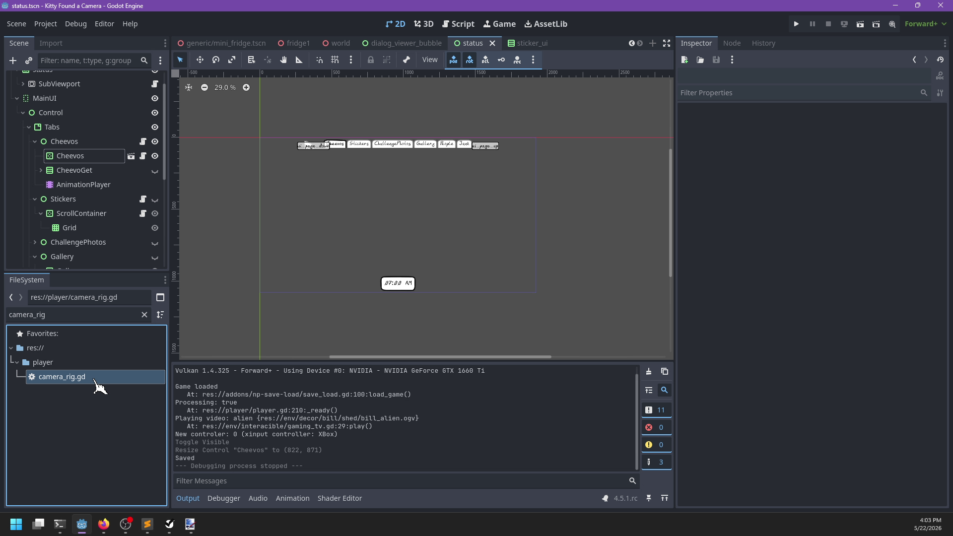
pyautogui.doubleClick(95, 377)
# Search camera_rig.gd for set_zoom and jump to its match.
pyautogui.click(461, 240)
pyautogui.hotkey('ctrl', 'f')
pyautogui.press('Escape')
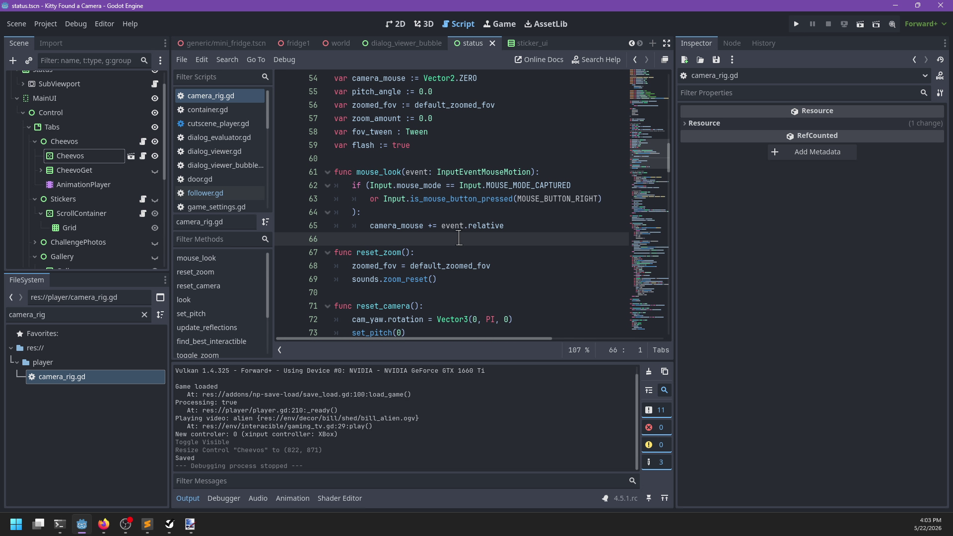
pyautogui.hotkey('ctrl', 'f')
pyautogui.write('set_zoom')
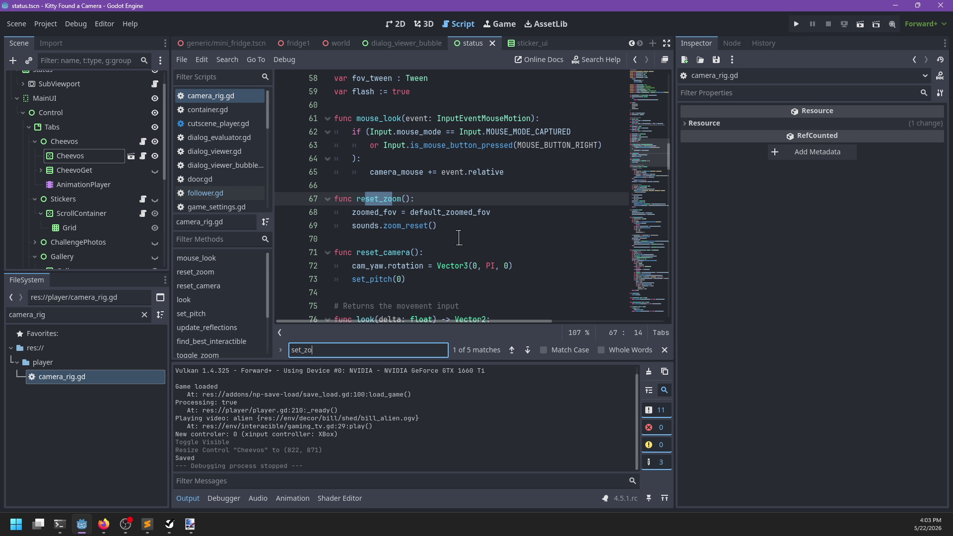
pyautogui.press('Escape')
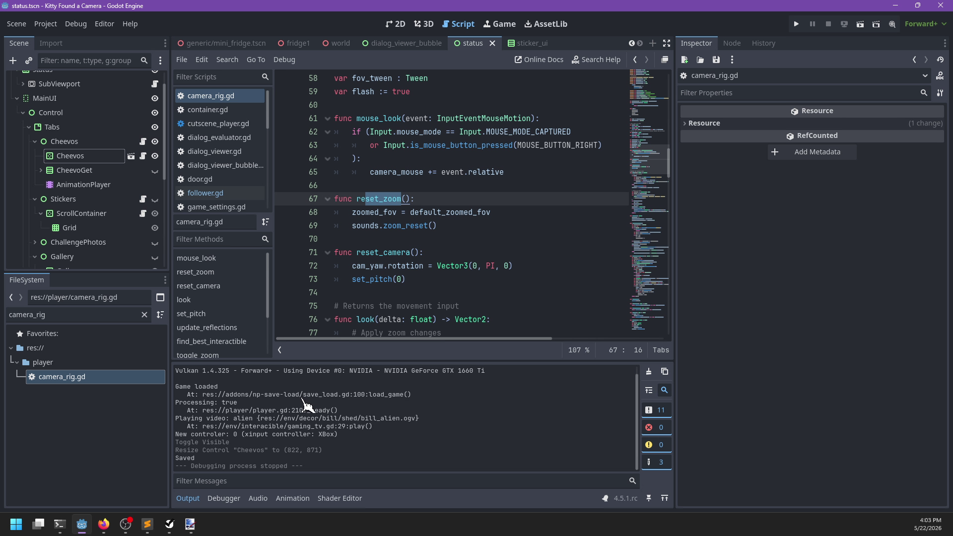
pyautogui.hotkey('ctrl', 'f')
pyautogui.press('Return')
pyautogui.press('Return')
pyautogui.press('Return')
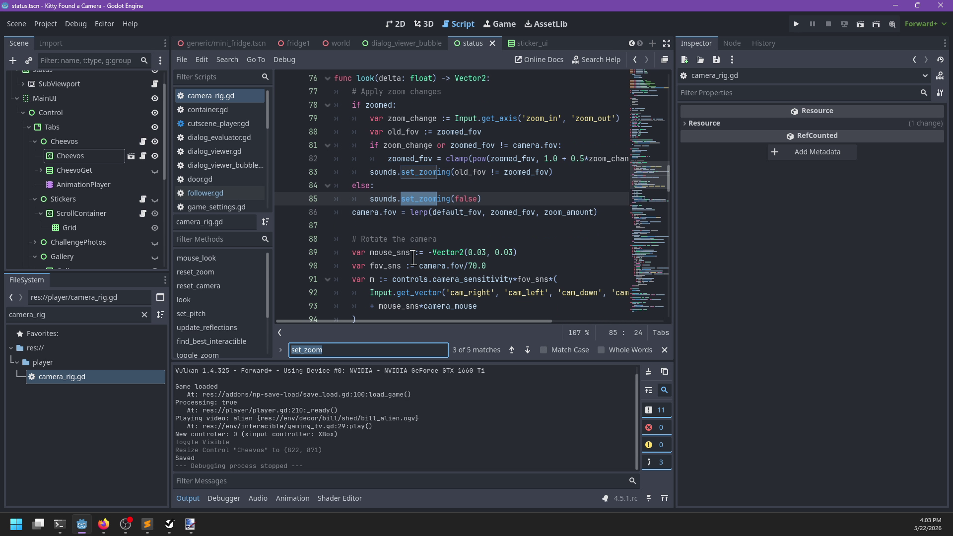
pyautogui.press('Escape')
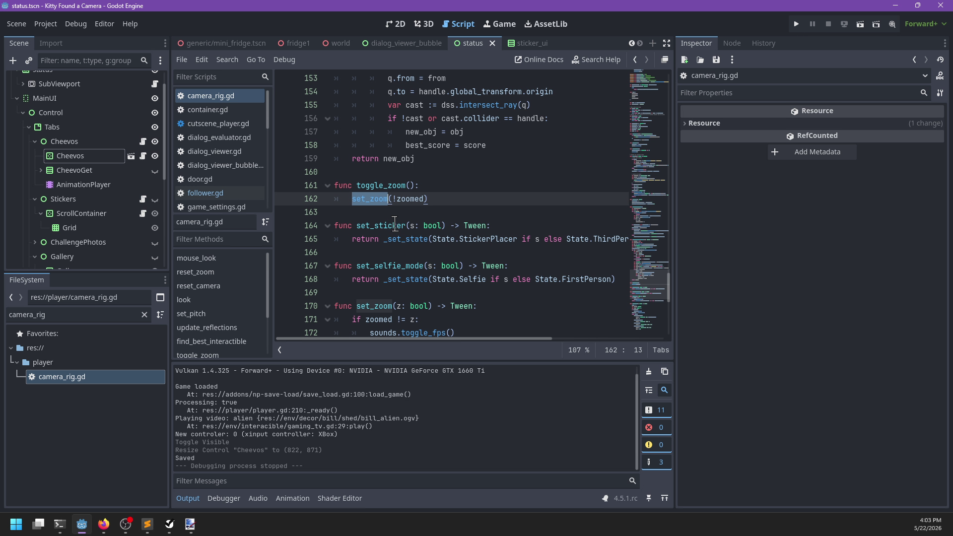
# Follow the _set_state call in set_zoom to its function definition.
pyautogui.scroll(-3, 395, 277)
pyautogui.hscroll(3, 399, 231)
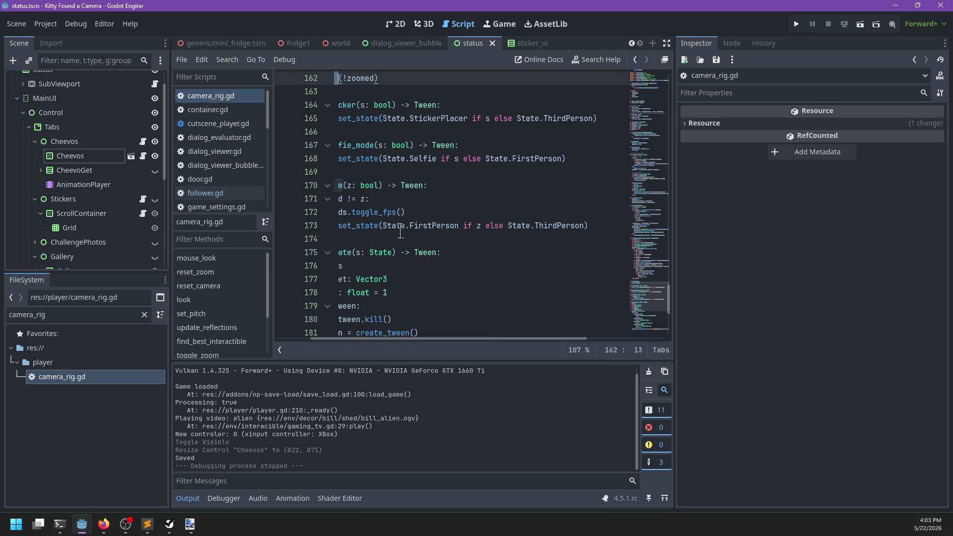
pyautogui.hscroll(-3, 401, 233)
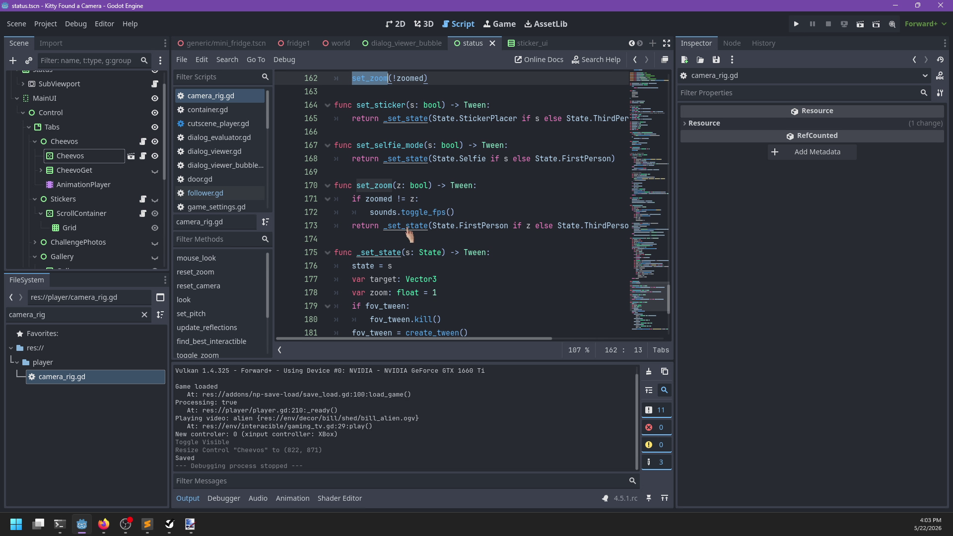
pyautogui.hscroll(3, 534, 225)
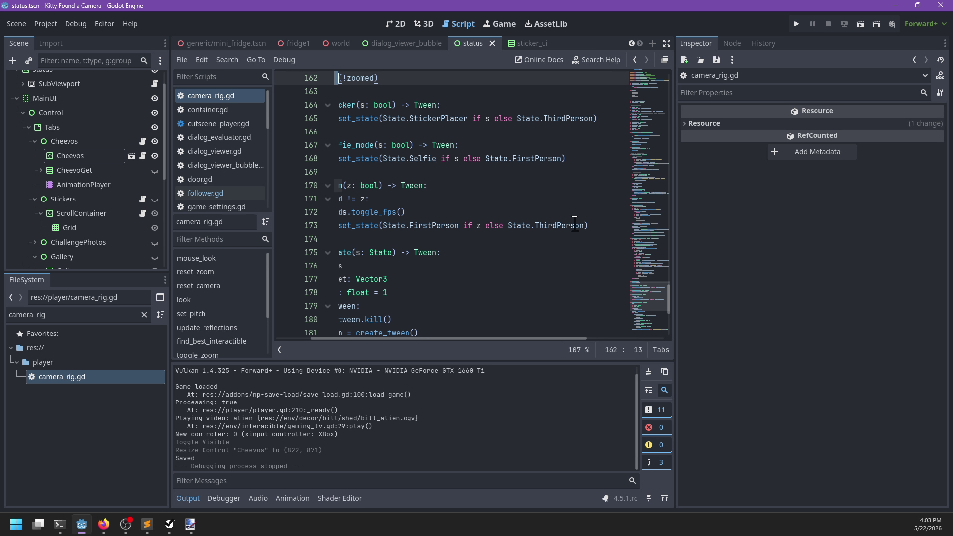
pyautogui.click(583, 226)
pyautogui.hscroll(-3, 507, 276)
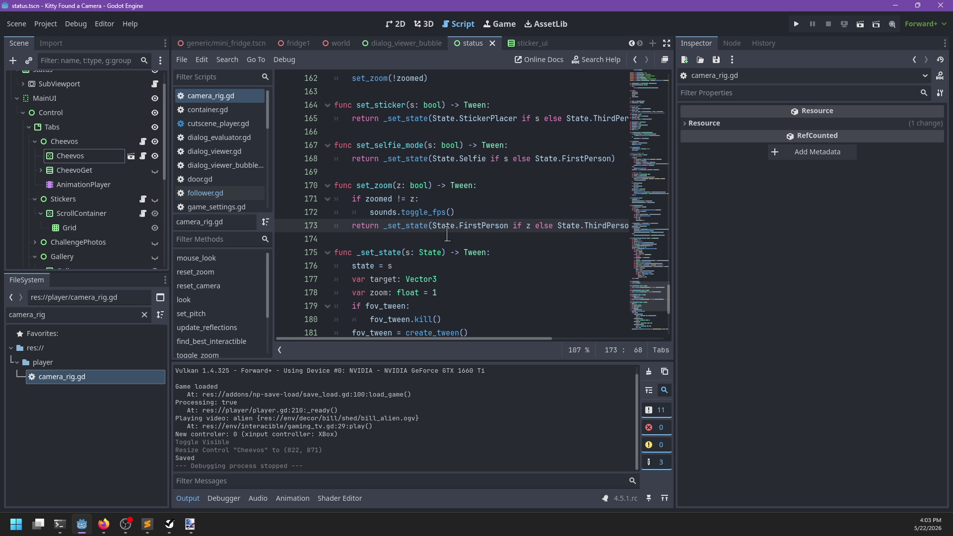
pyautogui.keyDown('ctrl'); pyautogui.click(410, 227); pyautogui.keyUp('ctrl')
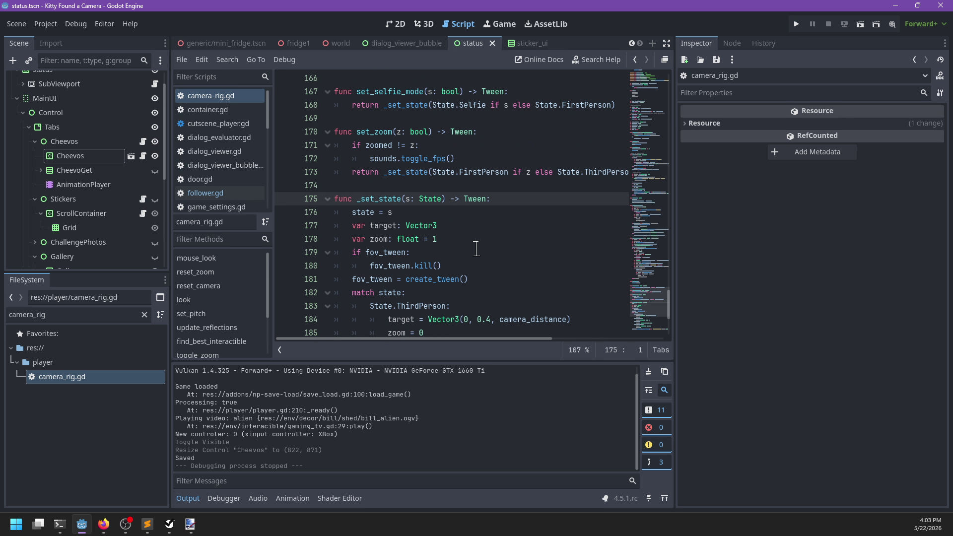
# Read through _set_state, including its StickerPlacer case.
pyautogui.scroll(-2, 477, 249)
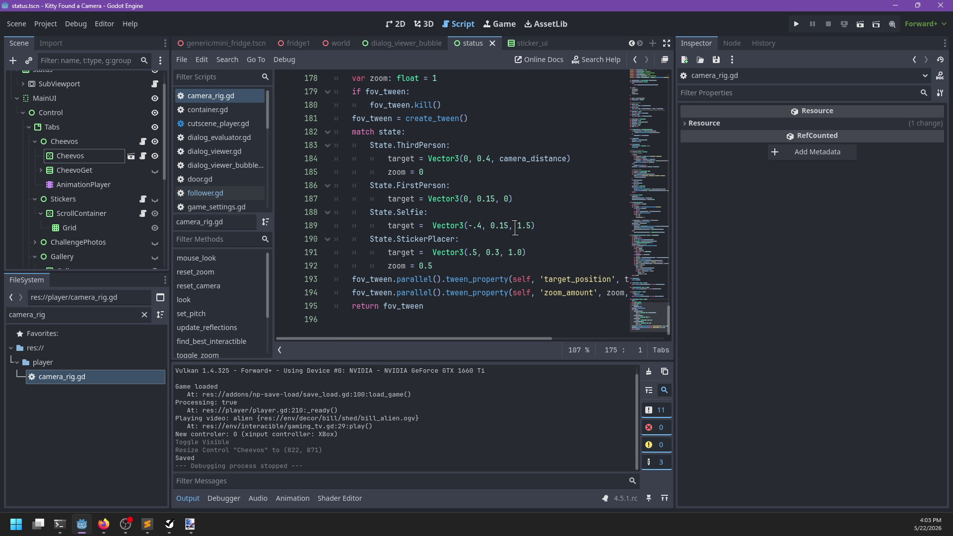
pyautogui.click(488, 240)
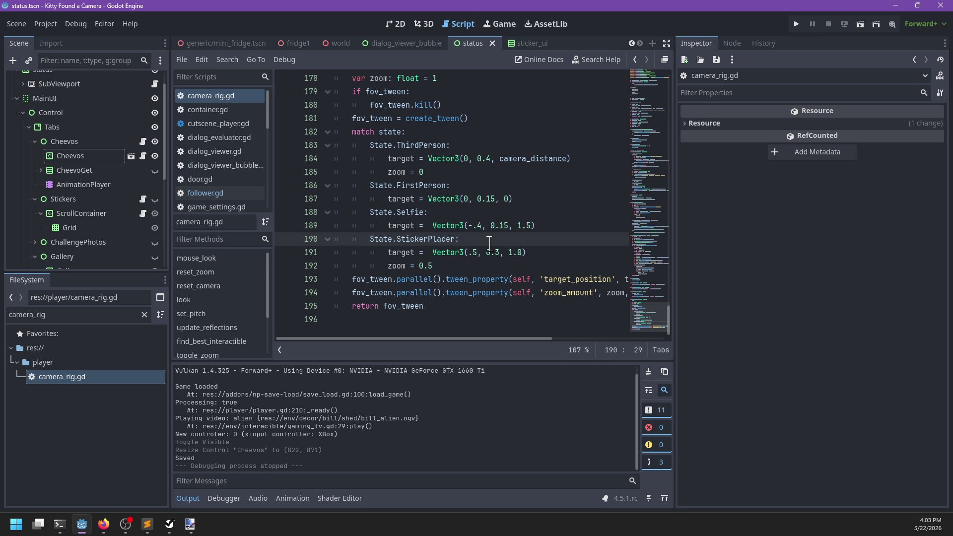
pyautogui.hscroll(4, 489, 244)
pyautogui.hscroll(-4, 477, 253)
pyautogui.scroll(5, 472, 259)
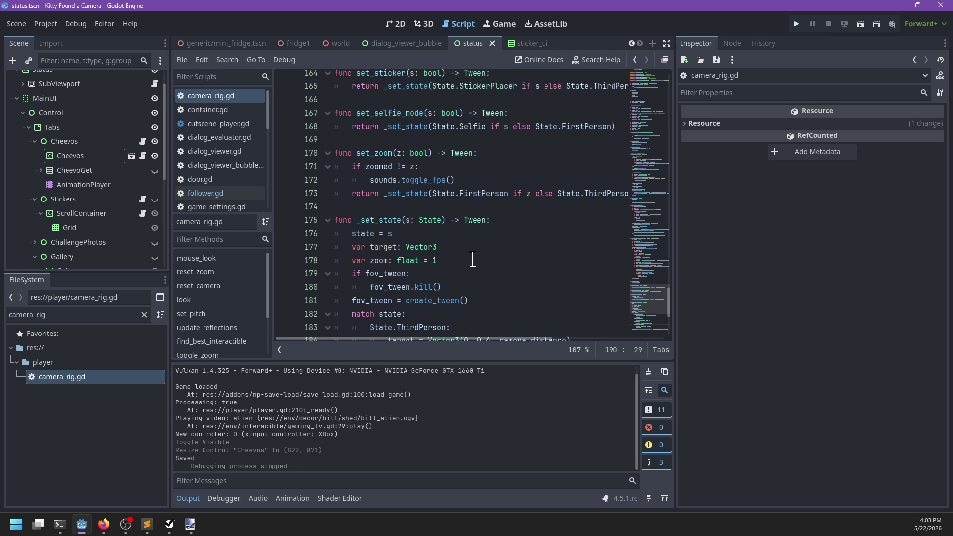
pyautogui.scroll(1, 472, 259)
pyautogui.hscroll(2, 472, 259)
pyautogui.hscroll(-2, 472, 259)
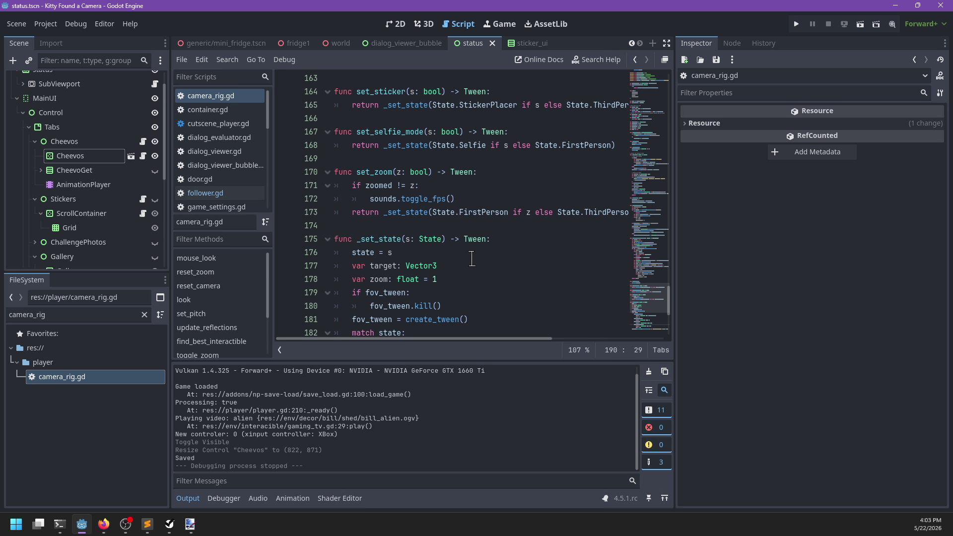
pyautogui.scroll(2, 472, 259)
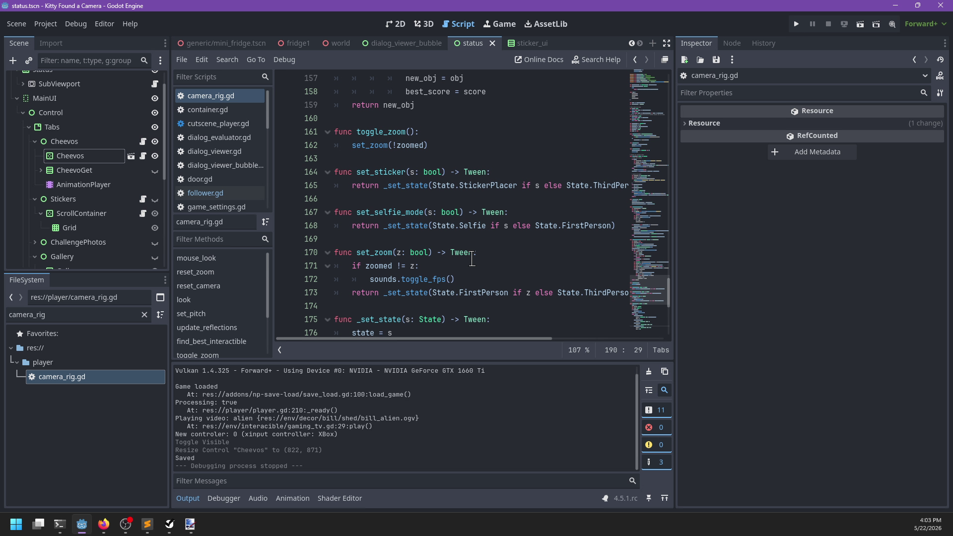
pyautogui.scroll(-1, 472, 259)
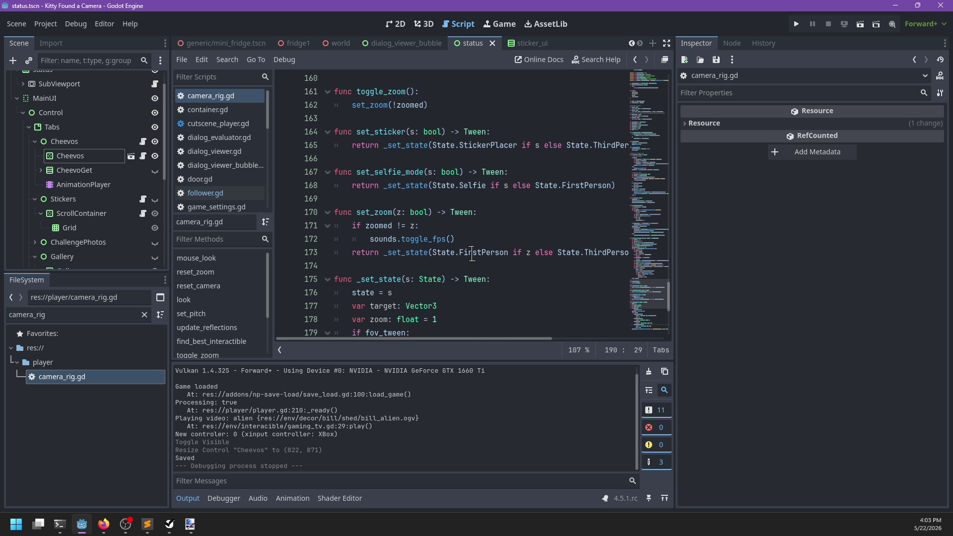
pyautogui.hotkey('alt', 'Tab')
pyautogui.hotkey('alt', 'Tab')
# Launch the game with F5 and jump to the zoomed property definition in camera_rig.gd.
pyautogui.press('F5')
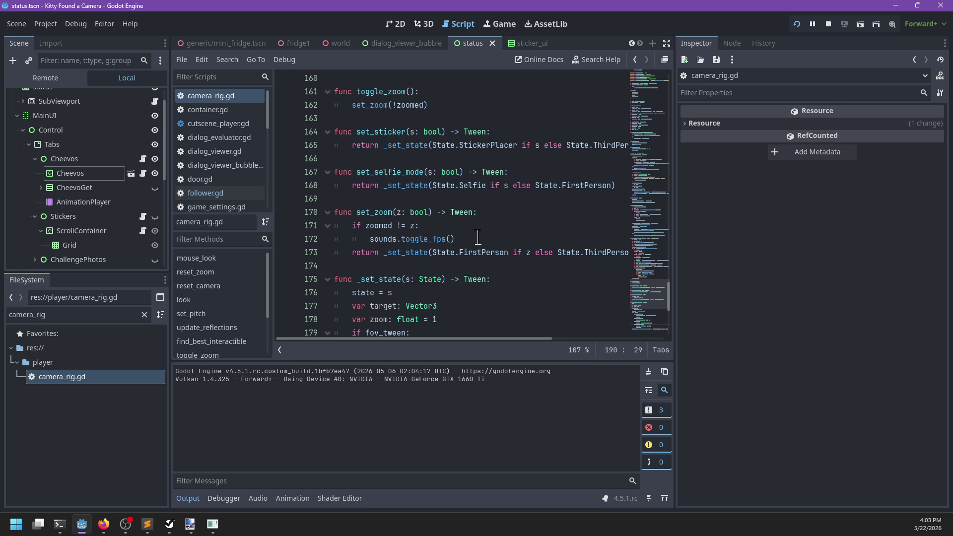
pyautogui.scroll(-5, 441, 253)
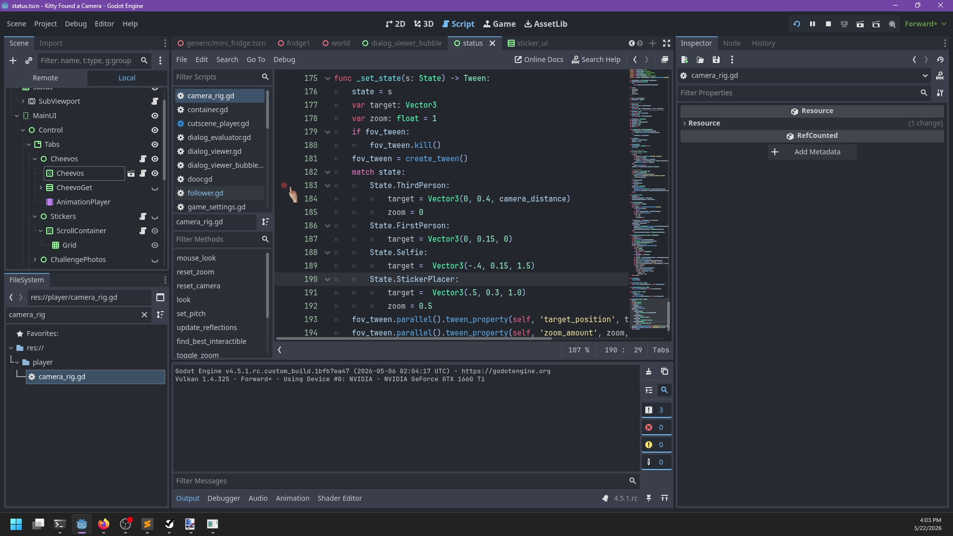
pyautogui.scroll(5, 437, 201)
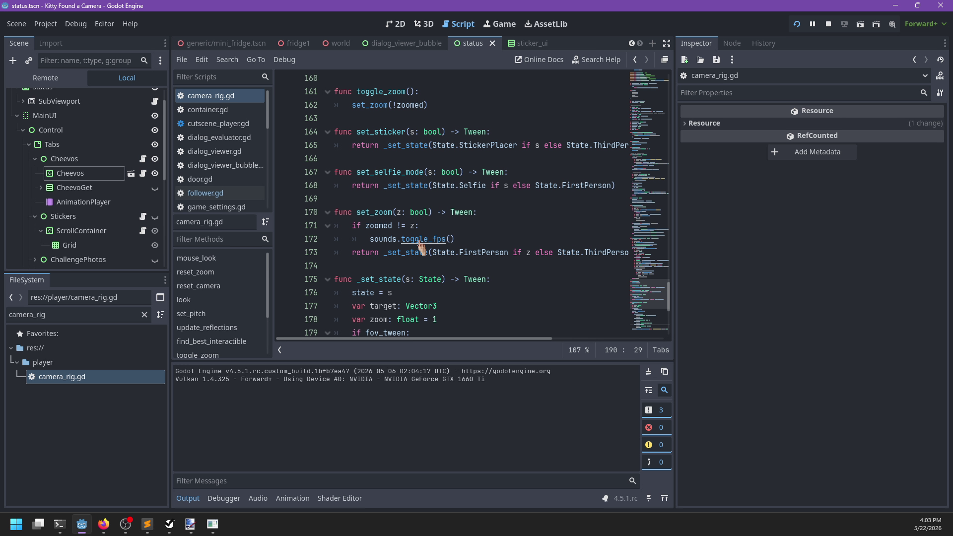
pyautogui.keyDown('ctrl'); pyautogui.click(369, 226); pyautogui.keyUp('ctrl')
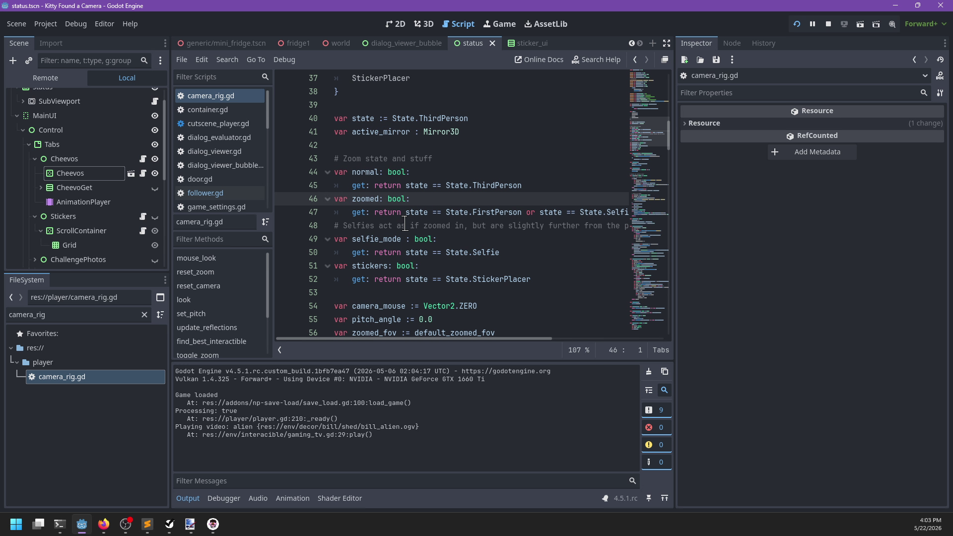
# Test camera zoom with E in the running game, then return to search the script.
pyautogui.hotkey('alt', 'Tab')
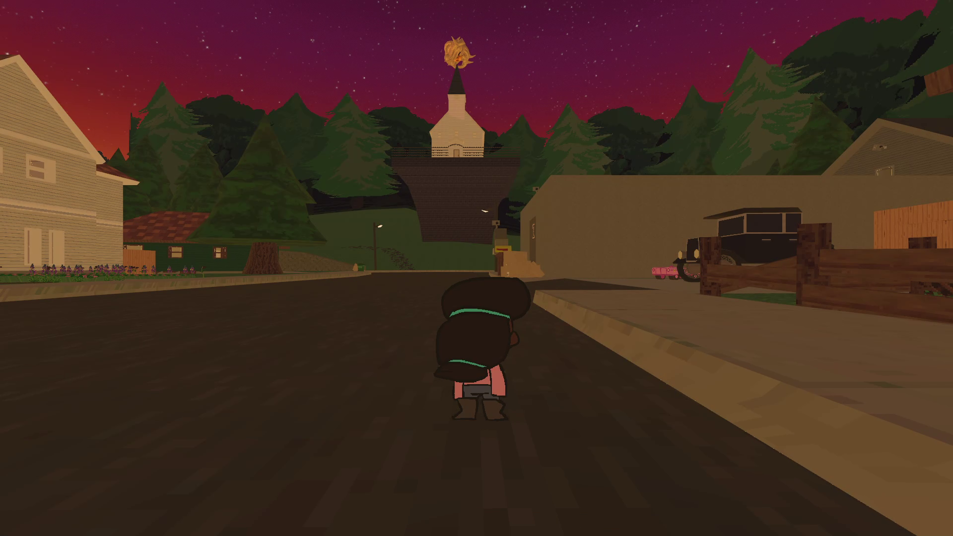
pyautogui.press('e')
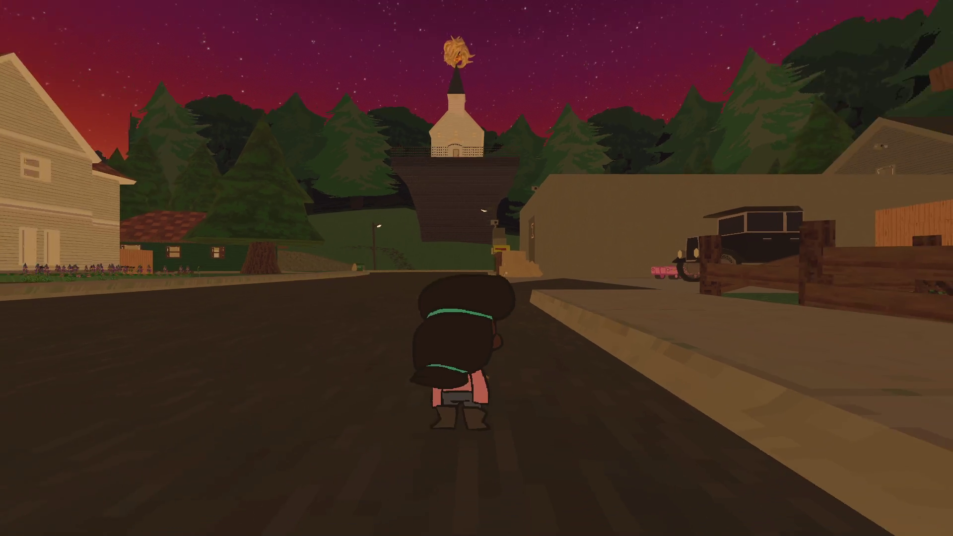
pyautogui.hotkey('alt', 'Tab')
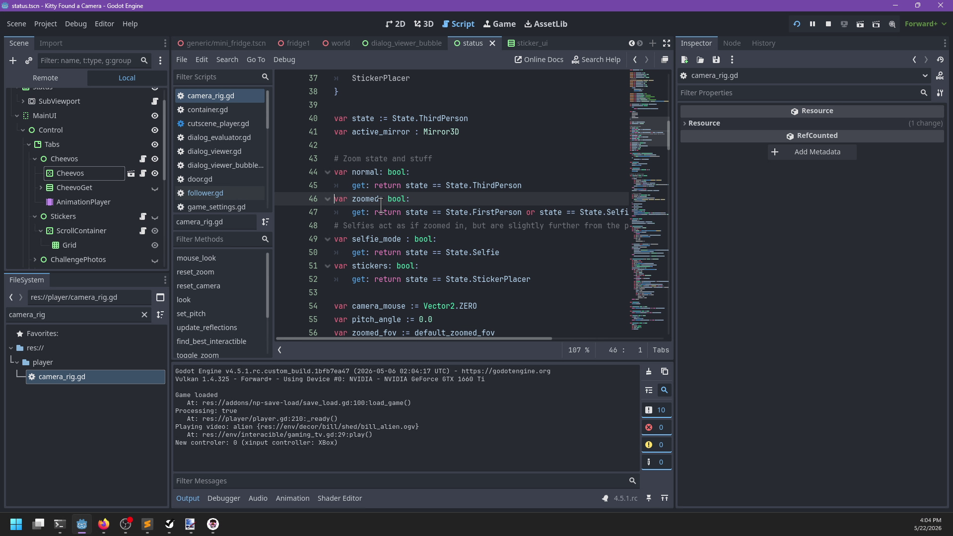
pyautogui.hotkey('ctrl', 'f')
# Search camera_rig.gd for the toggle_fps call, then move the caret to the _set_state function.
pyautogui.write('toggle_fps')
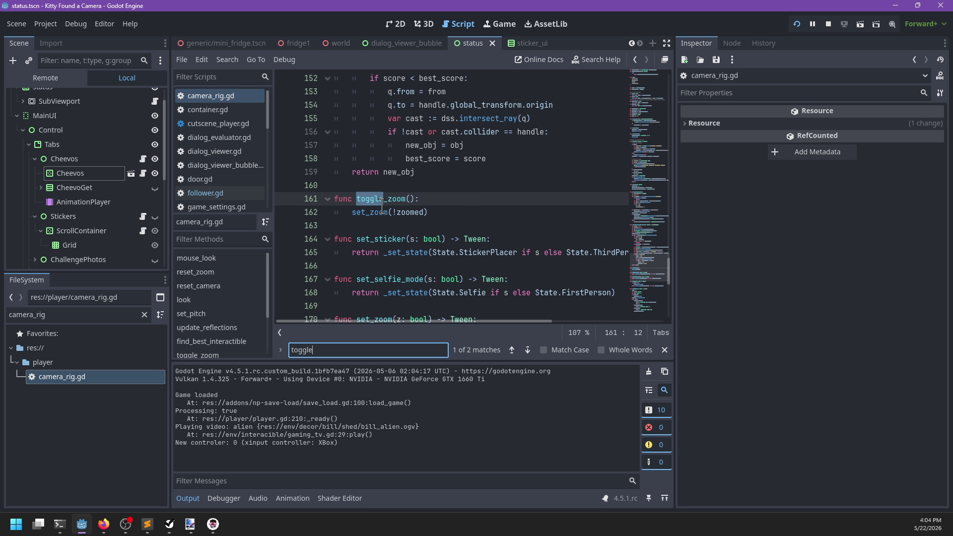
pyautogui.press('Escape')
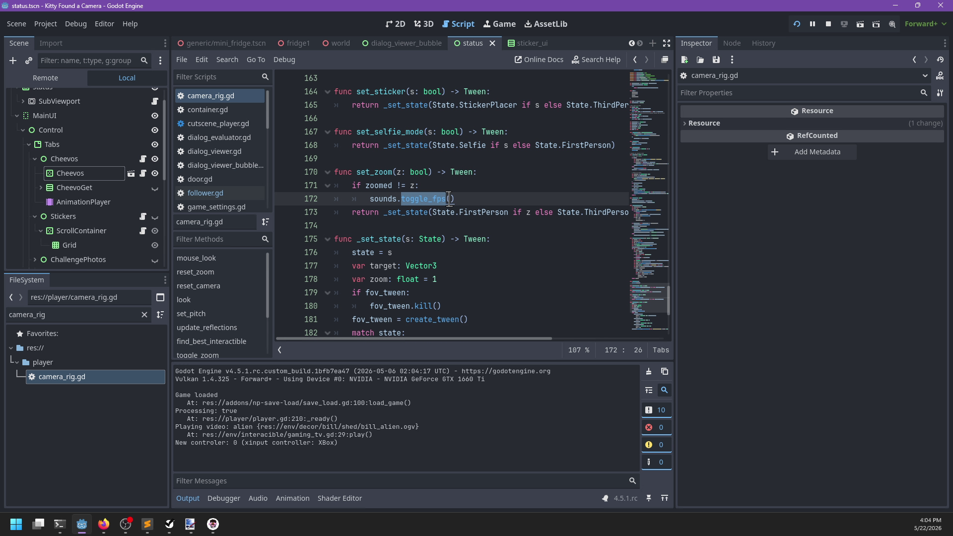
pyautogui.hotkey('ctrl', 'f')
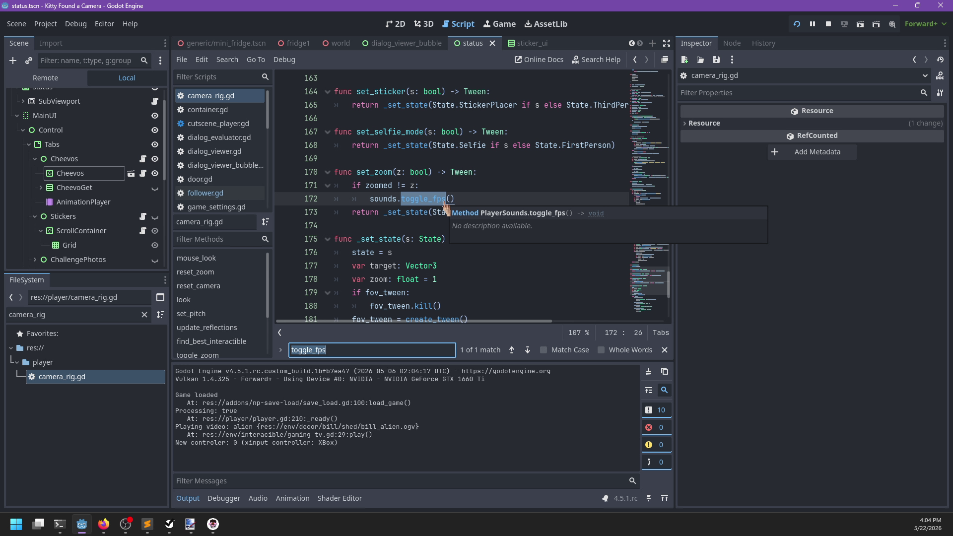
pyautogui.press('BackSpace')
pyautogui.scroll(-1, 412, 208)
pyautogui.click(400, 201)
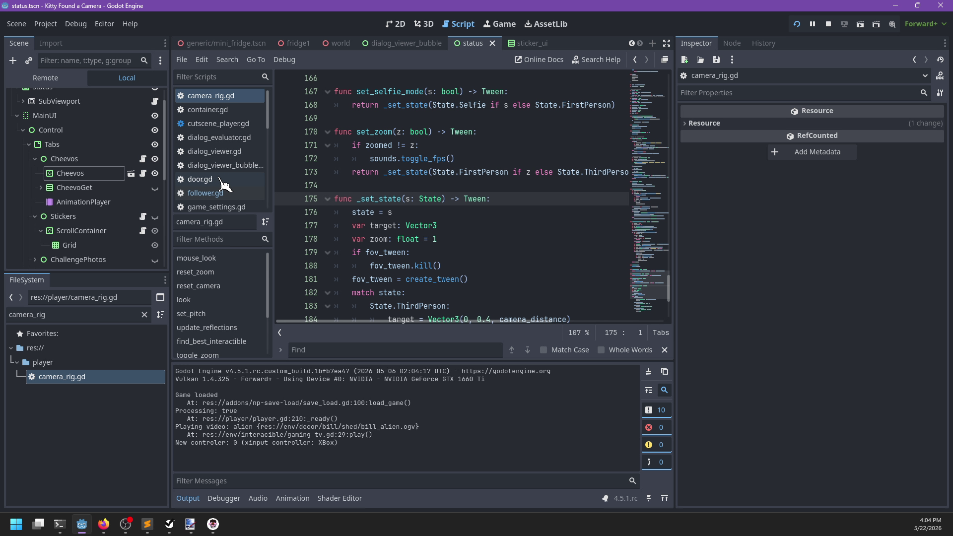
pyautogui.scroll(-5, 224, 185)
# In player.gd, find the enter_first_person call inside cam_set_zoom.
pyautogui.click(224, 150)
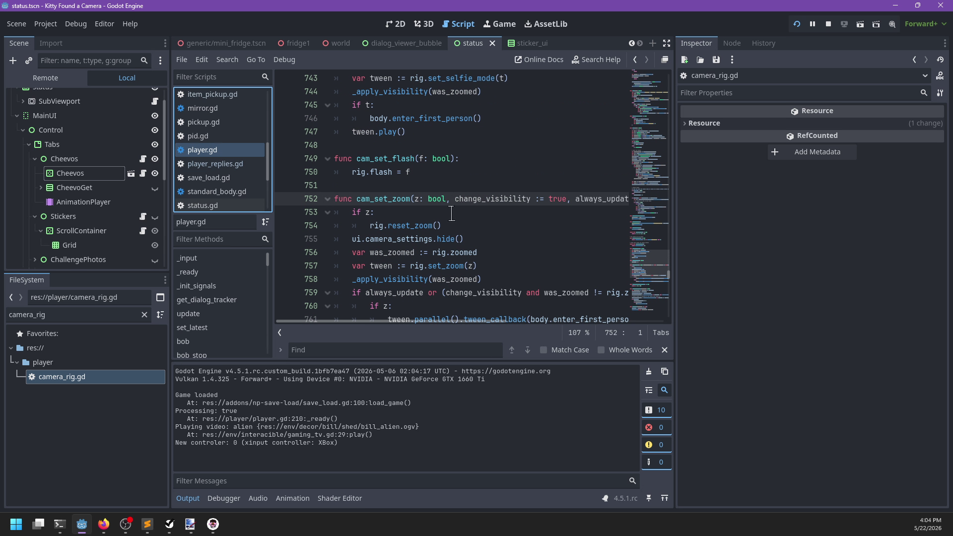
pyautogui.click(452, 214)
pyautogui.scroll(-3, 477, 212)
pyautogui.hotkey('ctrl', 'f')
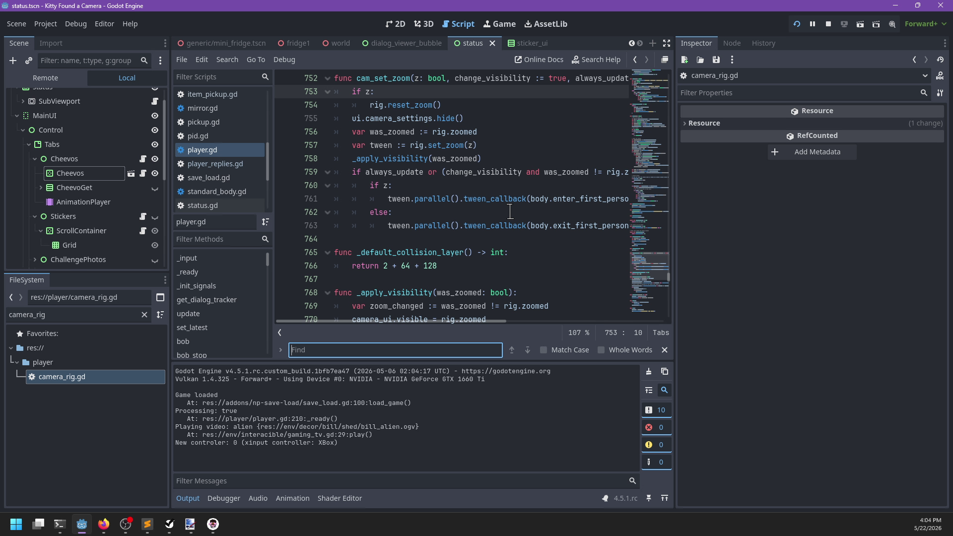
pyautogui.write('enter_thi')
pyautogui.hotkey('ctrl', 'a')
pyautogui.write('first_person')
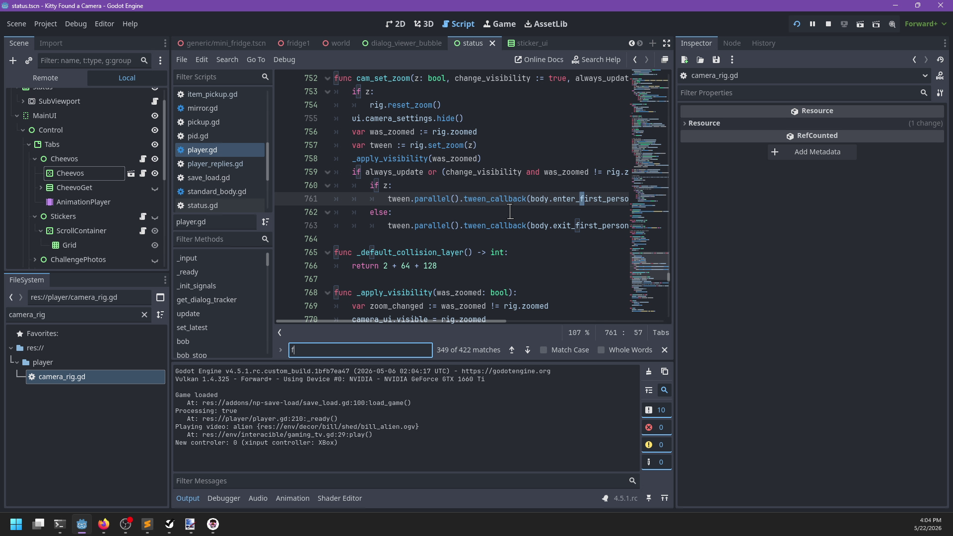
pyautogui.press('Escape')
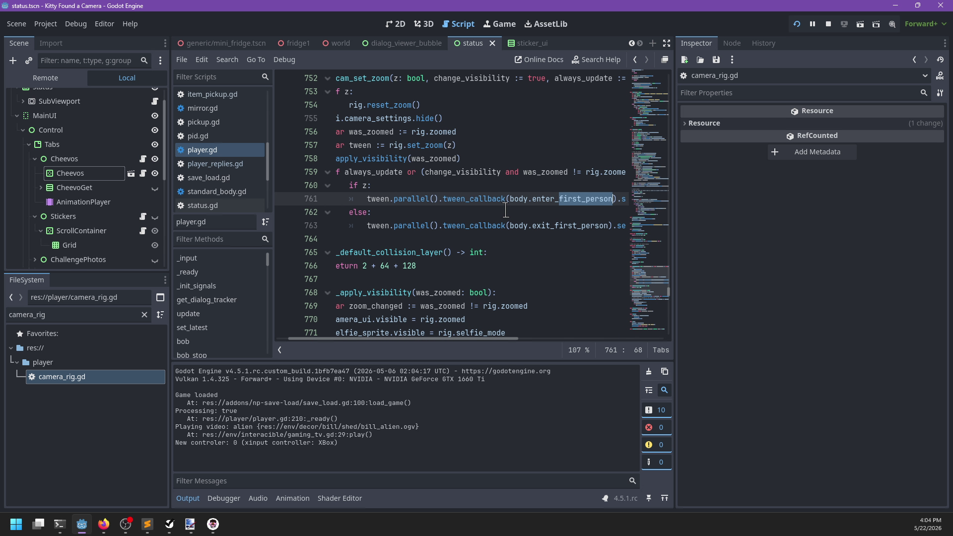
# Hide the script list and set a breakpoint on line 756, then return to the game.
pyautogui.hscroll(2, 505, 210)
pyautogui.hscroll(-3, 504, 210)
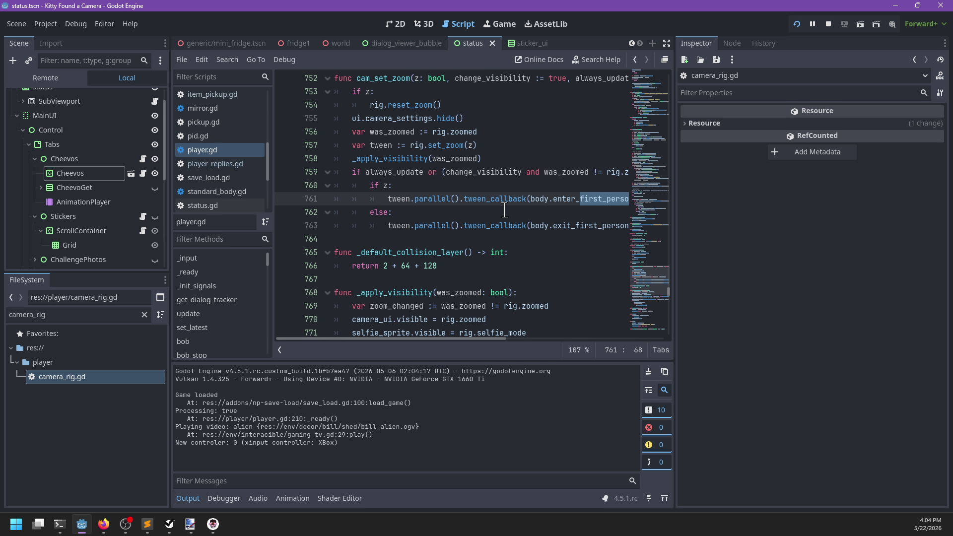
pyautogui.click(280, 350)
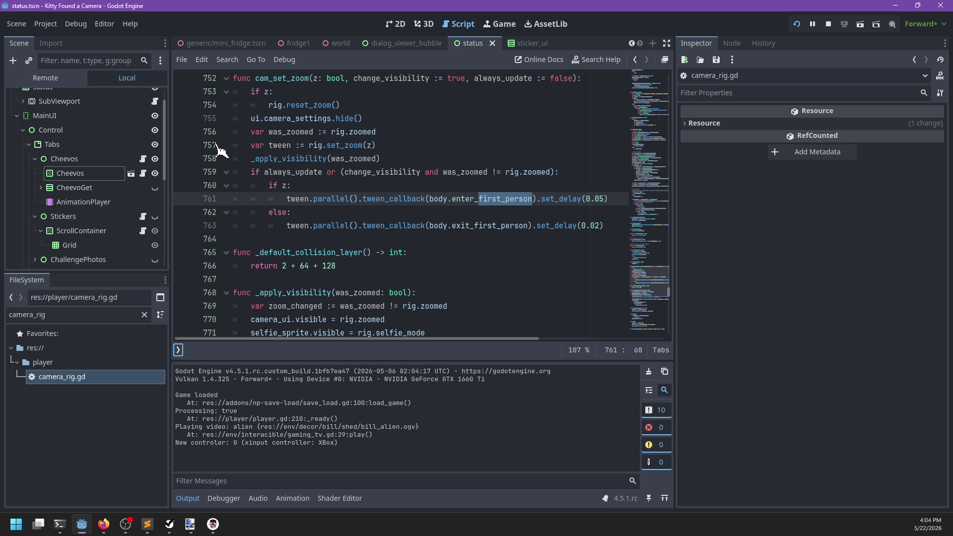
pyautogui.click(182, 132)
pyautogui.hotkey('alt', 'Tab')
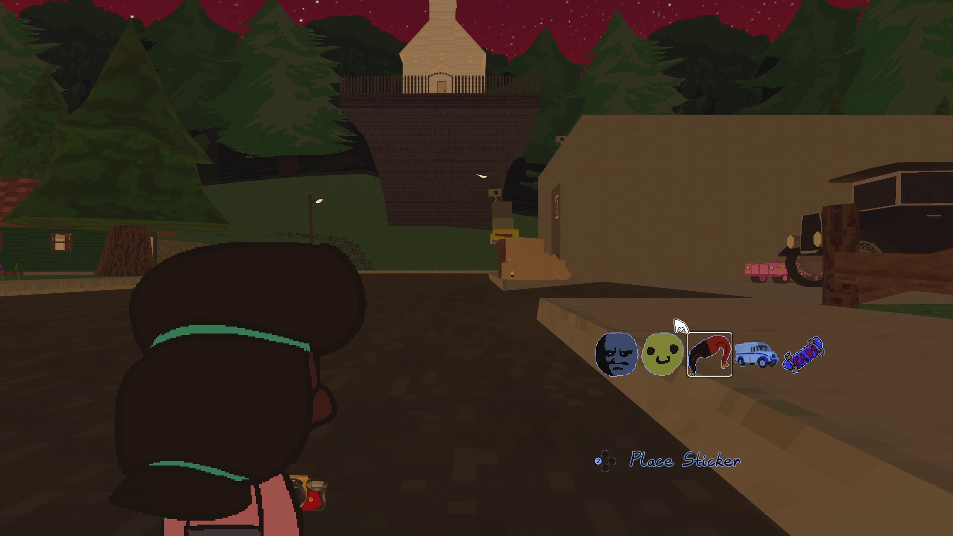
# Toggle zoom to hit line 756, then step through cam_set_zoom, checking was_zoomed is false.
pyautogui.rightClick(477, 268)
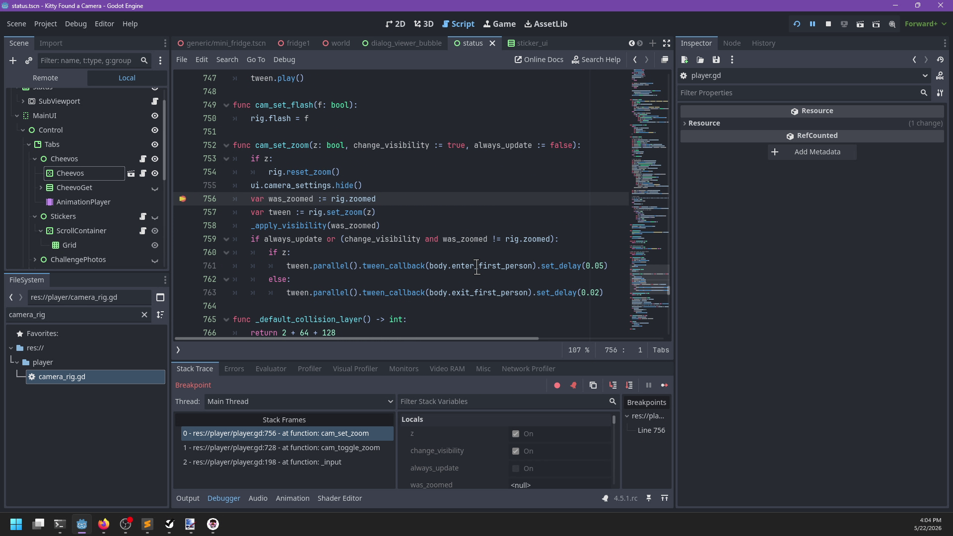
pyautogui.press('F10')
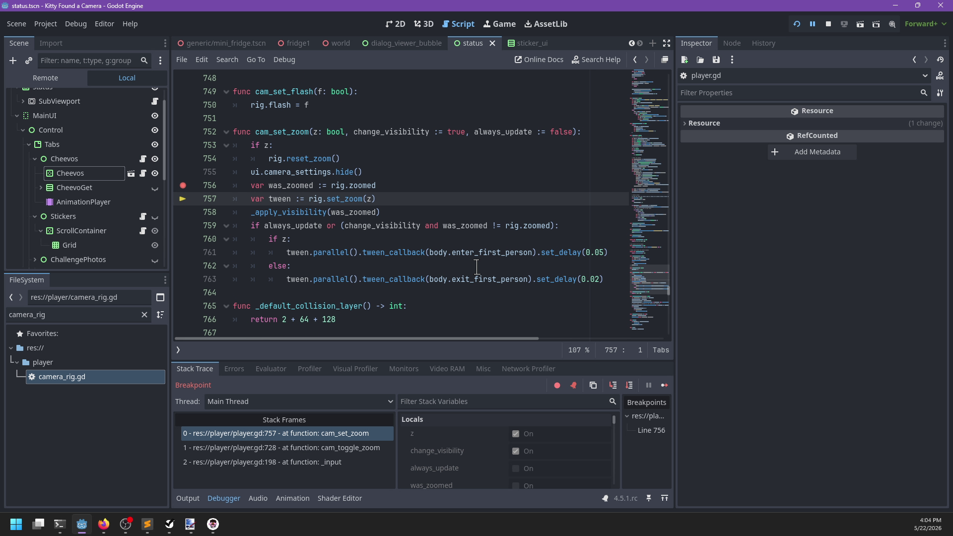
pyautogui.press('F10')
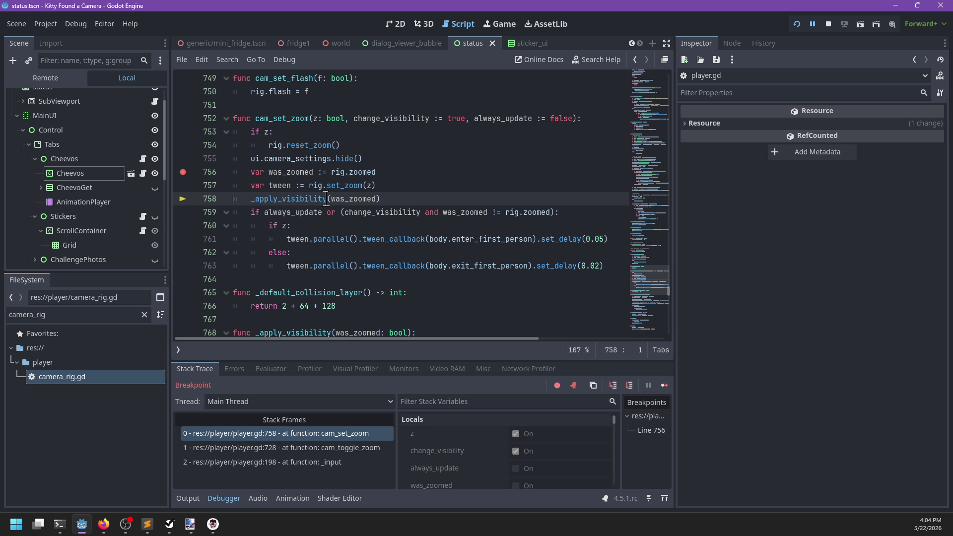
pyautogui.moveTo(279, 172)
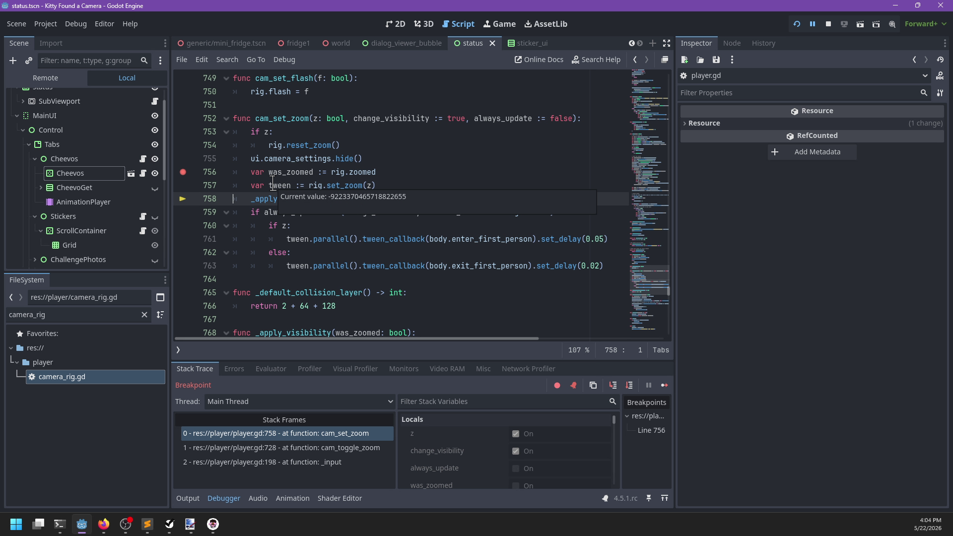
pyautogui.press('F10')
pyautogui.press('F10')
pyautogui.press('F10')
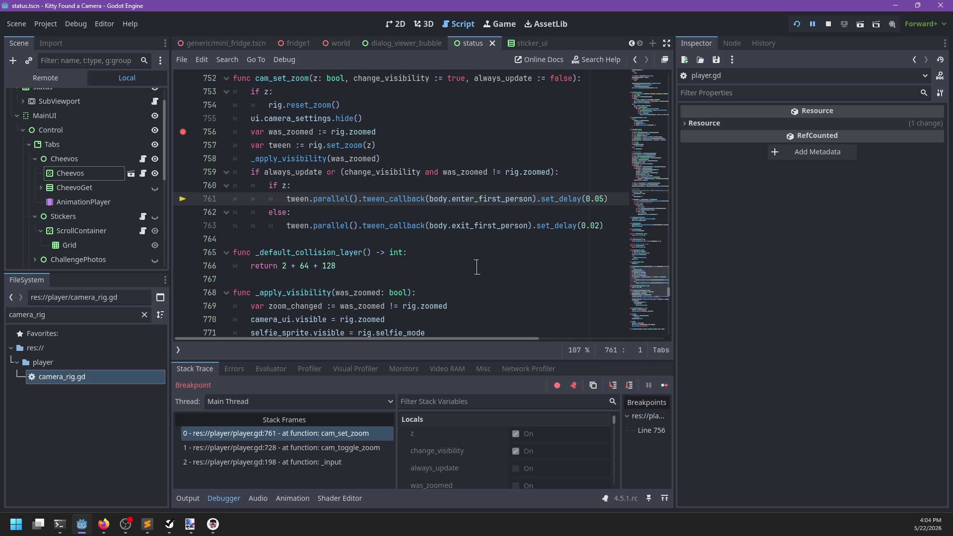
pyautogui.press('F10')
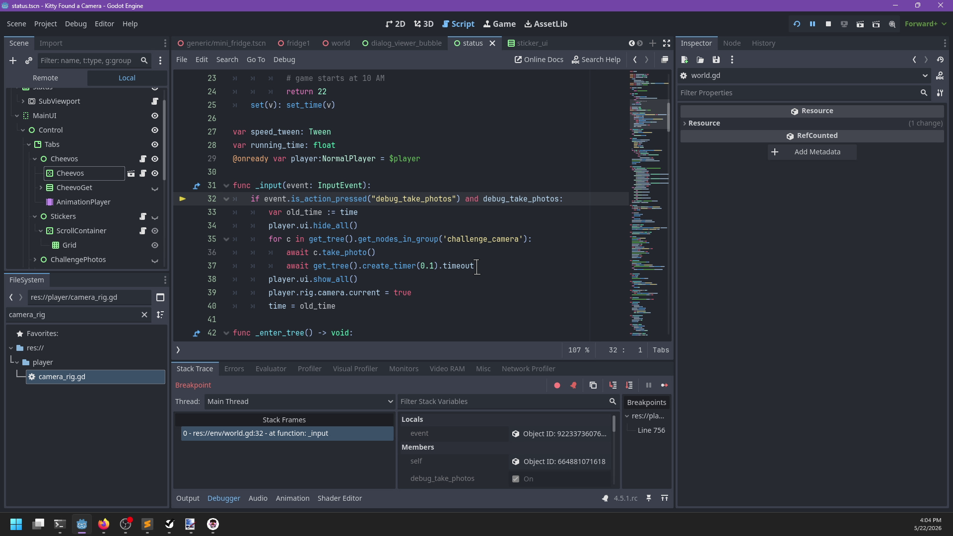
# Resume past the line 756 breakpoint, then zoom in and back out in the game.
pyautogui.press('F12')
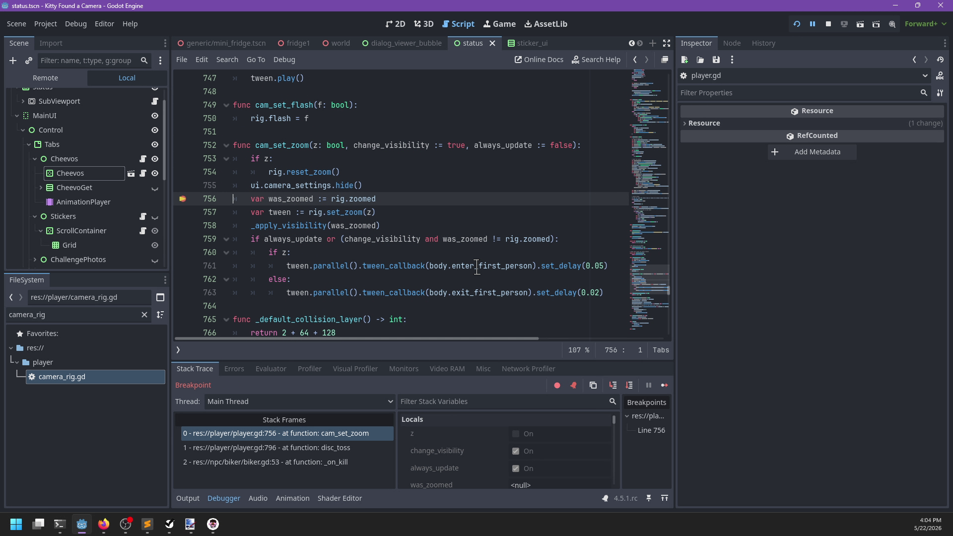
pyautogui.press('F12')
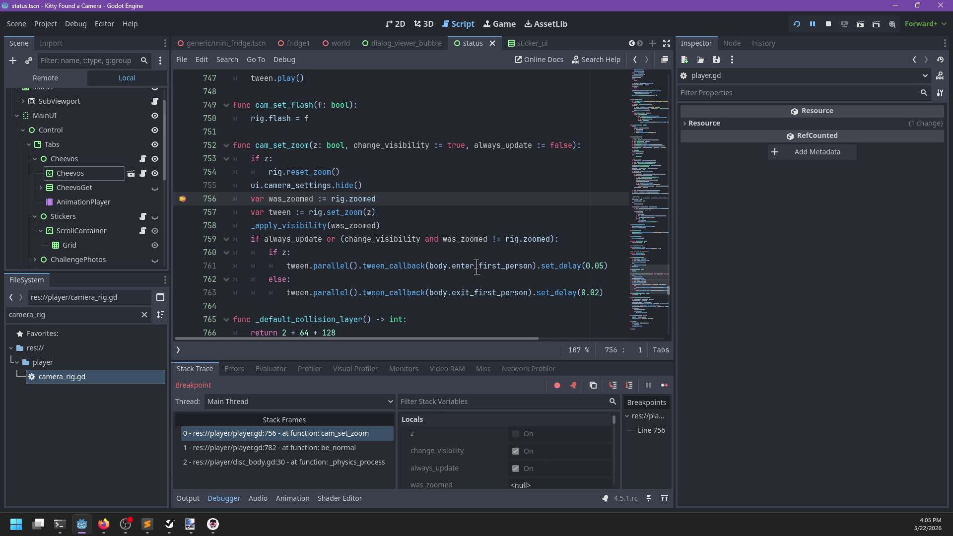
pyautogui.press('F12')
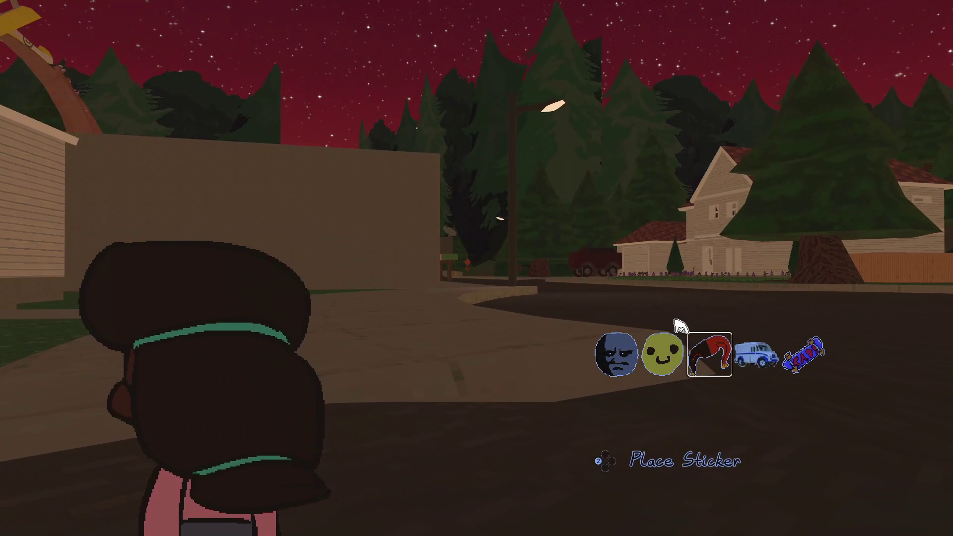
pyautogui.press('shift')
pyautogui.press('F12')
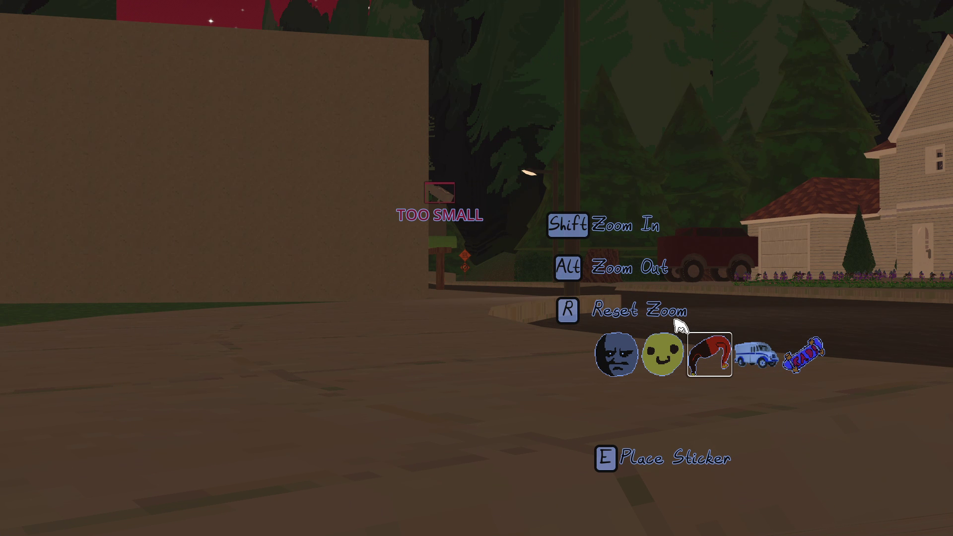
pyautogui.press('shift')
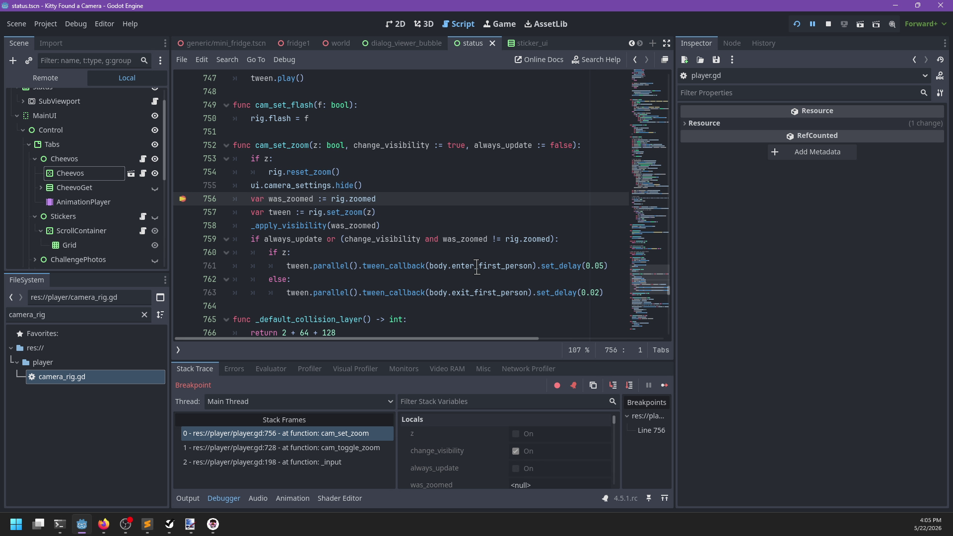
# Step lines 757–763 inspecting z, was_zoomed and always_update into exit_first_person, then resume.
pyautogui.press('F10')
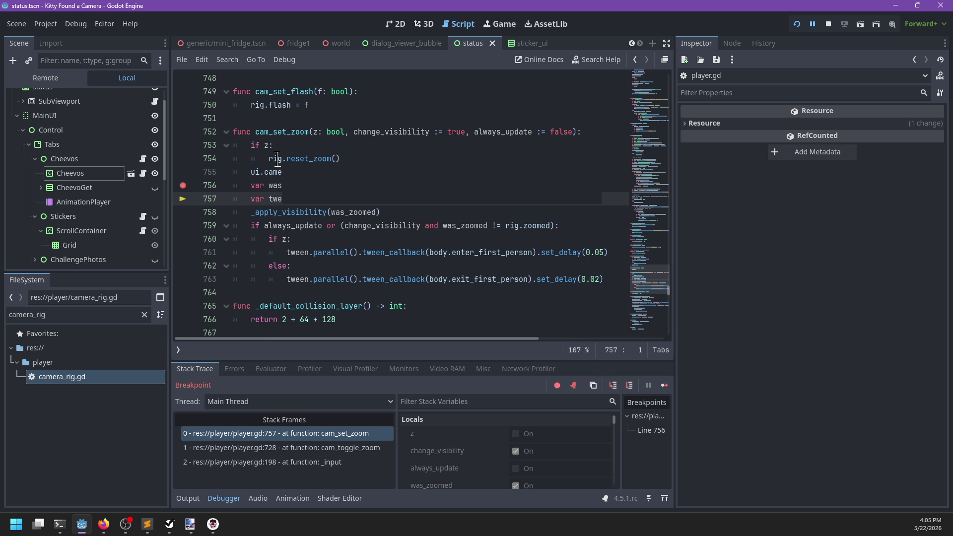
pyautogui.moveTo(265, 145)
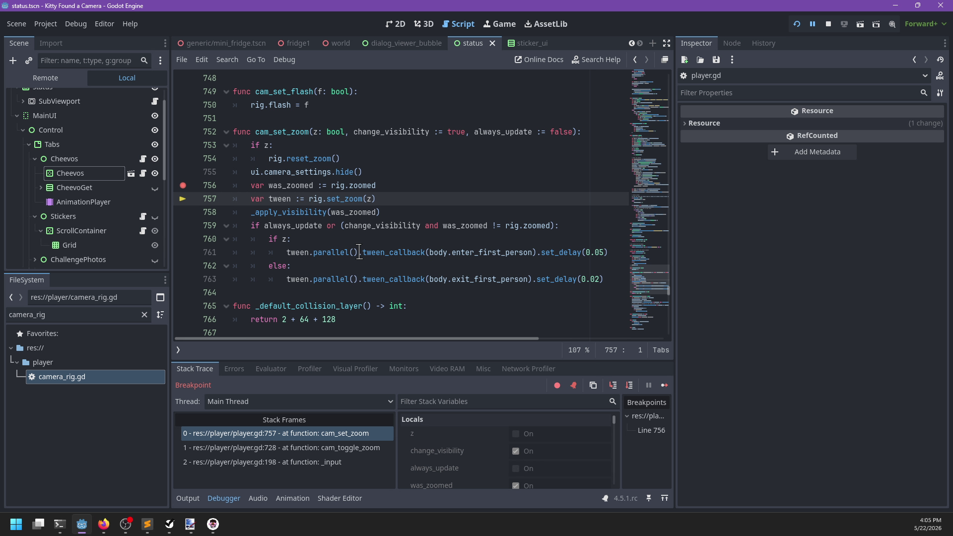
pyautogui.press('F10')
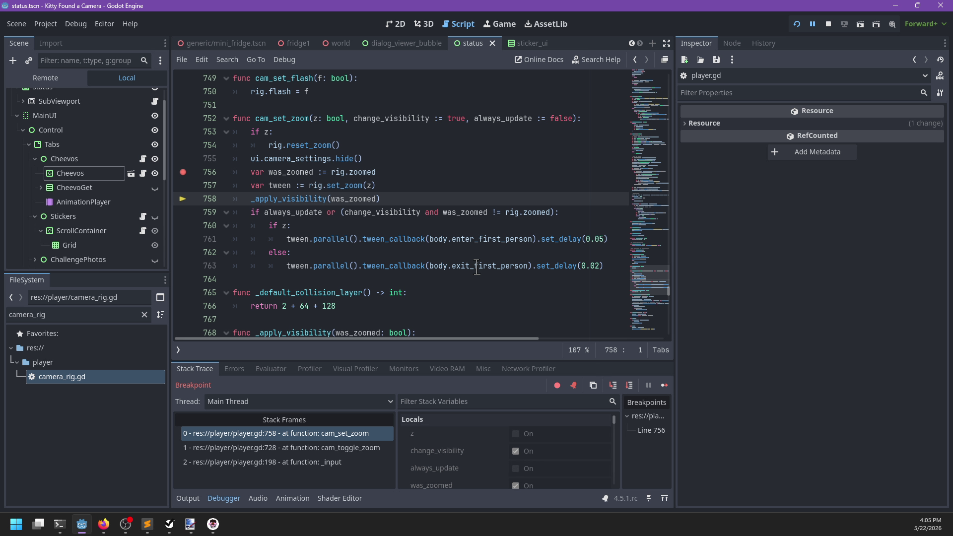
pyautogui.press('F10')
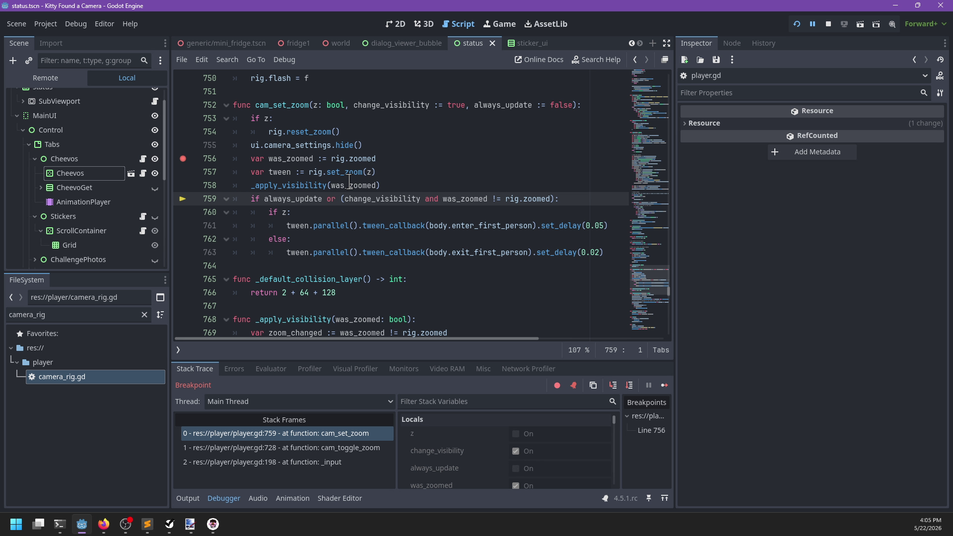
pyautogui.moveTo(349, 181)
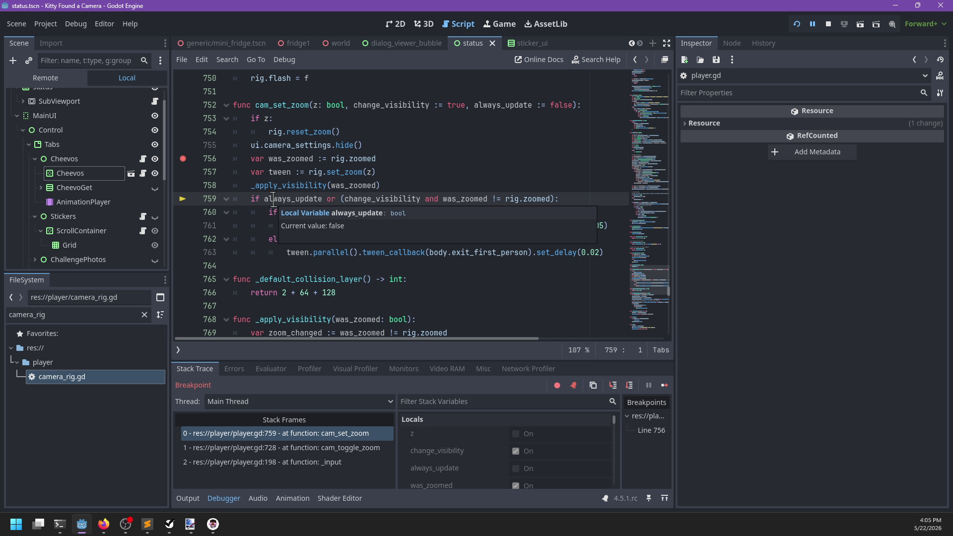
pyautogui.moveTo(366, 199)
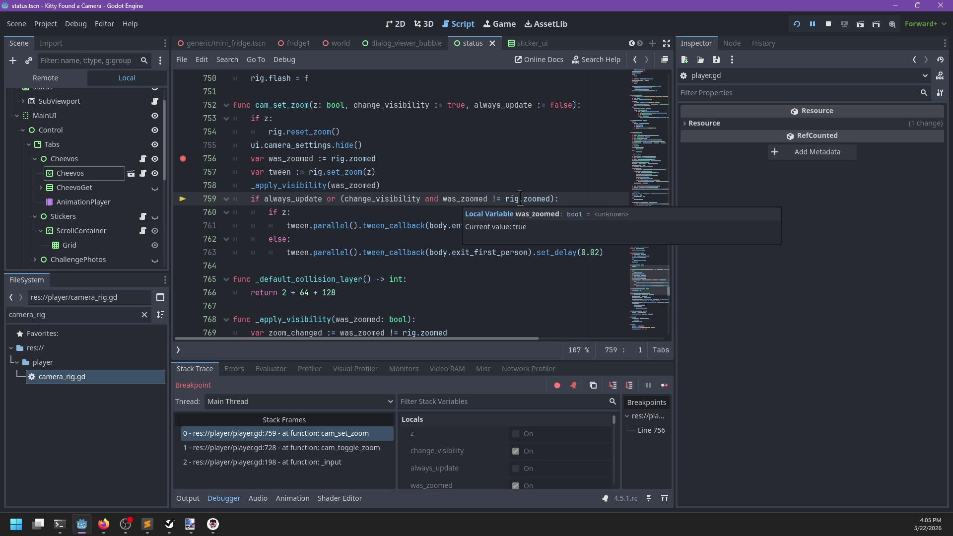
pyautogui.moveTo(542, 199)
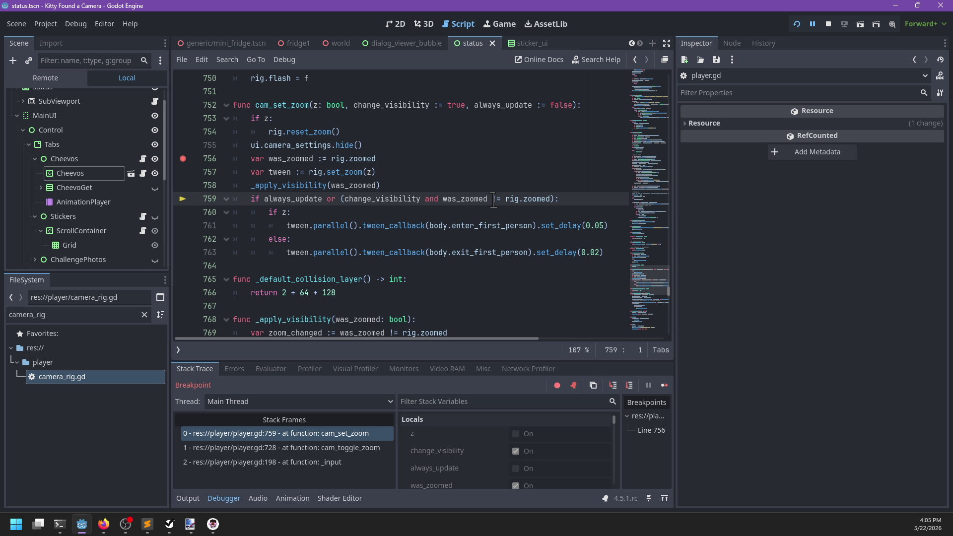
pyautogui.press('F10')
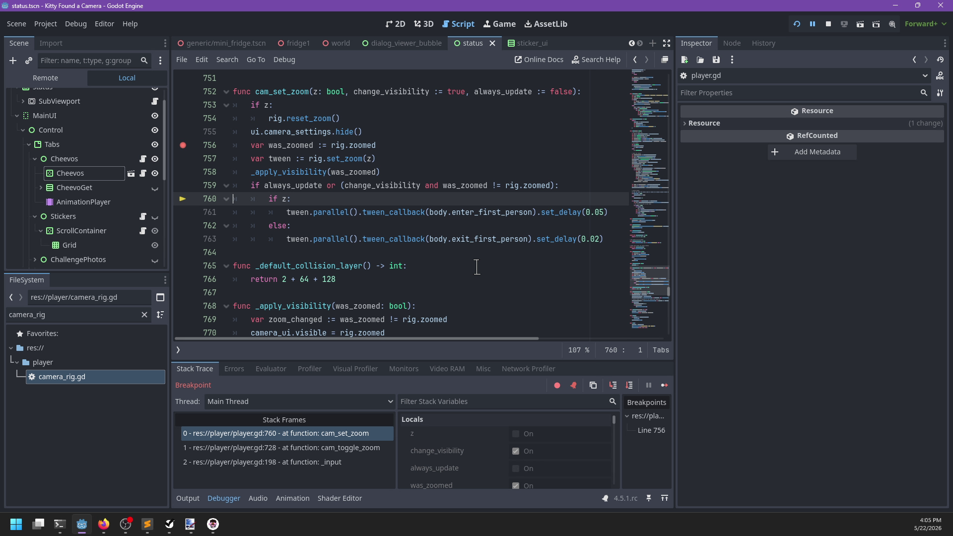
pyautogui.press('F10')
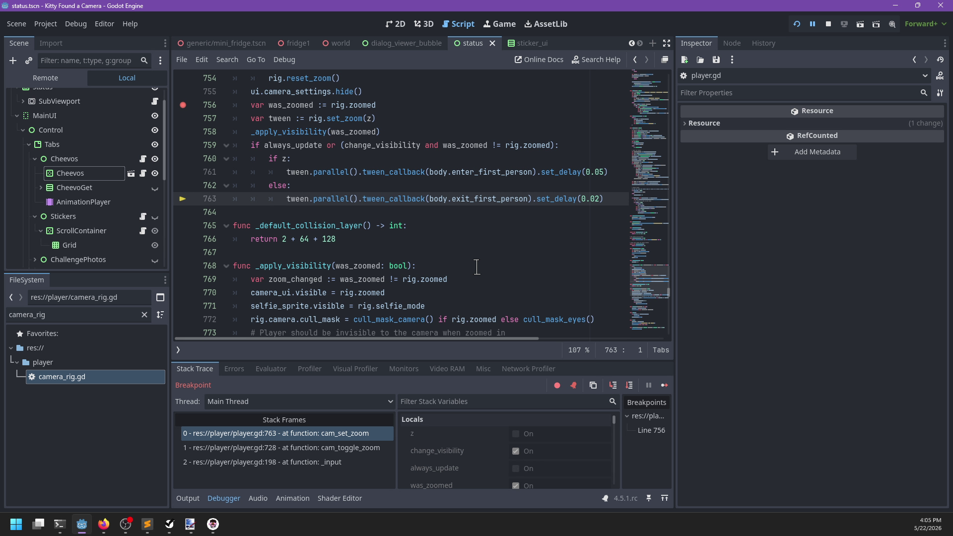
pyautogui.press('F12')
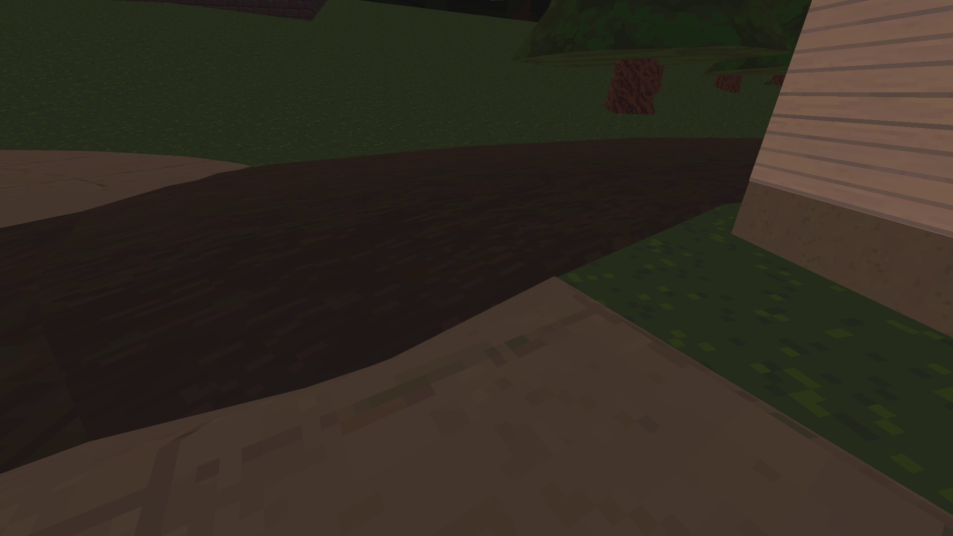
pyautogui.hotkey('alt', 'Tab')
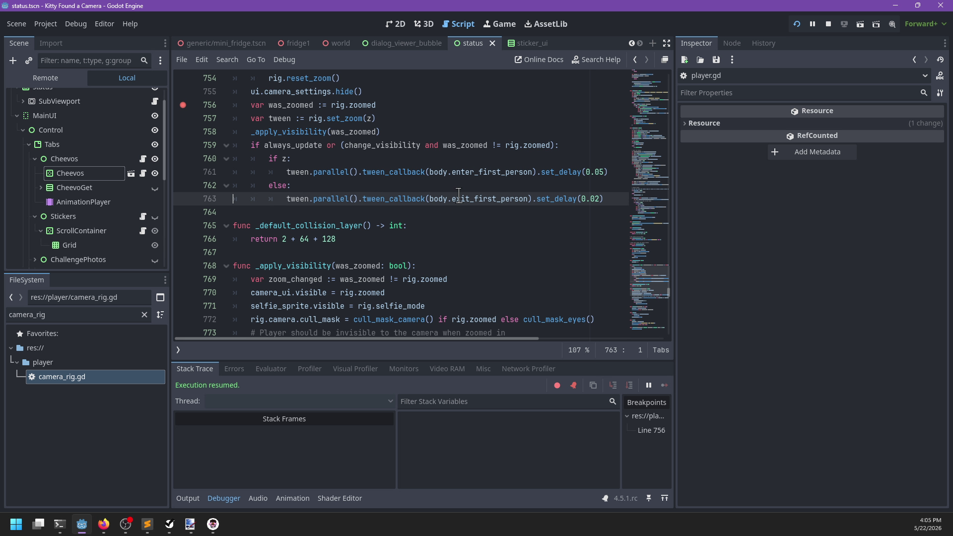
# In standard_body.gd, find exit_first_person and set a breakpoint on line 407.
pyautogui.click(178, 350)
pyautogui.click(231, 161)
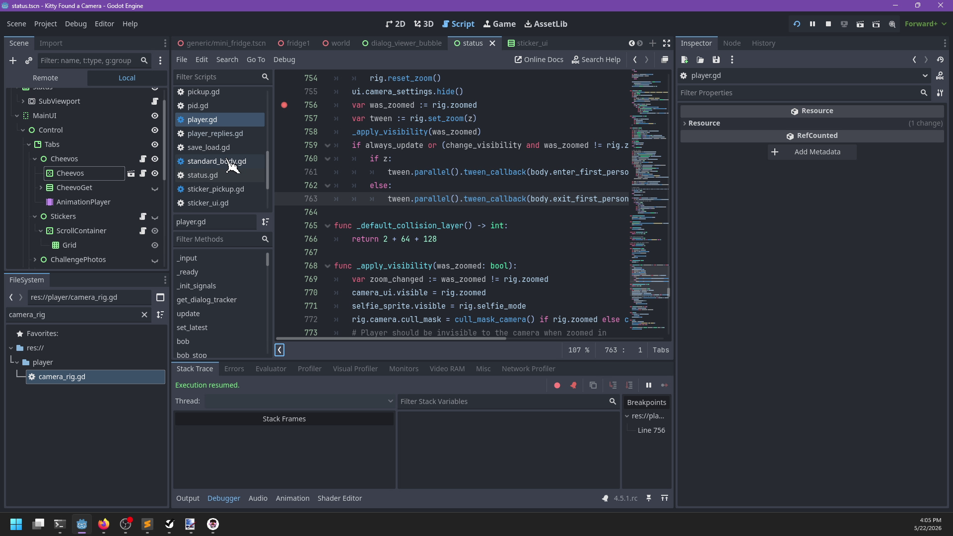
pyautogui.hotkey('ctrl', 'f')
pyautogui.write('exit_first_')
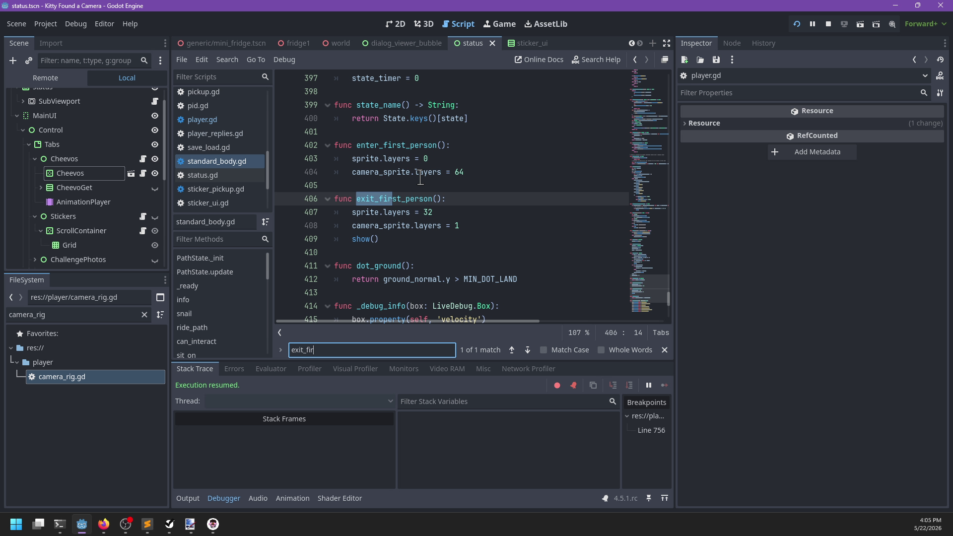
pyautogui.write('person')
pyautogui.press('Escape')
pyautogui.click(284, 212)
pyautogui.click(502, 225)
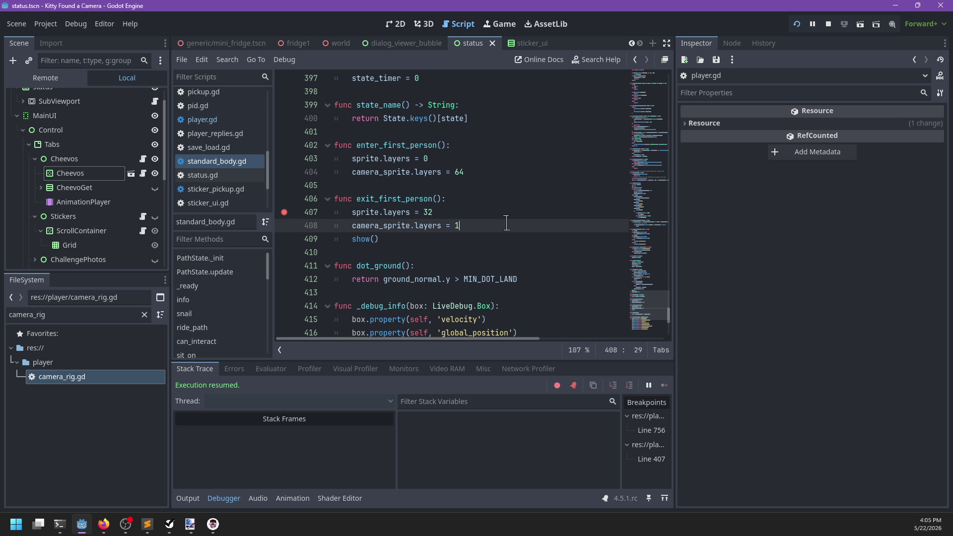
pyautogui.hotkey('alt', 'Tab')
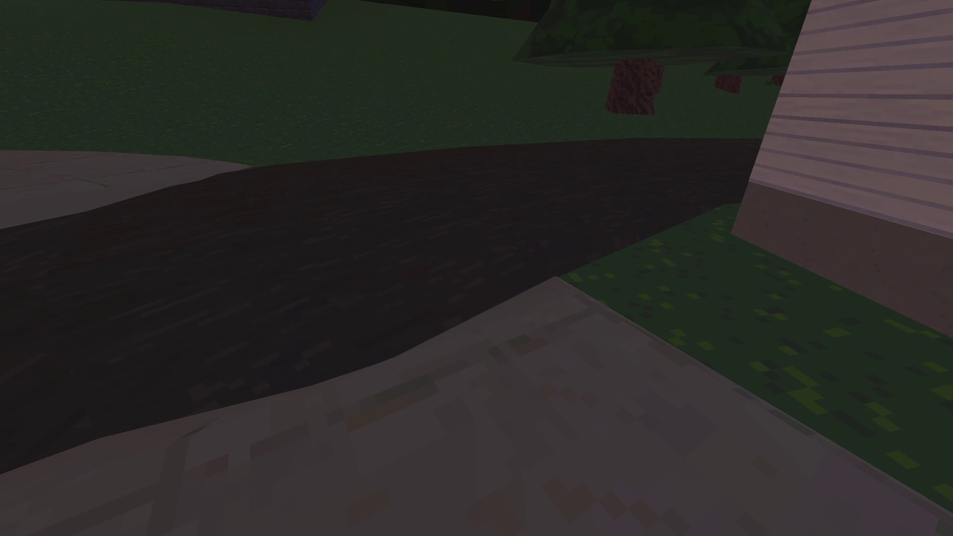
pyautogui.hotkey('alt', 'Tab')
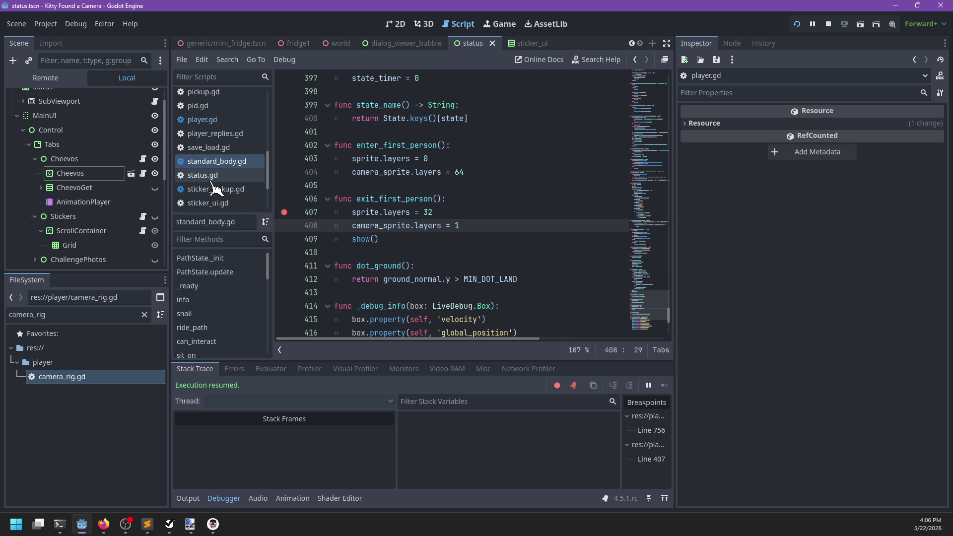
# Remove player.gd's line 756 breakpoint, zoom in and out to hit line 407, then resume.
pyautogui.click(214, 119)
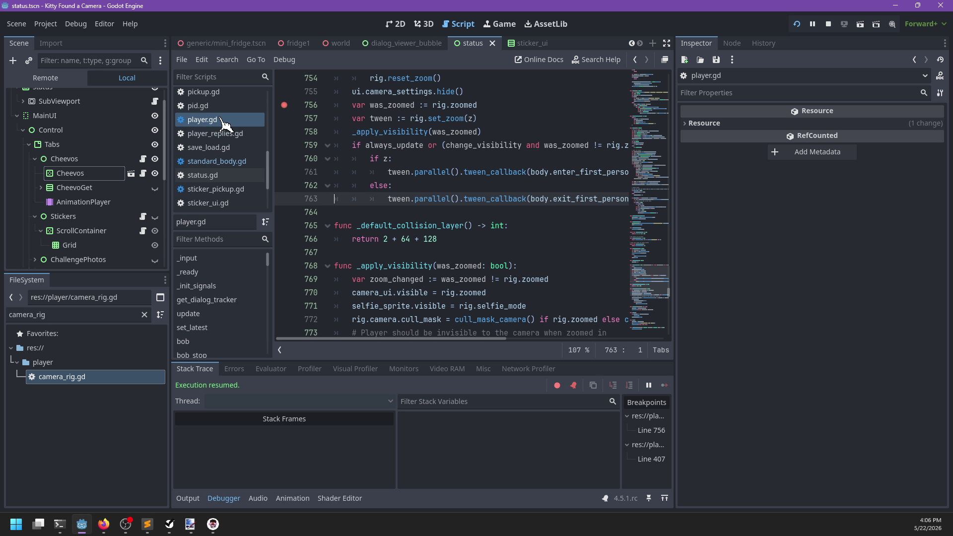
pyautogui.click(284, 104)
pyautogui.hotkey('alt', 'Tab')
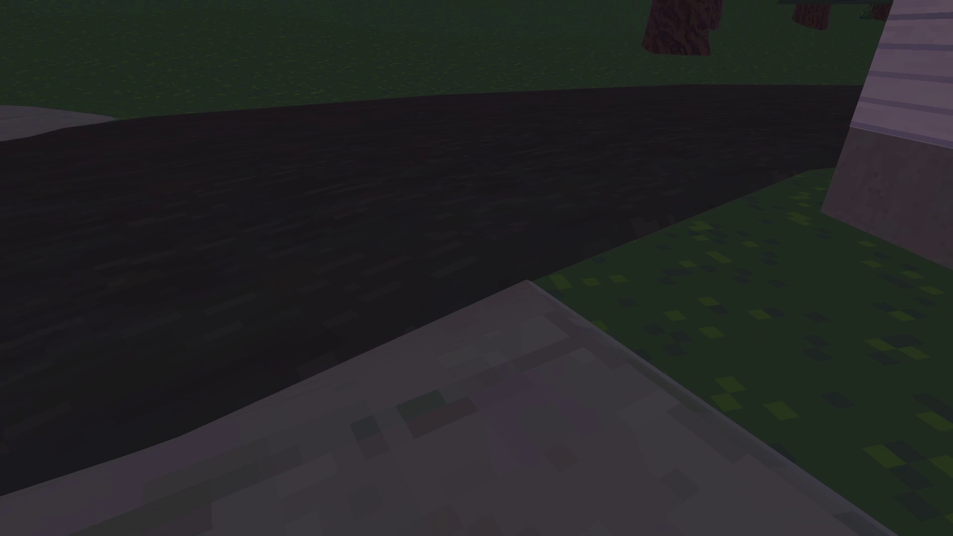
pyautogui.rightClick(476, 268)
pyautogui.rightClick(476, 268)
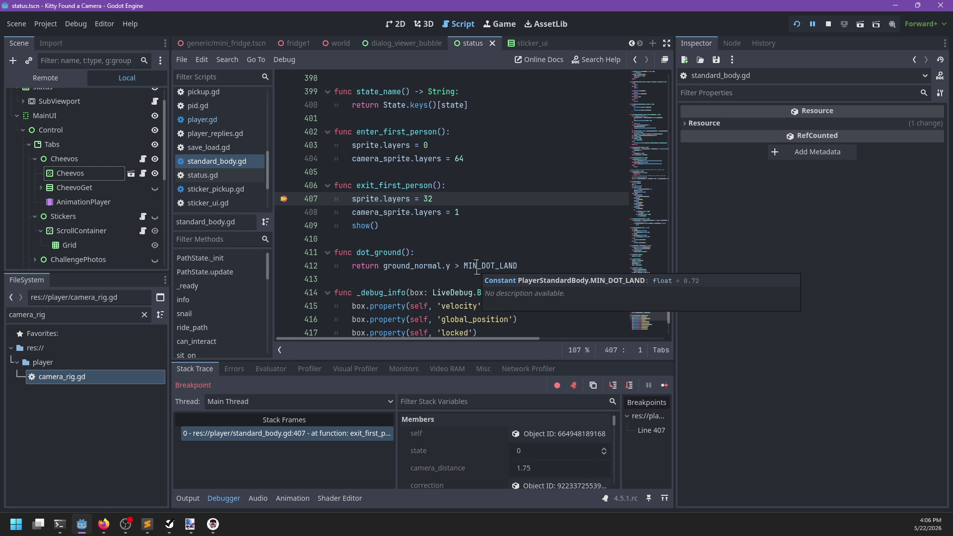
pyautogui.press('F12')
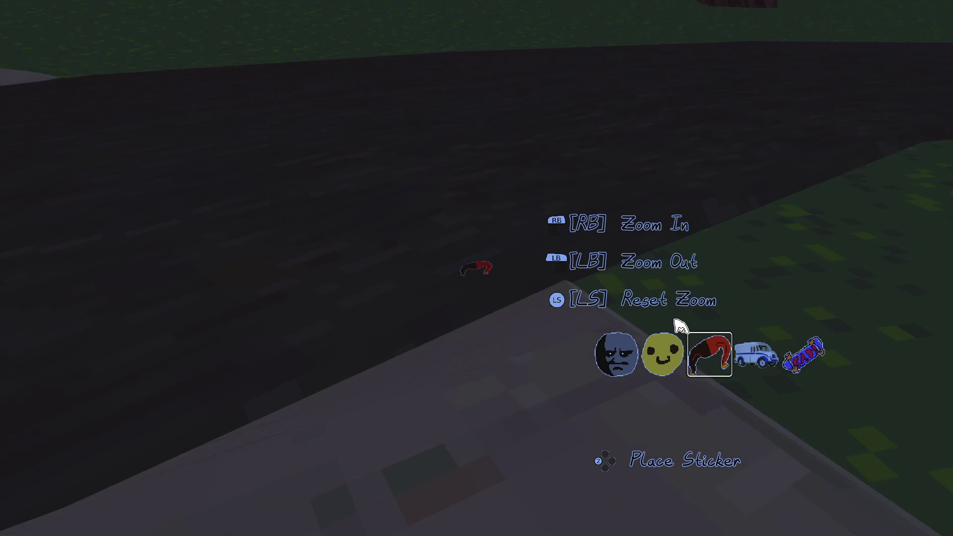
pyautogui.click(676, 323)
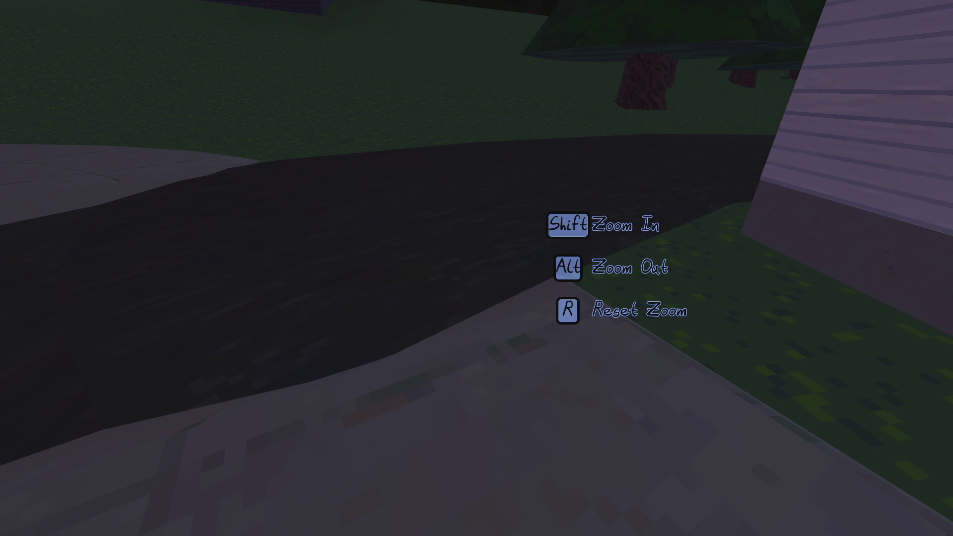
pyautogui.hotkey('alt', 'Tab')
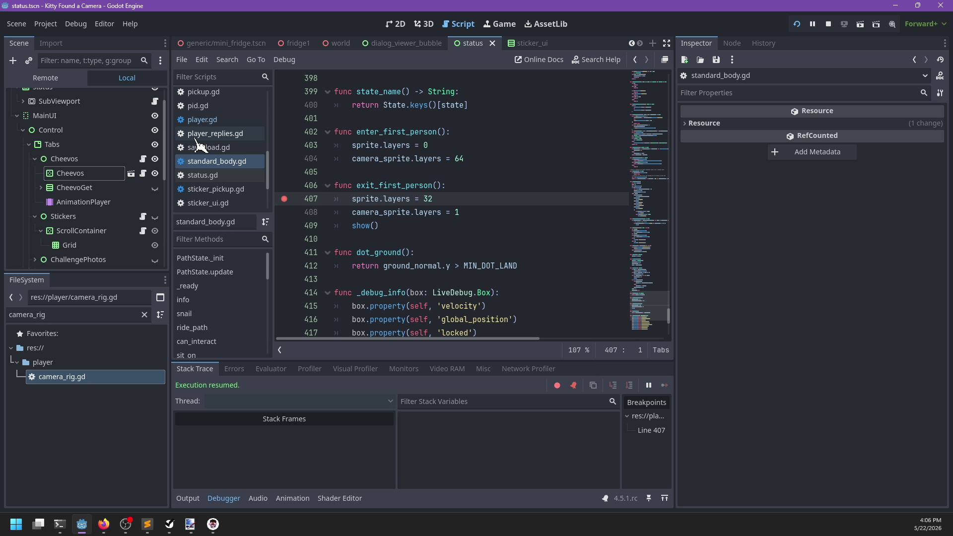
# Set a breakpoint on player.gd line 763, trigger it with a zoom toggle, then continue.
pyautogui.click(201, 120)
pyautogui.click(285, 199)
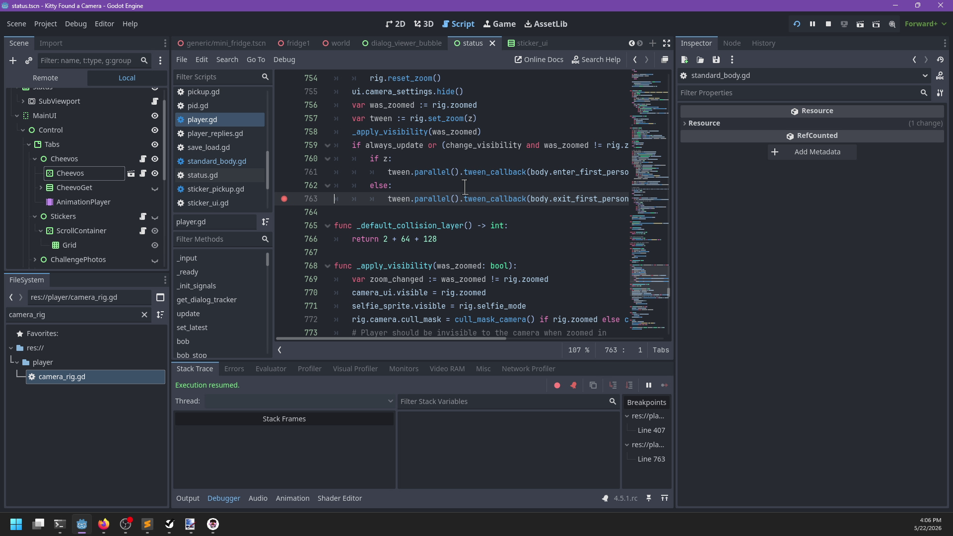
pyautogui.hotkey('alt', 'Tab')
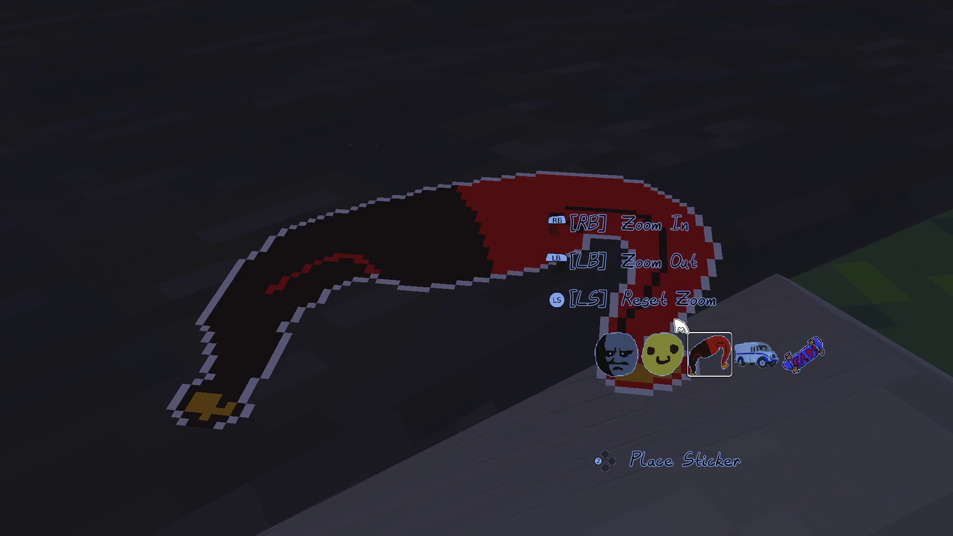
pyautogui.rightClick(679, 325)
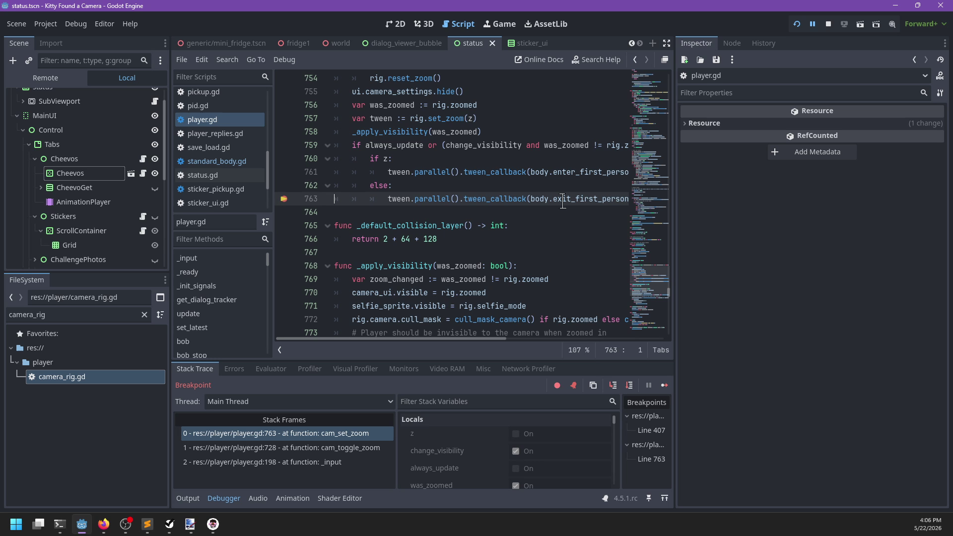
pyautogui.hscroll(5, 563, 203)
pyautogui.hscroll(-2, 562, 202)
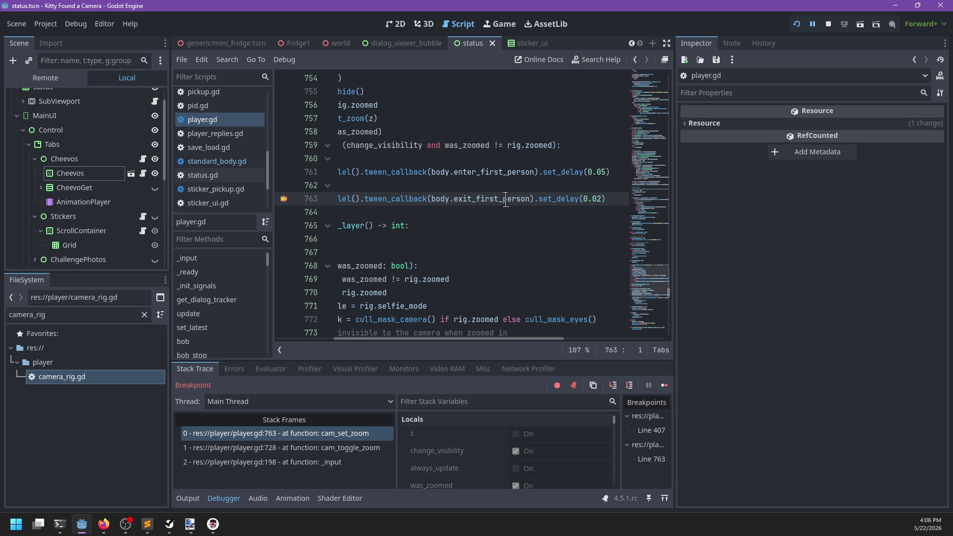
pyautogui.hscroll(-3, 487, 198)
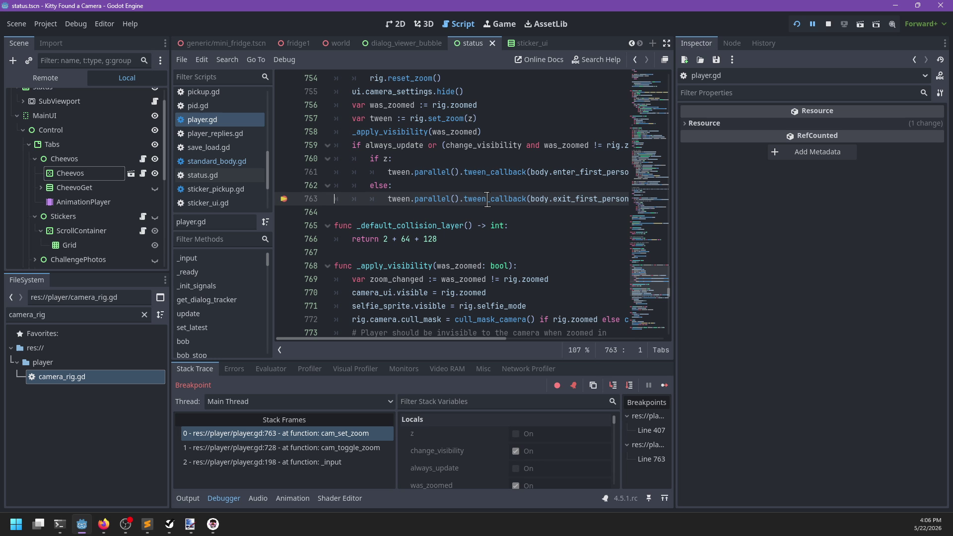
pyautogui.press('F12')
# Search the current script for tween .kill() calls.
pyautogui.hotkey('ctrl', 'f')
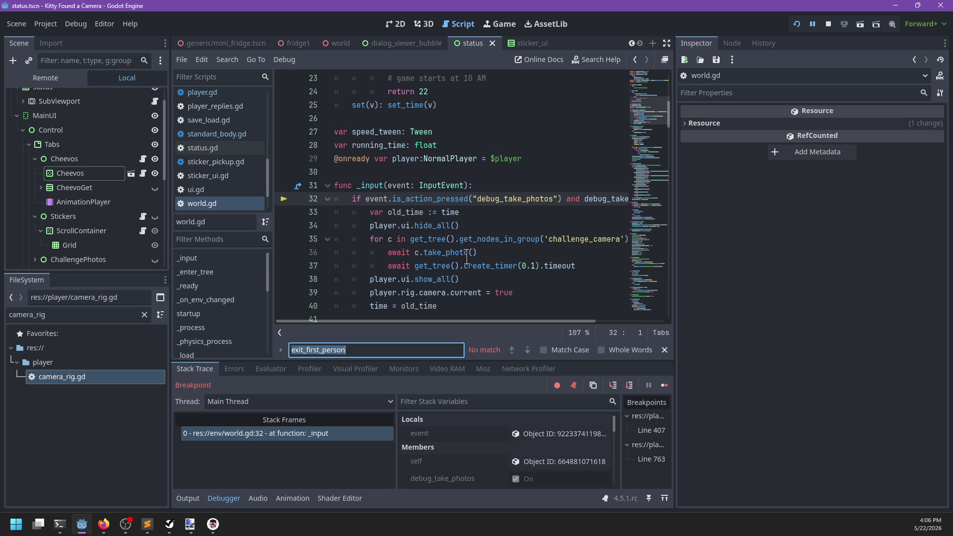
pyautogui.write('tween_')
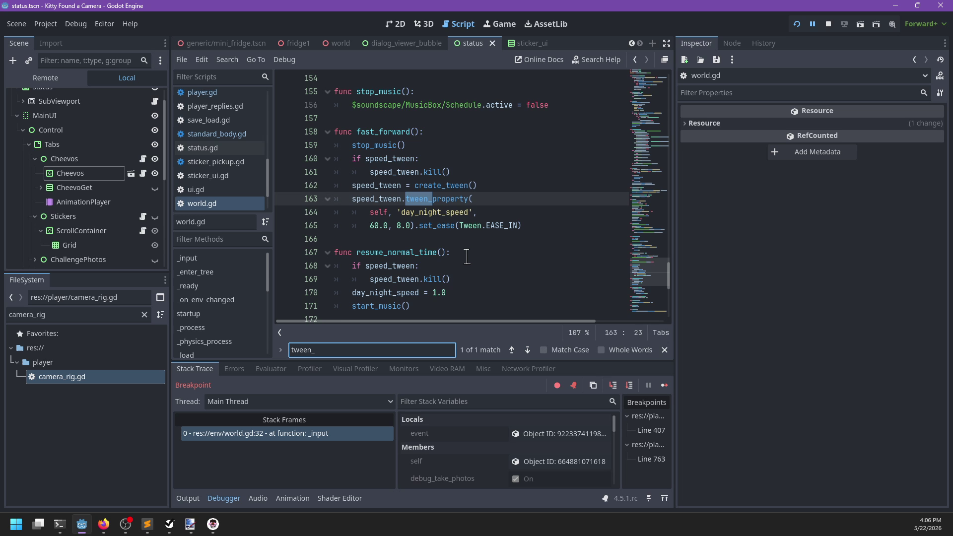
pyautogui.write('k')
pyautogui.press('BackSpace')
pyautogui.press('BackSpace')
pyautogui.write('.kill()')
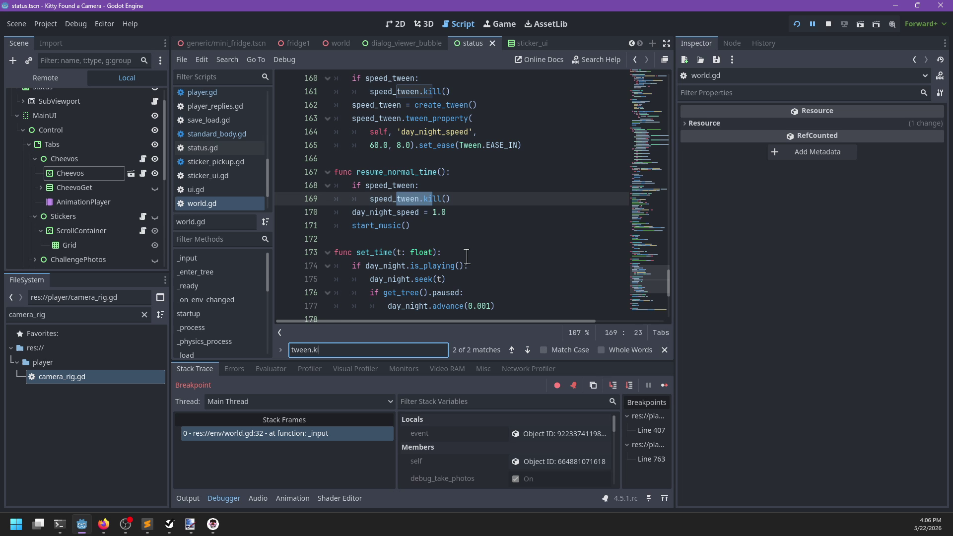
pyautogui.press('Return')
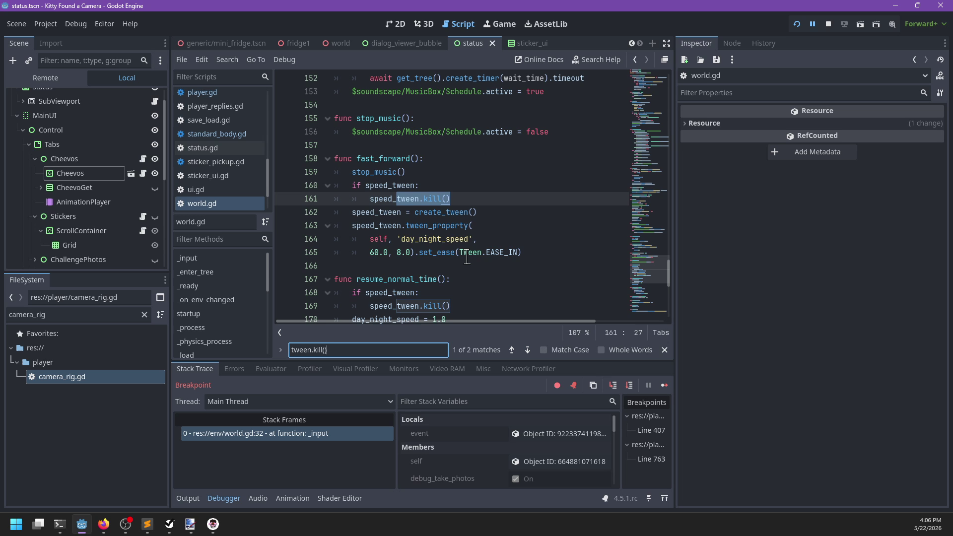
pyautogui.press('Escape')
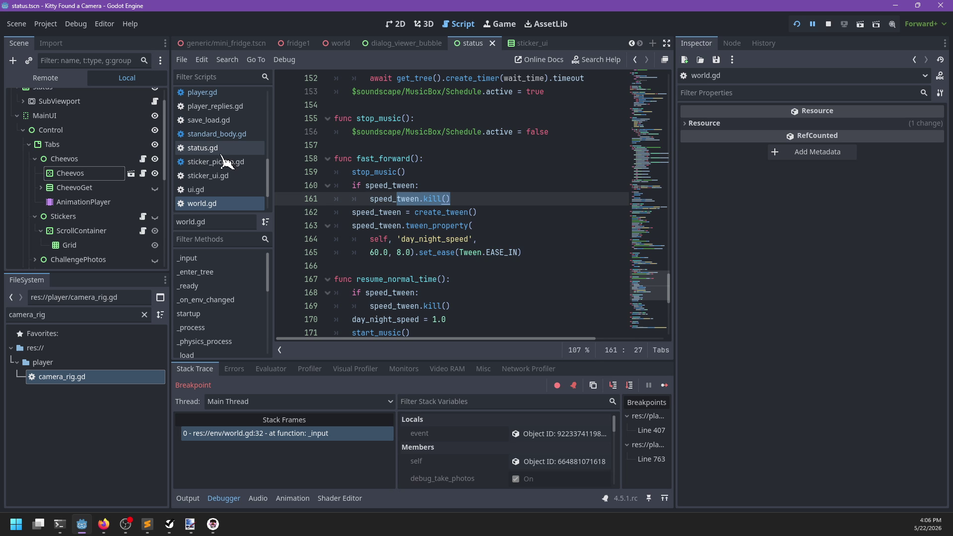
pyautogui.scroll(-2, 226, 164)
pyautogui.scroll(1, 229, 171)
pyautogui.scroll(10, 229, 171)
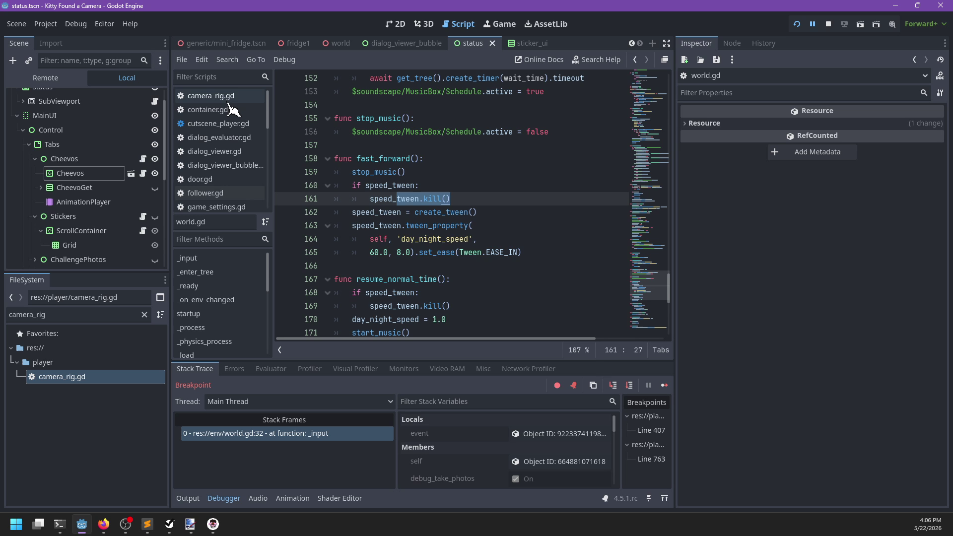
# In camera_rig.gd, find tween.kill and set a breakpoint on the fov_tween.kill() line 180.
pyautogui.click(213, 96)
pyautogui.hotkey('ctrl', 'f')
pyautogui.write('tween.kill')
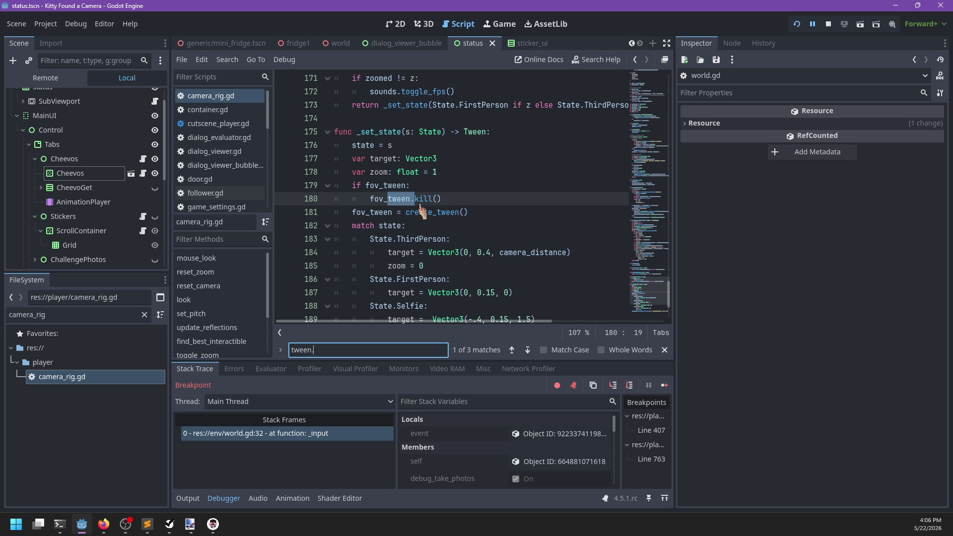
pyautogui.press('Escape')
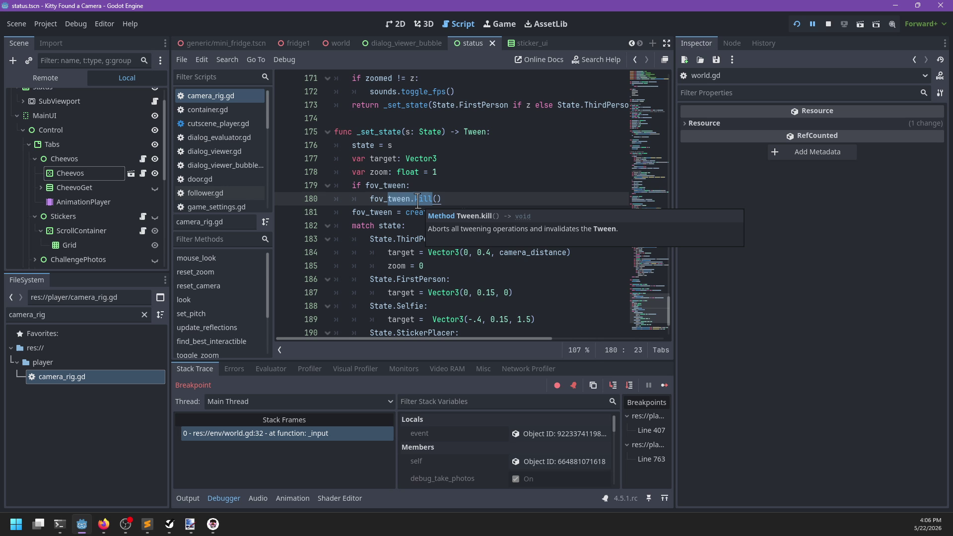
pyautogui.scroll(-2, 468, 192)
pyautogui.scroll(3, 464, 193)
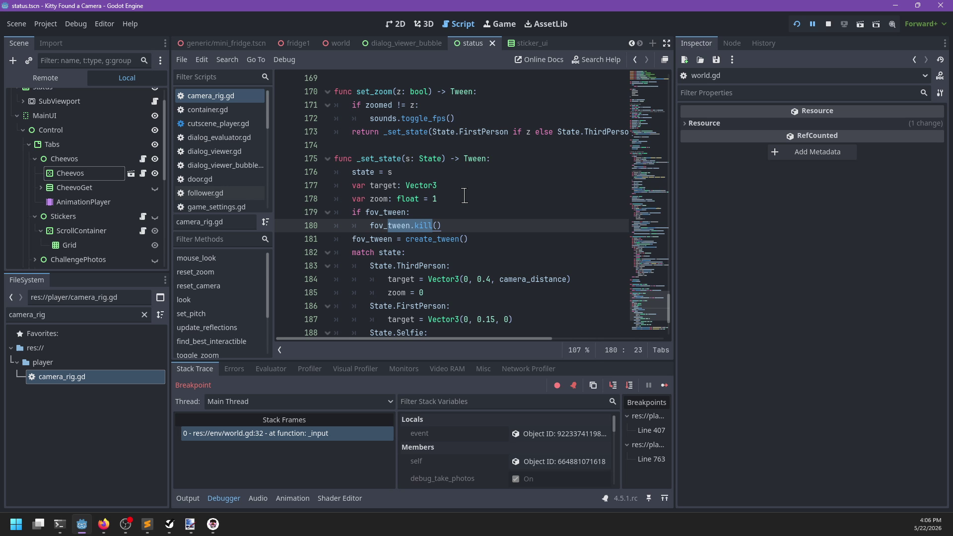
pyautogui.click(284, 225)
pyautogui.click(514, 213)
# Enter sticker placement to hit the line 180 breakpoint and inspect the set_sticker caller at line 165.
pyautogui.press('F12')
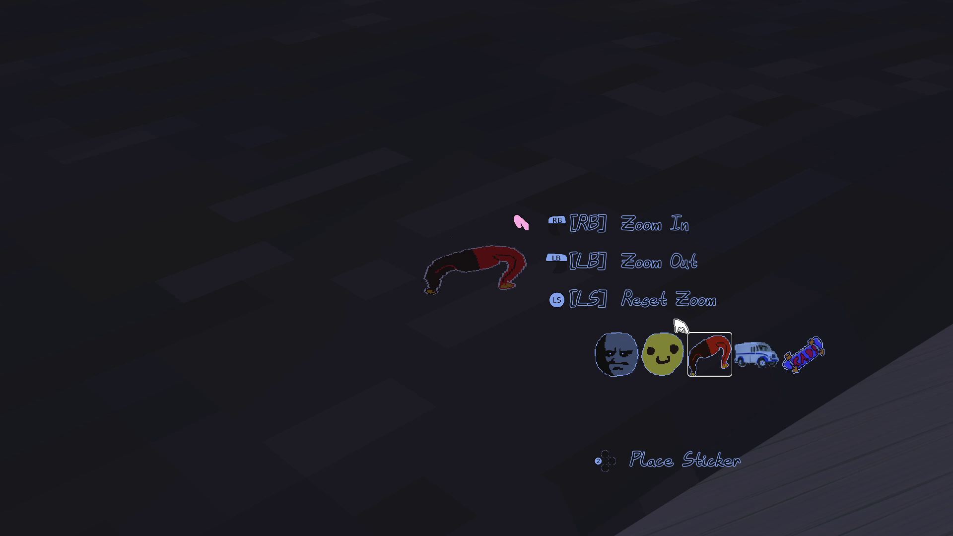
pyautogui.click(680, 325)
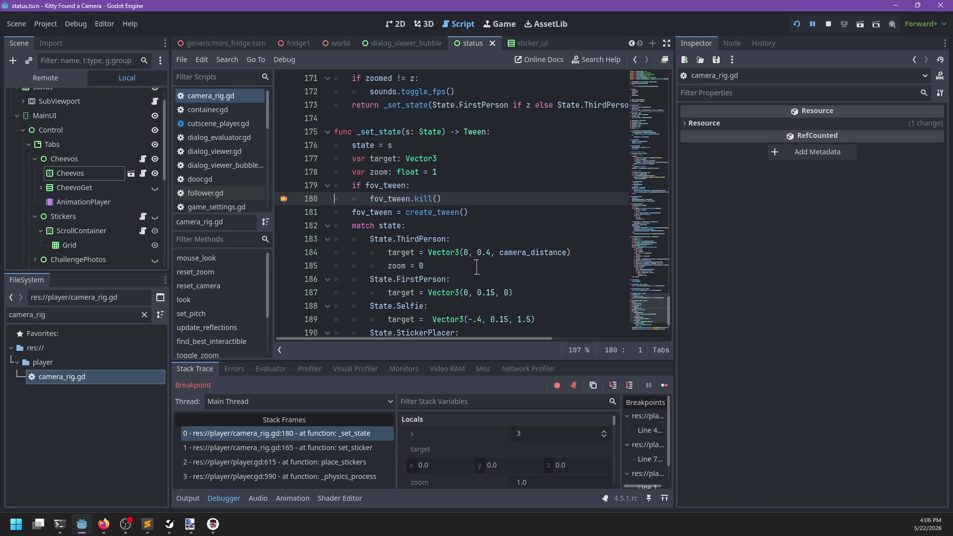
pyautogui.click(387, 447)
pyautogui.hscroll(5, 441, 219)
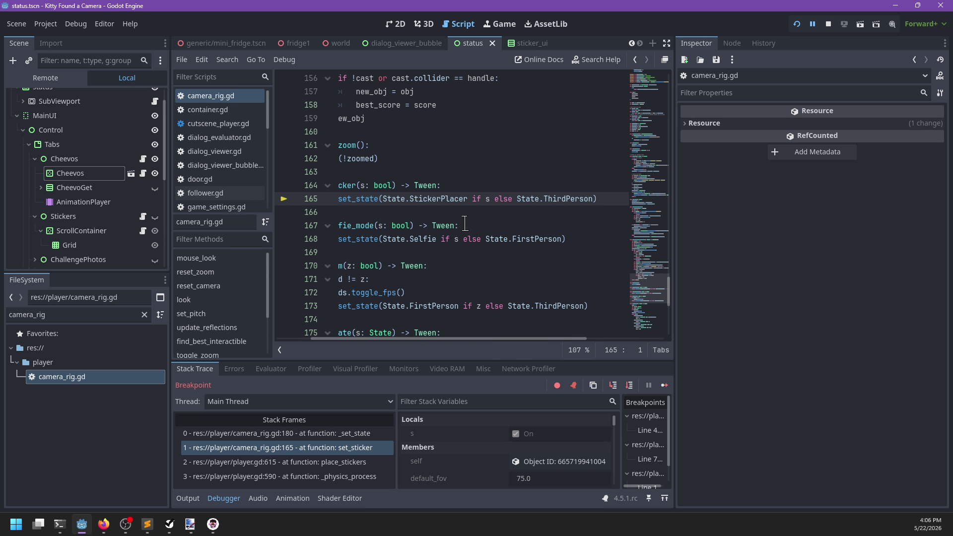
pyautogui.hscroll(-5, 429, 217)
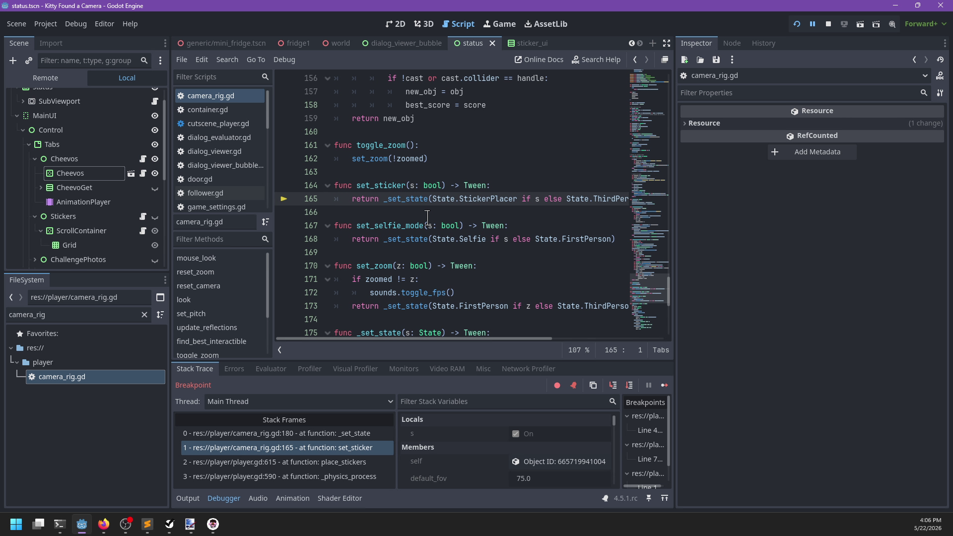
# Inspect the place_stickers and _physics_process (line 590) frames, ending on place_stickers at line 615.
pyautogui.click(339, 462)
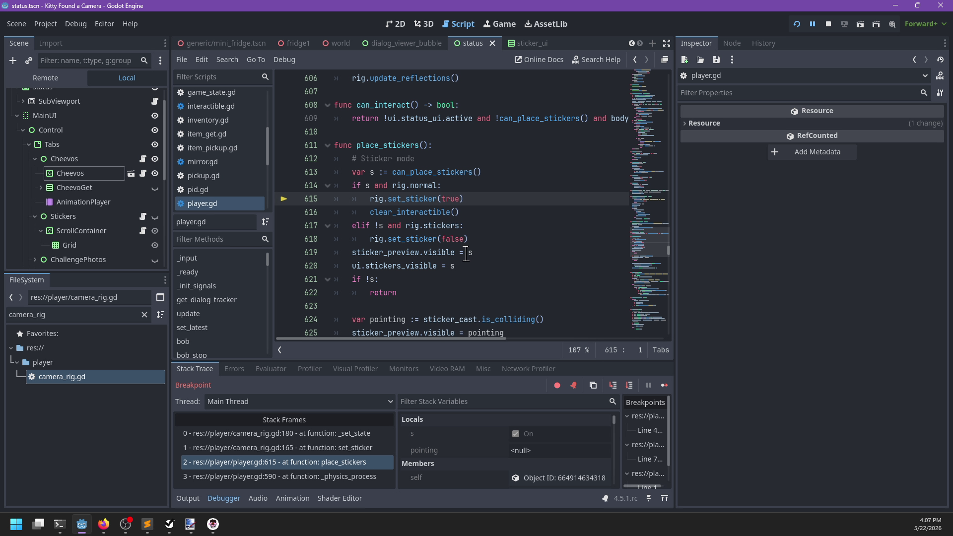
pyautogui.moveTo(468, 250)
pyautogui.click(320, 477)
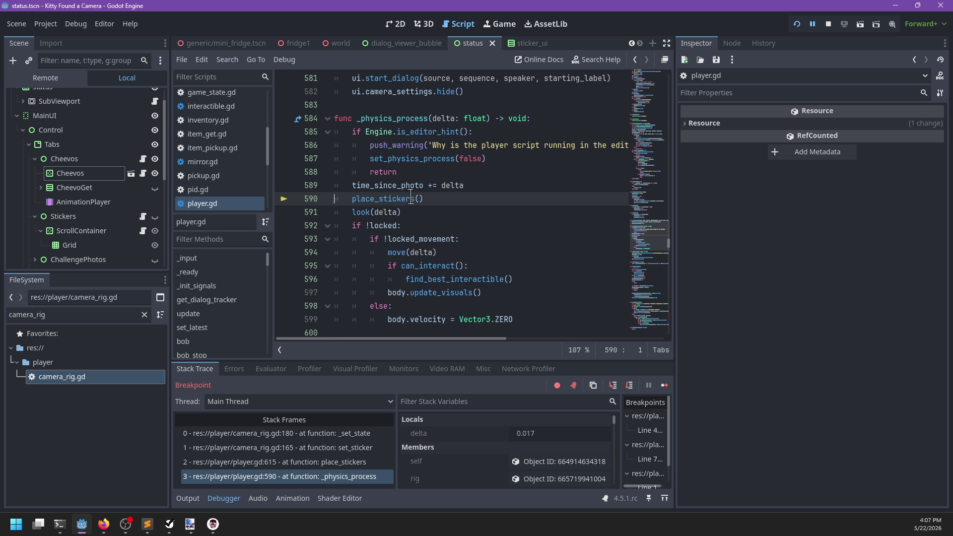
pyautogui.click(347, 462)
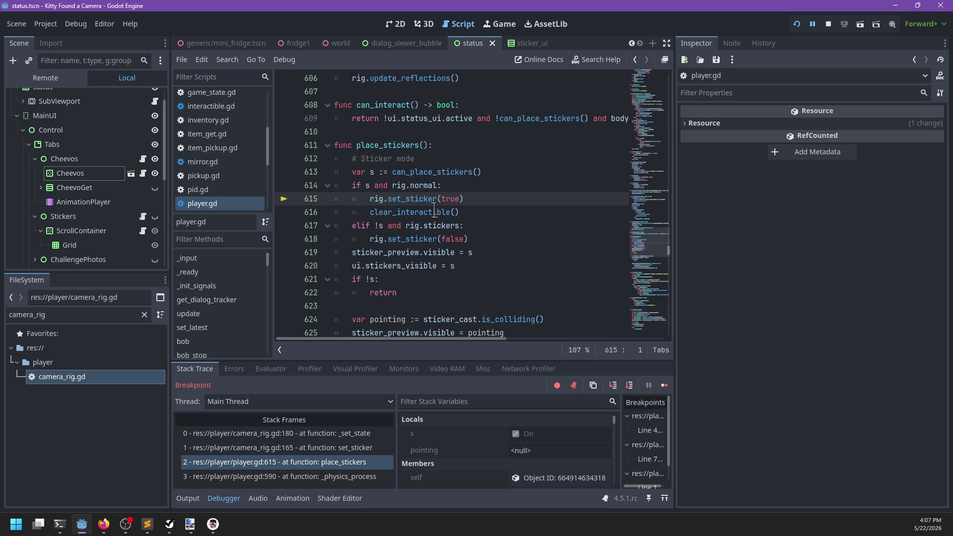
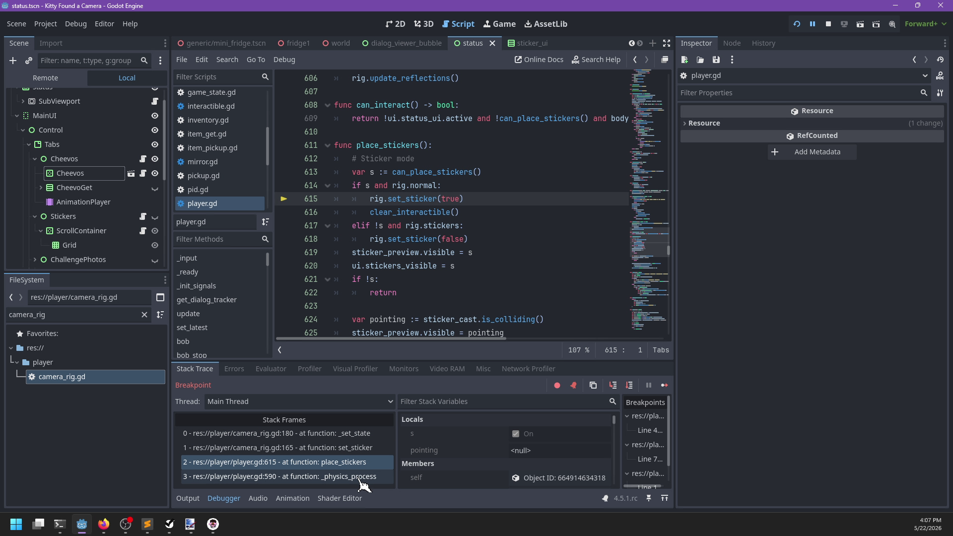
# Stop the running debug session and bring up camera_rig.gd in the script editor.
pyautogui.click(828, 24)
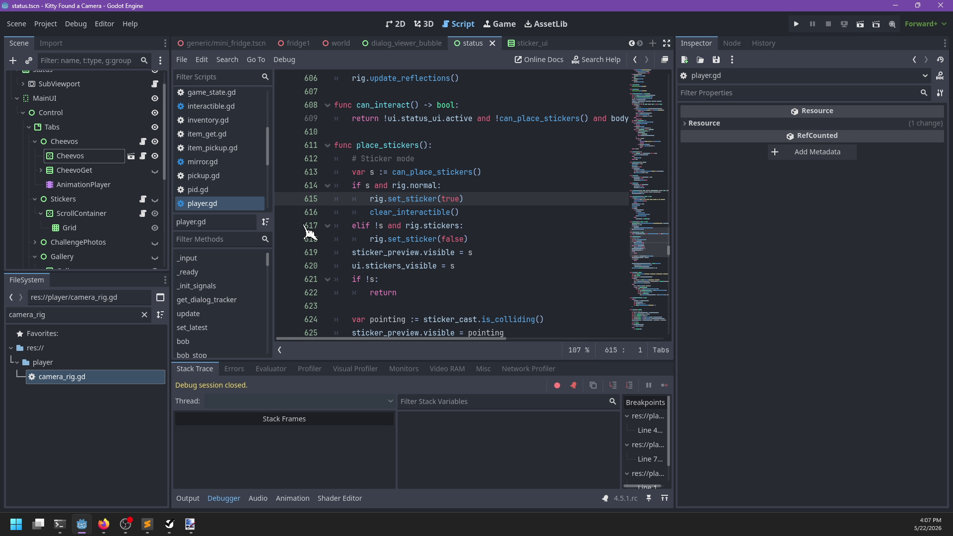
pyautogui.scroll(3, 248, 171)
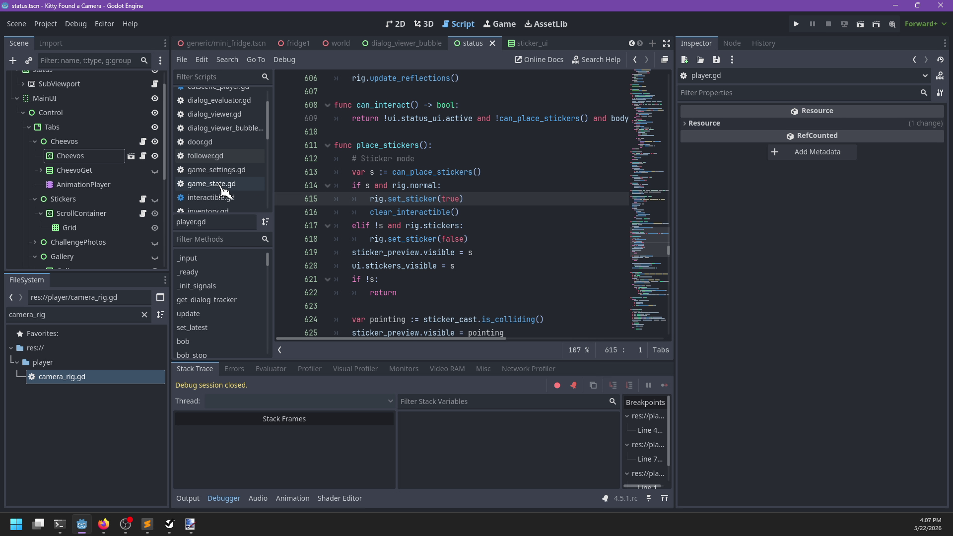
pyautogui.scroll(3, 239, 157)
pyautogui.click(233, 96)
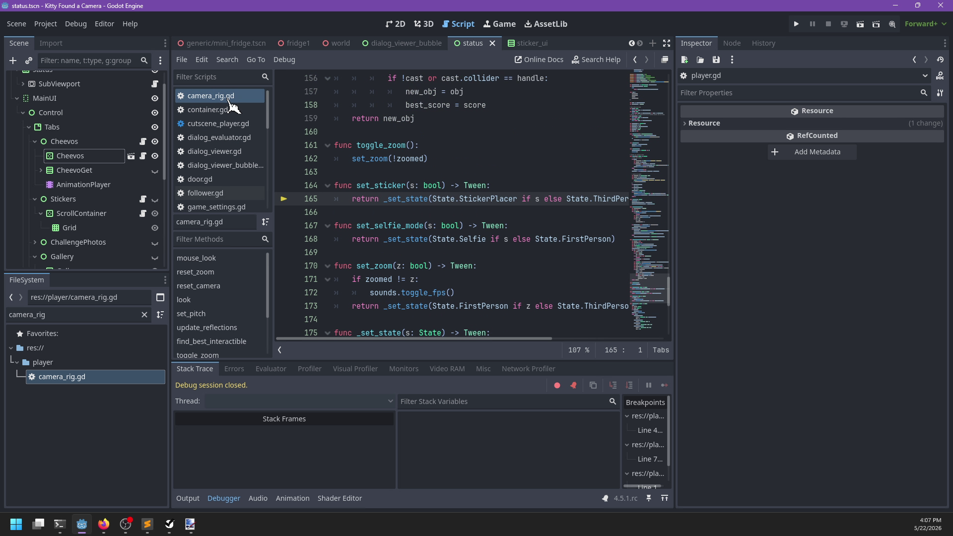
# Add a 'tp_state: State = State.ThirdPerson' parameter to set_zoom.
pyautogui.click(430, 158)
pyautogui.press('F3')
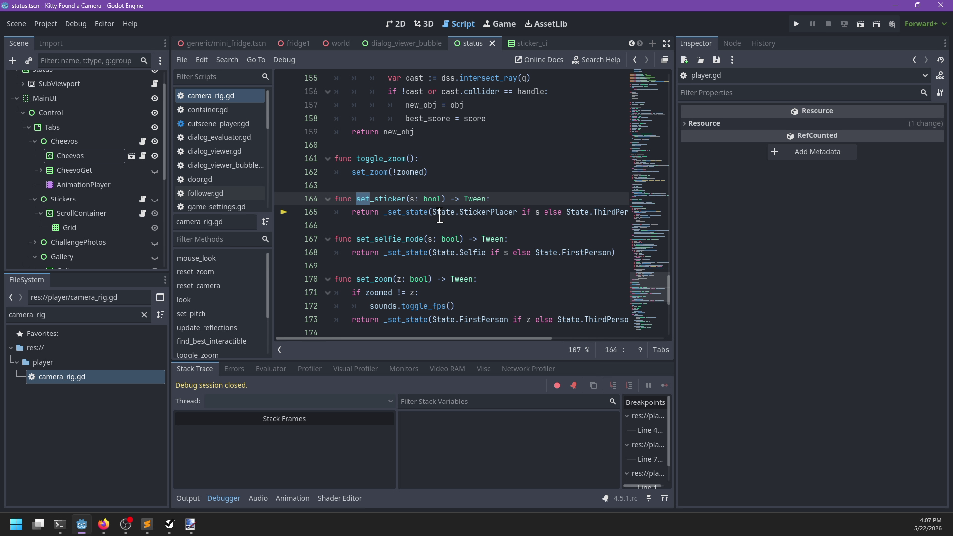
pyautogui.scroll(-1, 439, 216)
pyautogui.click(428, 237)
pyautogui.write(', ')
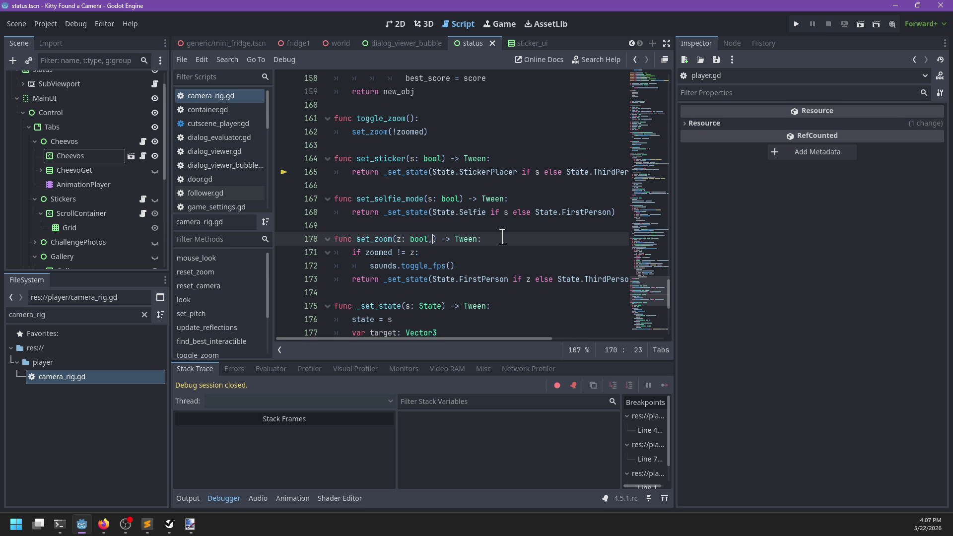
pyautogui.write('tp_stat:')
pyautogui.write(' State')
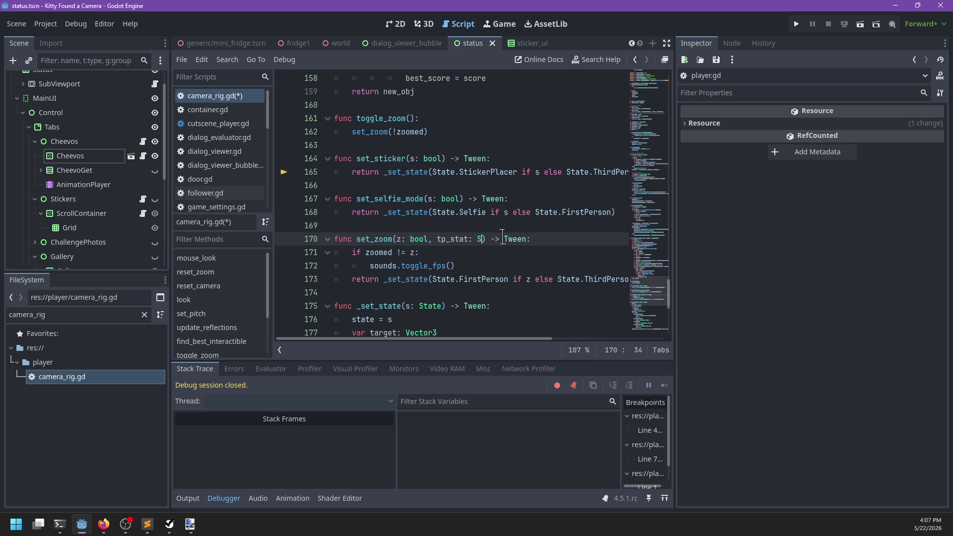
pyautogui.write('e')
pyautogui.write('tate = State.Thir')
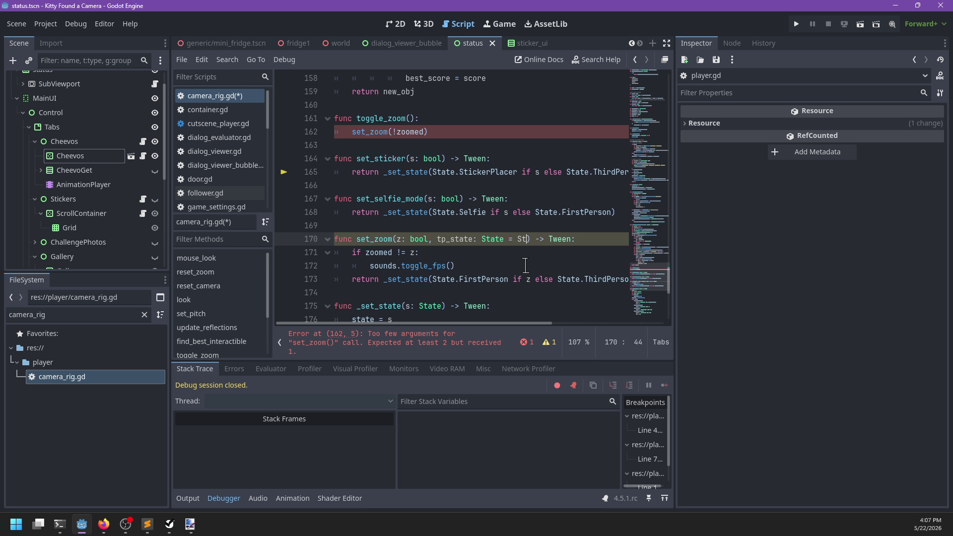
pyautogui.write('dPerson')
# Make set_zoom return tp_state instead of State.ThirdPerson and save camera_rig.gd.
pyautogui.hscroll(3, 516, 266)
pyautogui.doubleClick(503, 278)
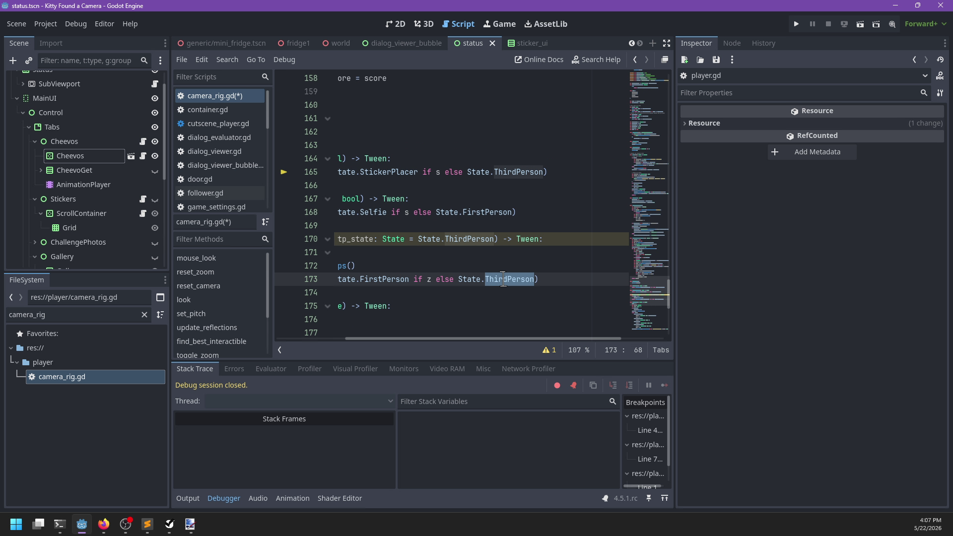
pyautogui.press('BackSpace')
pyautogui.hotkey('ctrl', 'BackSpace')
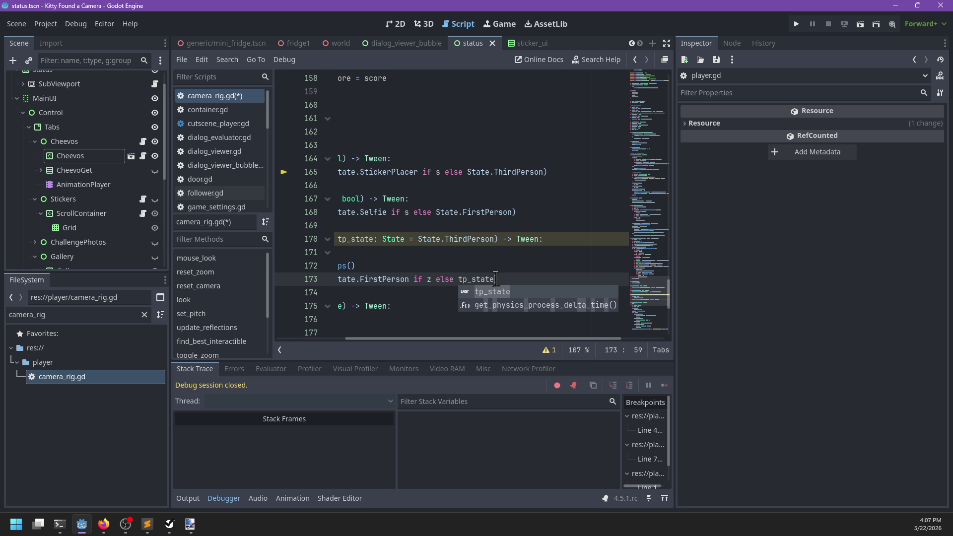
pyautogui.hotkey('ctrl', 's')
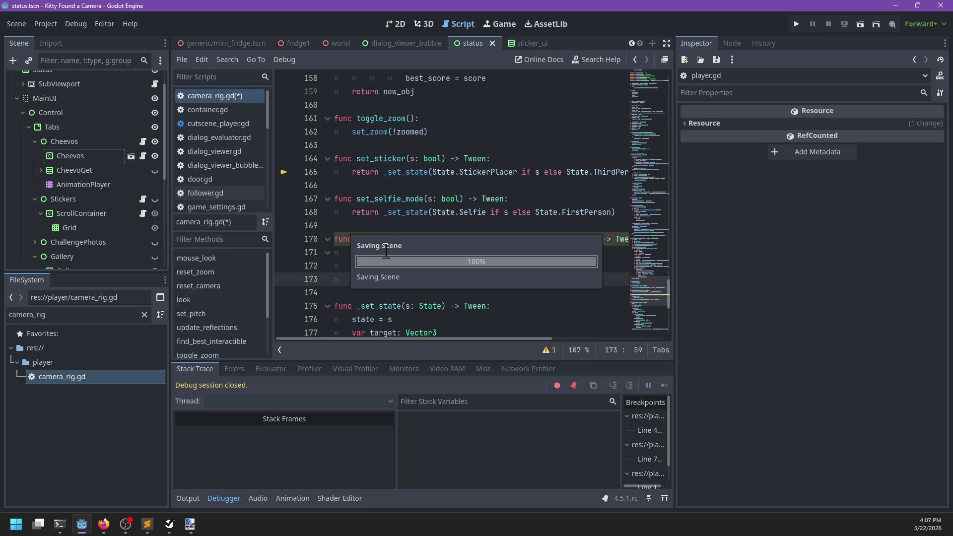
# Look through game_state.gd, then switch to player.gd.
pyautogui.click(371, 225)
pyautogui.scroll(-2, 237, 193)
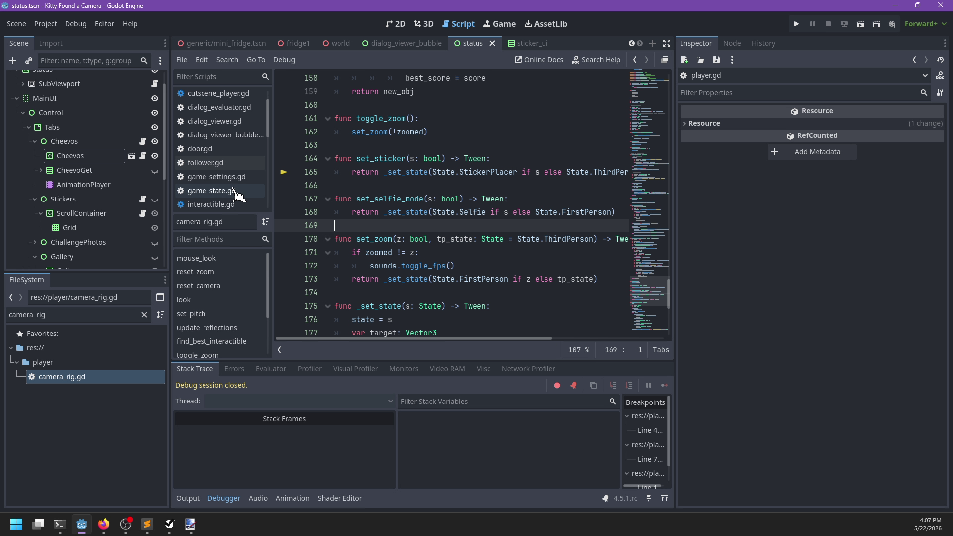
pyautogui.click(229, 145)
pyautogui.press('Up')
pyautogui.press('Up')
pyautogui.press('Up')
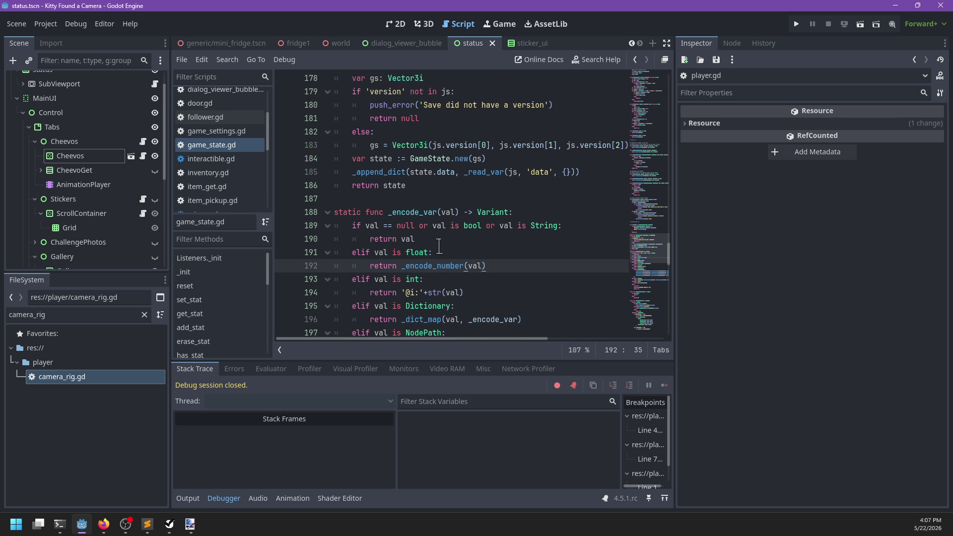
pyautogui.scroll(2, 224, 149)
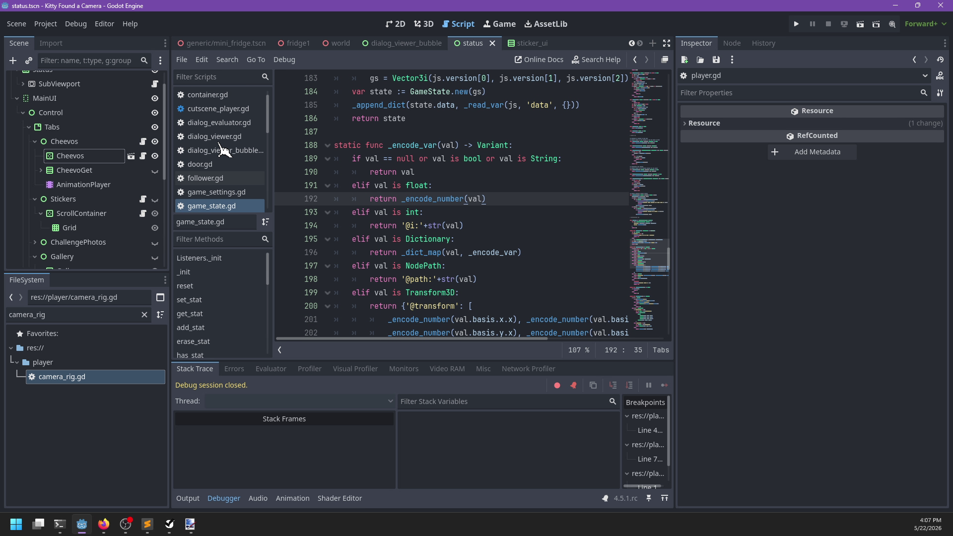
pyautogui.scroll(-5, 239, 144)
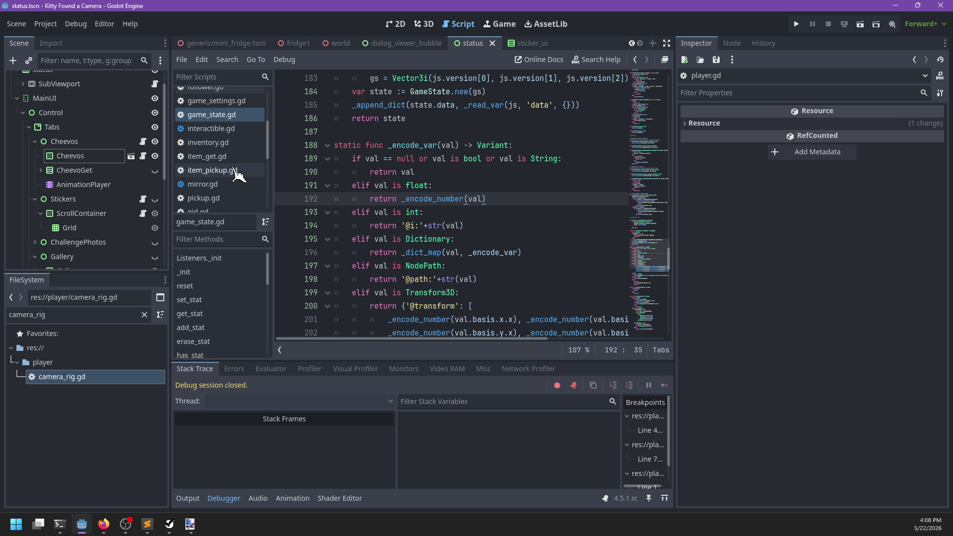
pyautogui.scroll(-2, 238, 173)
pyautogui.click(223, 194)
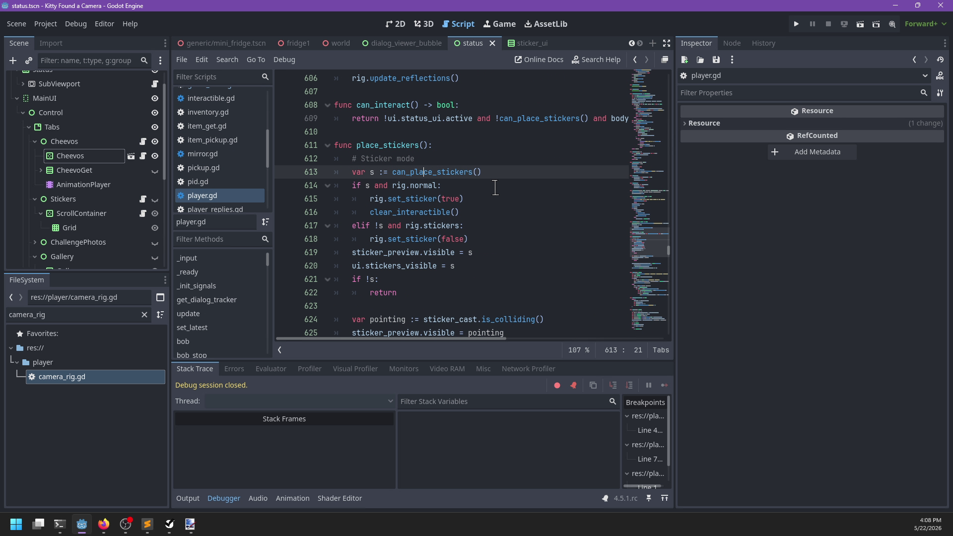
# Search player.gd for set_zoom and go to the call on line 757.
pyautogui.hotkey('ctrl', 'f')
pyautogui.write('set_zoom')
pyautogui.press('Escape')
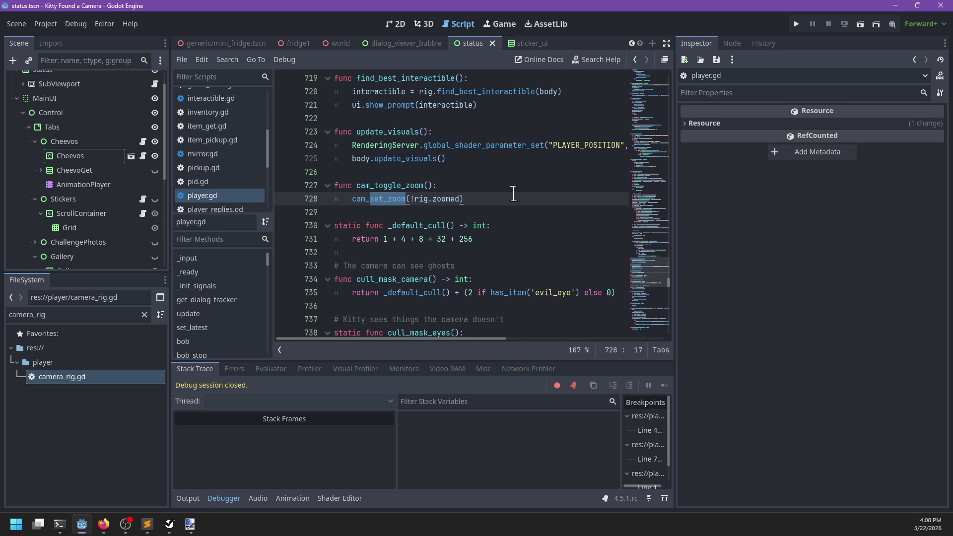
pyautogui.hotkey('ctrl', 'f')
pyautogui.press('Return')
pyautogui.press('Escape')
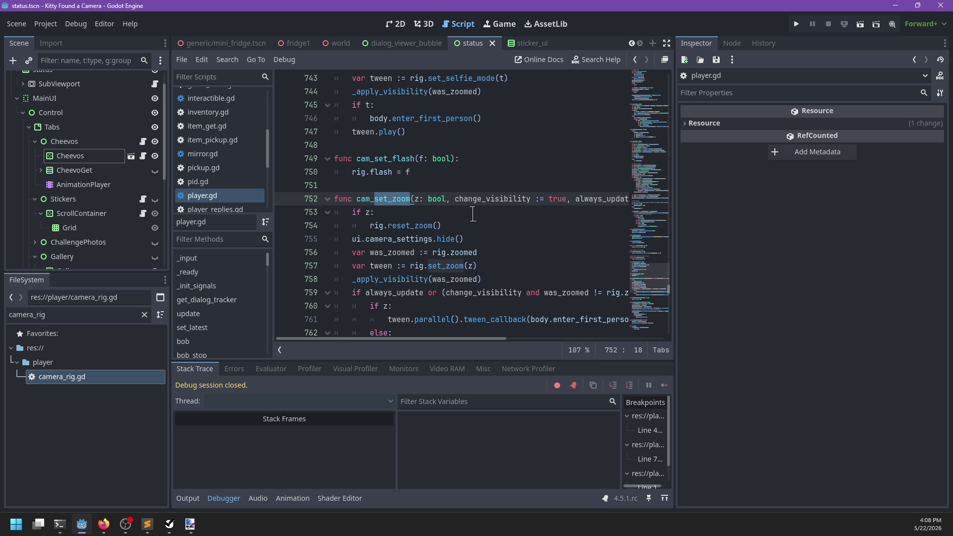
pyautogui.scroll(-2, 470, 243)
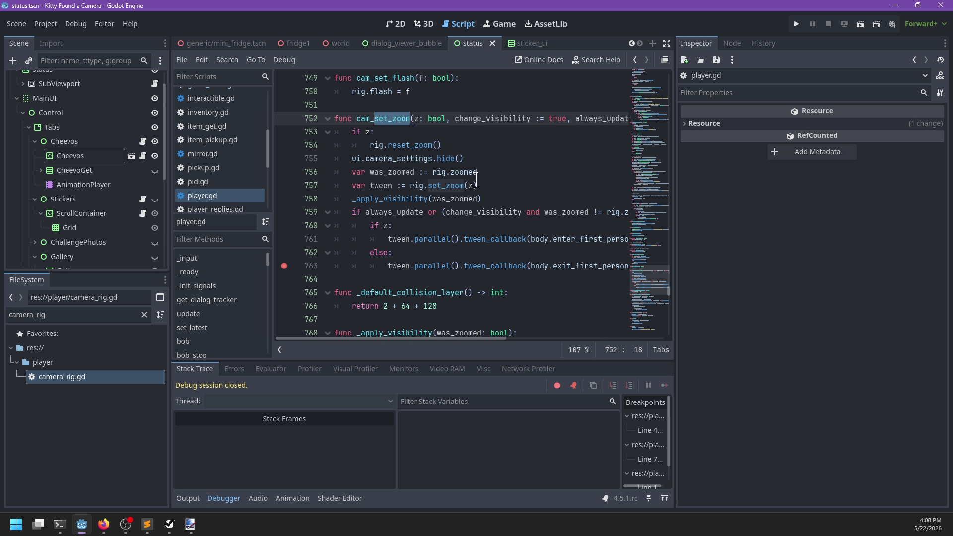
pyautogui.click(474, 184)
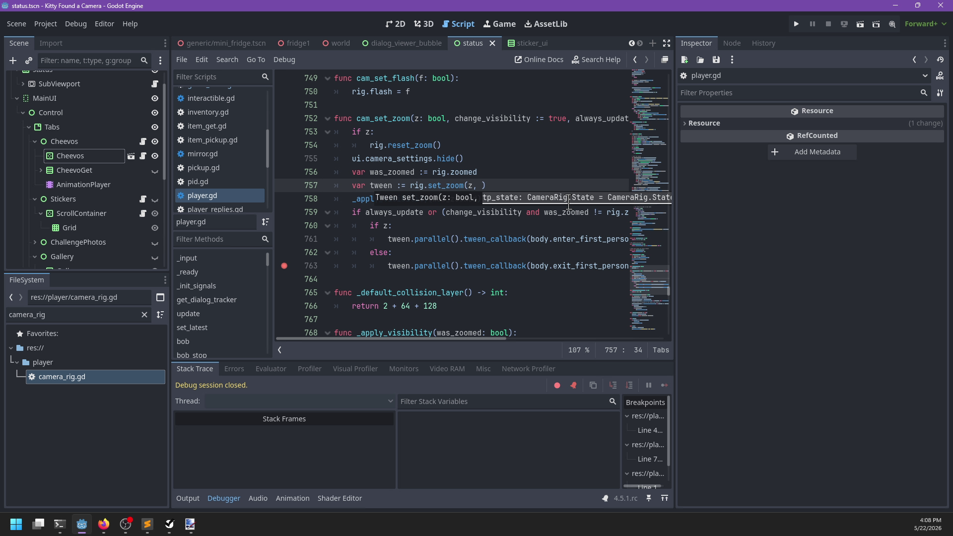
# Pass StickerPlacer if can_place_stickers() else ThirdPerson to set_zoom, then jump to can_place_stickers.
pyautogui.write('CameraRig')
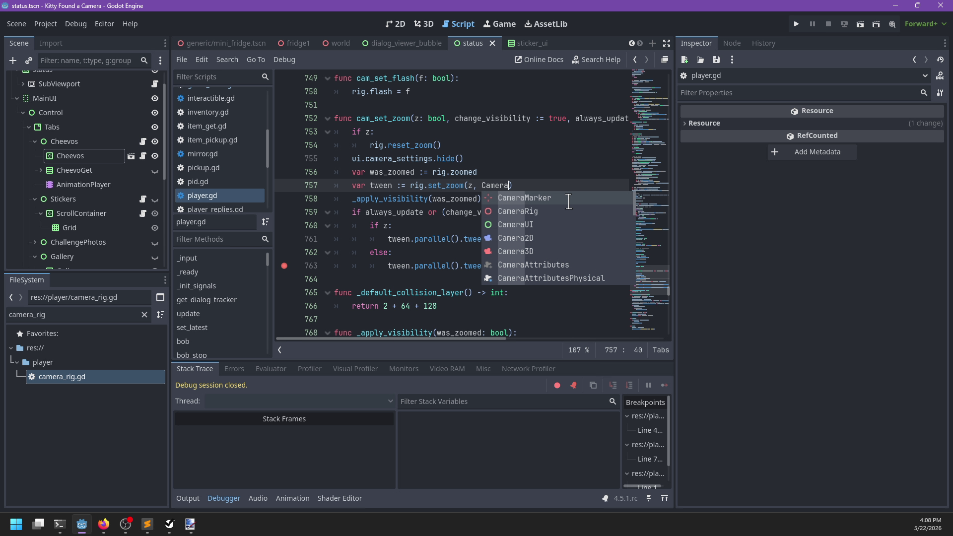
pyautogui.write('.State.Thir')
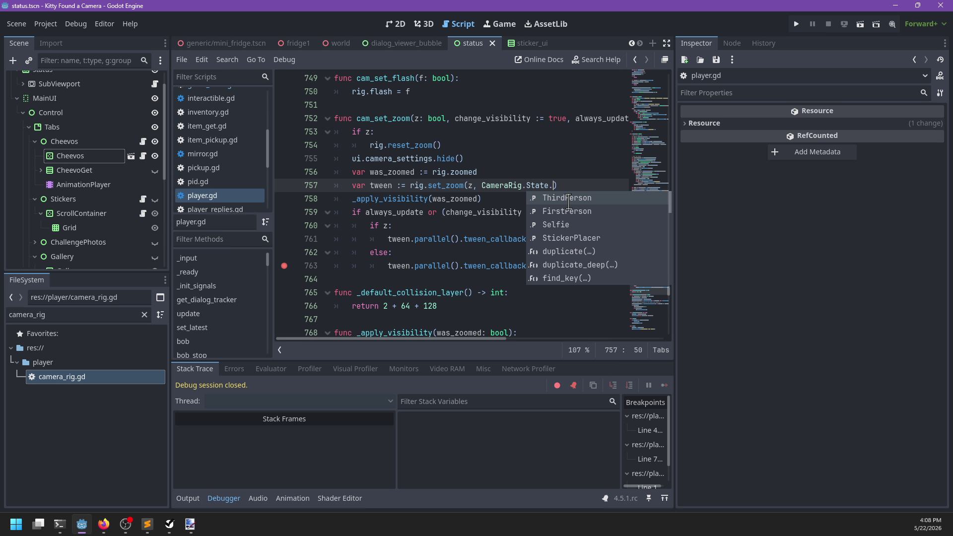
pyautogui.press('BackSpace')
pyautogui.press('BackSpace')
pyautogui.press('BackSpace')
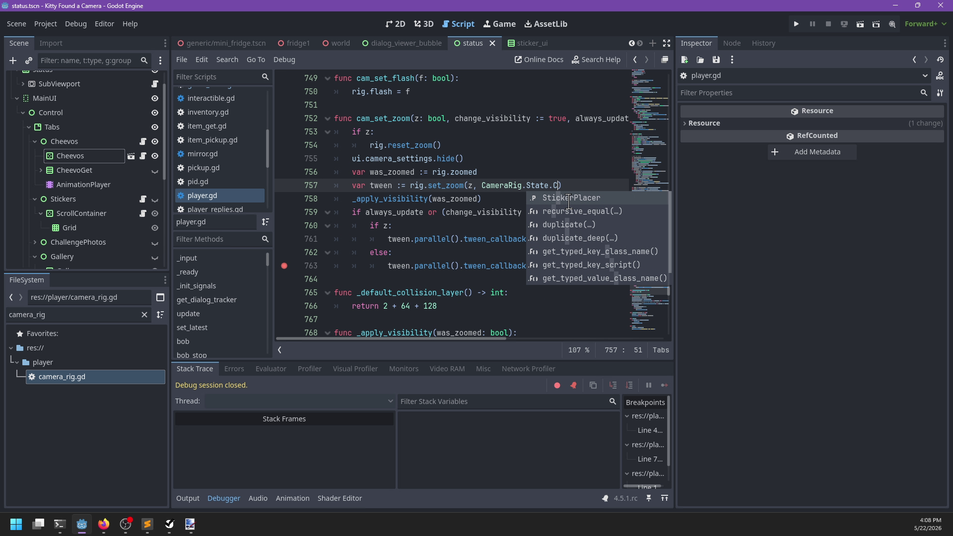
pyautogui.write('S')
pyautogui.press('Return')
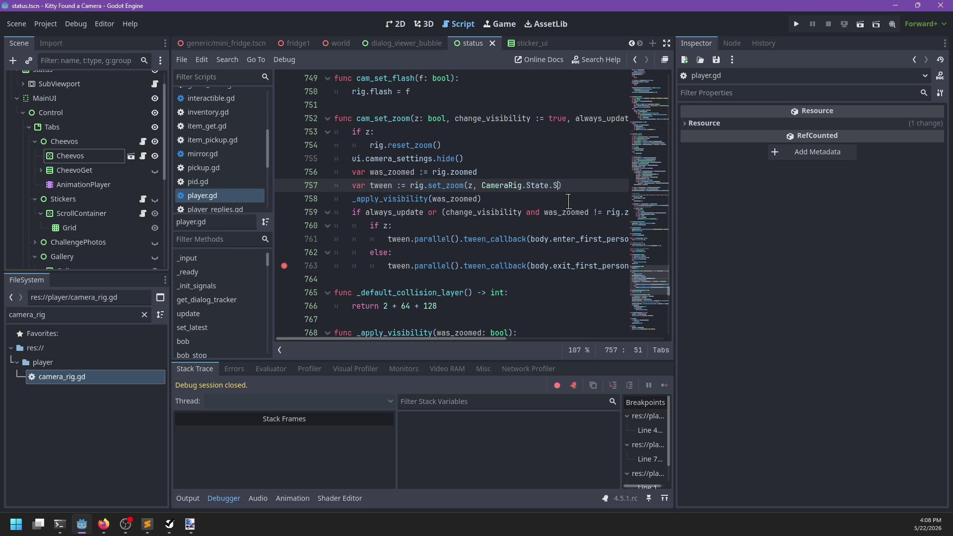
pyautogui.write('cer if placing')
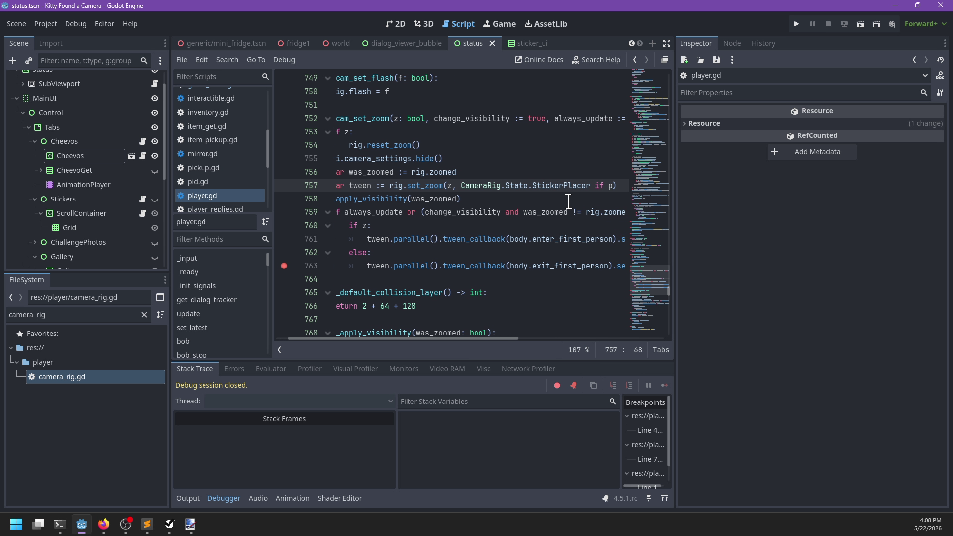
pyautogui.write('_stickers else ')
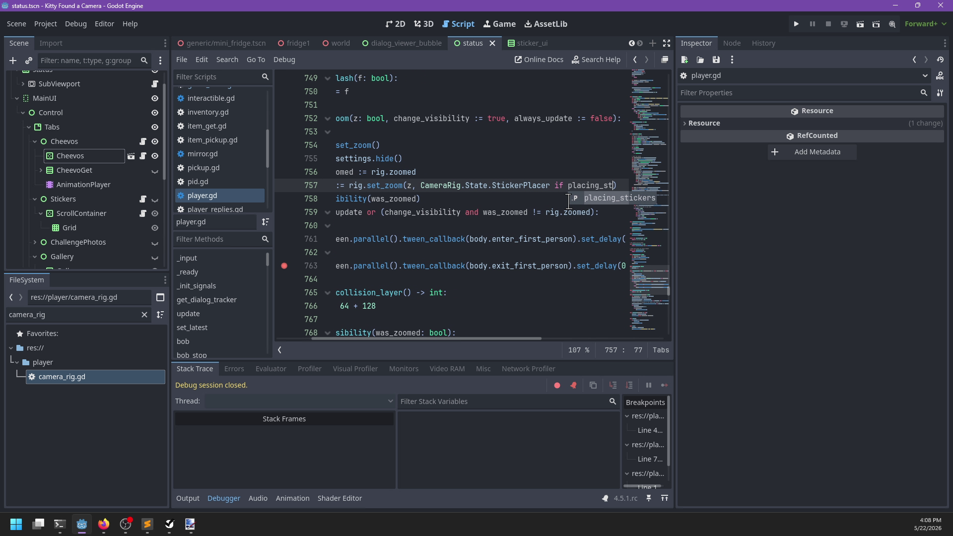
pyautogui.write('CameraRig.S')
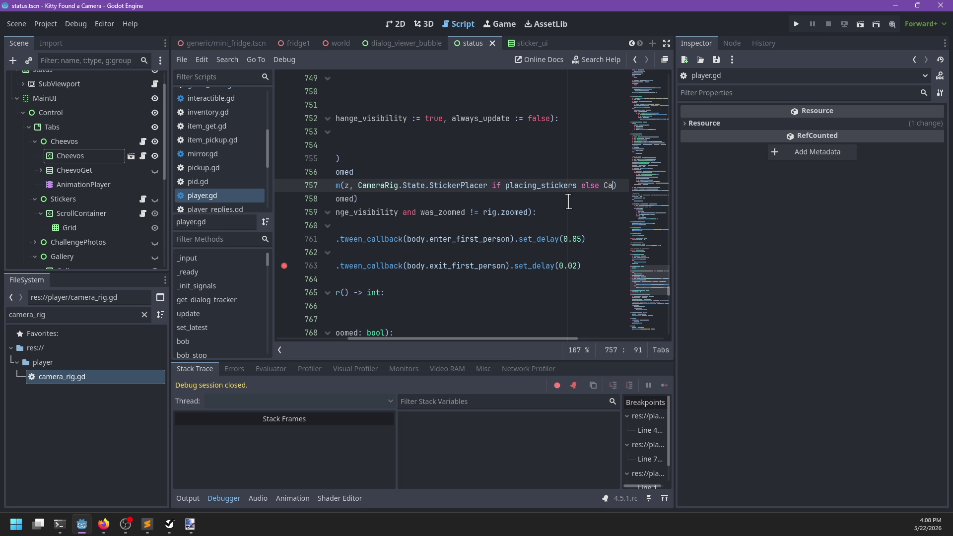
pyautogui.write('tate.')
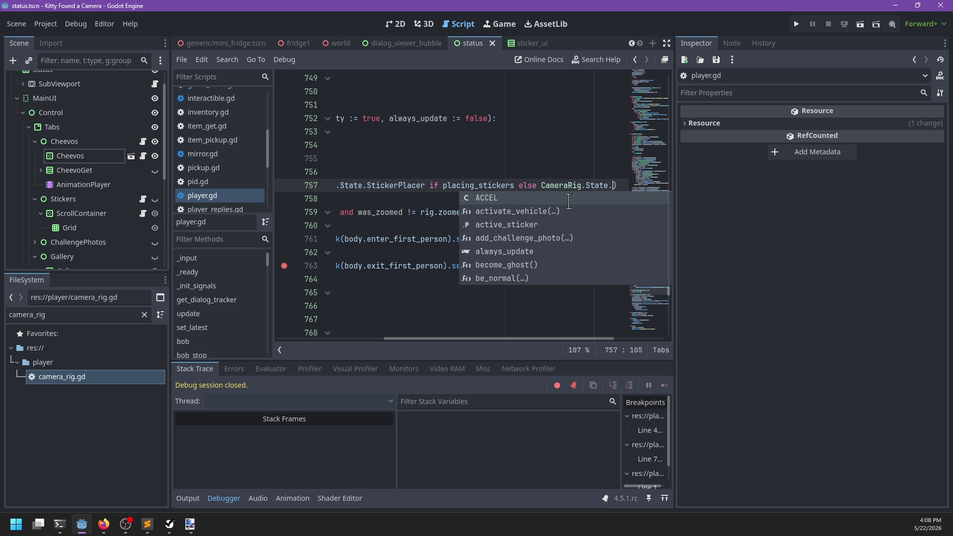
pyautogui.write('ThirdPerson')
pyautogui.press('Return')
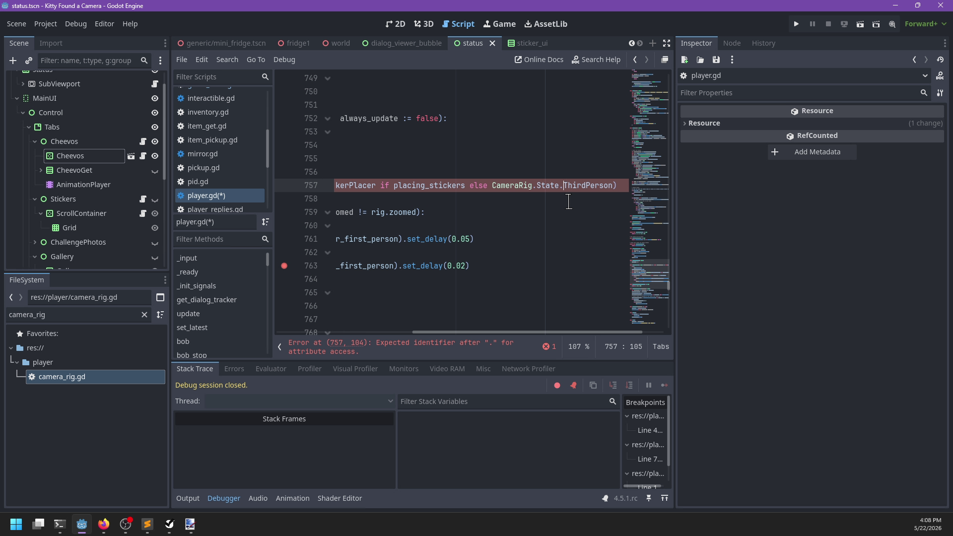
pyautogui.hotkey('ctrl', 'Left')
pyautogui.hotkey('ctrl', 'Left')
pyautogui.hotkey('ctrl', 'Left')
pyautogui.hotkey('ctrl', 'BackSpace')
pyautogui.write('can_place_')
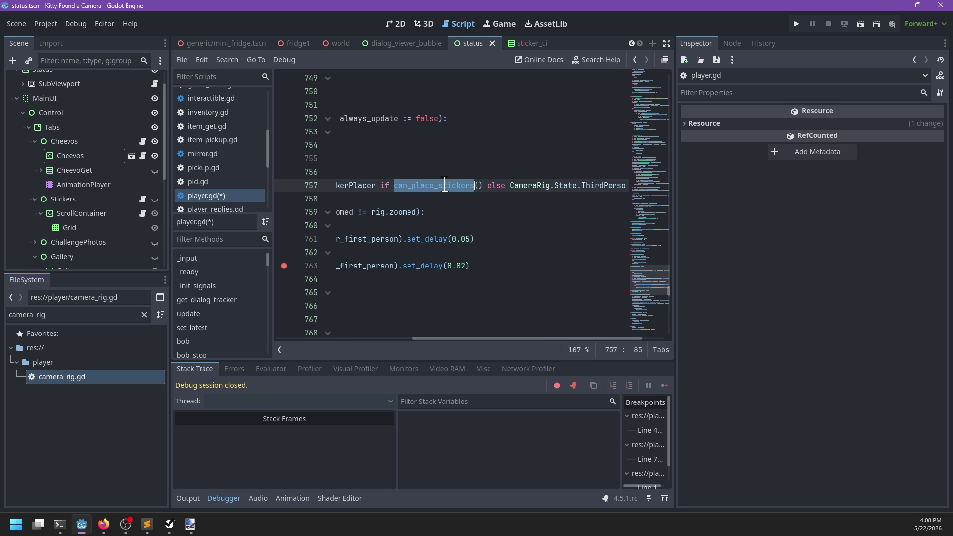
pyautogui.keyDown('ctrl'); pyautogui.click(444, 186); pyautogui.keyUp('ctrl')
# Rename the can_place_stickers function to is_placing_stickers.
pyautogui.scroll(5, 455, 243)
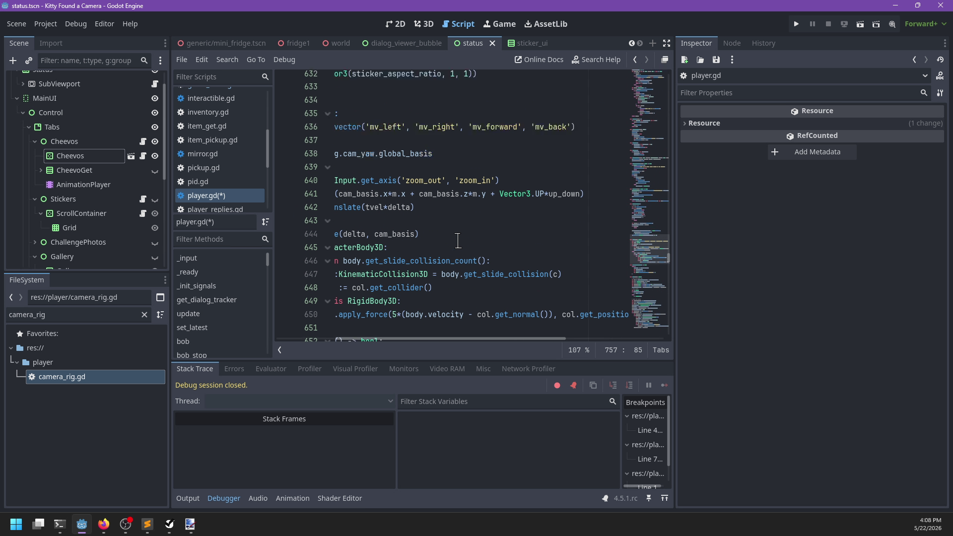
pyautogui.scroll(-5, 453, 243)
pyautogui.doubleClick(399, 320)
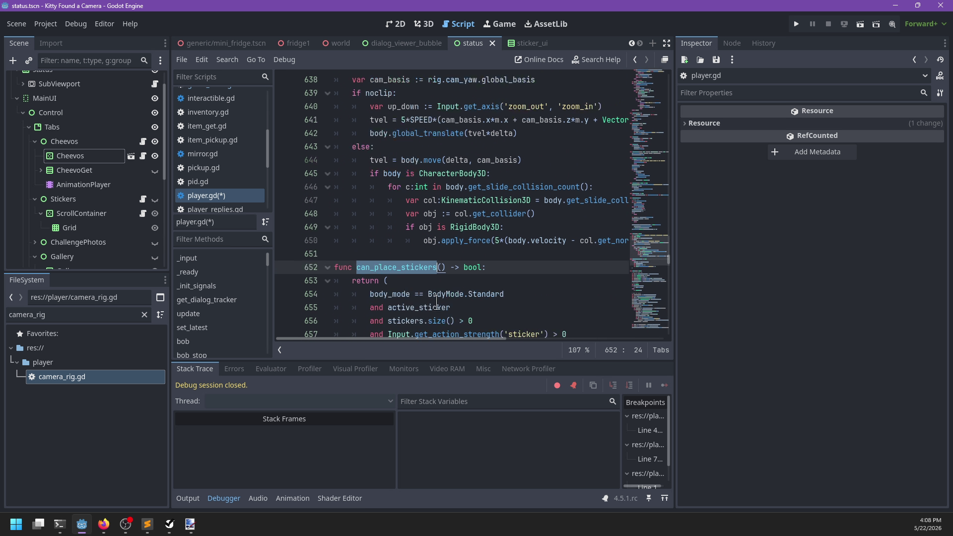
pyautogui.scroll(15, 447, 278)
pyautogui.scroll(-5, 473, 275)
pyautogui.press('BackSpace')
pyautogui.write('is_placing_st')
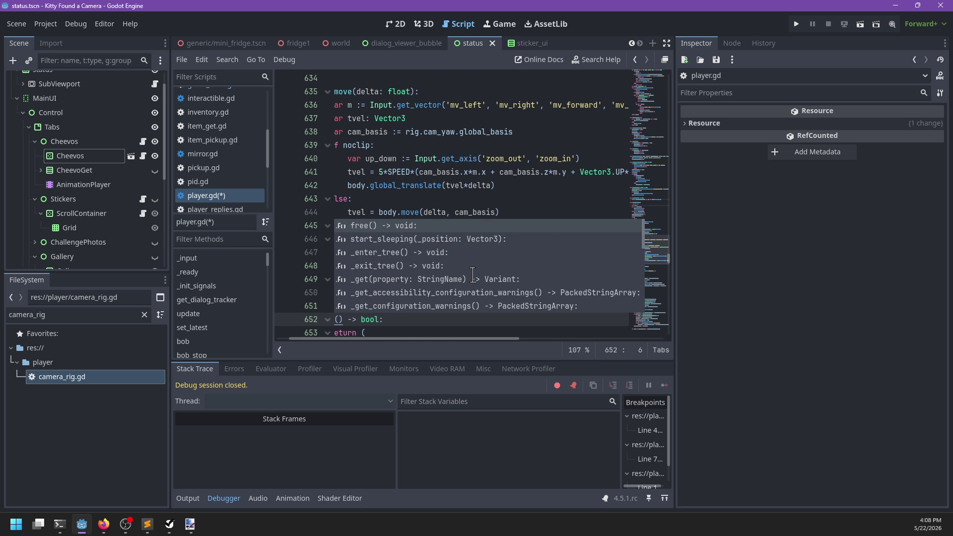
pyautogui.write('ickers')
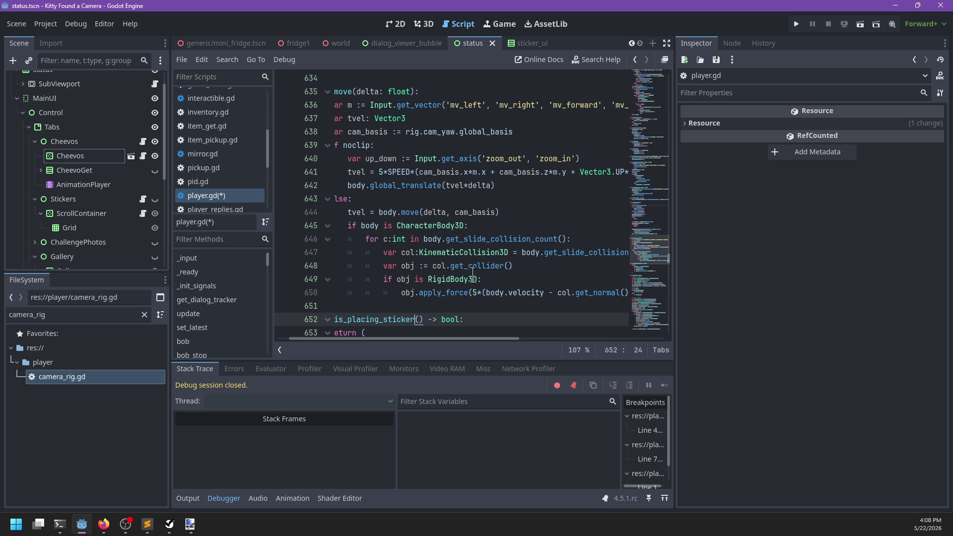
# Delete the two-line placing_stickers getter and save player.gd.
pyautogui.hotkey('ctrl', 'f')
pyautogui.write('placing_stickers')
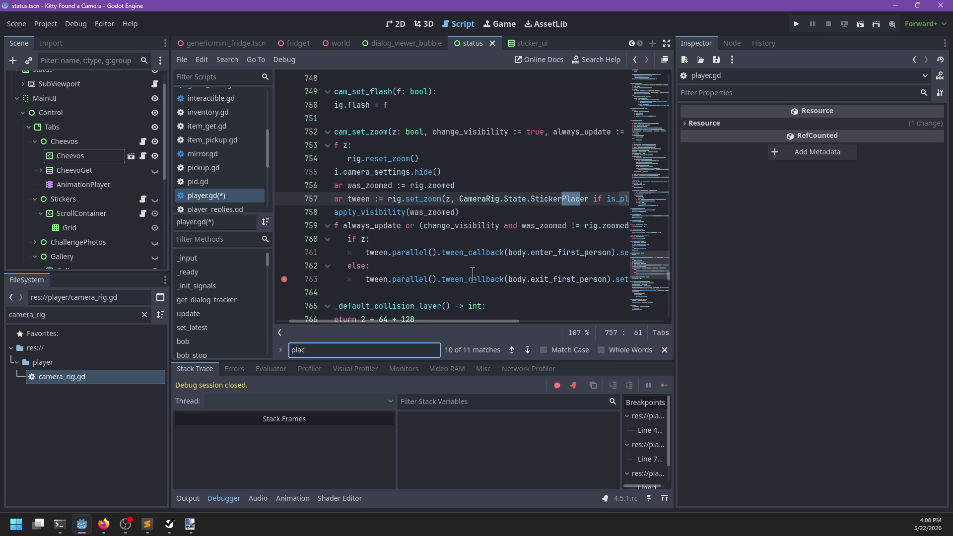
pyautogui.press('Return')
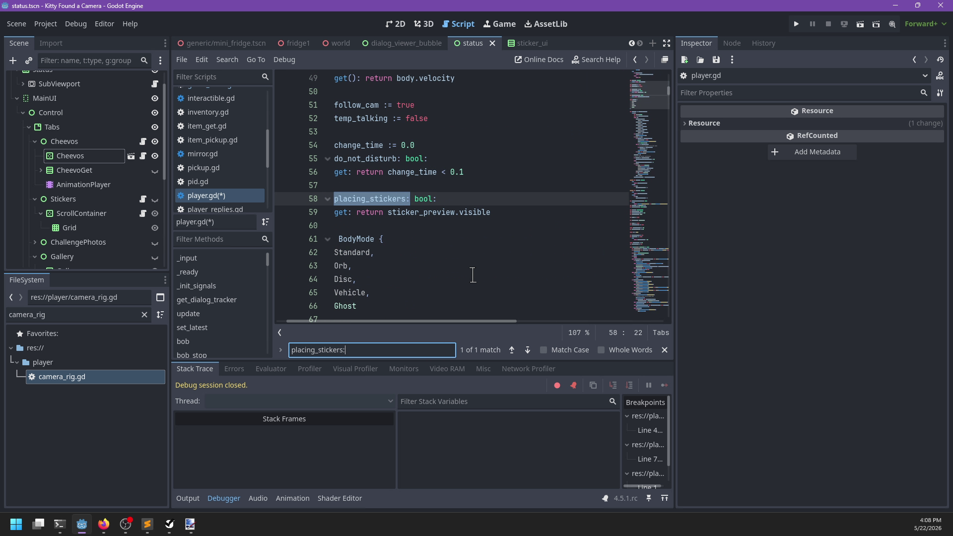
pyautogui.press('Escape')
pyautogui.click(343, 224)
pyautogui.moveTo(343, 220); pyautogui.dragTo(334, 196)
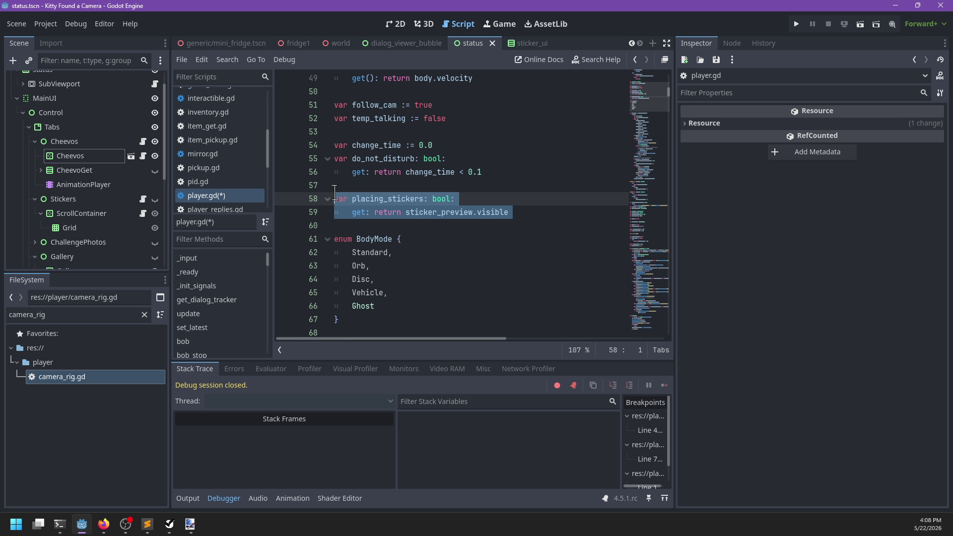
pyautogui.press('BackSpace')
pyautogui.press('BackSpace')
pyautogui.hotkey('ctrl', 's')
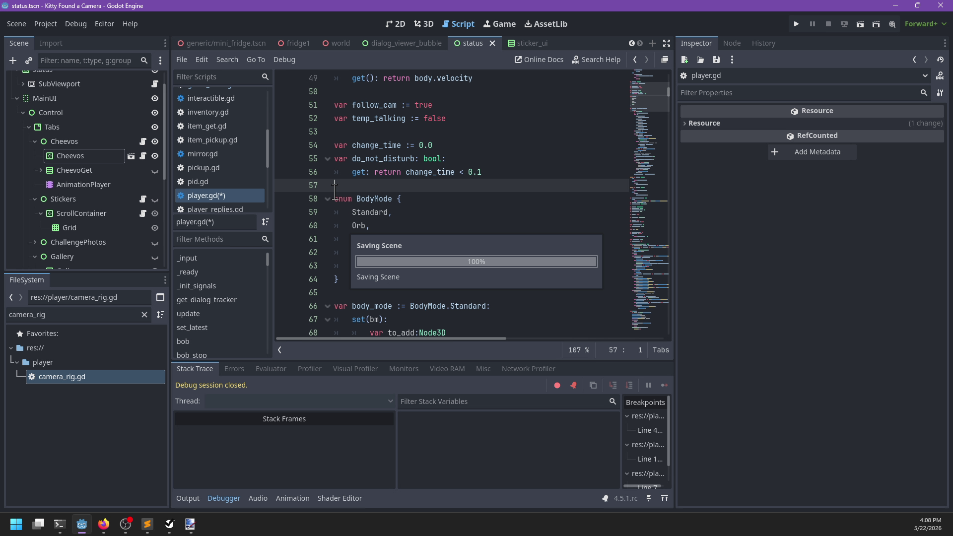
pyautogui.hotkey('ctrl', 'z')
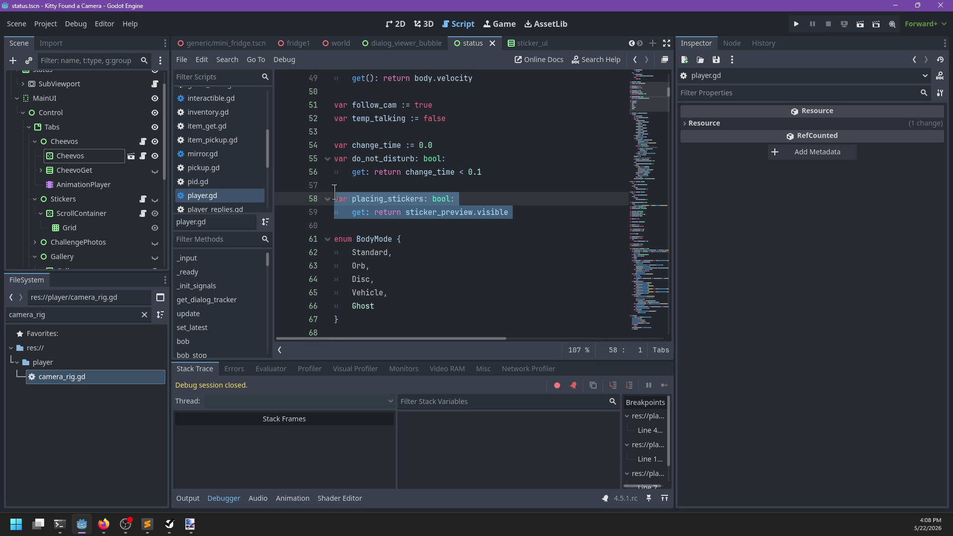
pyautogui.hotkey('ctrl', 'y')
pyautogui.press('BackSpace')
pyautogui.hotkey('ctrl', 's')
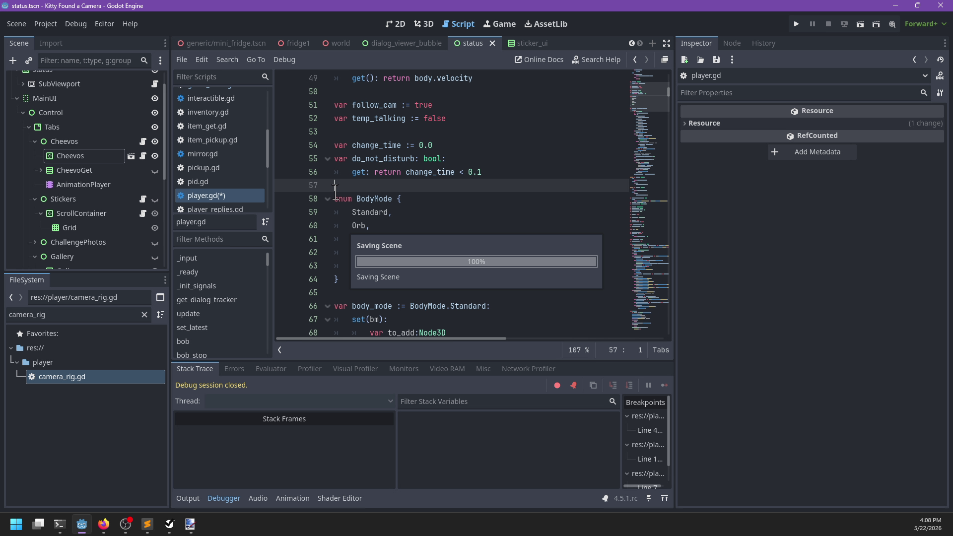
# Check the remaining placing_stickers matches, then run the game with F5.
pyautogui.hotkey('ctrl', 'f')
pyautogui.write('placi')
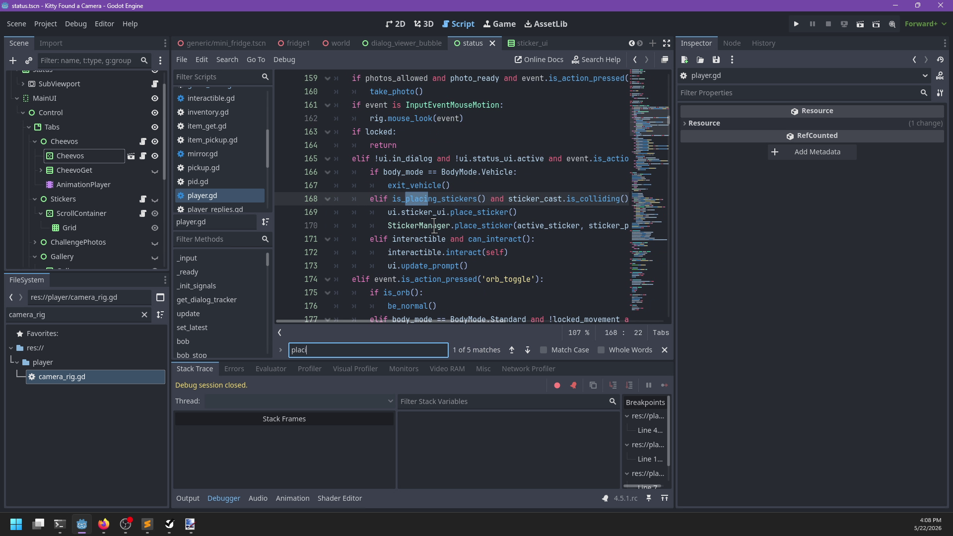
pyautogui.write('ng_stickers')
pyautogui.press('Return')
pyautogui.press('Return')
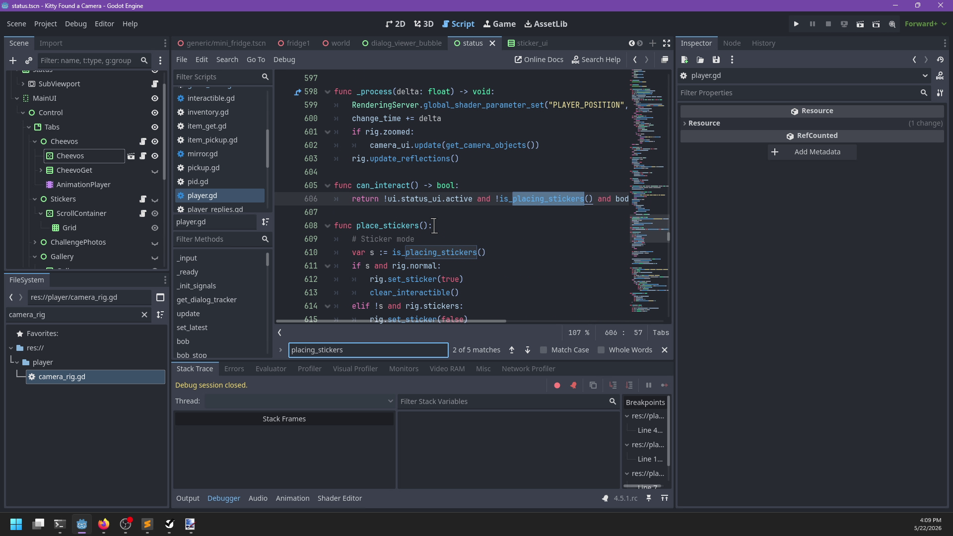
pyautogui.press('Escape')
pyautogui.press('F5')
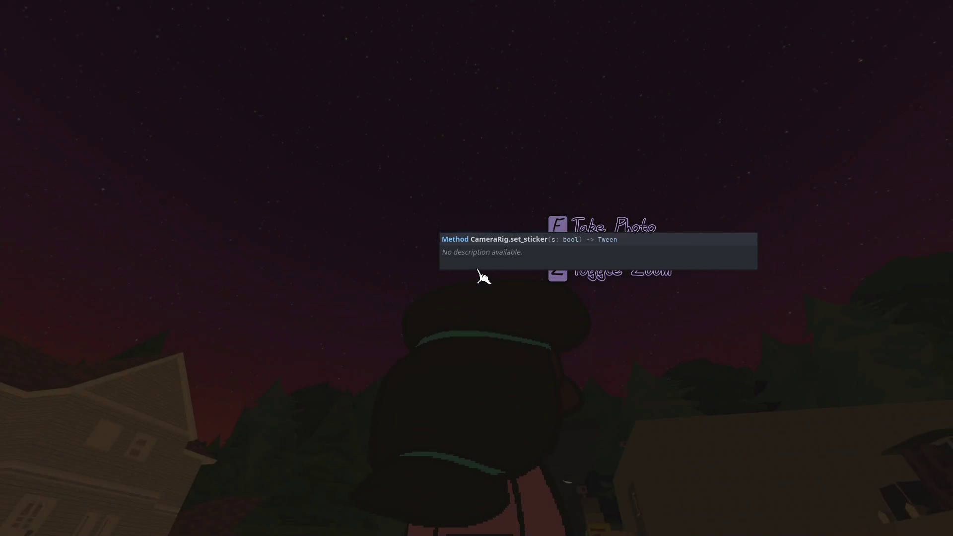
# Toggle the camera zoom in the running game to hit the breakpoints.
pyautogui.press('Escape')
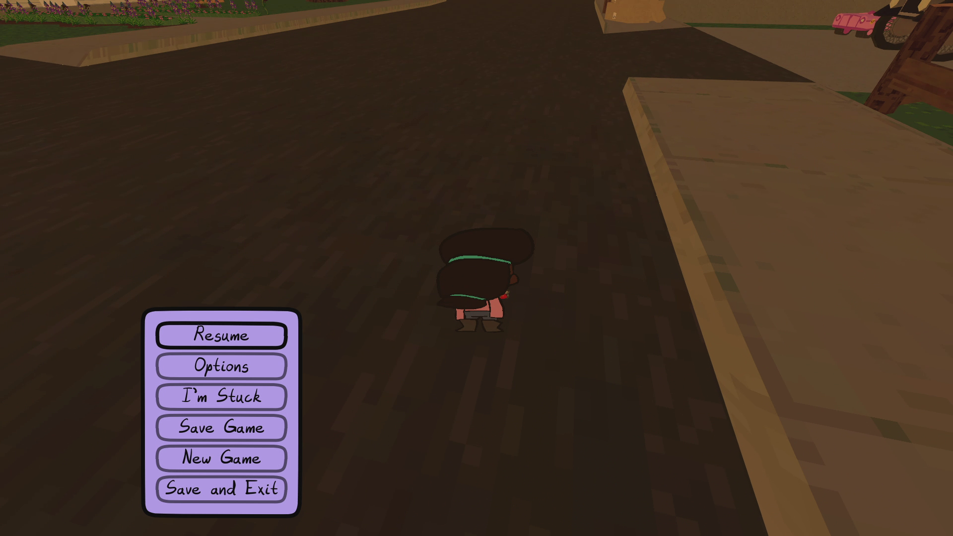
pyautogui.press('Escape')
pyautogui.rightClick(476, 268)
pyautogui.rightClick(477, 268)
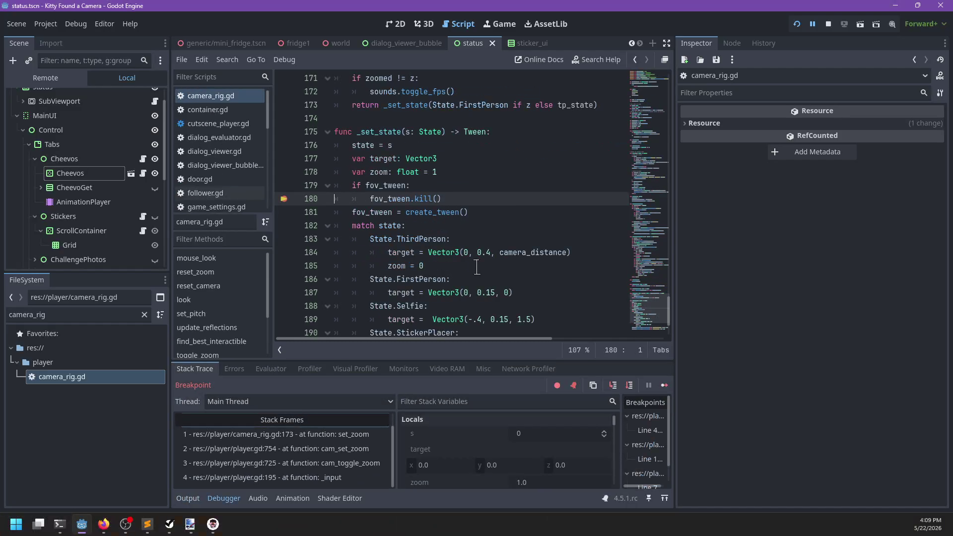
# Remove the camera_rig.gd 180, player.gd 760 and standard_body.gd 407 breakpoints, resuming after each.
pyautogui.click(283, 198)
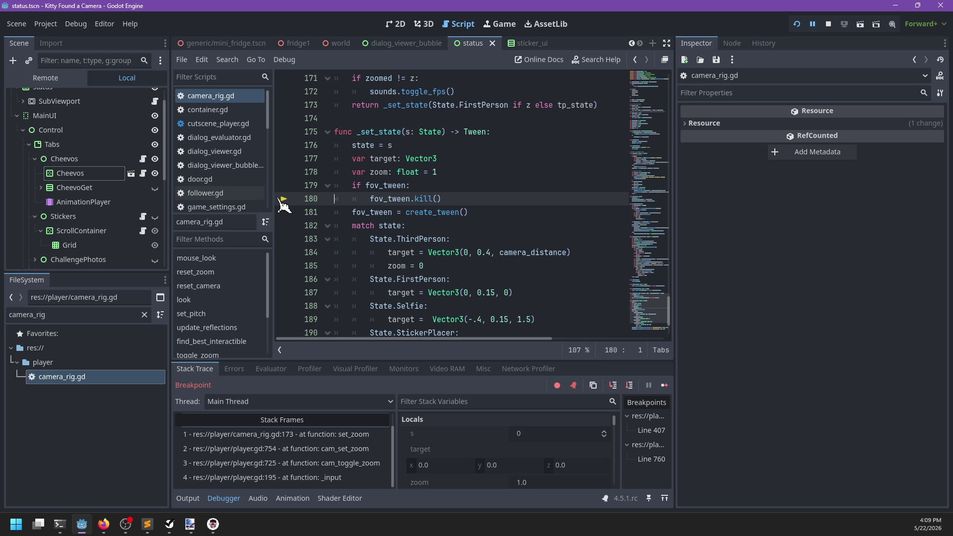
pyautogui.press('F12')
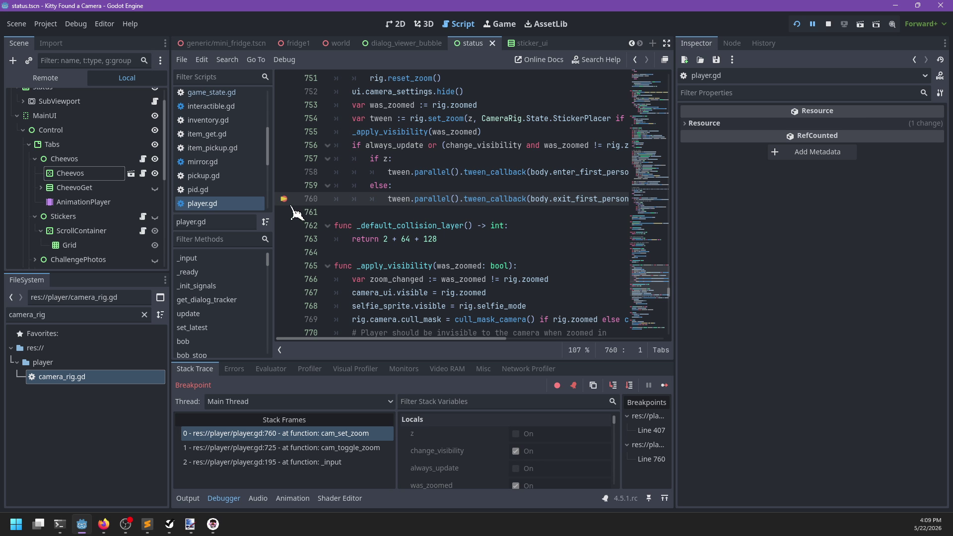
pyautogui.click(283, 199)
pyautogui.press('F12')
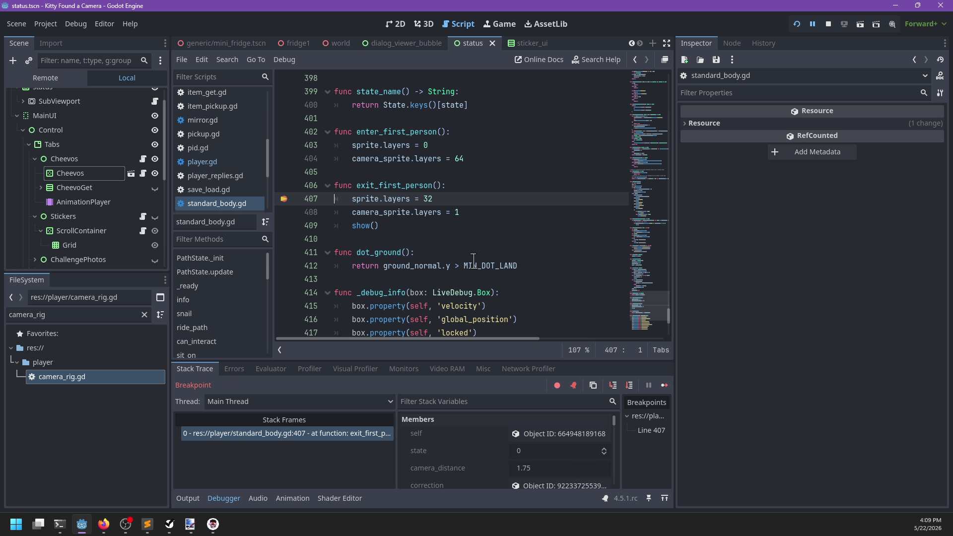
pyautogui.click(283, 198)
pyautogui.press('F12')
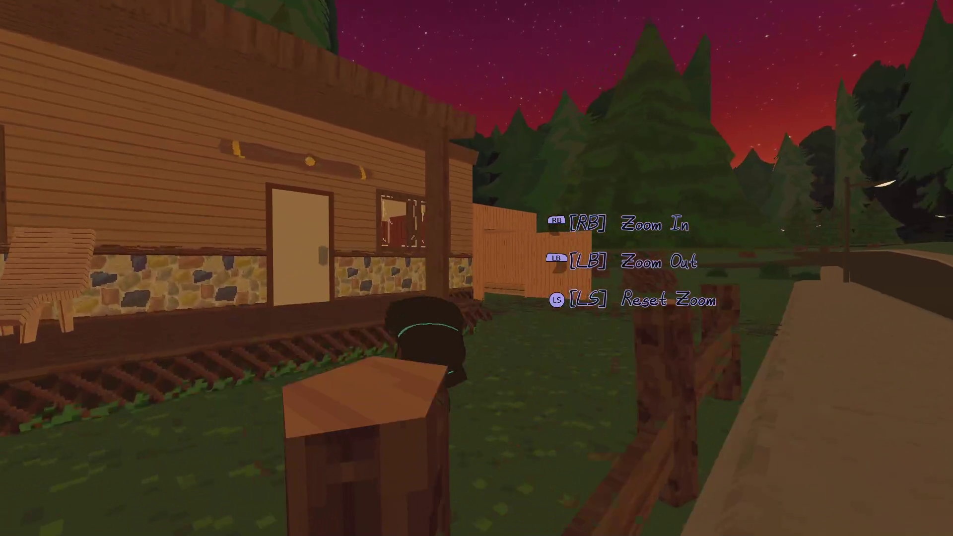
# Walk along the wooden fence placing red hair stickers on it.
pyautogui.press('w')
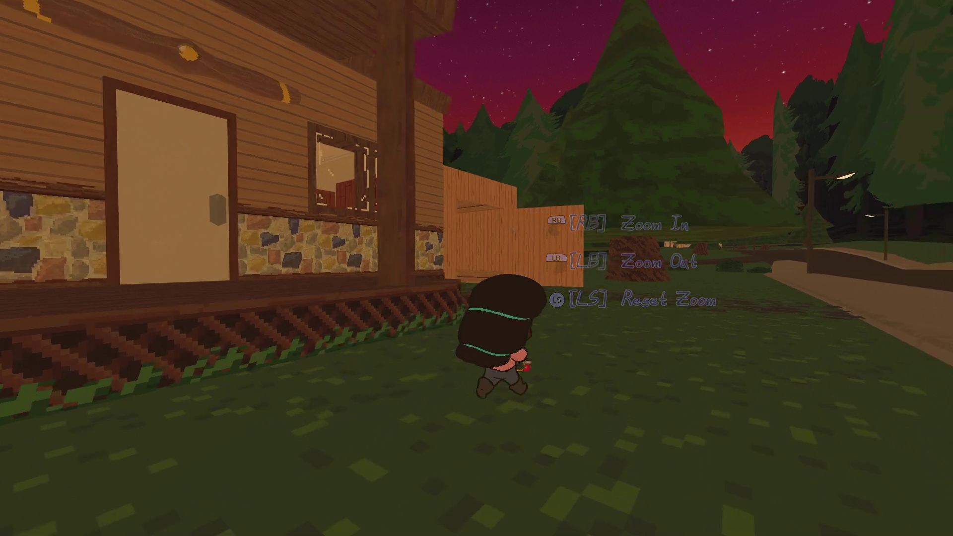
pyautogui.press('Tab')
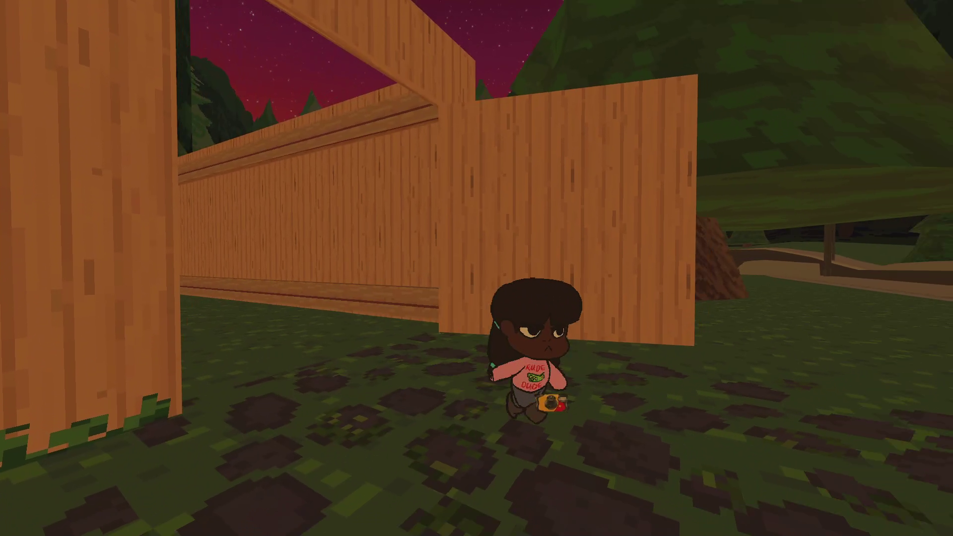
pyautogui.press('w')
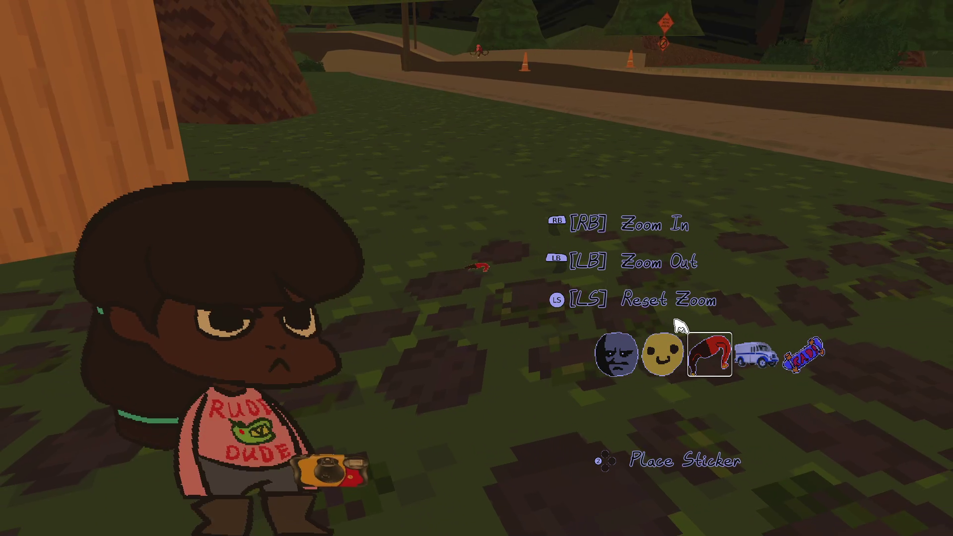
pyautogui.press('s')
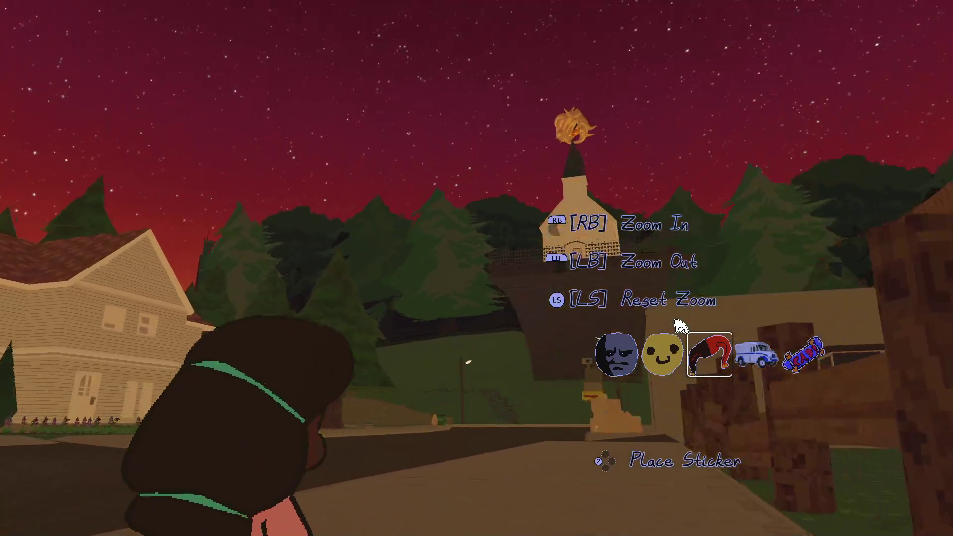
pyautogui.press('w')
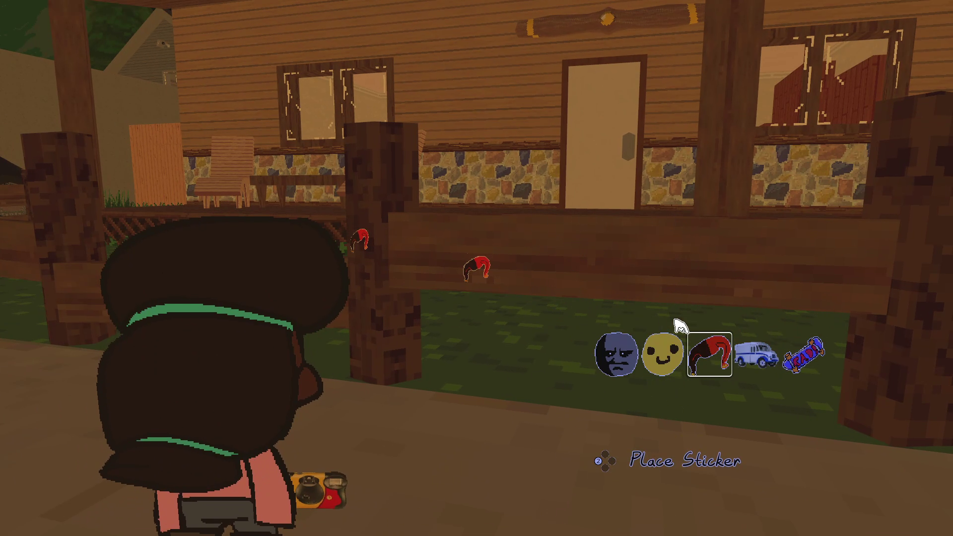
pyautogui.press('s')
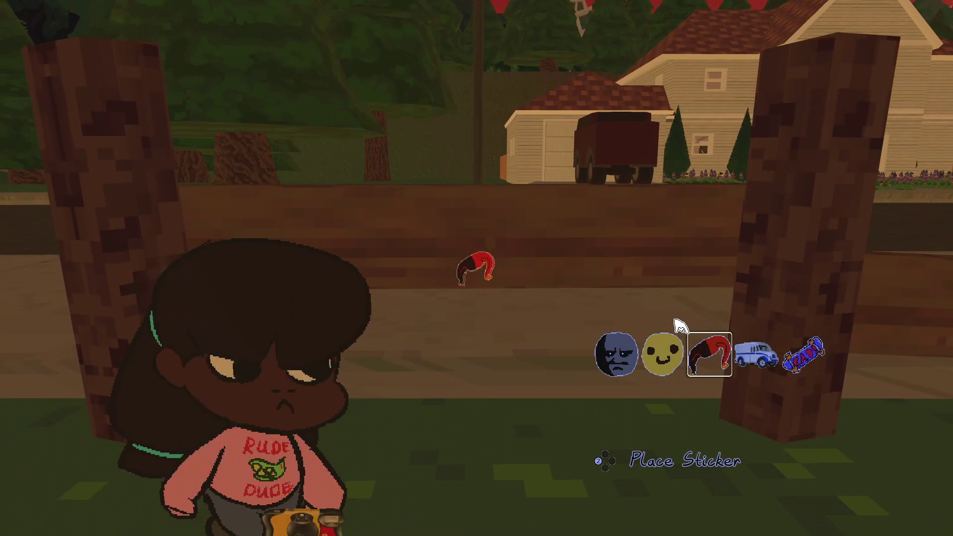
pyautogui.click(680, 326)
pyautogui.press('w')
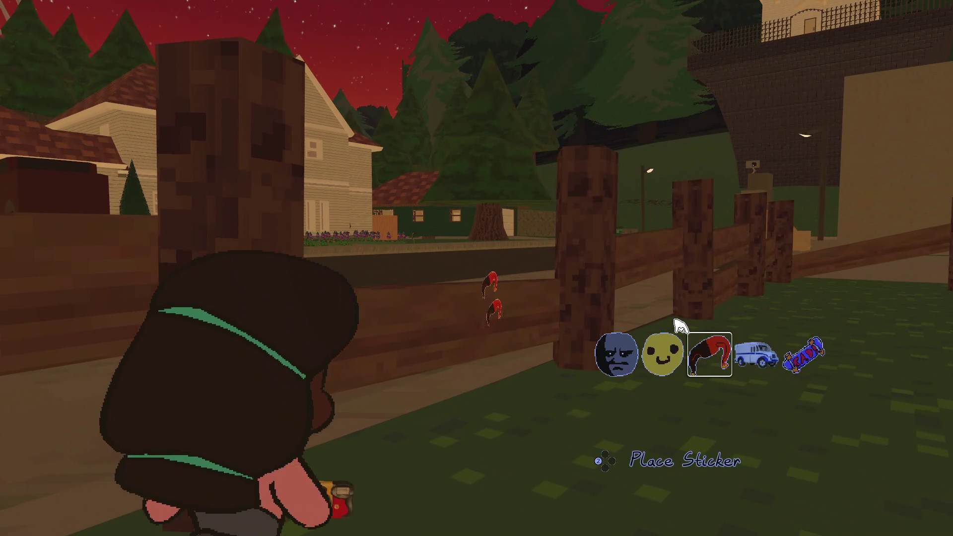
pyautogui.press('s')
pyautogui.click(680, 326)
# Approach the stickered fence and take a photo of the character.
pyautogui.press('s')
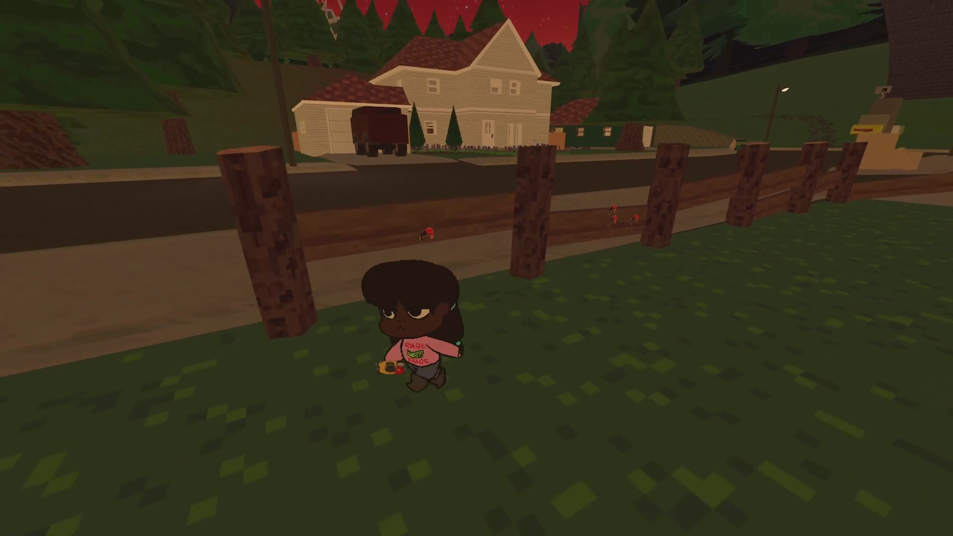
pyautogui.press('Escape')
pyautogui.press('Escape')
pyautogui.press('e')
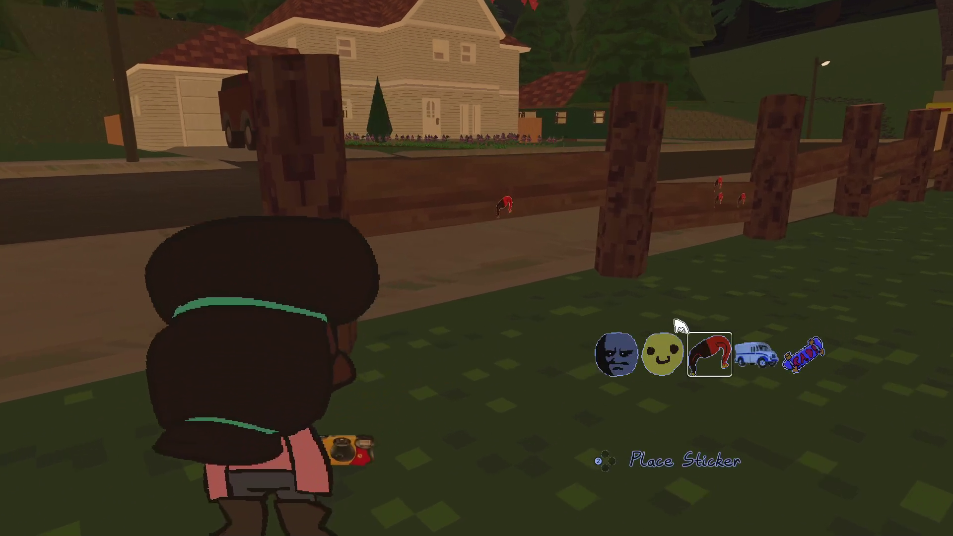
pyautogui.press('w')
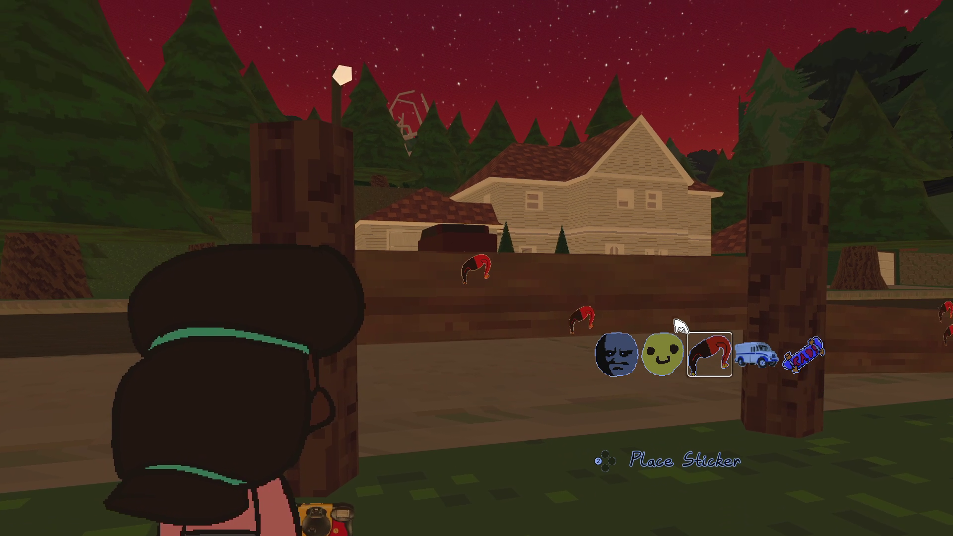
pyautogui.press('s')
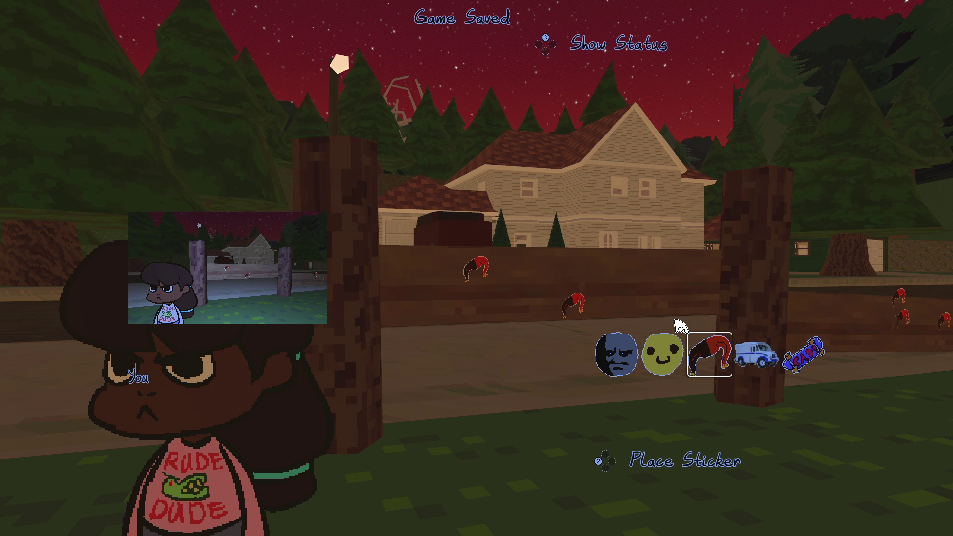
# Snap a photo of the street and car, then return to NP-ToDo.
pyautogui.press('d')
pyautogui.press('d')
pyautogui.press('s')
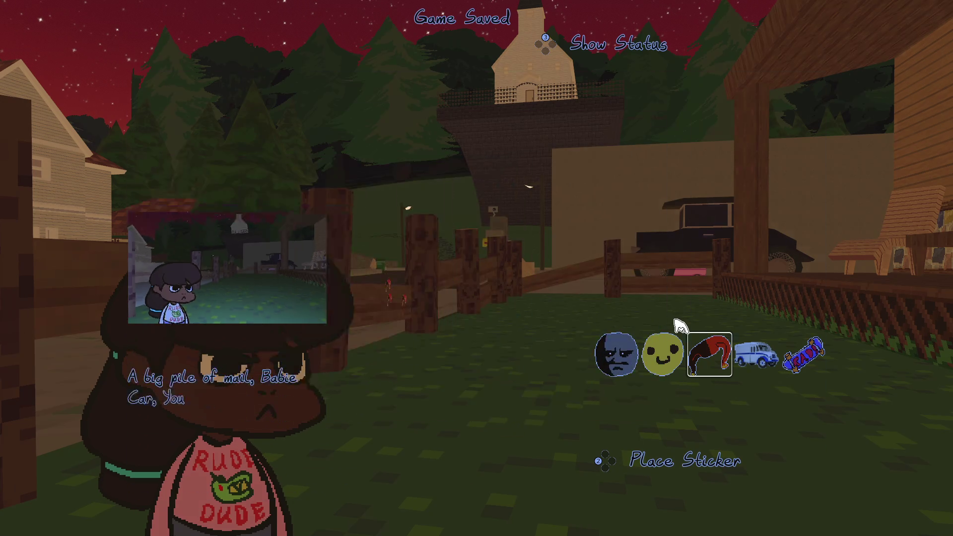
pyautogui.hotkey('alt', 'Tab')
pyautogui.scroll(3, 242, 298)
pyautogui.scroll(-4, 241, 297)
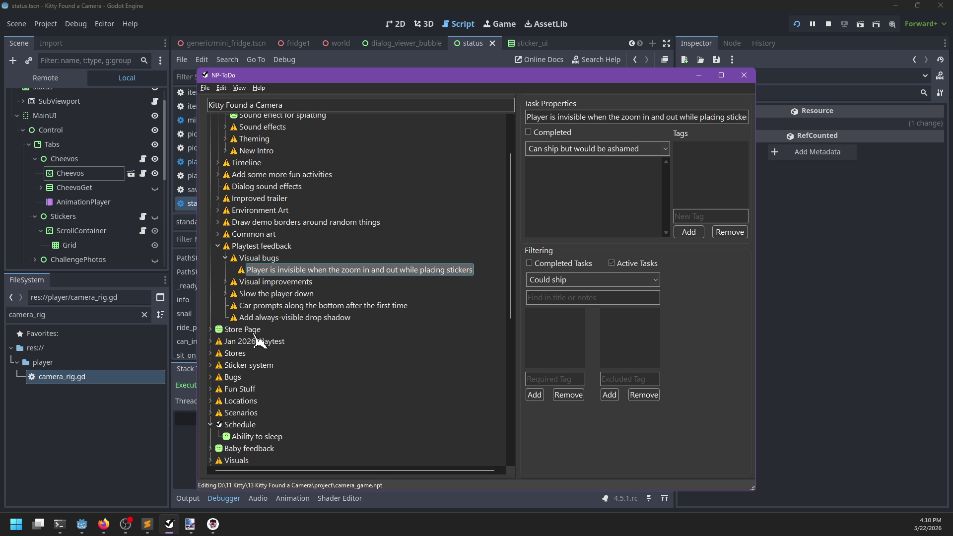
# Add the task 'Sound plays when taking a photo while in sticker mode' under Bugs.
pyautogui.click(234, 270)
pyautogui.hotkey('ctrl', 'n')
pyautogui.write('S')
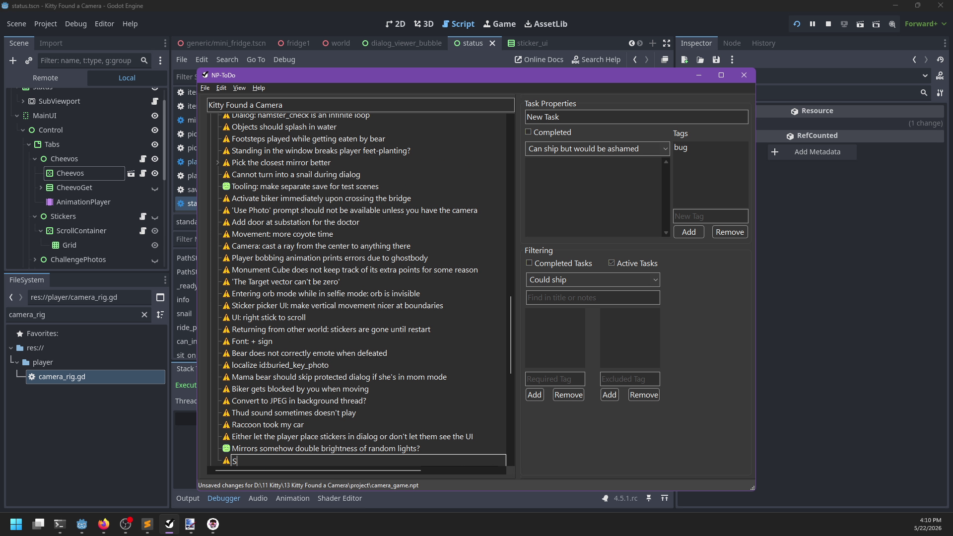
pyautogui.write('ound pla')
pyautogui.write('ys when taking a ')
pyautogui.write('photo while in sticker mode')
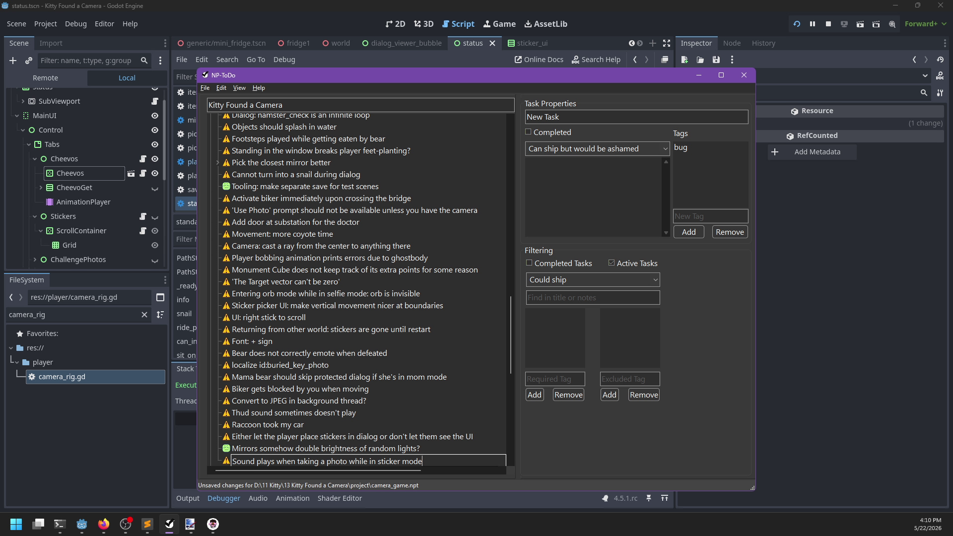
pyautogui.press('Return')
# Mark the invisible-player task and the Visual bugs group as Completed.
pyautogui.scroll(15, 347, 281)
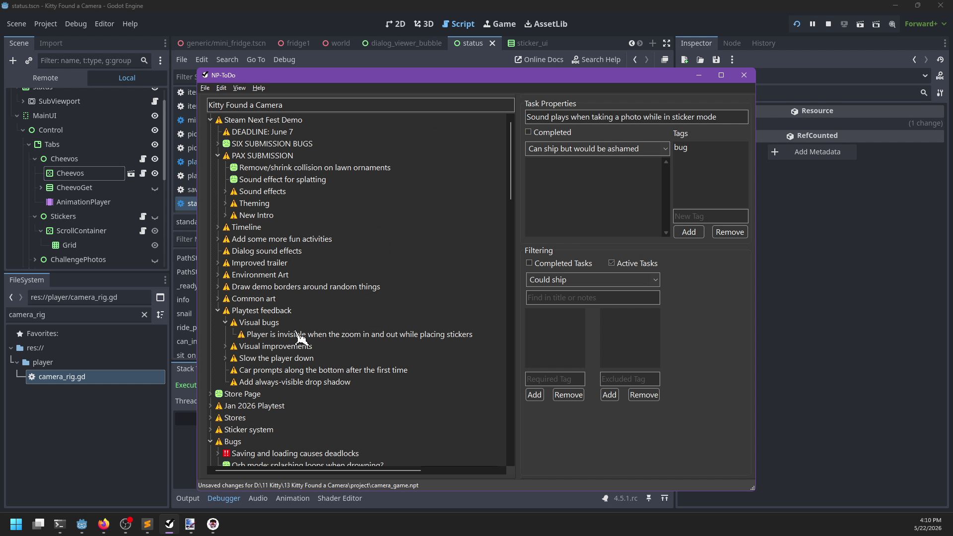
pyautogui.rightClick(298, 337)
pyautogui.click(310, 342)
pyautogui.rightClick(274, 324)
pyautogui.click(280, 333)
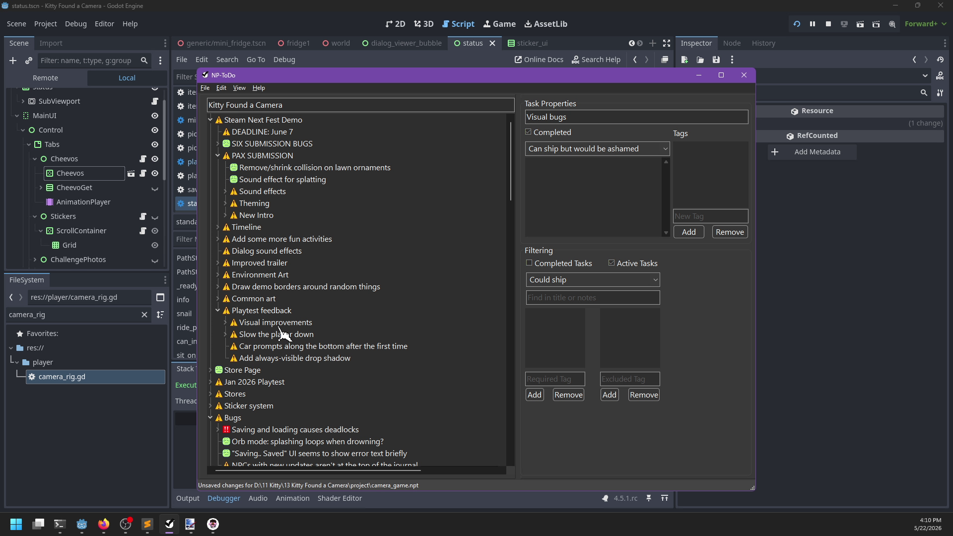
# Expand Visual improvements and review its enlarging-tween and imaginary-sticker tasks.
pyautogui.click(225, 323)
pyautogui.click(284, 348)
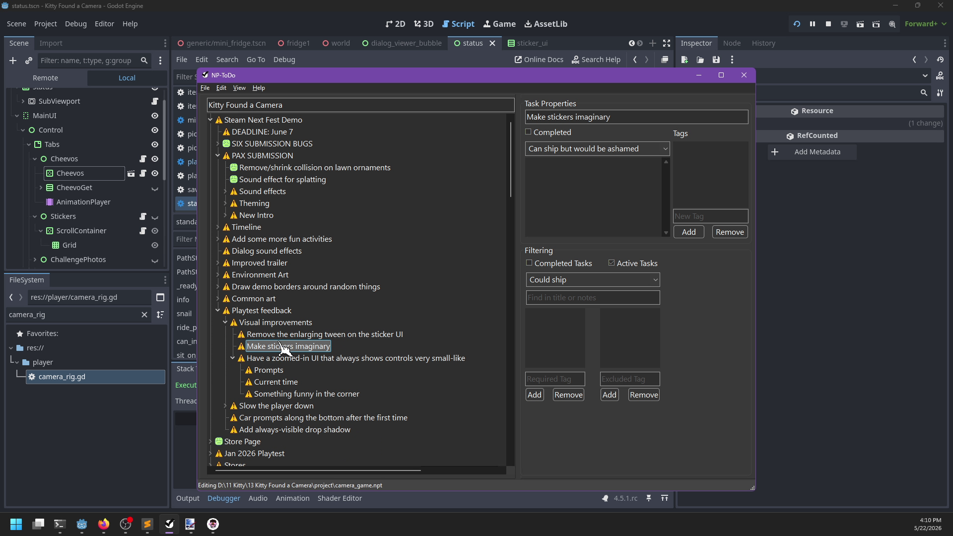
pyautogui.press('Up')
pyautogui.hotkey('alt', 'Tab')
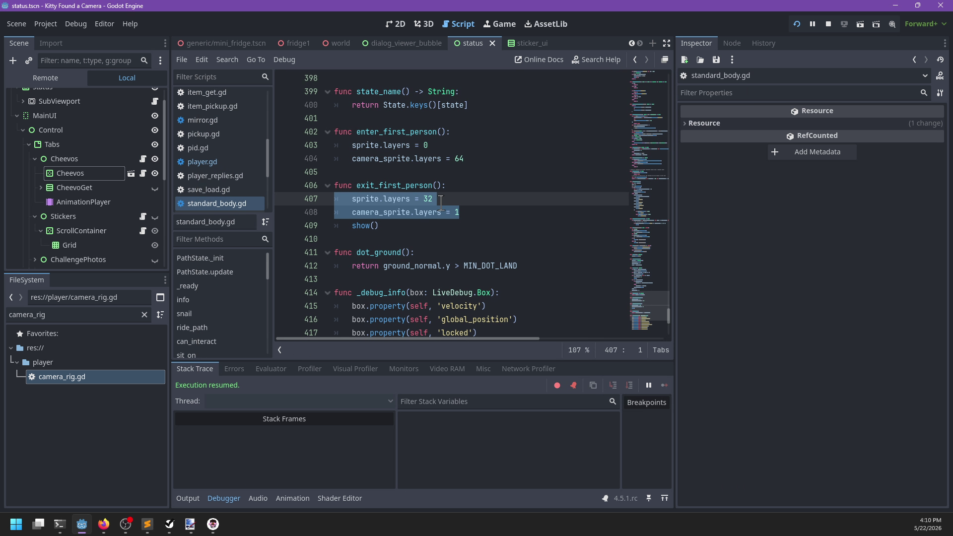
# Run git status in the PowerShell terminal.
pyautogui.moveTo(103, 524)
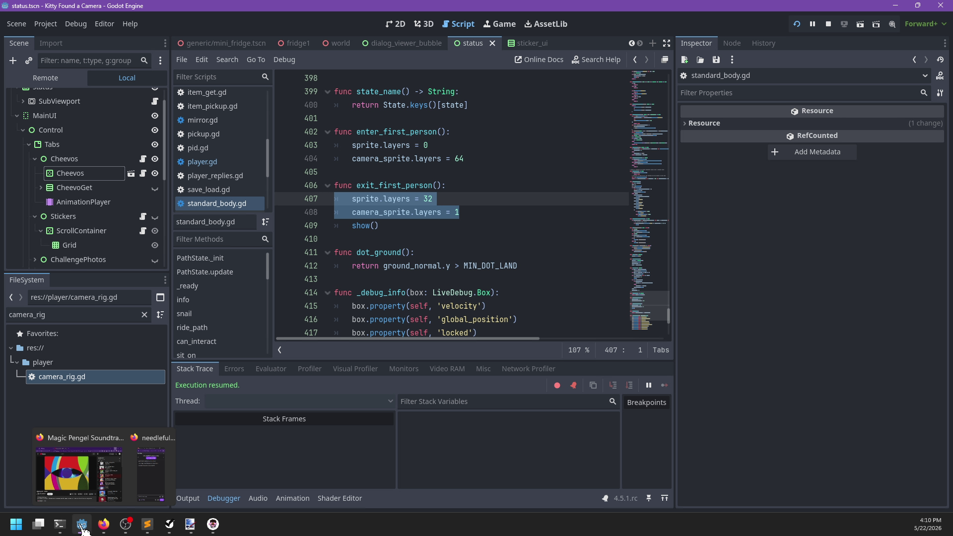
pyautogui.click(59, 524)
pyautogui.write('git sta')
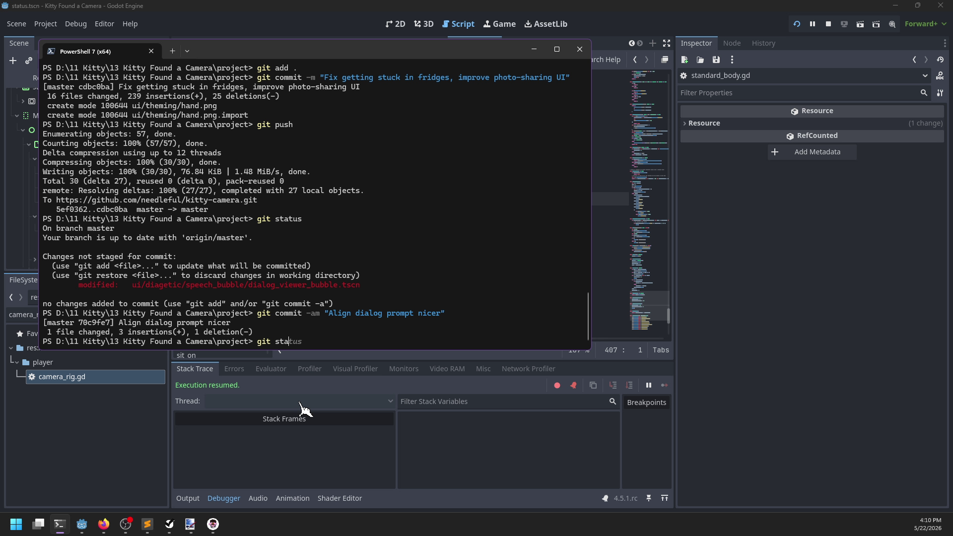
pyautogui.write('tus')
pyautogui.press('Return')
# Delete the stray world.tscn .tmp file with del and its copied path.
pyautogui.write('git add')
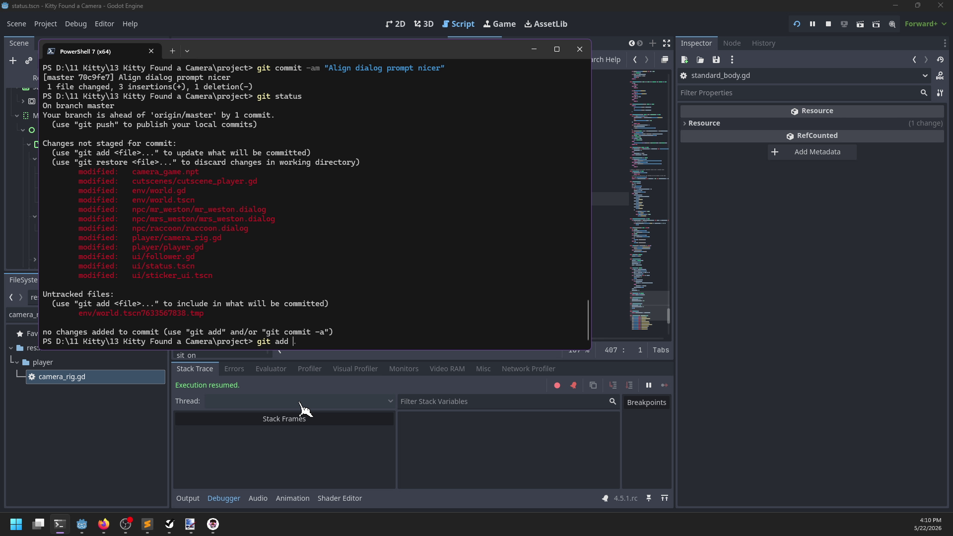
pyautogui.write('t rm')
pyautogui.moveTo(80, 313)
pyautogui.mouseDown()
pyautogui.moveTo(202, 315)
pyautogui.moveTo(155, 305)
pyautogui.moveTo(97, 315)
pyautogui.mouseUp()
pyautogui.click(293, 347)
pyautogui.press('BackSpace')
pyautogui.press('BackSpace')
pyautogui.press('BackSpace')
pyautogui.write('del')
pyautogui.write('env/world.tscn7633567838.tmp')
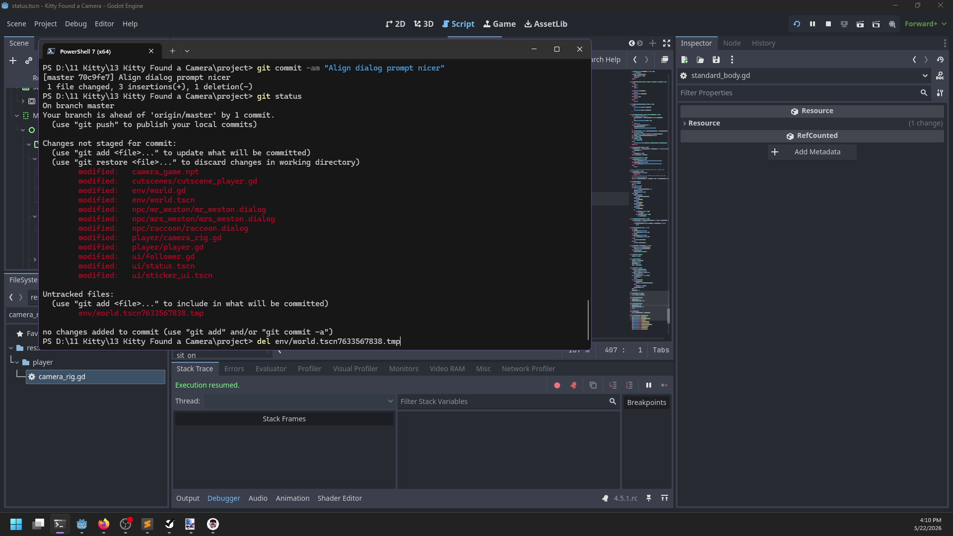
pyautogui.press('Return')
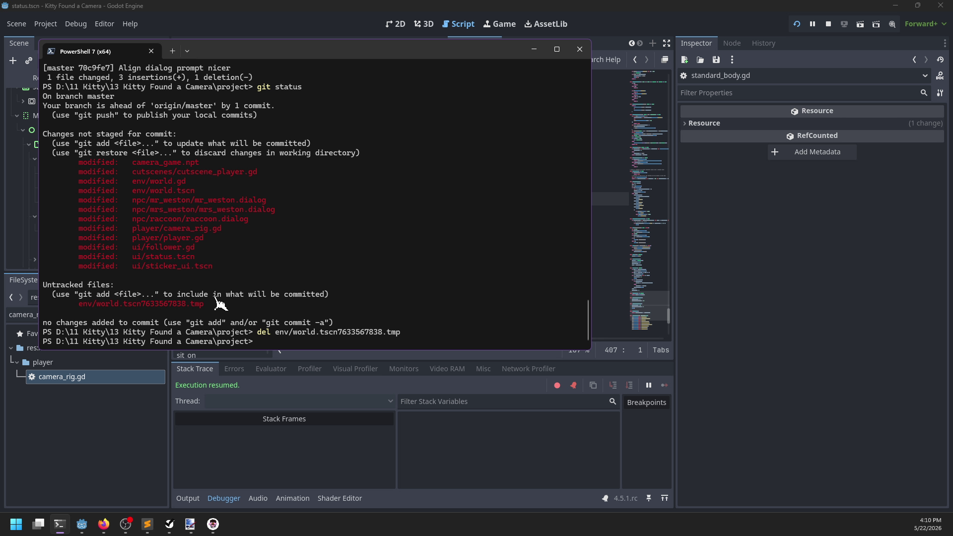
# Stage all changes with git add . and commit them as "Fix more bugs".
pyautogui.write('git statu')
pyautogui.press('Return')
pyautogui.write('git c')
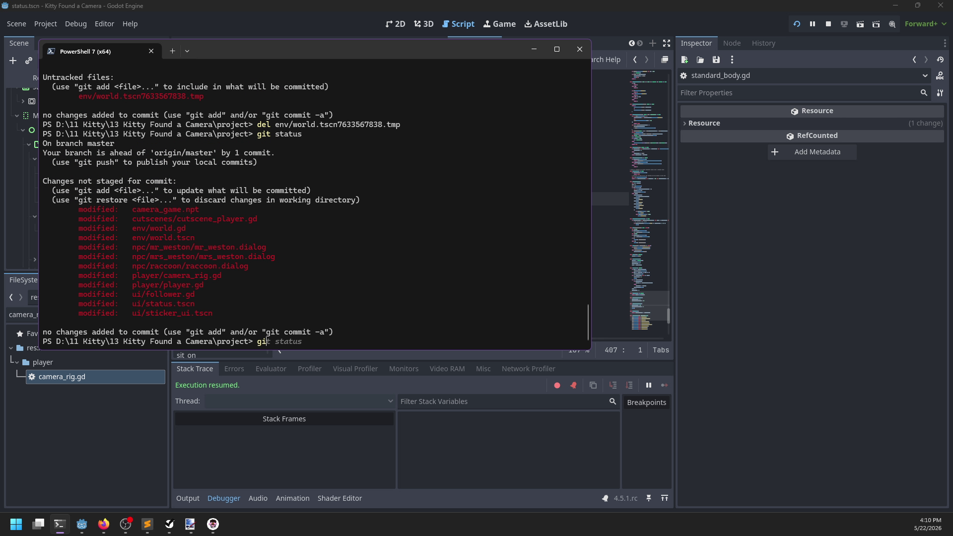
pyautogui.press('BackSpace')
pyautogui.write('add .')
pyautogui.press('Return')
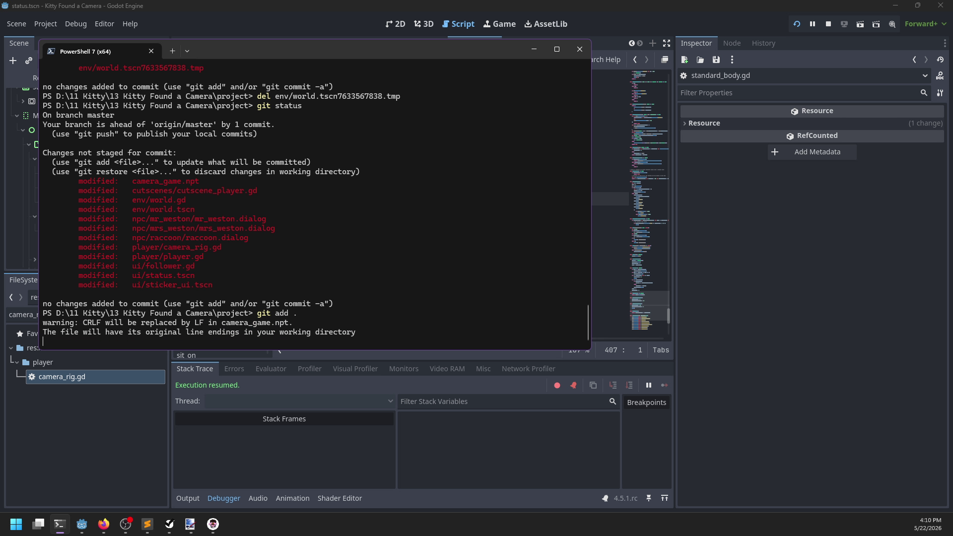
pyautogui.write('git commit -m ')
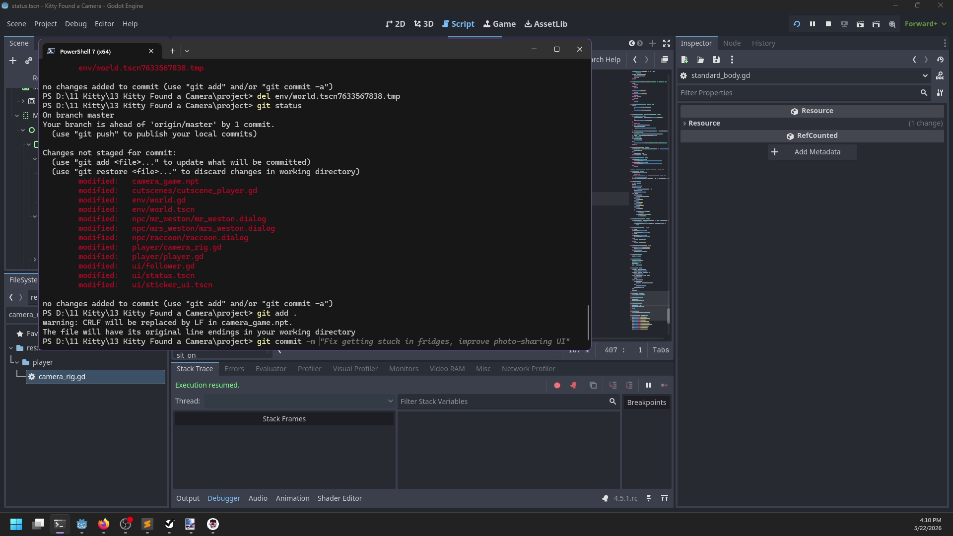
pyautogui.write('"Fix more bugs')
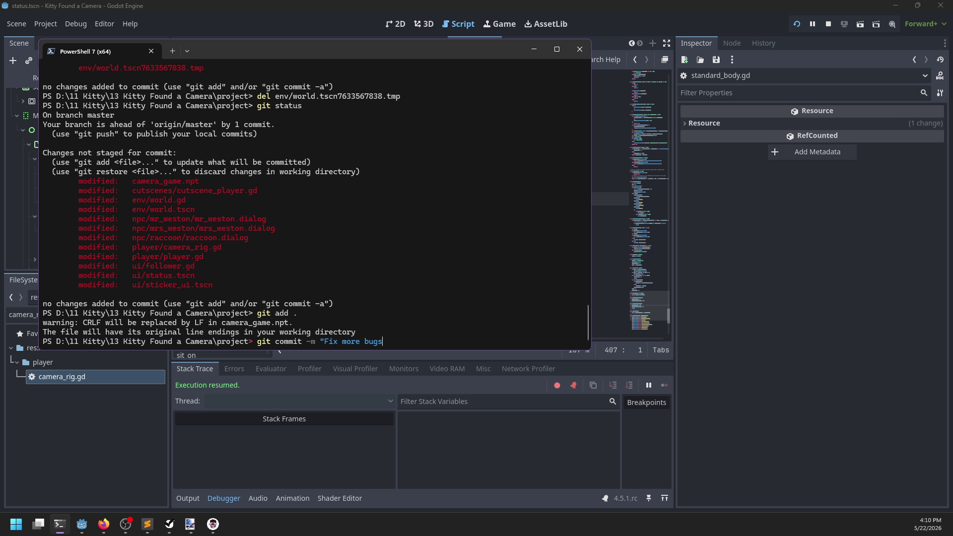
pyautogui.write('"')
pyautogui.press('Return')
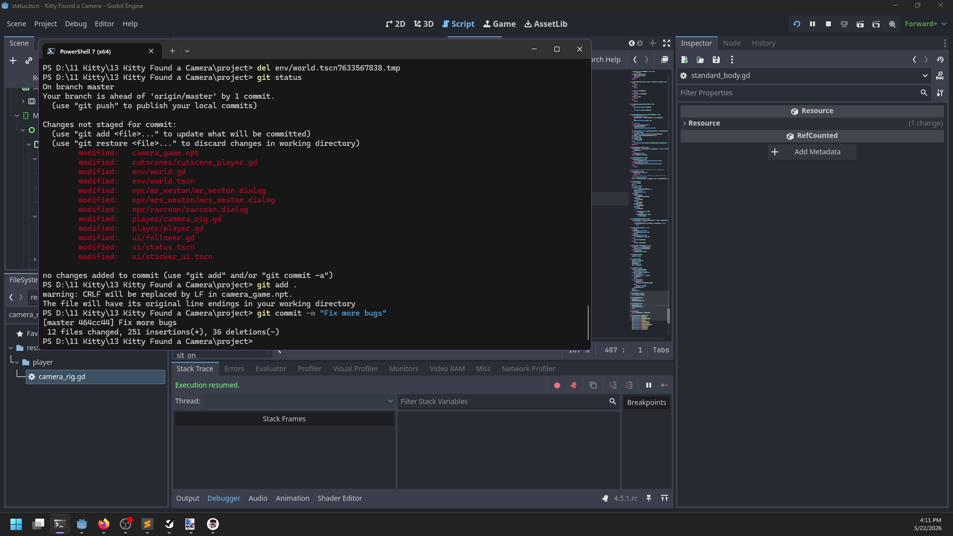
# Open sticker_ui.gd and search it for 'tween'.
pyautogui.click(82, 524)
pyautogui.click(459, 244)
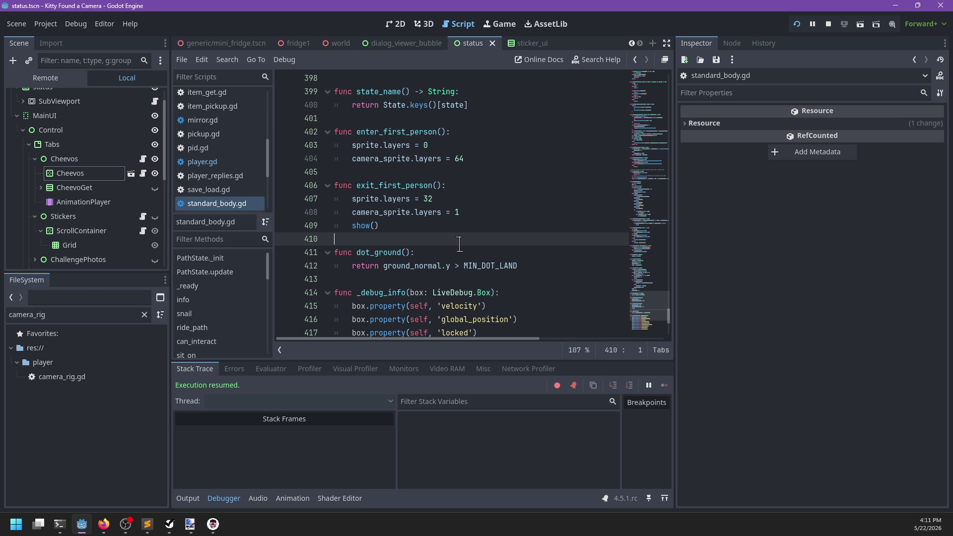
pyautogui.scroll(5, 238, 179)
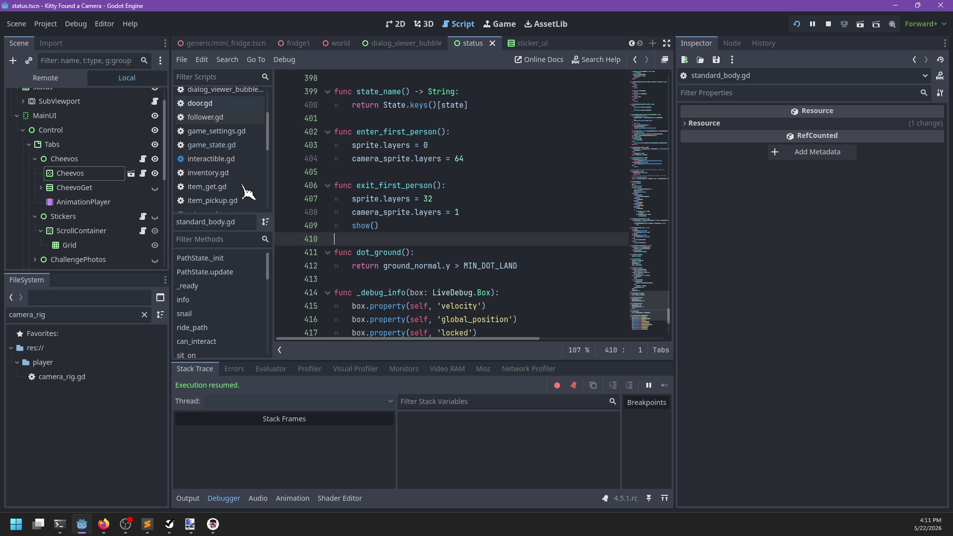
pyautogui.scroll(-6, 246, 191)
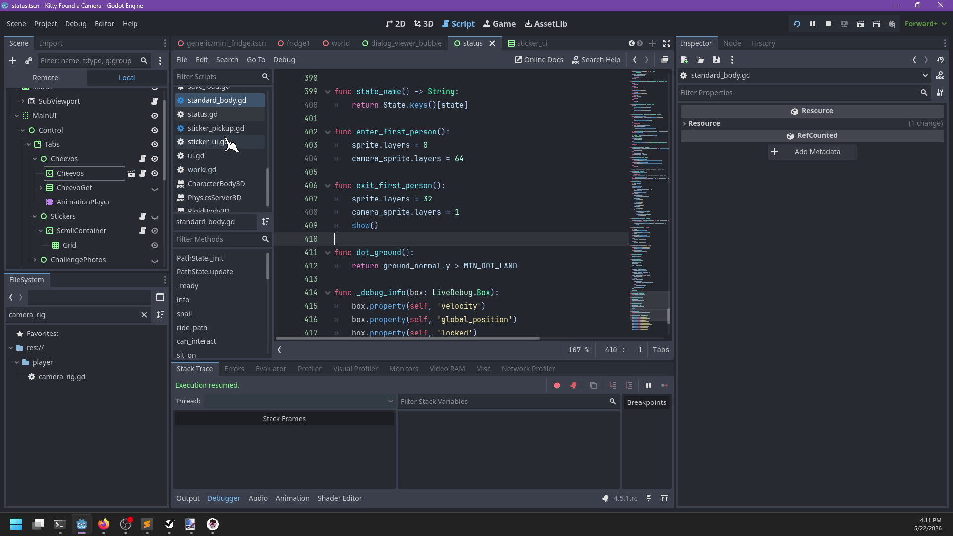
pyautogui.click(230, 143)
pyautogui.click(492, 213)
pyautogui.scroll(-1, 448, 258)
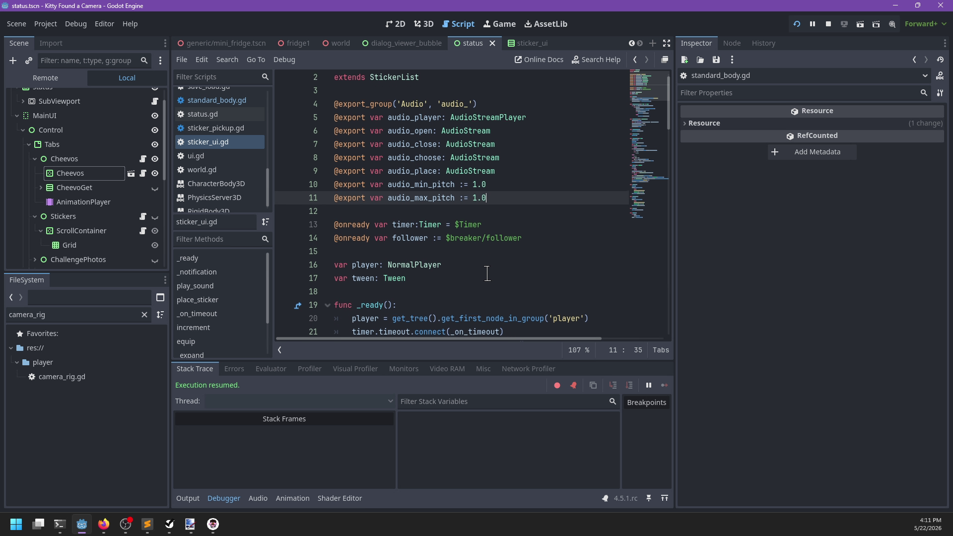
pyautogui.hotkey('ctrl', 'f')
pyautogui.write('tween')
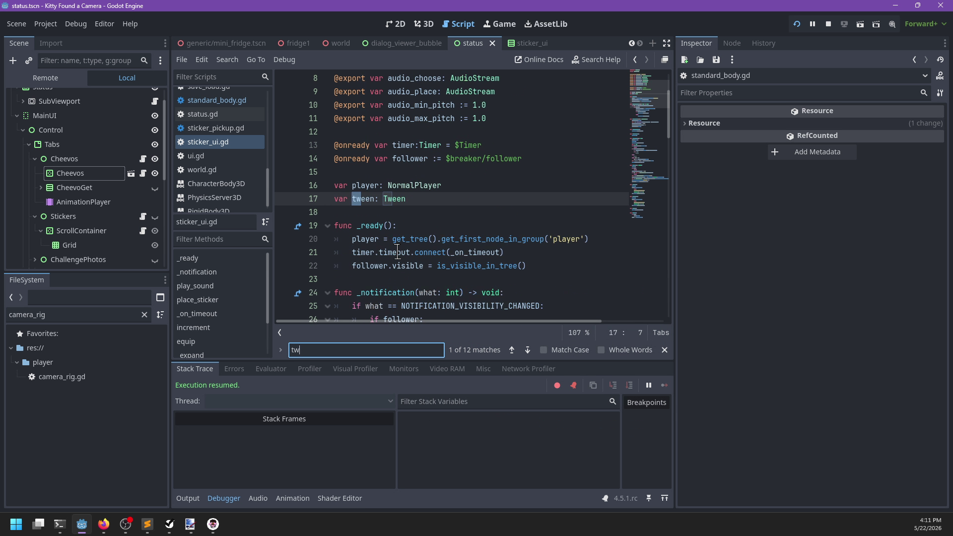
pyautogui.press('Return')
pyautogui.press('Return')
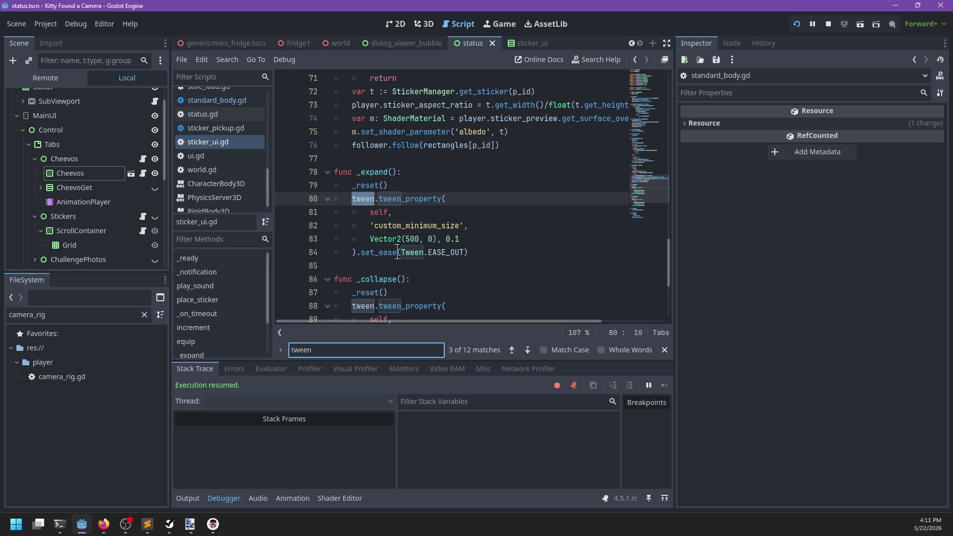
# Delete the _expand, _collapse and _reset functions from sticker_ui.gd.
pyautogui.scroll(-3, 515, 183)
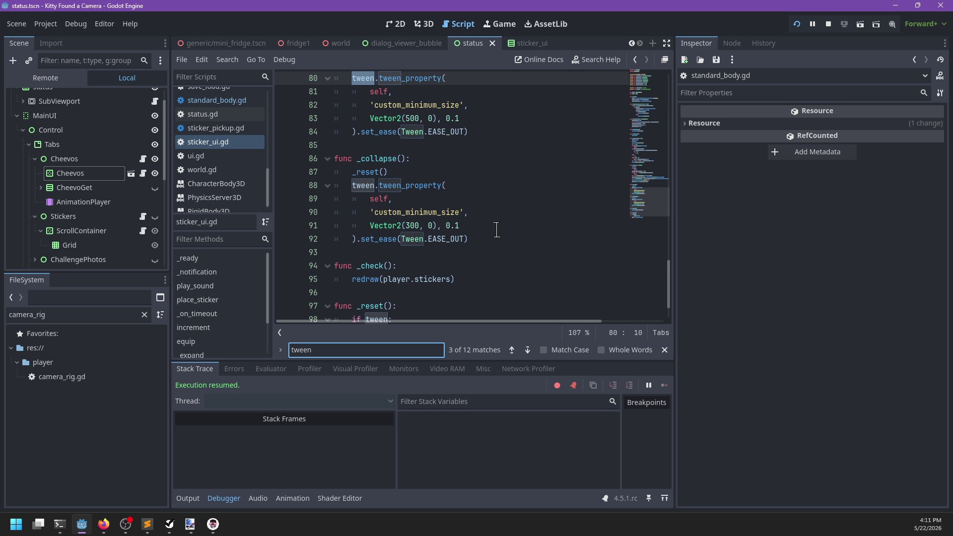
pyautogui.moveTo(496, 240); pyautogui.dragTo(483, 154)
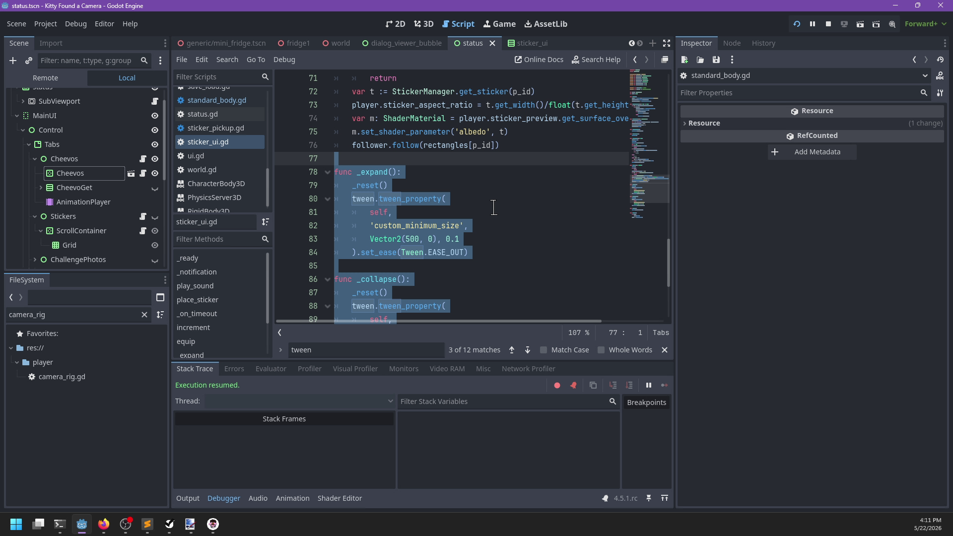
pyautogui.press('Delete')
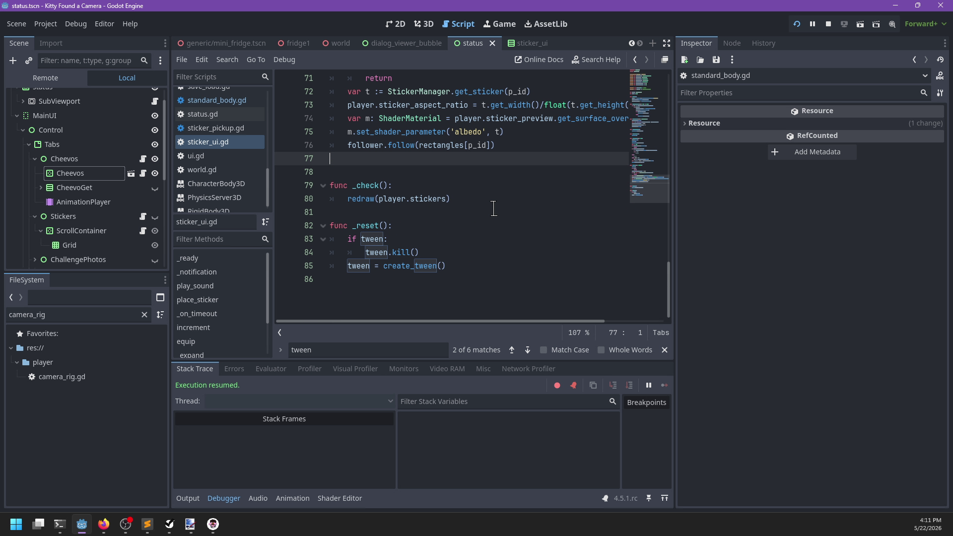
pyautogui.press('BackSpace')
pyautogui.moveTo(451, 253); pyautogui.dragTo(480, 210)
pyautogui.press('Delete')
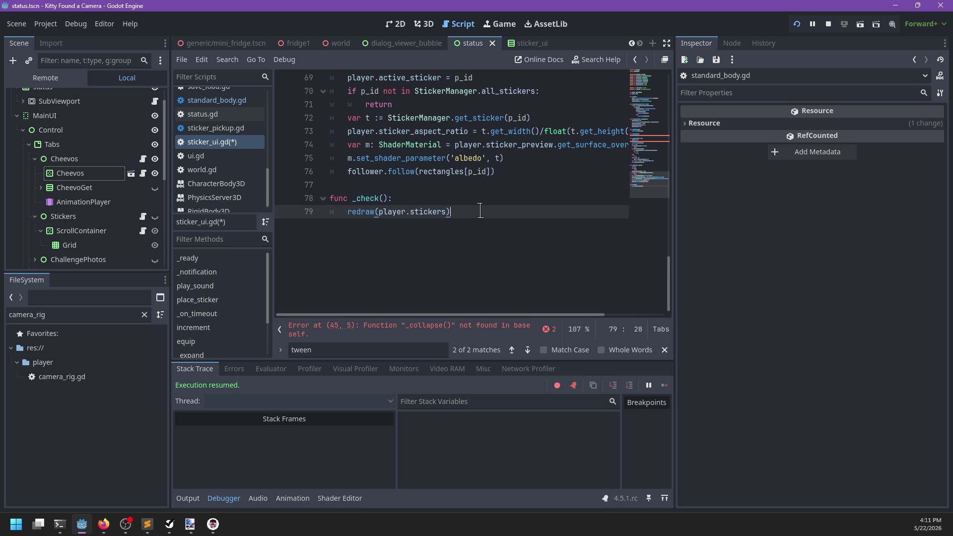
# Delete the _on_timeout function and the _expand() call line.
pyautogui.scroll(10, 480, 212)
pyautogui.scroll(-1, 482, 213)
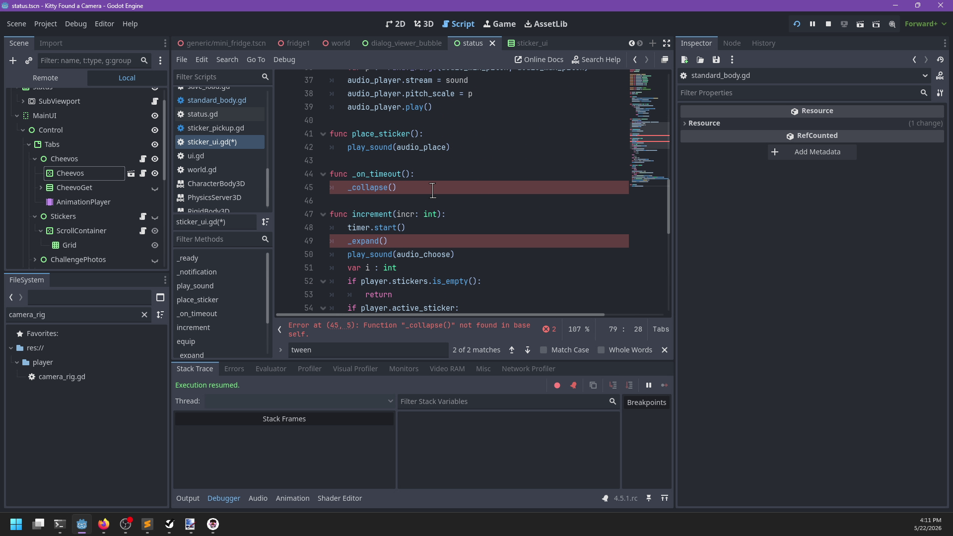
pyautogui.moveTo(431, 189); pyautogui.dragTo(447, 163)
pyautogui.press('Delete')
pyautogui.press('Delete')
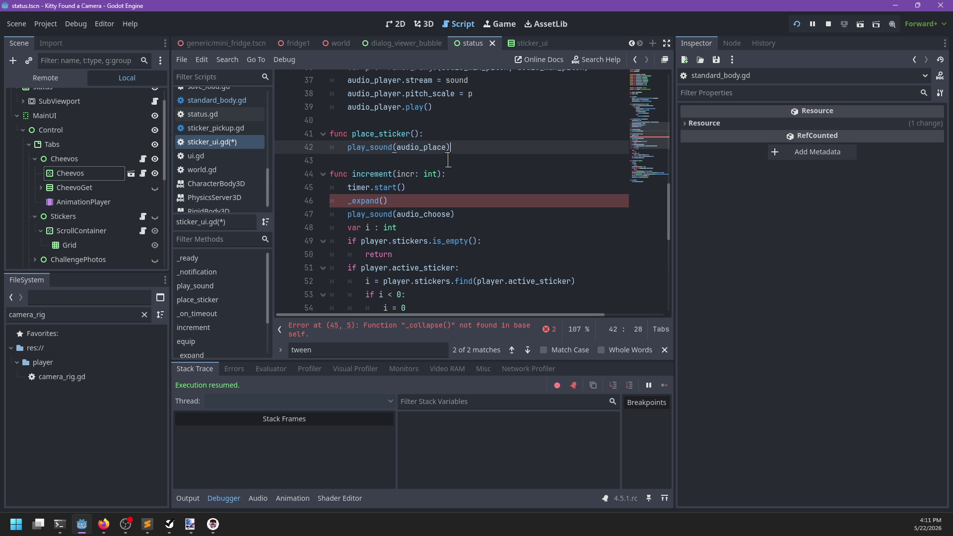
pyautogui.moveTo(423, 201); pyautogui.dragTo(426, 187)
pyautogui.press('Delete')
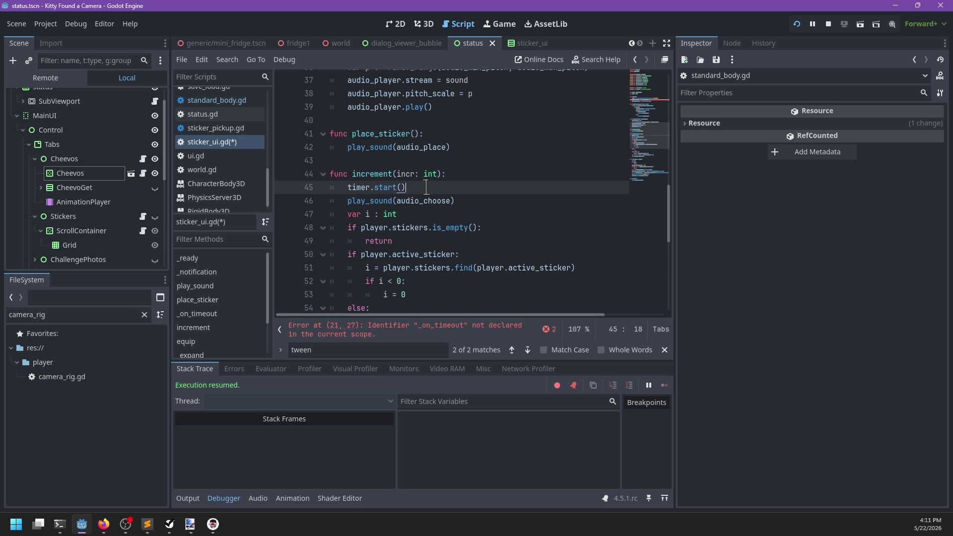
# Jump to the reported error and delete the timer.timeout.connect line.
pyautogui.scroll(-3, 461, 206)
pyautogui.click(411, 332)
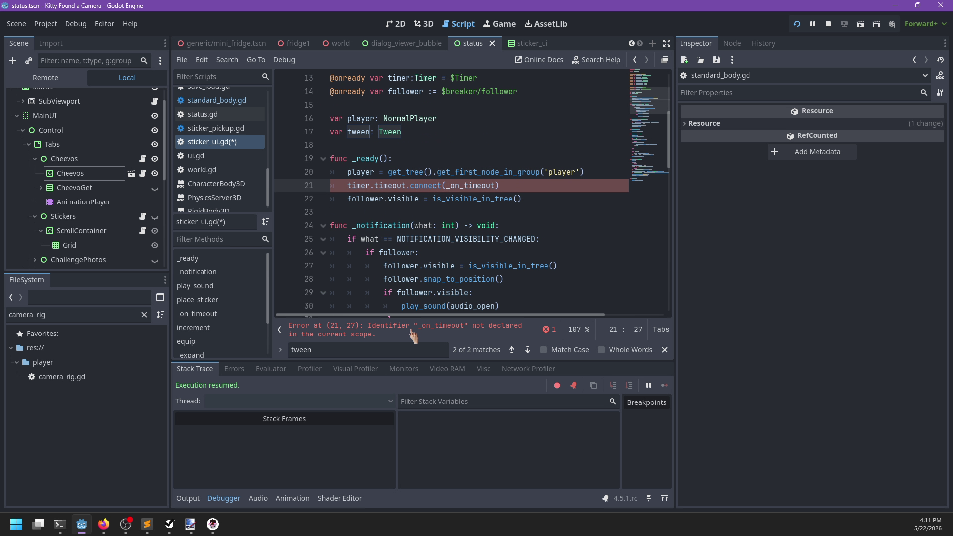
pyautogui.moveTo(541, 185); pyautogui.dragTo(621, 168)
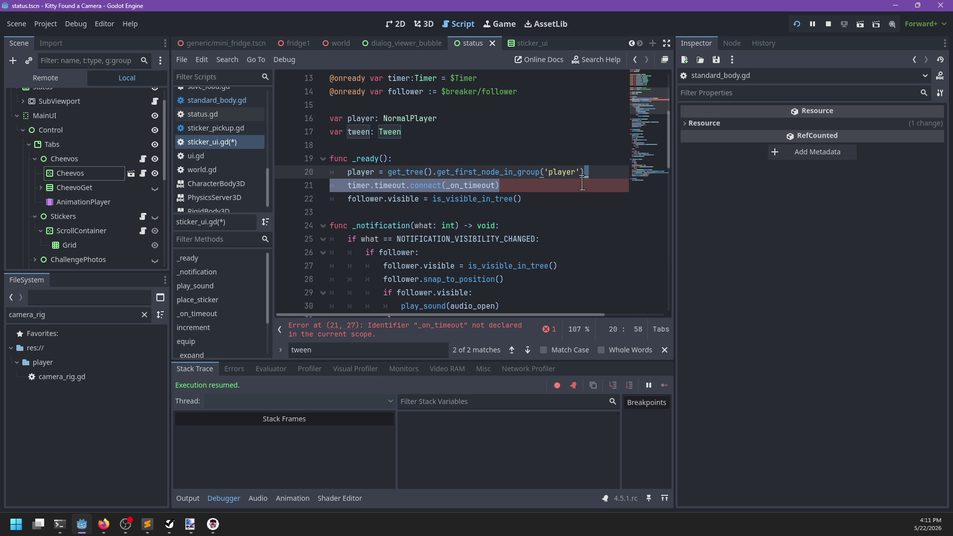
pyautogui.press('BackSpace')
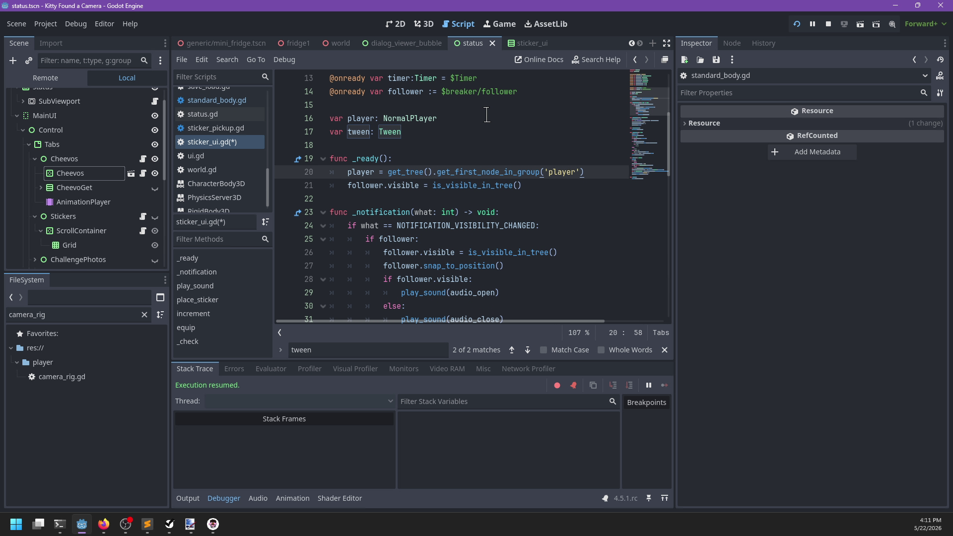
pyautogui.click(523, 43)
# Delete the Timer node from the stickers scene.
pyautogui.click(63, 143)
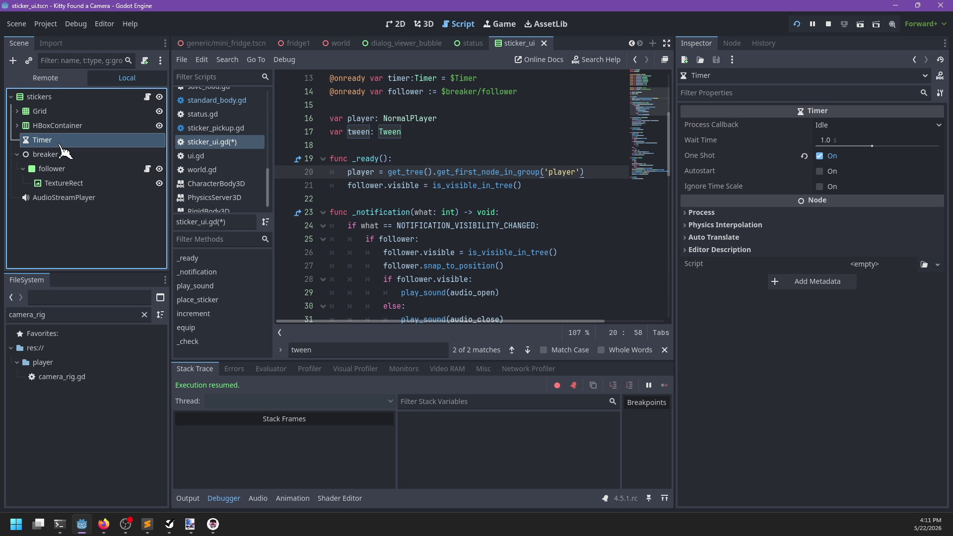
pyautogui.press('Delete')
pyautogui.press('Return')
# Remove the tween and timer variable declarations from sticker_ui.gd and save.
pyautogui.moveTo(453, 146)
pyautogui.mouseDown()
pyautogui.moveTo(467, 118)
pyautogui.moveTo(502, 107)
pyautogui.mouseUp()
pyautogui.press('BackSpace')
pyautogui.scroll(1, 476, 119)
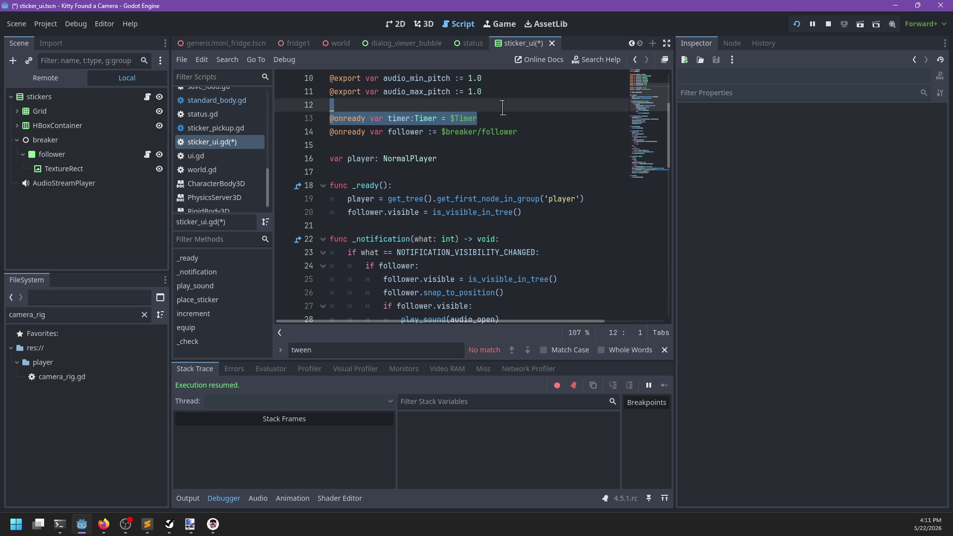
pyautogui.press('BackSpace')
pyautogui.scroll(-4, 512, 186)
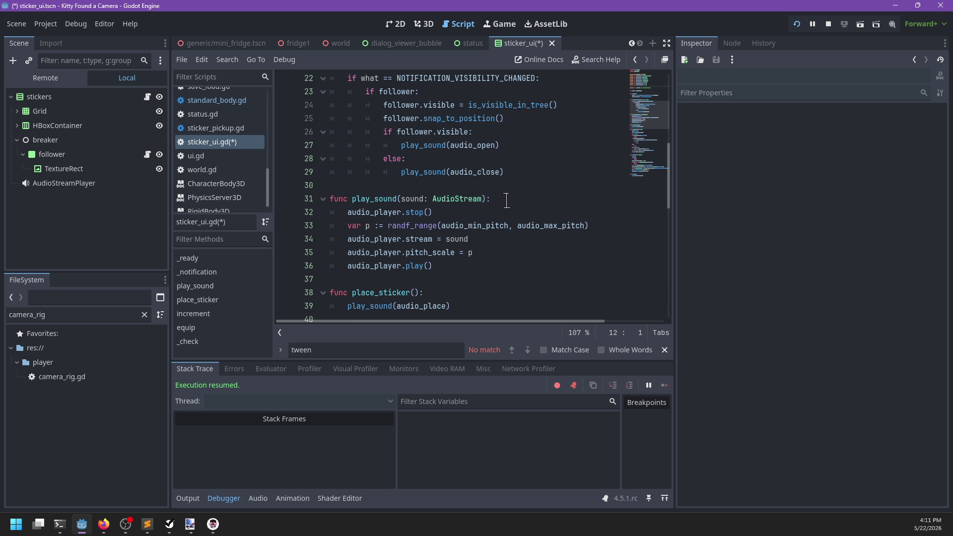
pyautogui.hotkey('ctrl', 's')
# Delete the erroring timer.start() line, save the script, and run the game with F5.
pyautogui.click(438, 329)
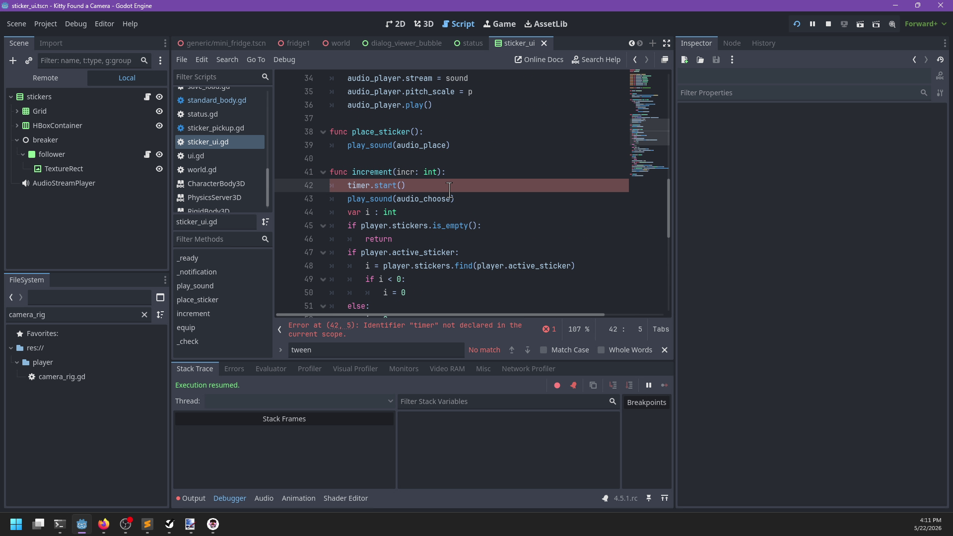
pyautogui.moveTo(449, 190); pyautogui.dragTo(457, 176)
pyautogui.press('BackSpace')
pyautogui.scroll(-3, 451, 216)
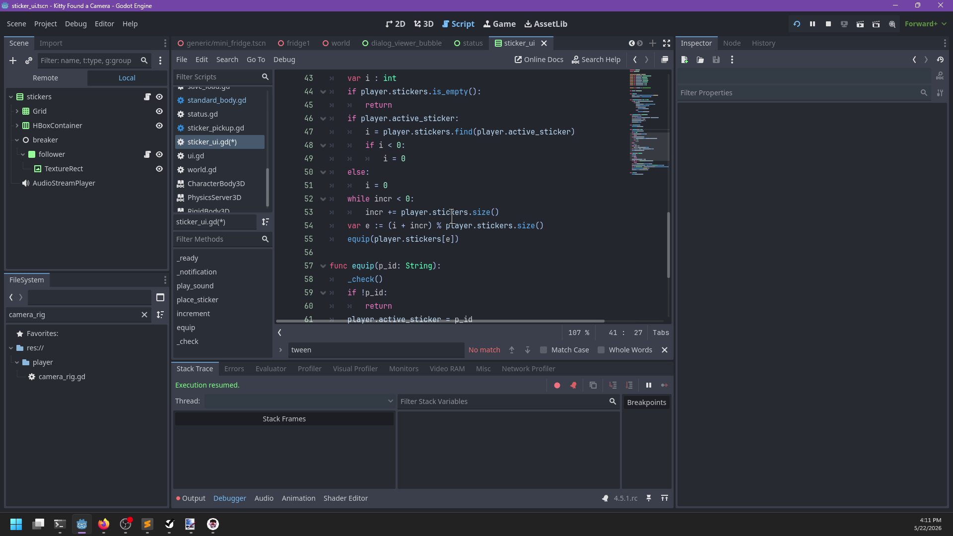
pyautogui.hotkey('ctrl', 's')
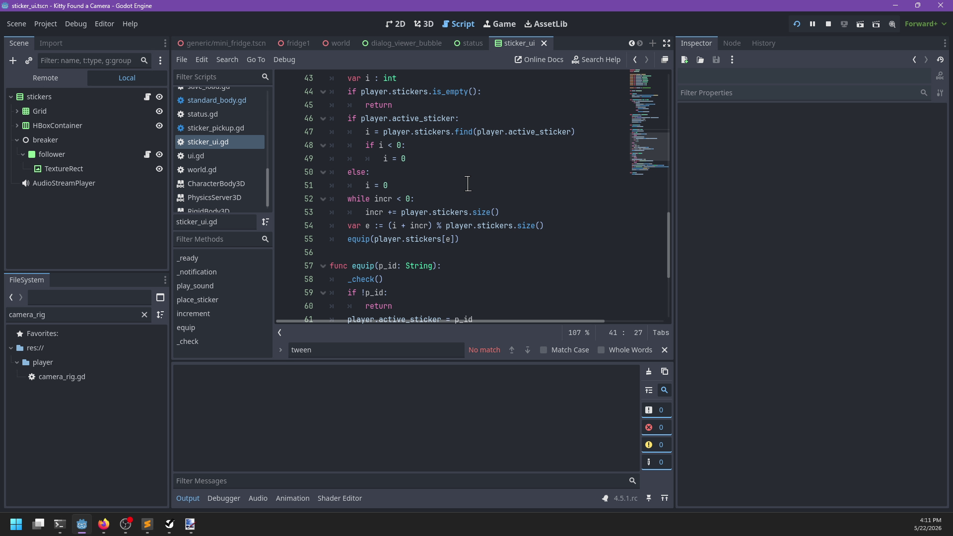
pyautogui.press('F5')
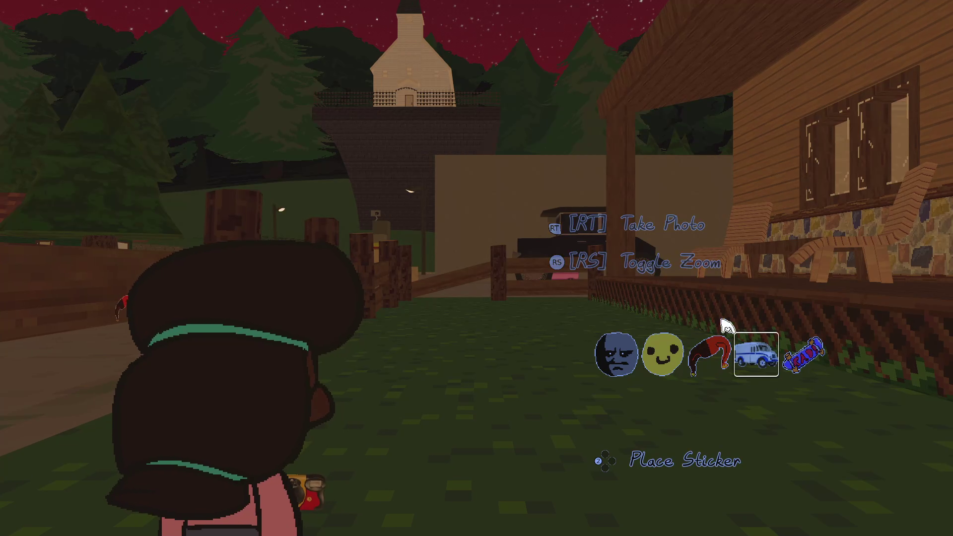
# Switch to the red sticker and place it on the grass and the fence.
pyautogui.press('Left')
pyautogui.press('Left')
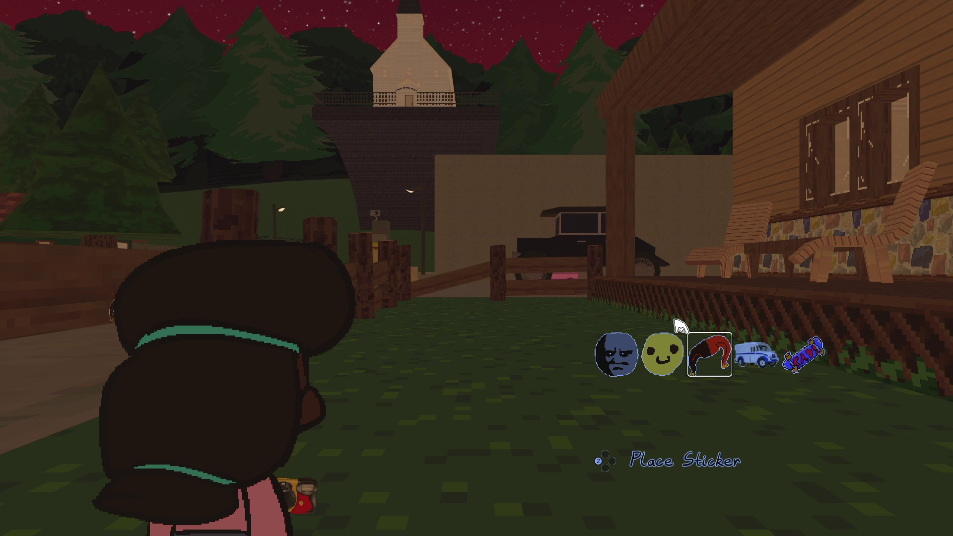
pyautogui.click(680, 325)
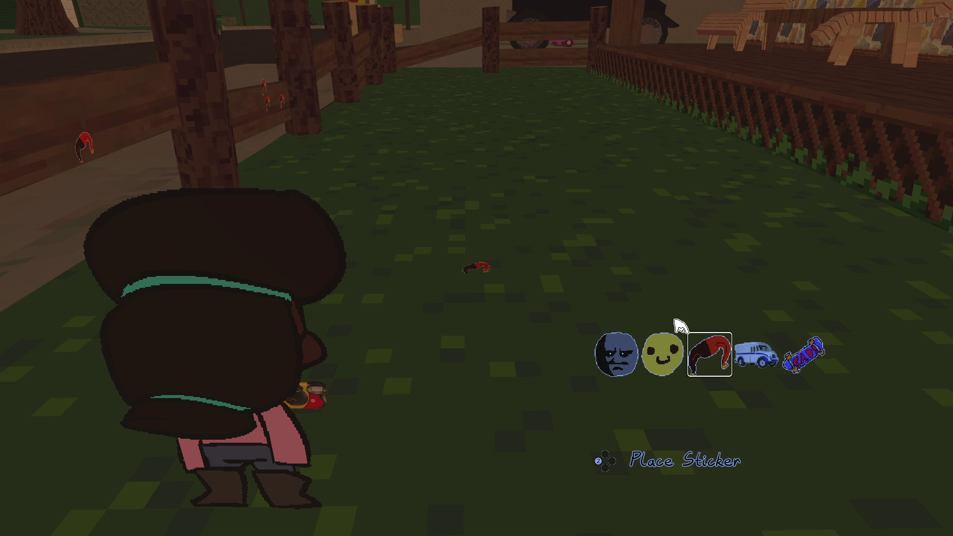
pyautogui.press('d')
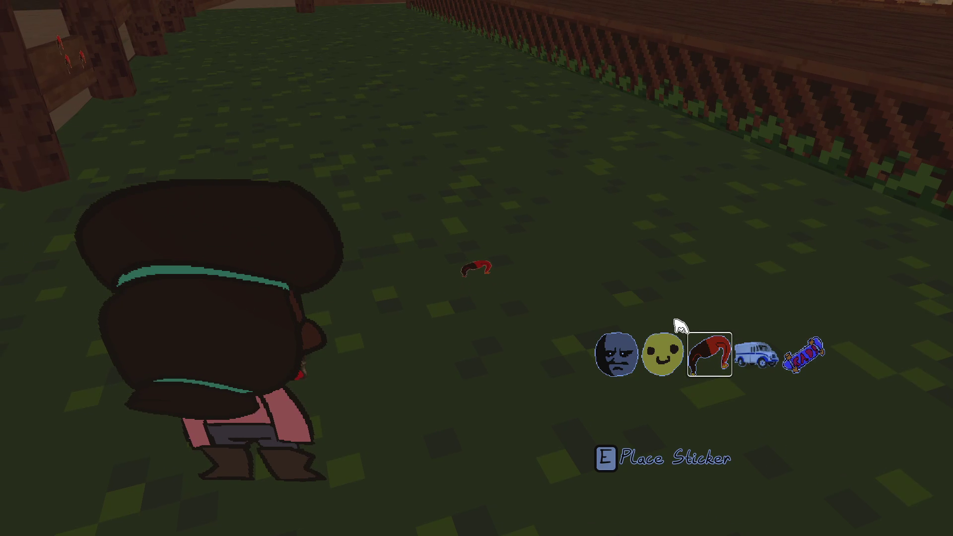
pyautogui.press('w')
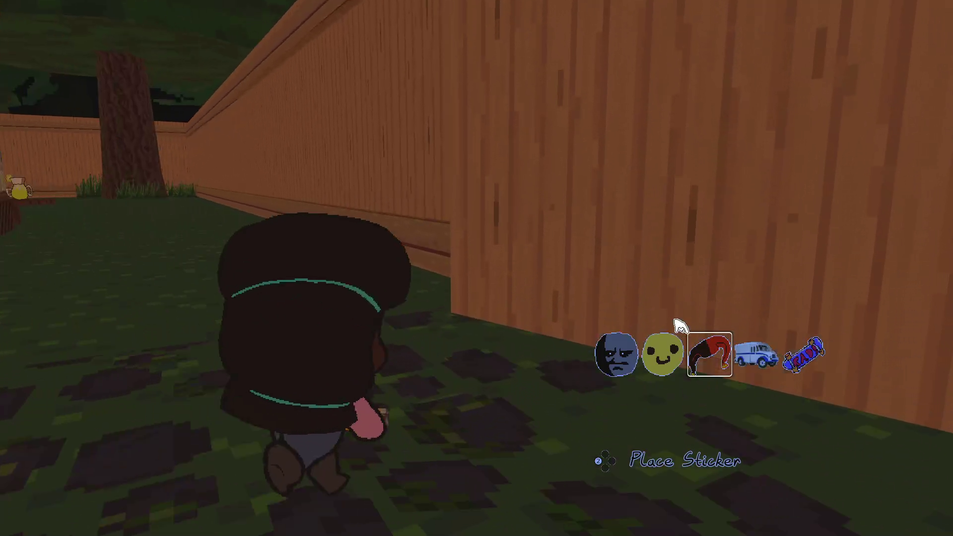
pyautogui.click(680, 325)
# Walk to the gnome, stick a red sticker on it, pause, and return to Godot.
pyautogui.press('a')
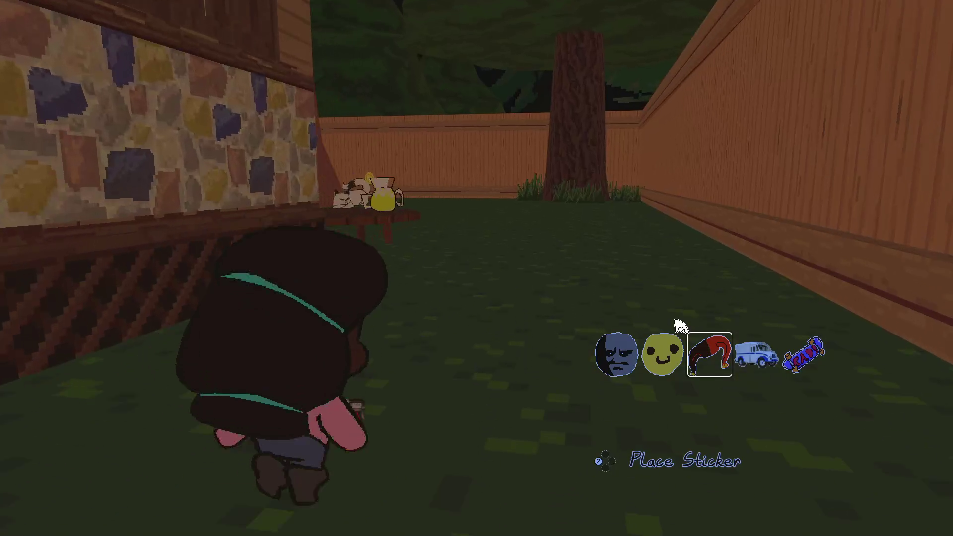
pyautogui.press('w')
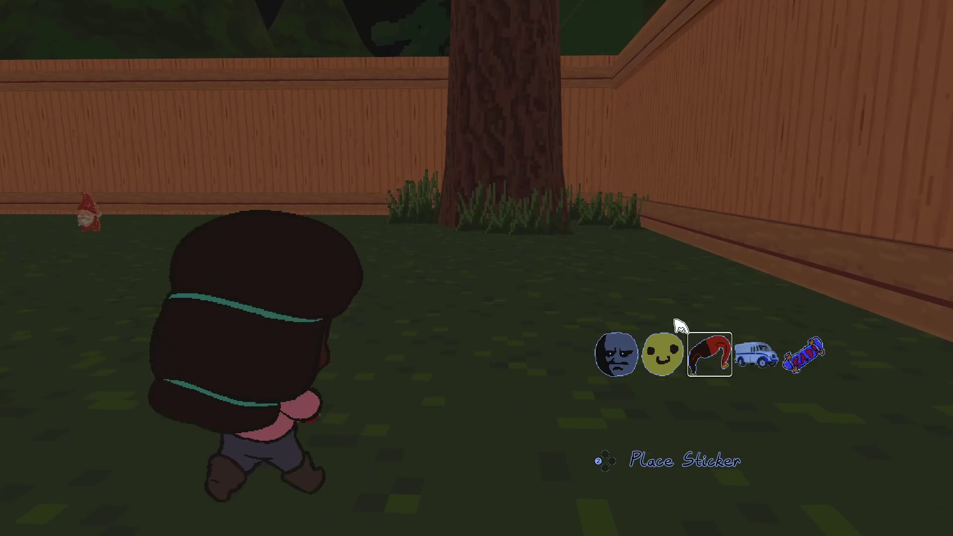
pyautogui.press('a')
pyautogui.press('s')
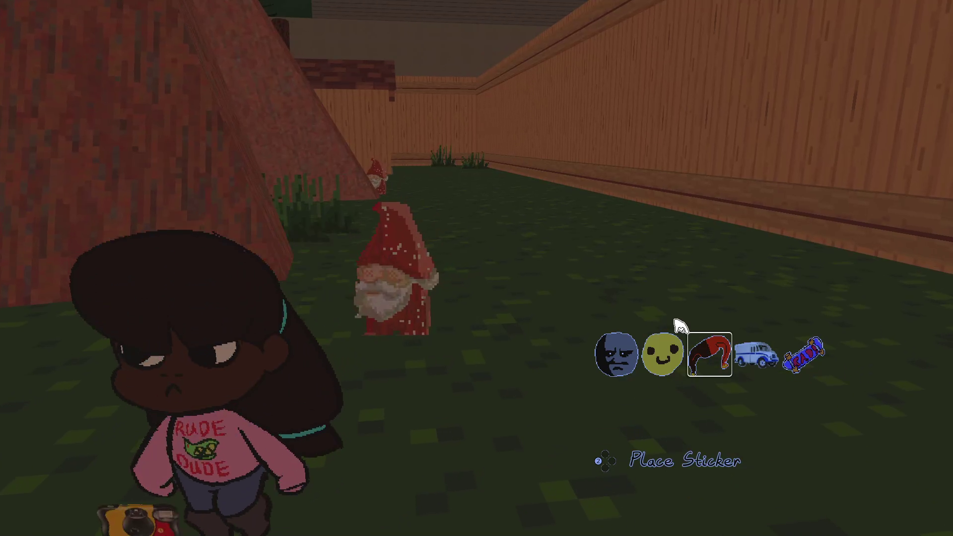
pyautogui.press('w')
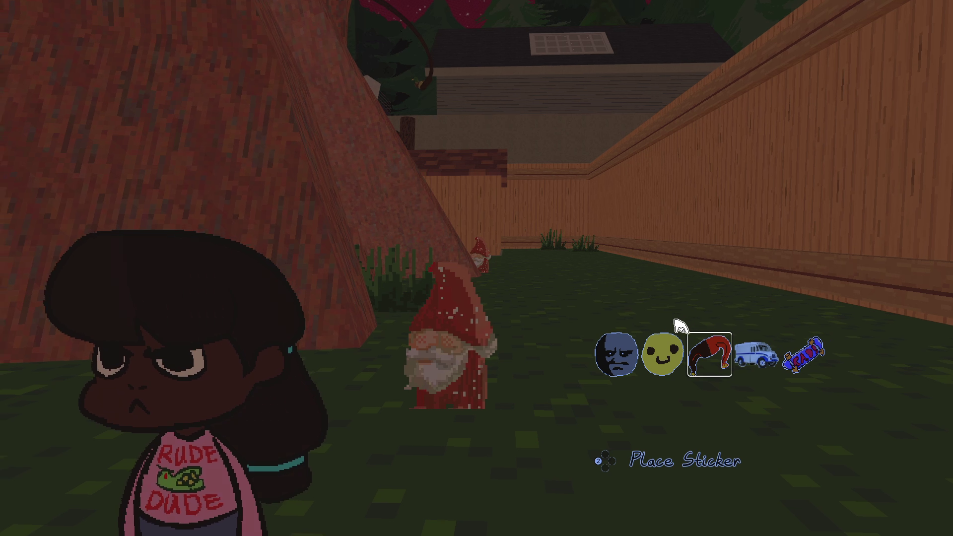
pyautogui.click(679, 325)
pyautogui.press('Escape')
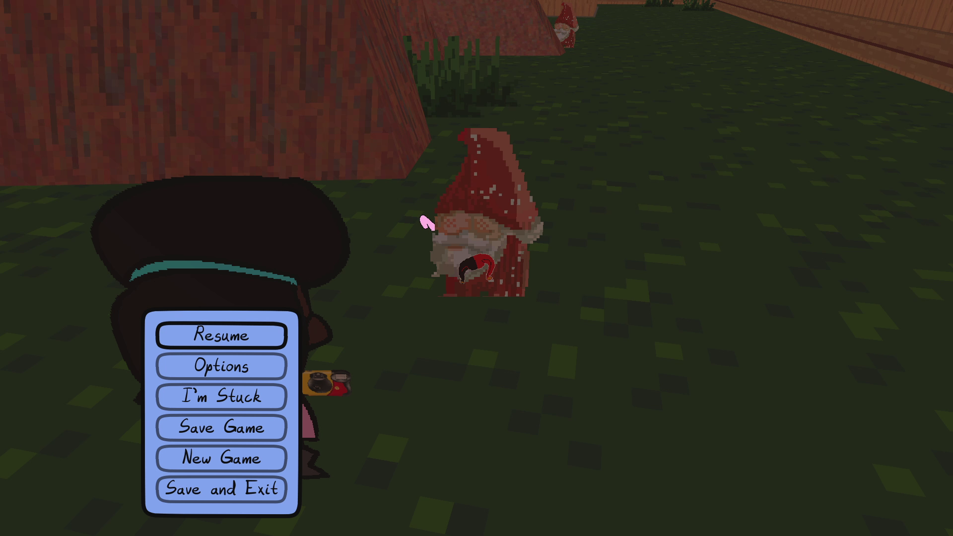
pyautogui.hotkey('alt', 'Tab')
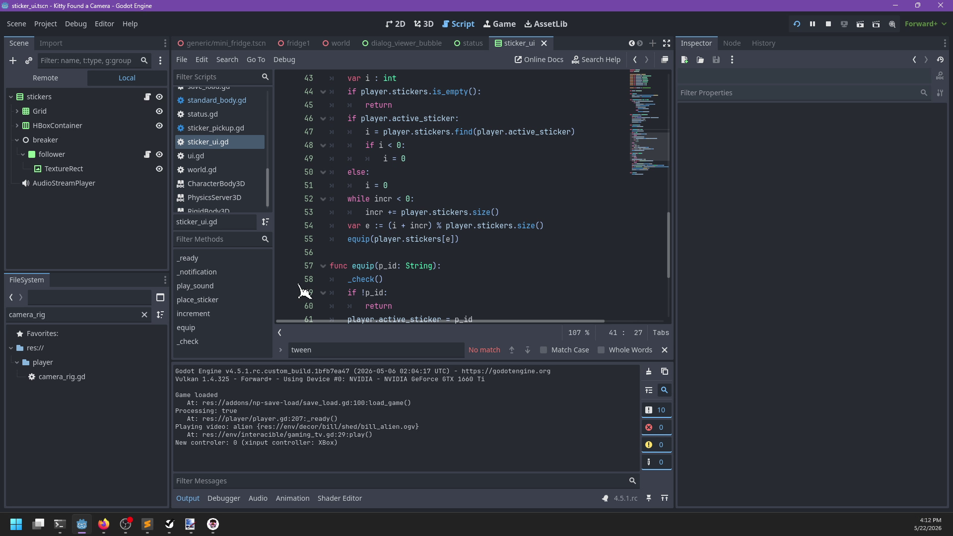
# In PowerShell, check the git status and stage all changes with git add.
pyautogui.click(60, 524)
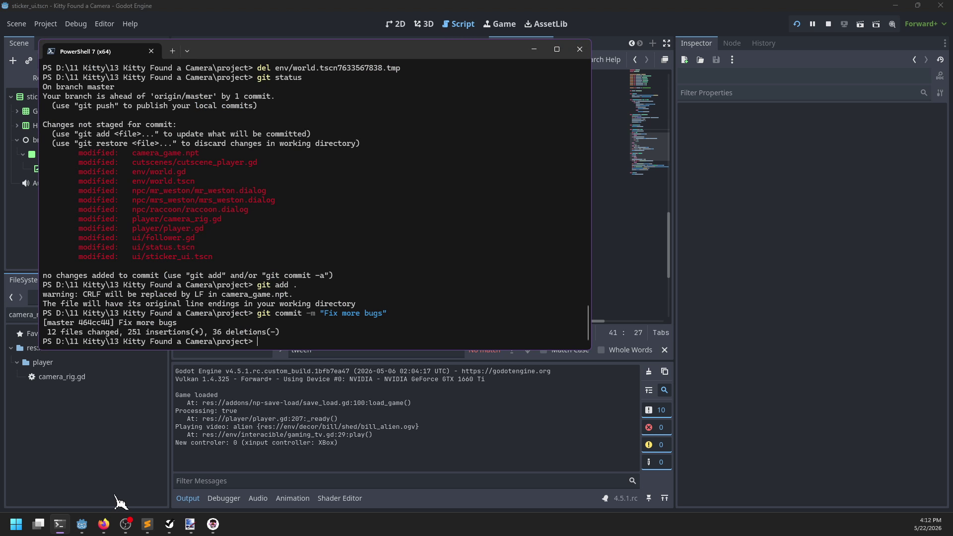
pyautogui.press('Up')
pyautogui.press('Up')
pyautogui.press('Up')
pyautogui.press('Return')
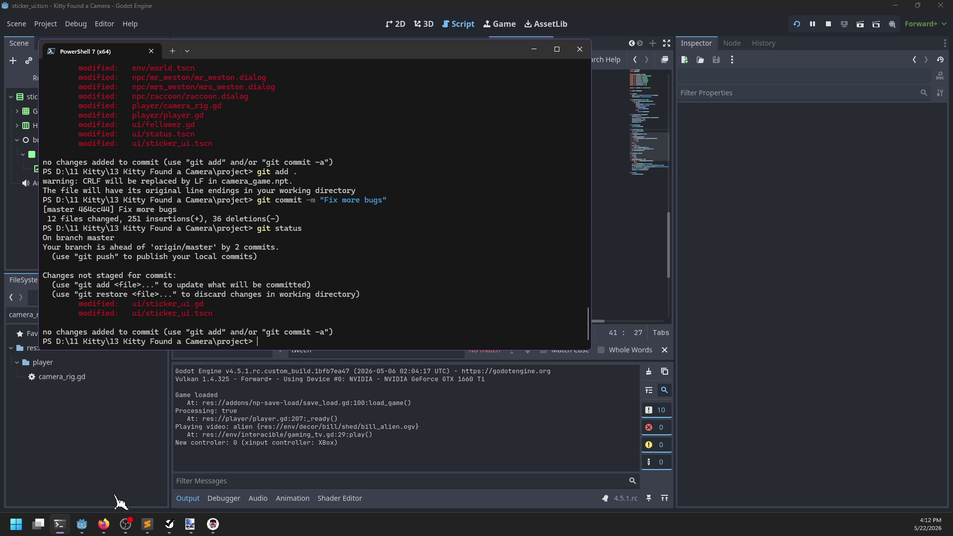
pyautogui.write('git add .')
pyautogui.press('Return')
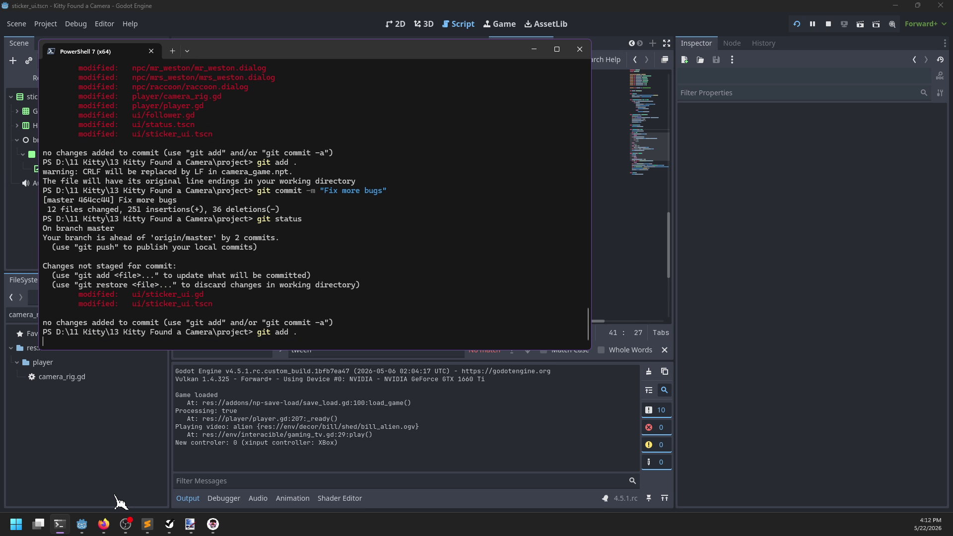
# Commit the staged changes with the message "Remove tween".
pyautogui.write('git commit -m "F')
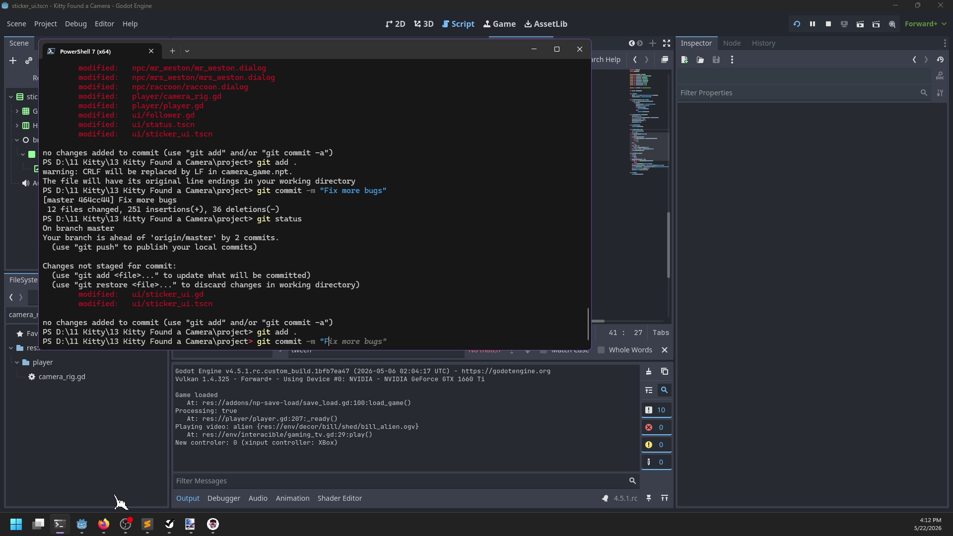
pyautogui.press('BackSpace')
pyautogui.write('Remove tween')
pyautogui.press('Return')
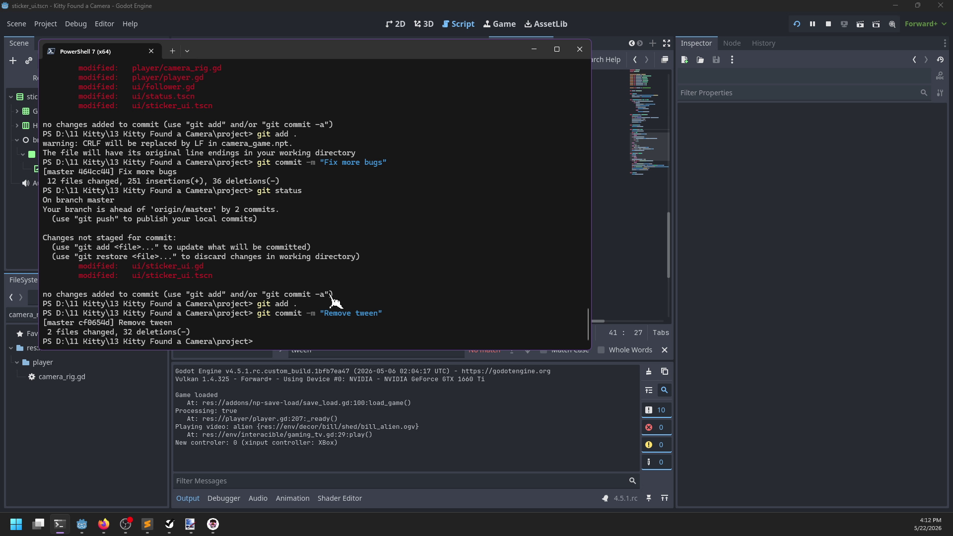
pyautogui.hotkey('alt', 'Tab')
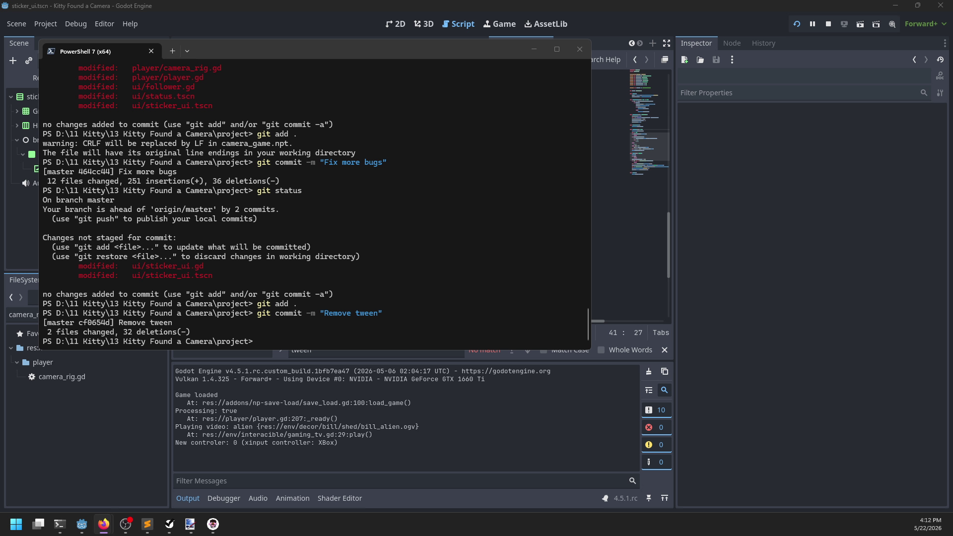
pyautogui.hotkey('alt', 'Tab')
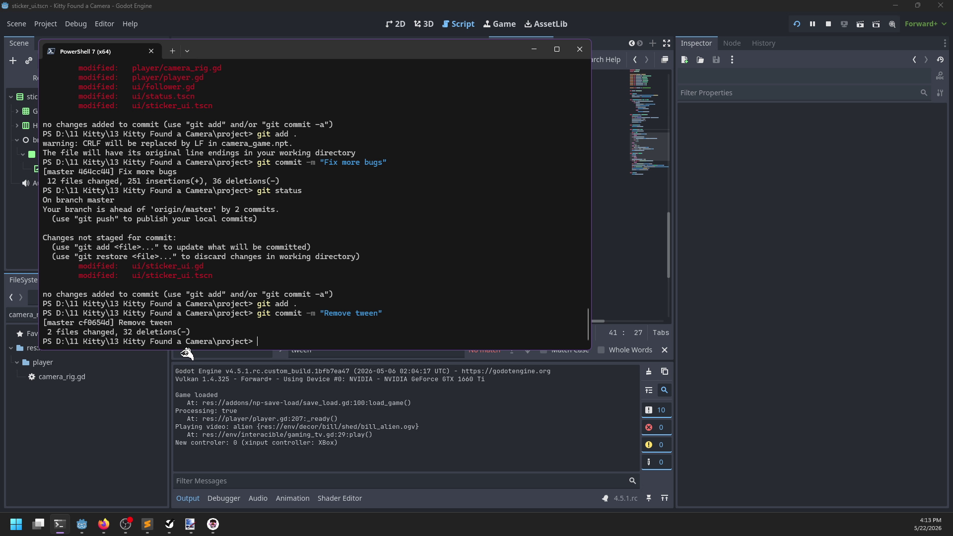
pyautogui.click(283, 7)
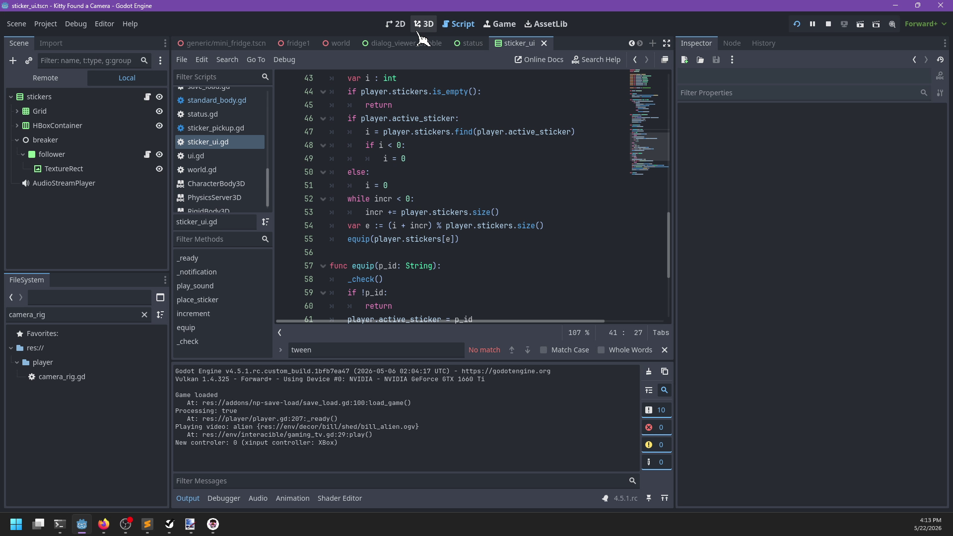
# Stop the running game from the 3D view and go back to the Script editor.
pyautogui.click(423, 24)
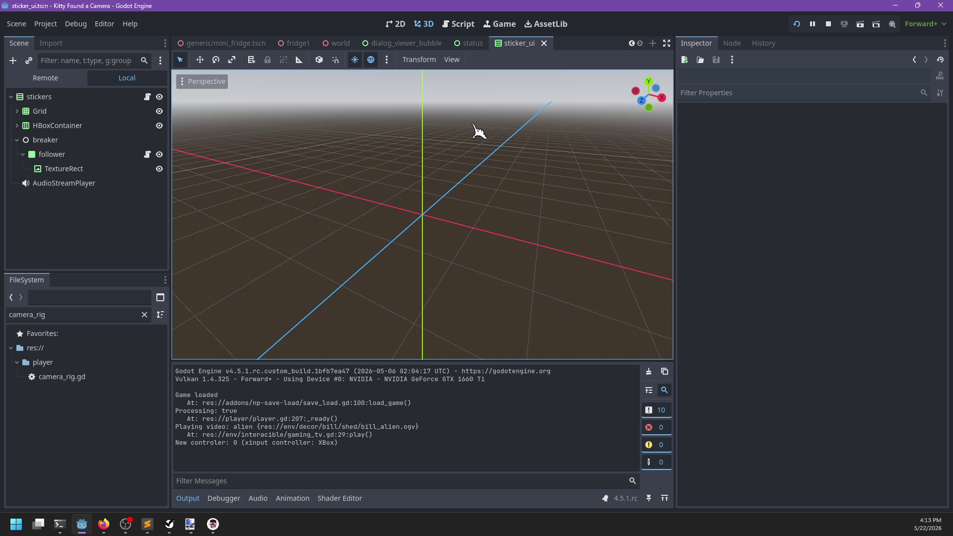
pyautogui.click(827, 25)
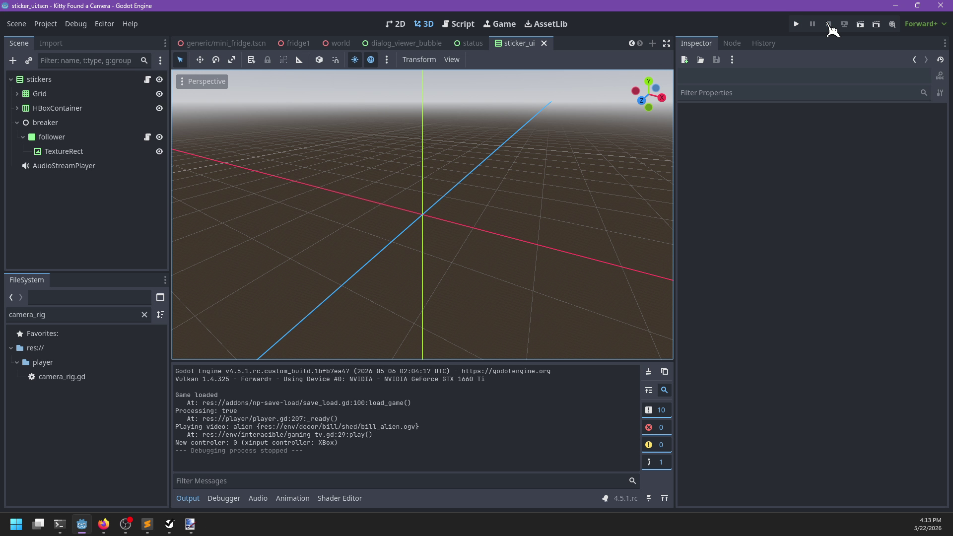
pyautogui.hotkey('alt', 'Tab')
pyautogui.hotkey('alt', 'Tab')
pyautogui.click(461, 23)
pyautogui.hotkey('alt', 'Tab')
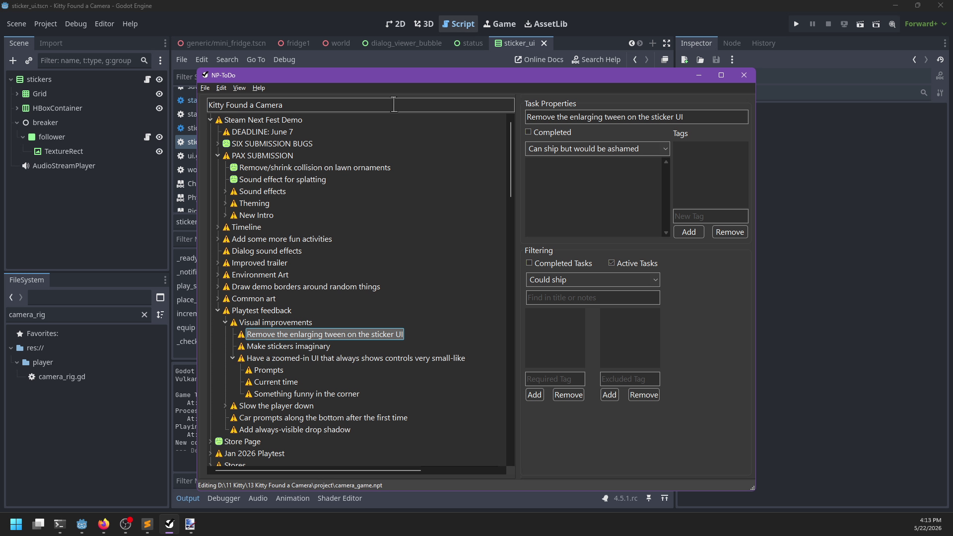
# Browse the Visual improvements tasks in NP-ToDo, folding and unfolding subtasks.
pyautogui.click(255, 348)
pyautogui.click(303, 336)
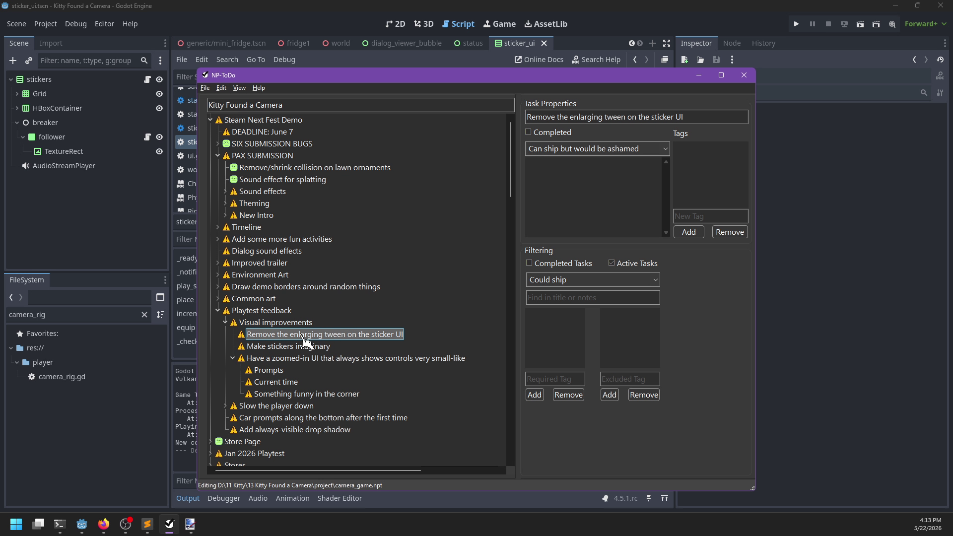
pyautogui.scroll(-3, 307, 340)
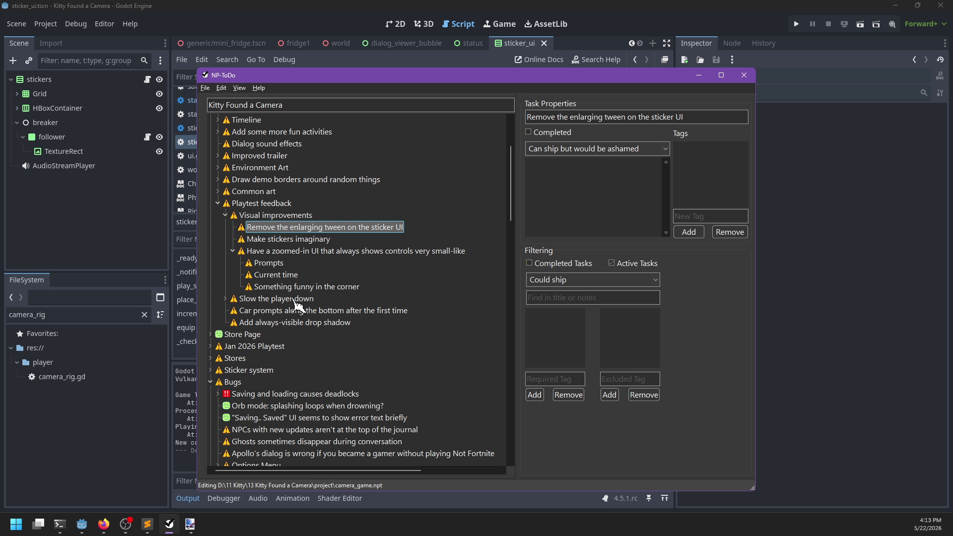
pyautogui.press('Down')
pyautogui.press('Down')
pyautogui.press('Down')
pyautogui.press('Up')
pyautogui.press('Left')
pyautogui.press('Right')
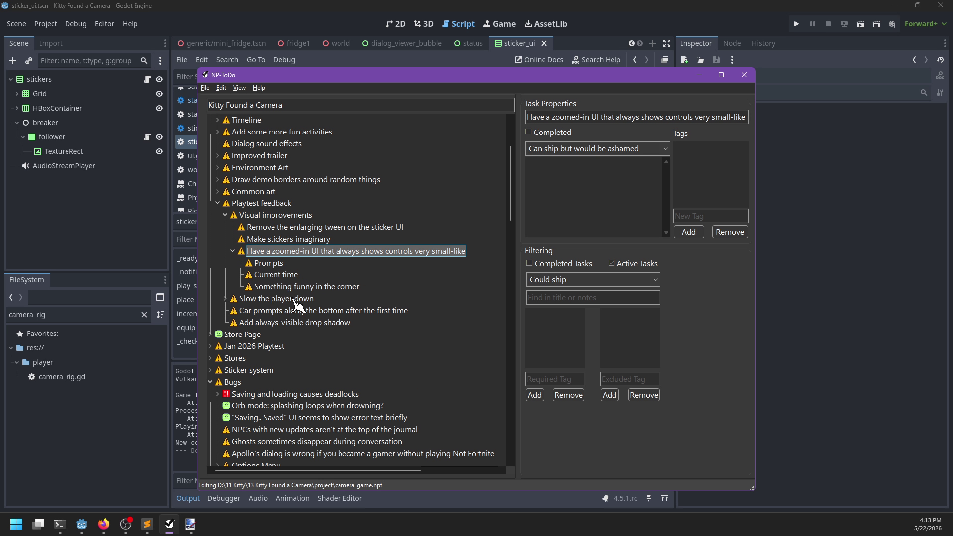
pyautogui.press('Down')
pyautogui.press('Down')
pyautogui.press('Down')
pyautogui.press('Down')
pyautogui.press('Right')
pyautogui.press('Left')
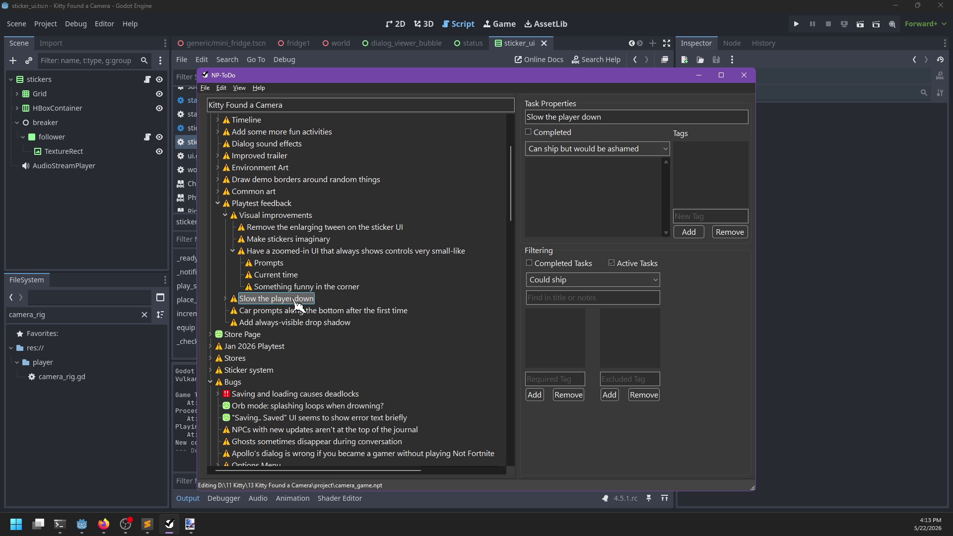
pyautogui.press('Up')
pyautogui.press('Up')
pyautogui.press('Up')
pyautogui.press('Up')
pyautogui.press('Left')
pyautogui.press('Right')
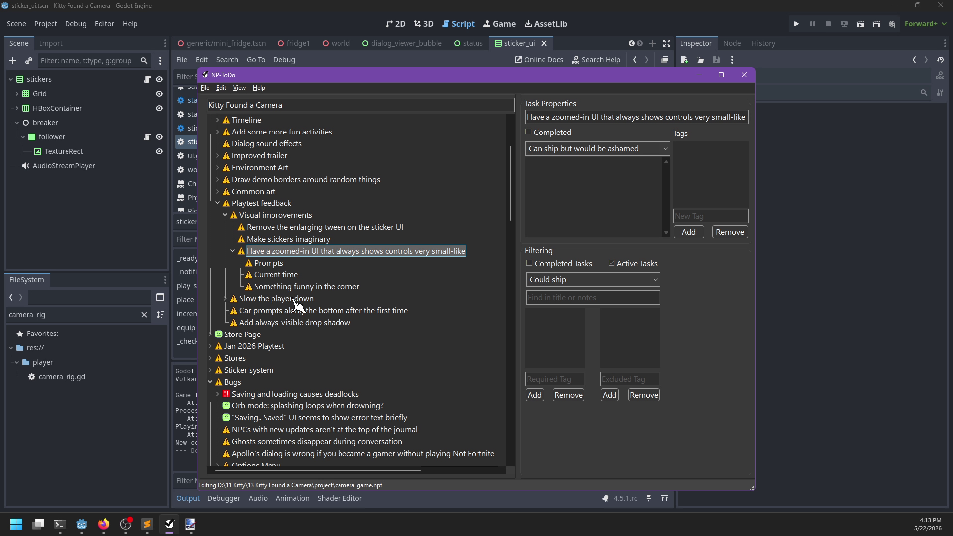
# Select "Remove the enlarging tween on the sticker UI" and mark it completed.
pyautogui.press('Up')
pyautogui.press('Up')
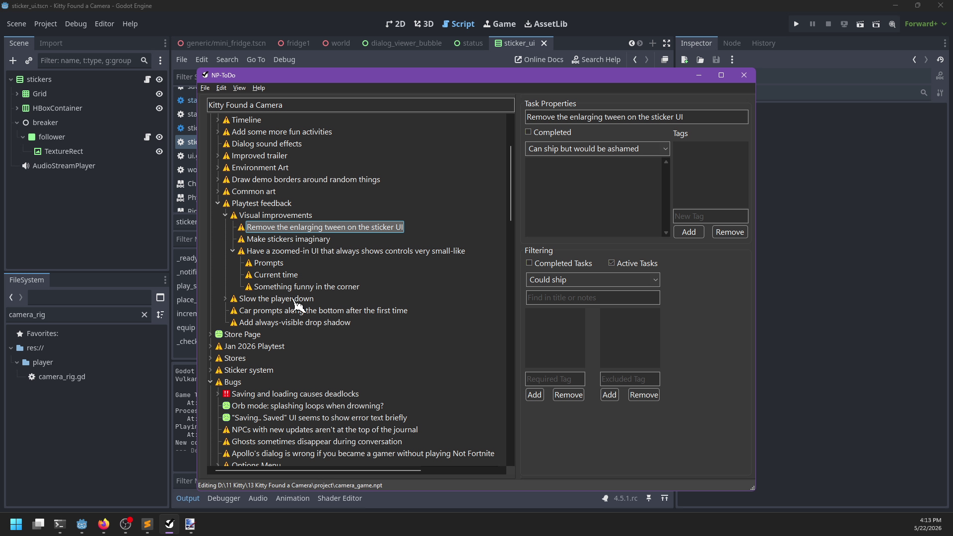
pyautogui.press('Down')
pyautogui.press('Up')
pyautogui.scroll(3, 252, 243)
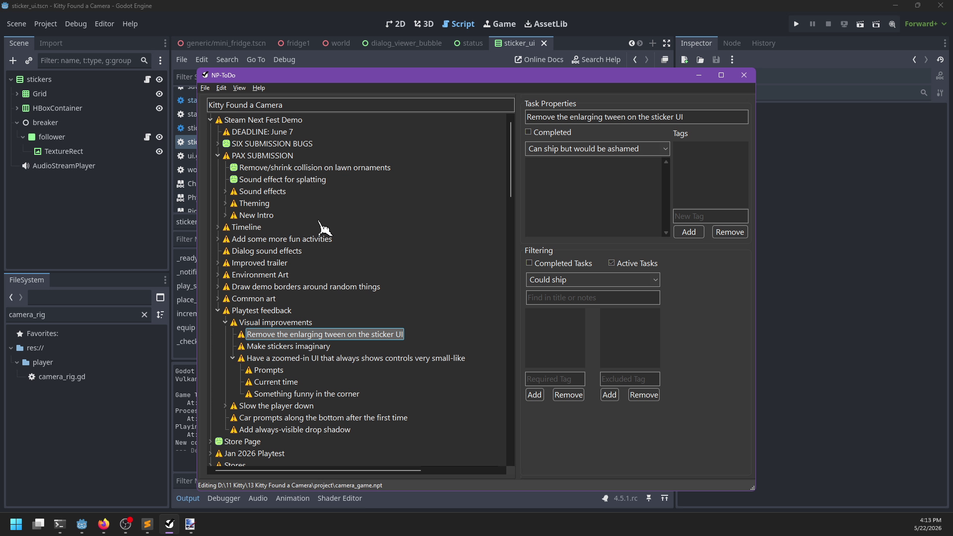
pyautogui.scroll(-1, 327, 226)
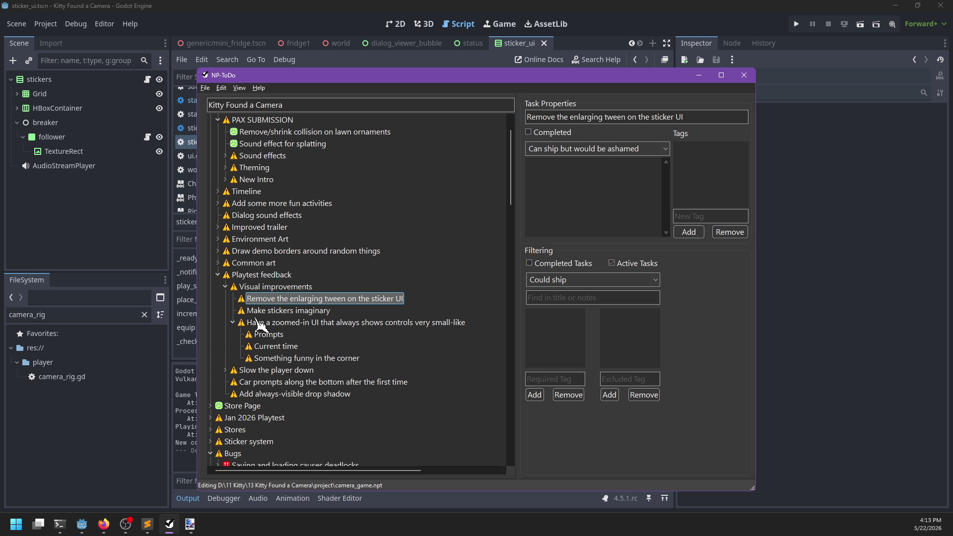
pyautogui.press('space')
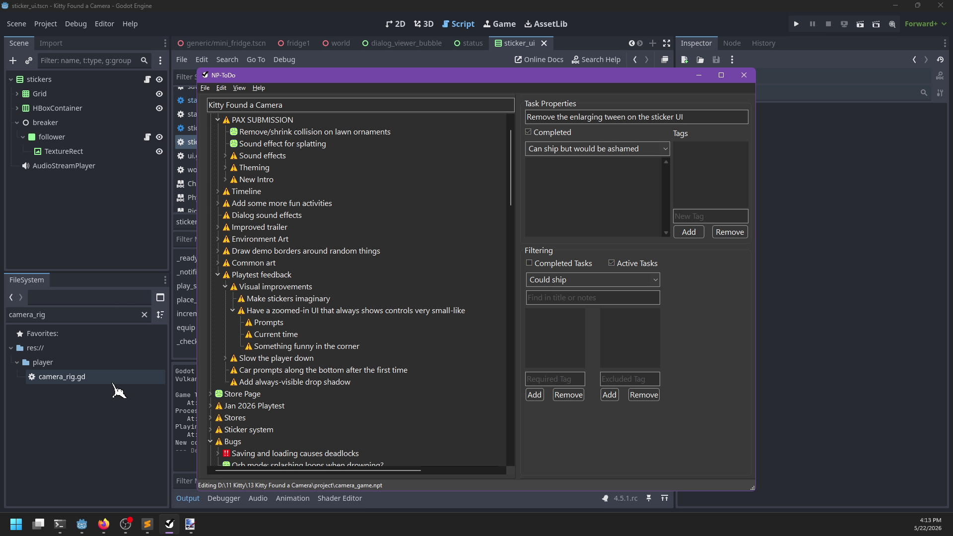
pyautogui.click(110, 460)
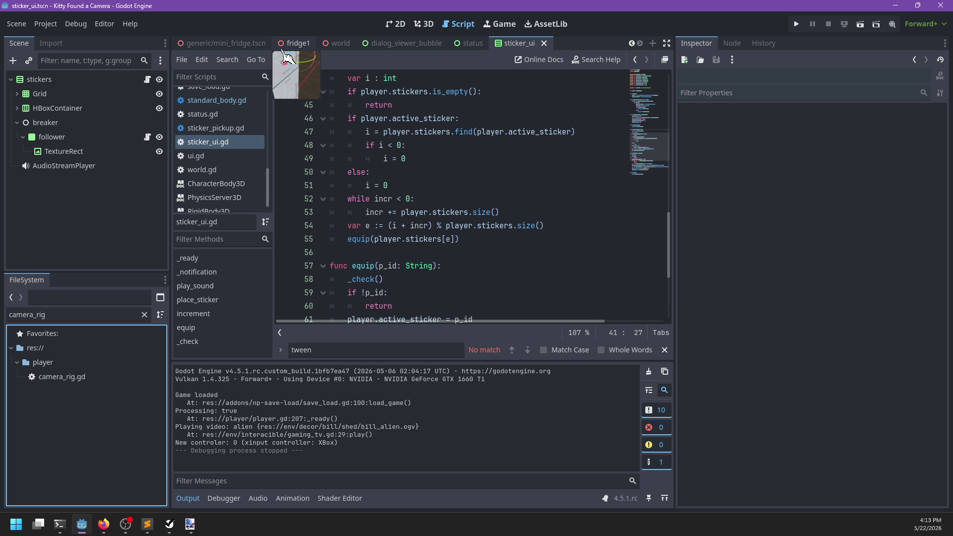
# Replace the FileSystem filter 'camera_rig' with 'player' and open player.tscn.
pyautogui.click(91, 295)
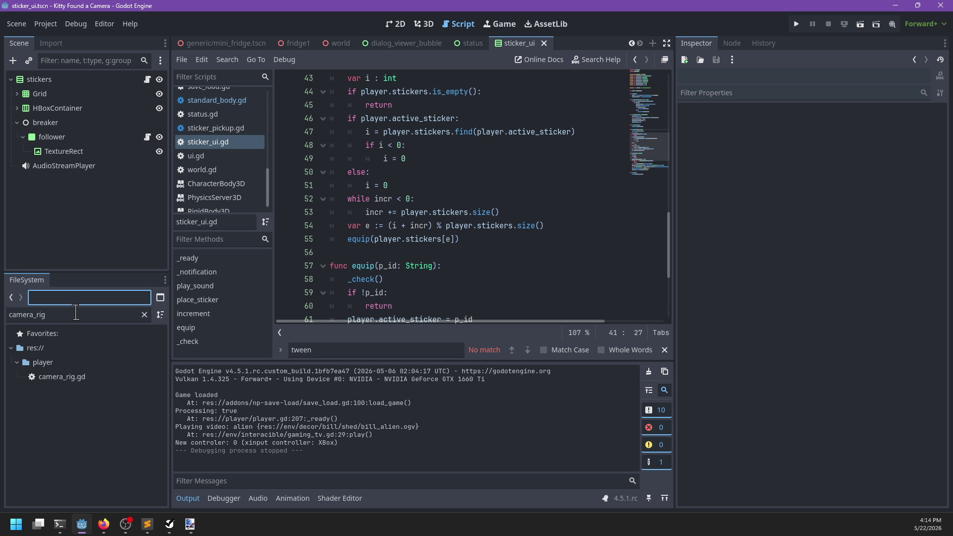
pyautogui.click(76, 312)
pyautogui.doubleClick(76, 312)
pyautogui.write('player')
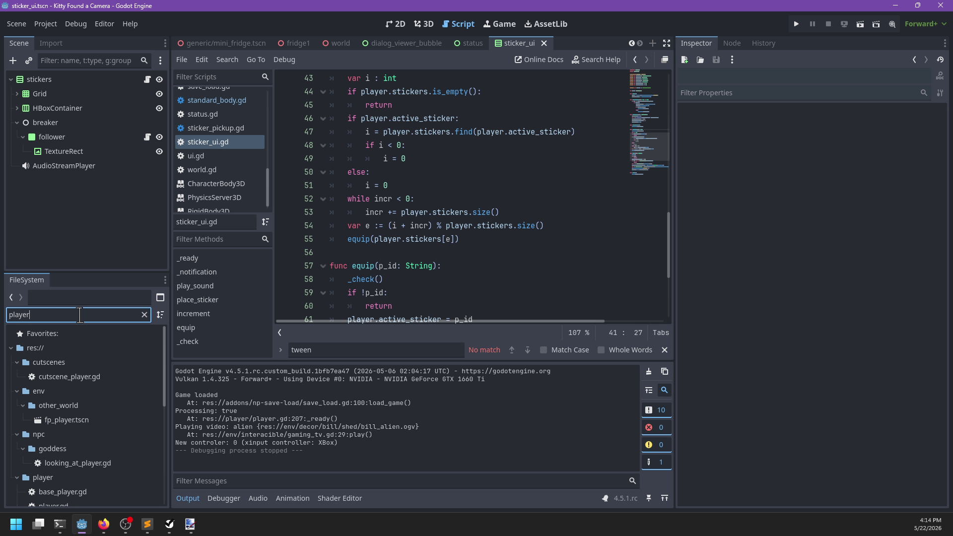
pyautogui.scroll(-5, 70, 419)
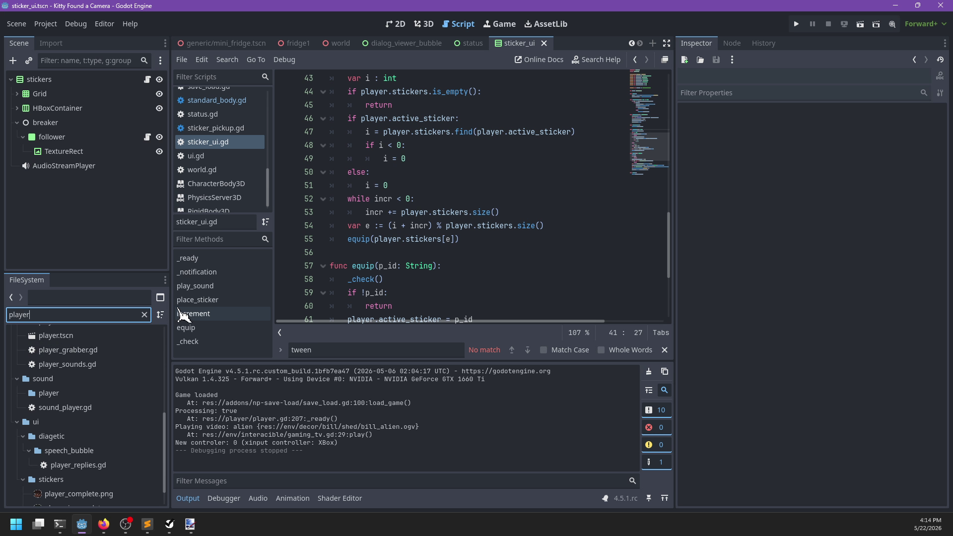
pyautogui.click(160, 297)
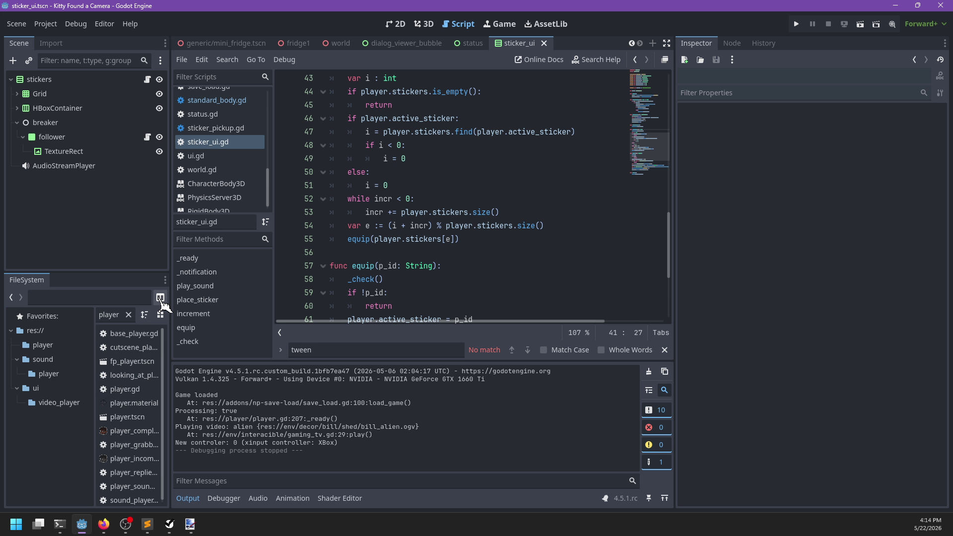
pyautogui.click(160, 299)
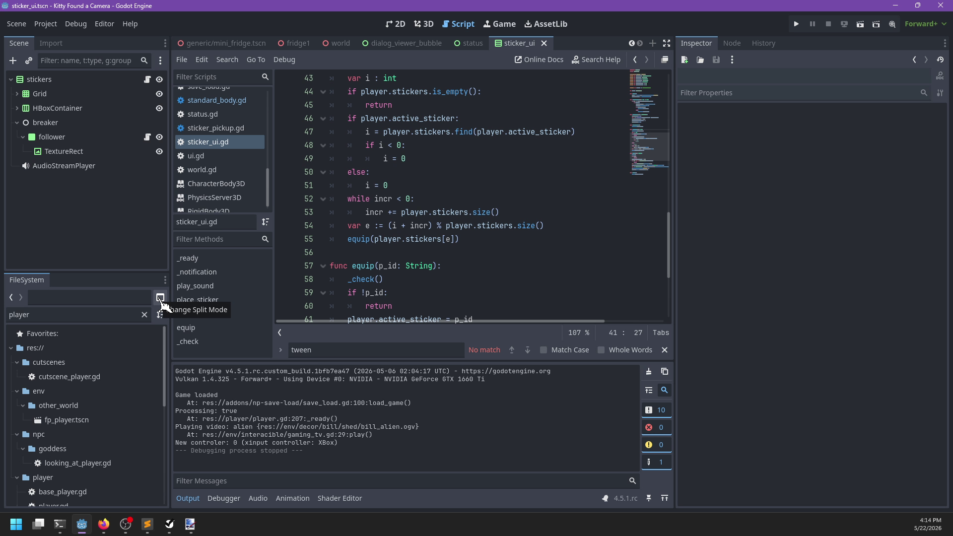
pyautogui.scroll(-5, 94, 397)
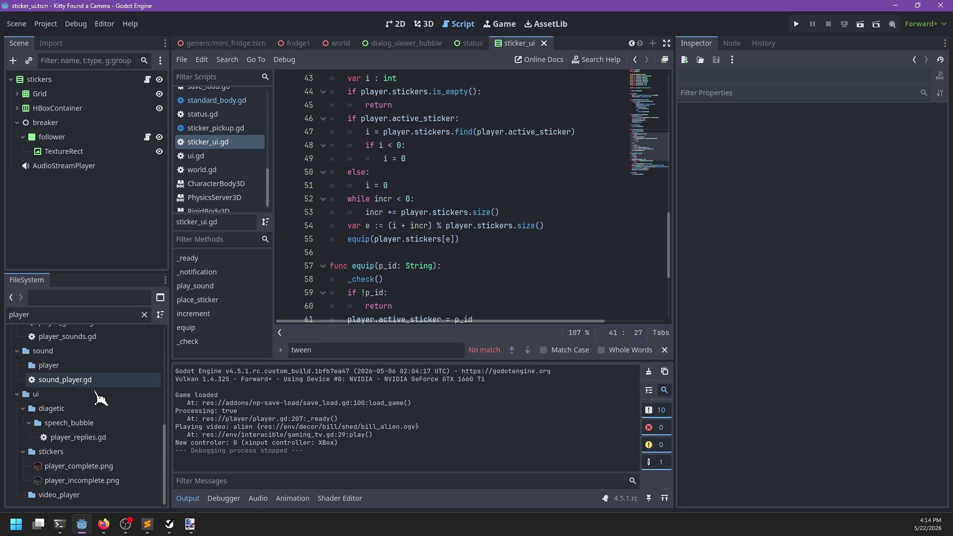
pyautogui.scroll(4, 99, 425)
pyautogui.doubleClick(99, 419)
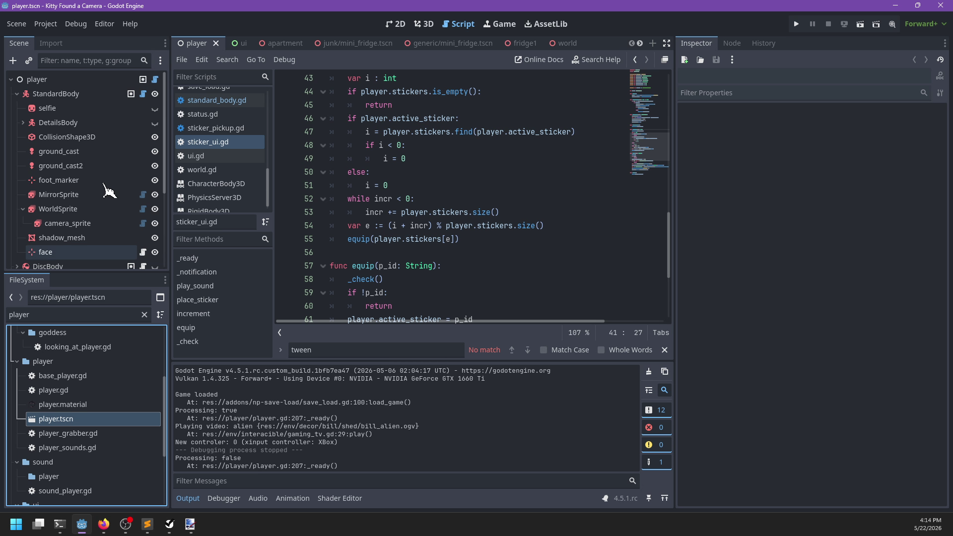
# In the 3D view, look through the player scene nodes and scripts, collapsing StandardBody.
pyautogui.scroll(-4, 107, 192)
pyautogui.scroll(4, 107, 191)
pyautogui.click(424, 24)
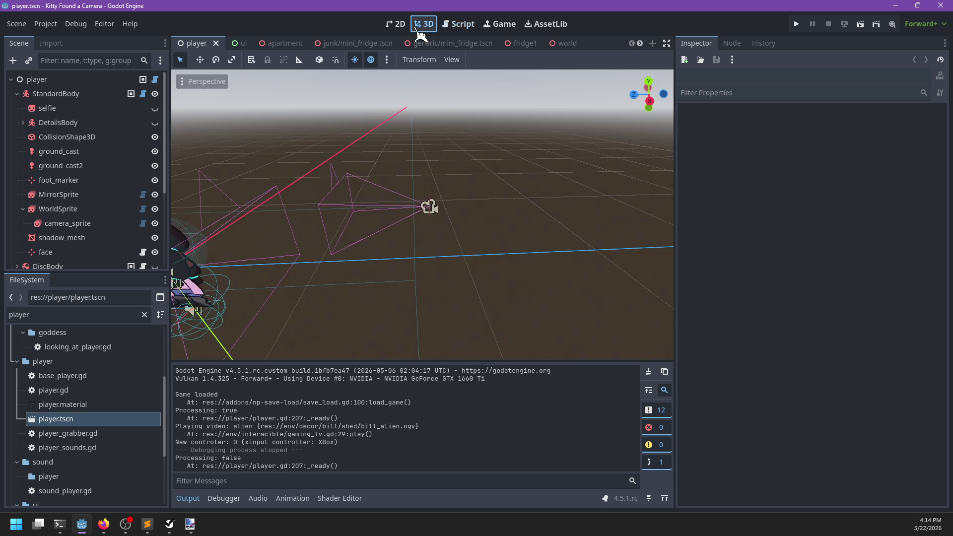
pyautogui.click(65, 226)
pyautogui.click(94, 378)
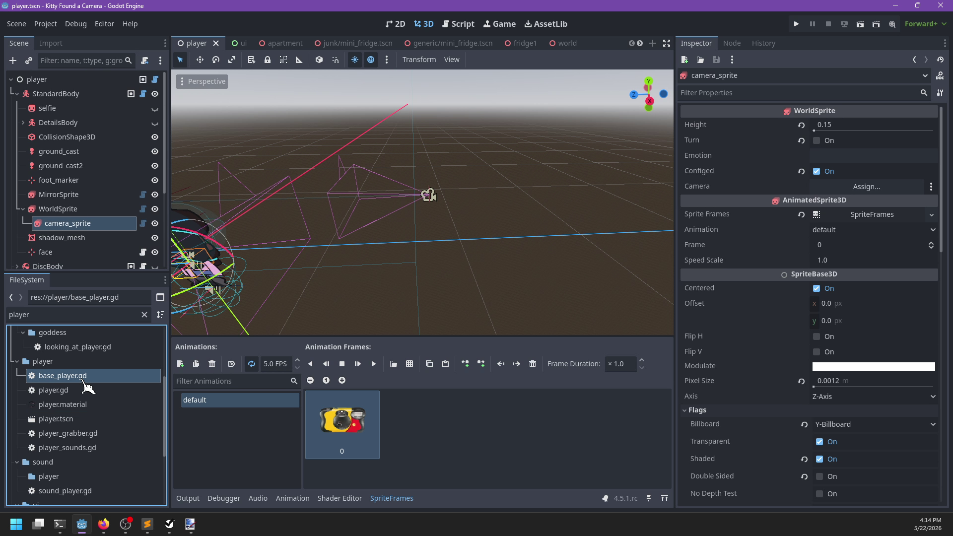
pyautogui.click(90, 349)
pyautogui.scroll(-4, 75, 186)
pyautogui.scroll(4, 79, 181)
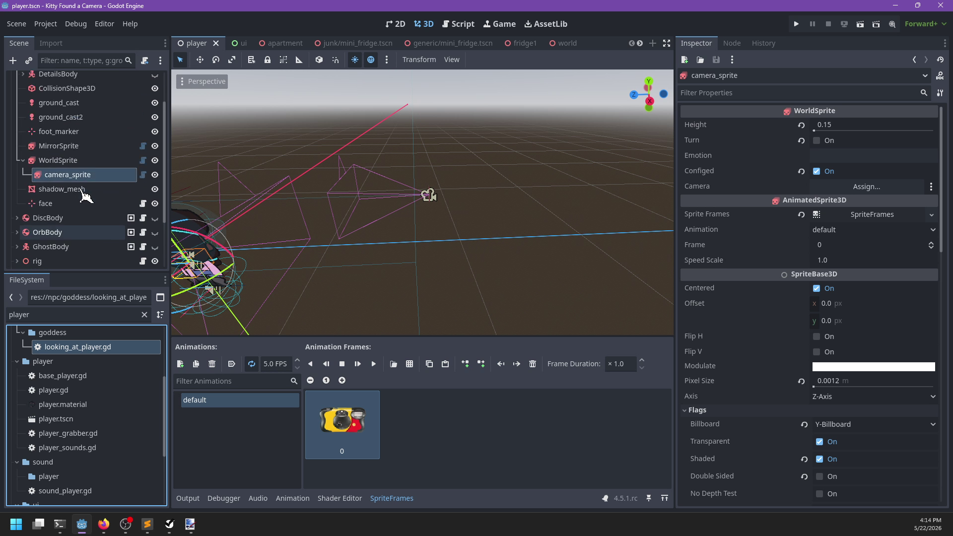
pyautogui.scroll(-3, 64, 183)
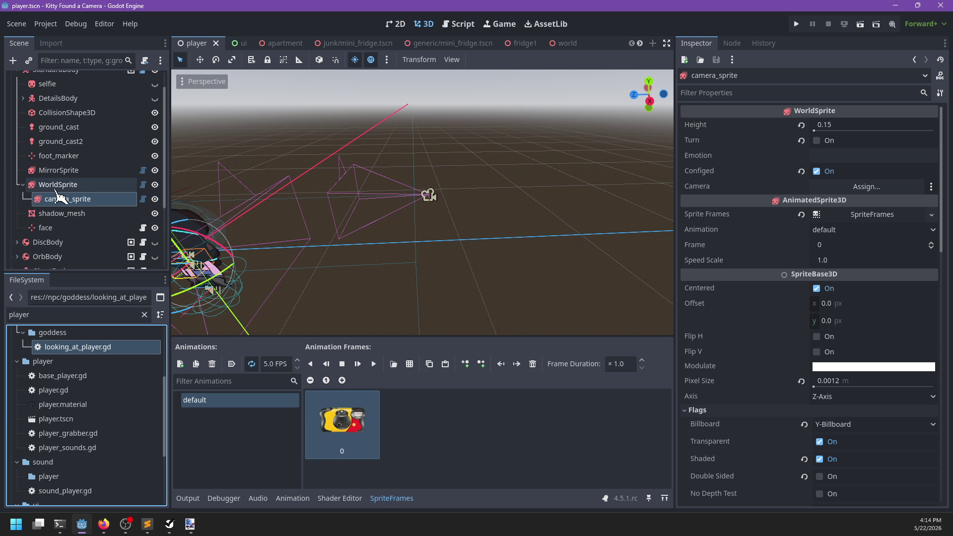
pyautogui.scroll(3, 62, 186)
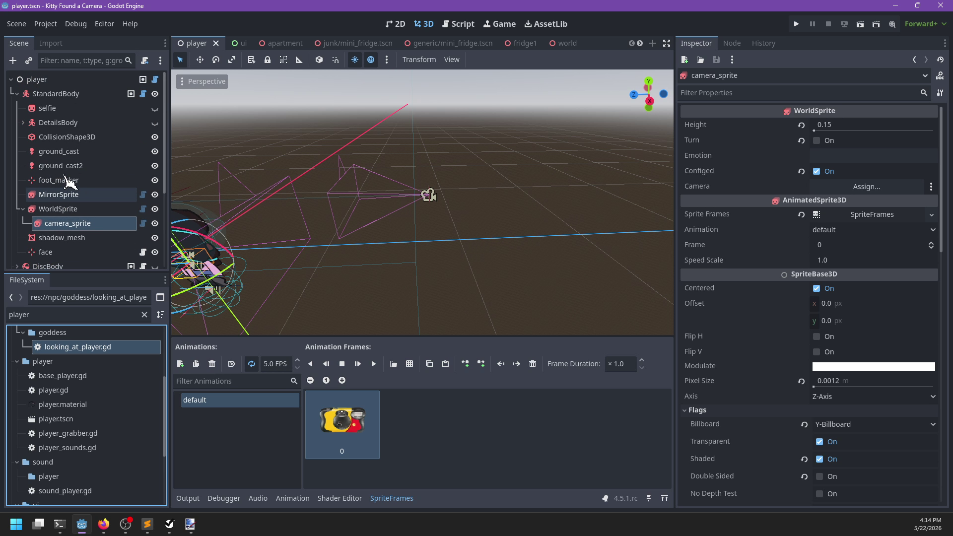
pyautogui.click(17, 94)
pyautogui.scroll(-5, 84, 183)
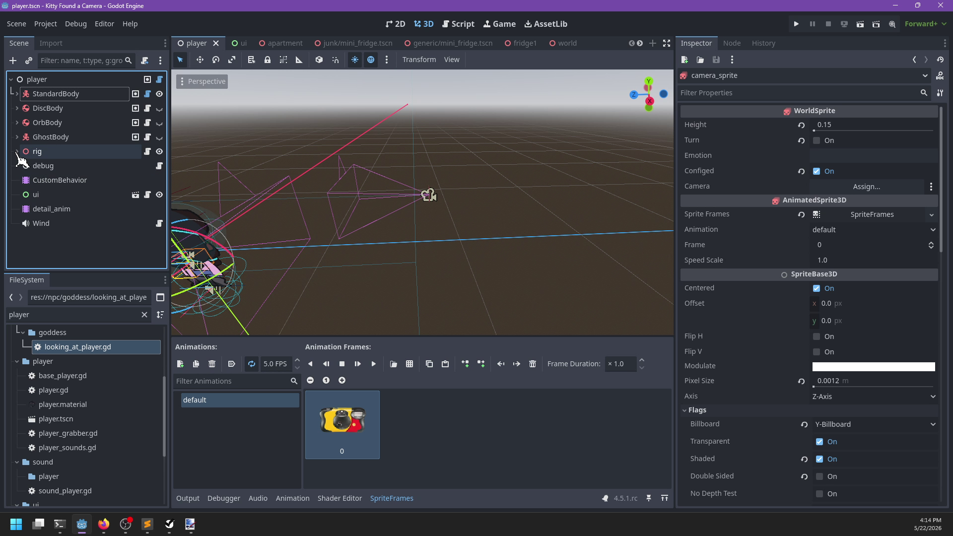
pyautogui.scroll(-3, 87, 191)
# Move sticker_preview's visibility layer from 1 to 5 and save player.tscn.
pyautogui.click(92, 188)
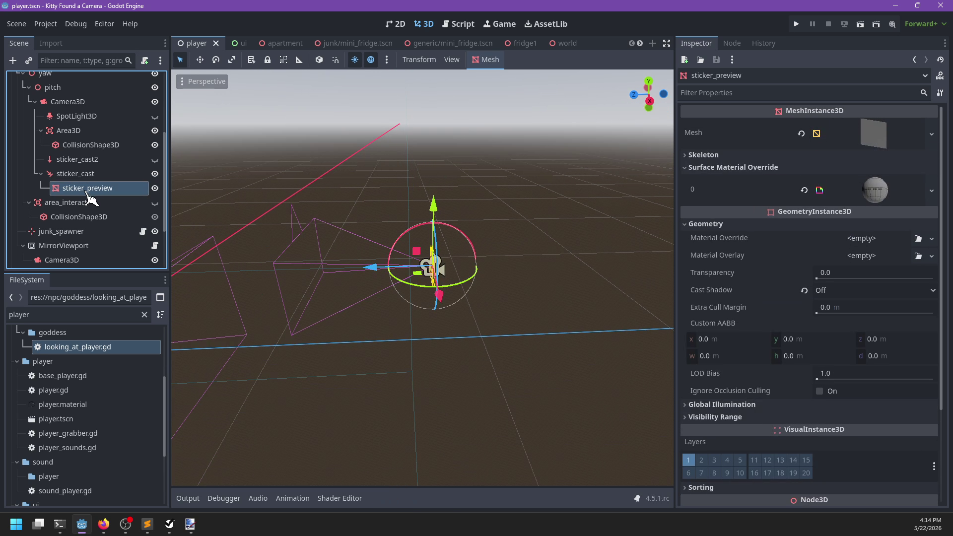
pyautogui.click(689, 460)
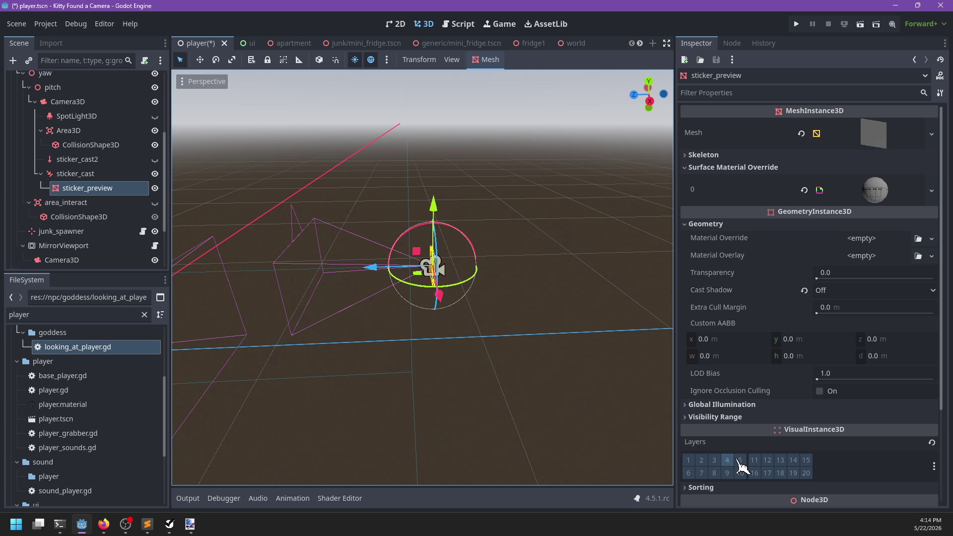
pyautogui.click(739, 460)
pyautogui.hotkey('ctrl', 's')
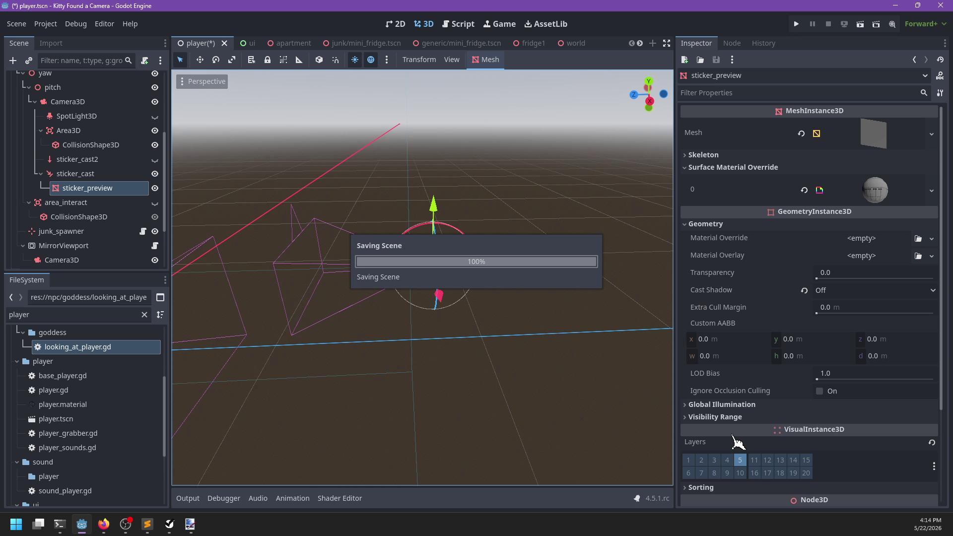
pyautogui.hotkey('alt', 'Tab')
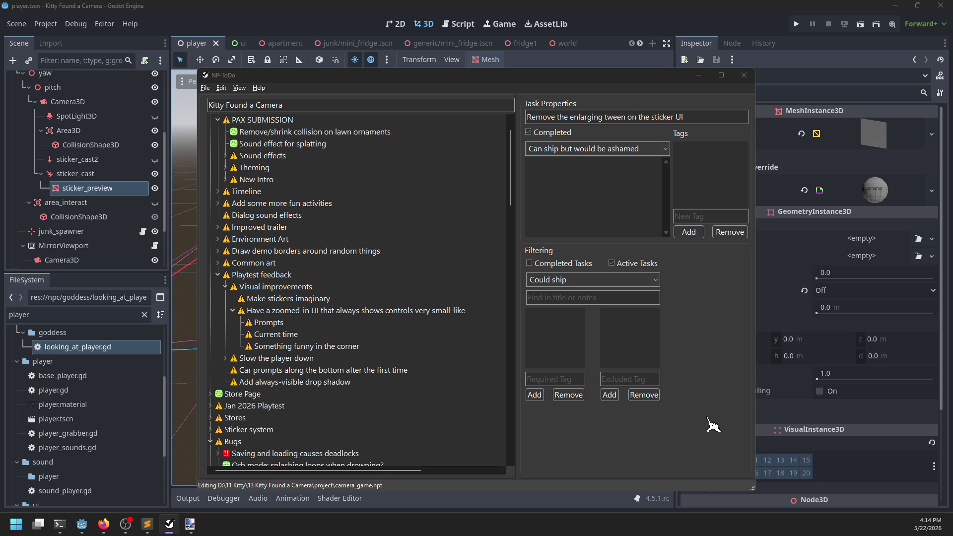
pyautogui.hotkey('alt', 'Tab')
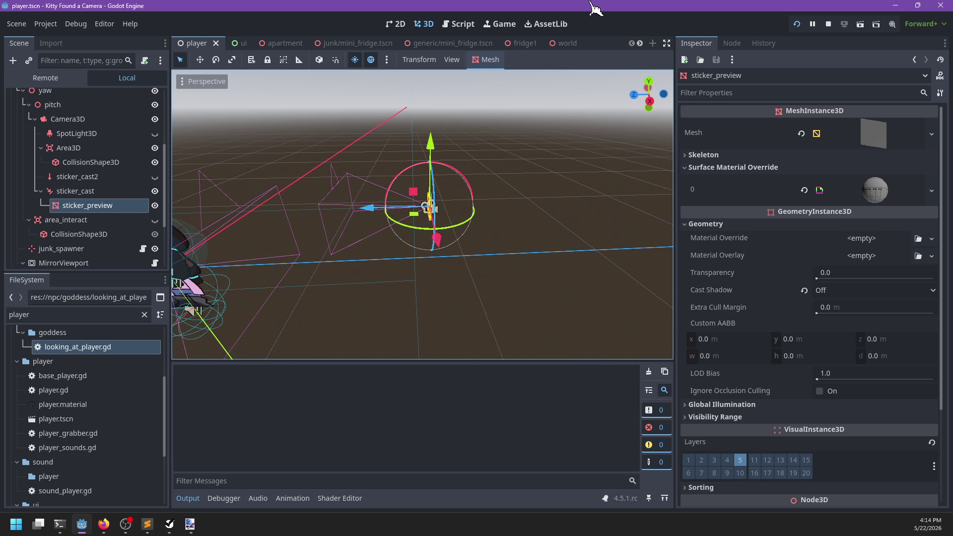
# Playtest: take a photo, aim the sticker preview around, then expand sticker_preview's override material.
pyautogui.press('F5')
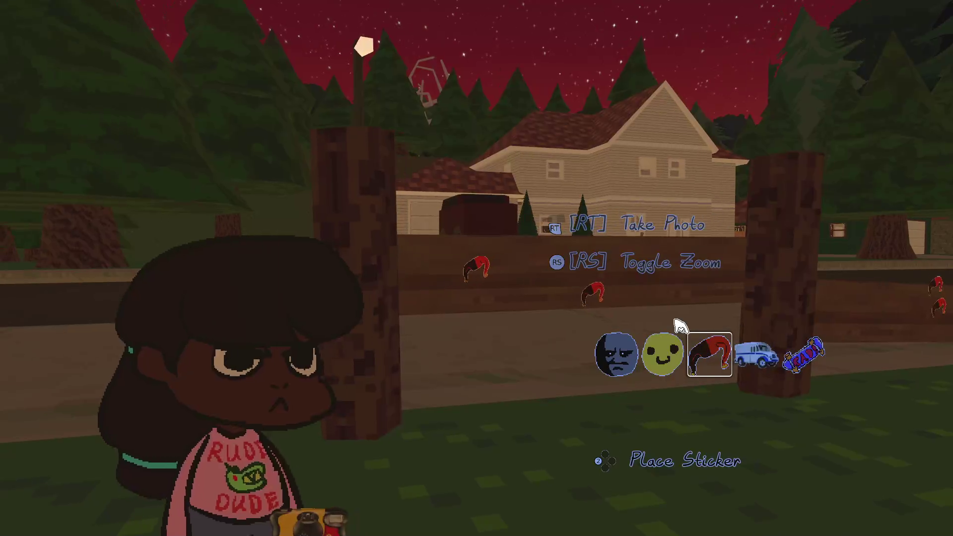
pyautogui.click(680, 326)
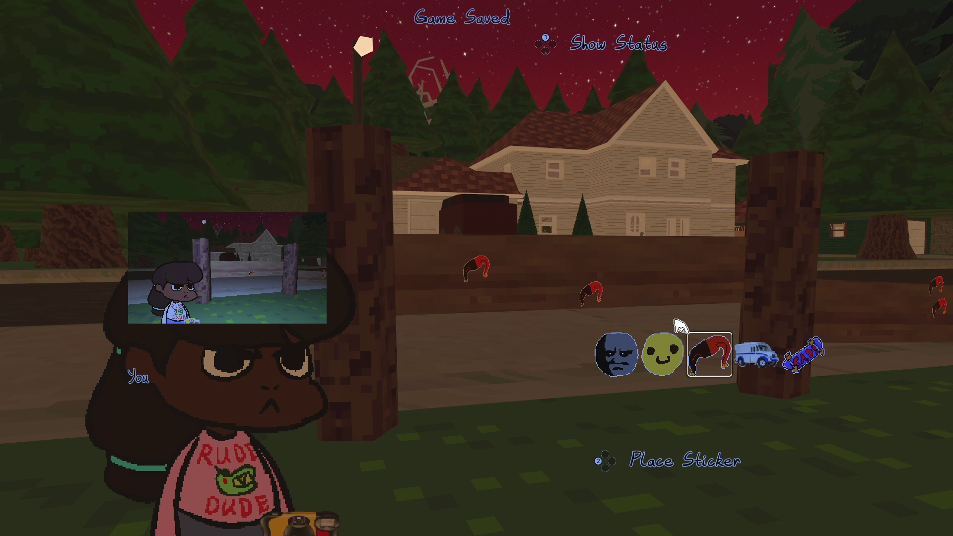
pyautogui.press('d')
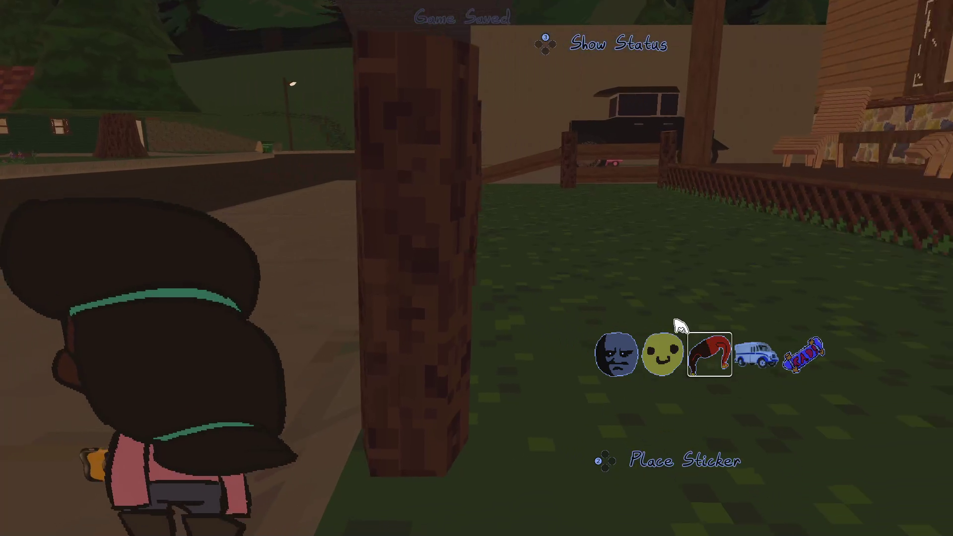
pyautogui.press('a')
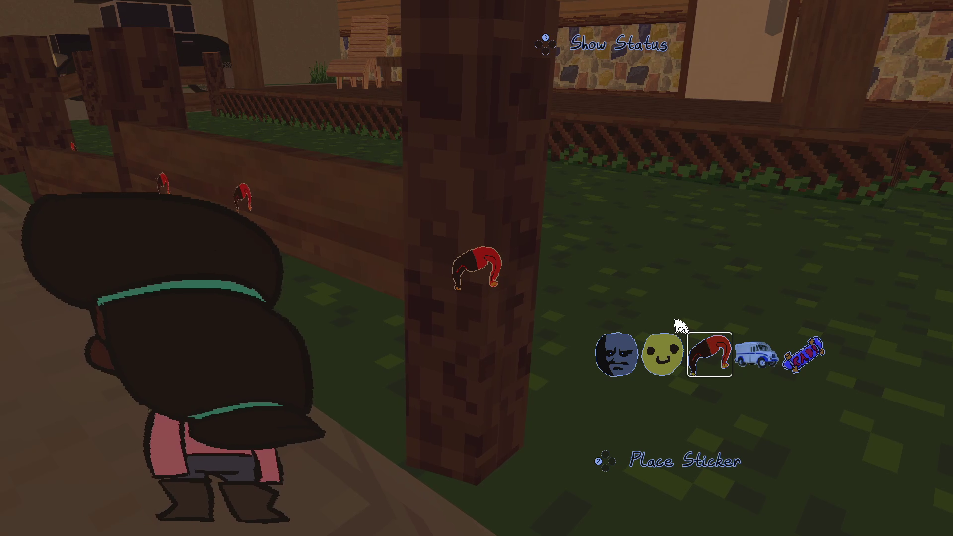
pyautogui.press('a')
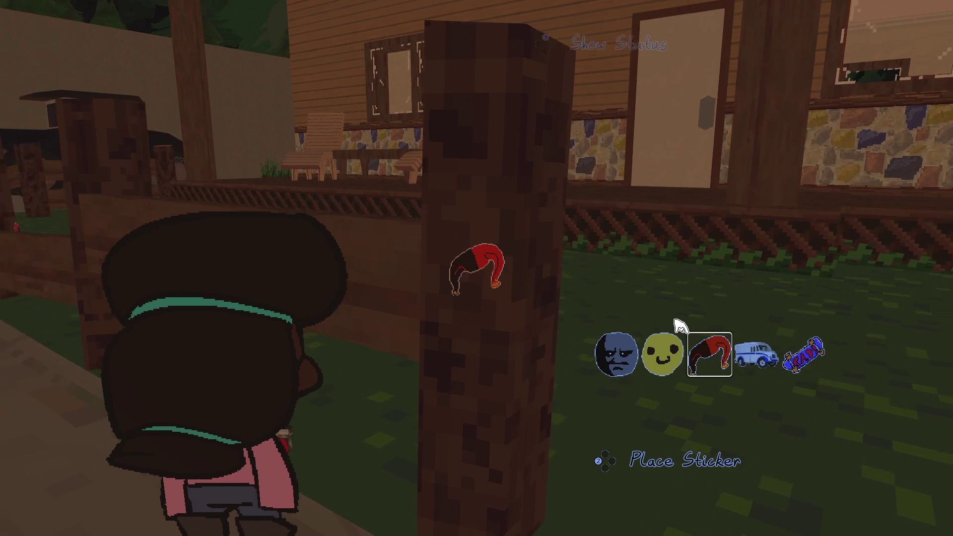
pyautogui.press('Escape')
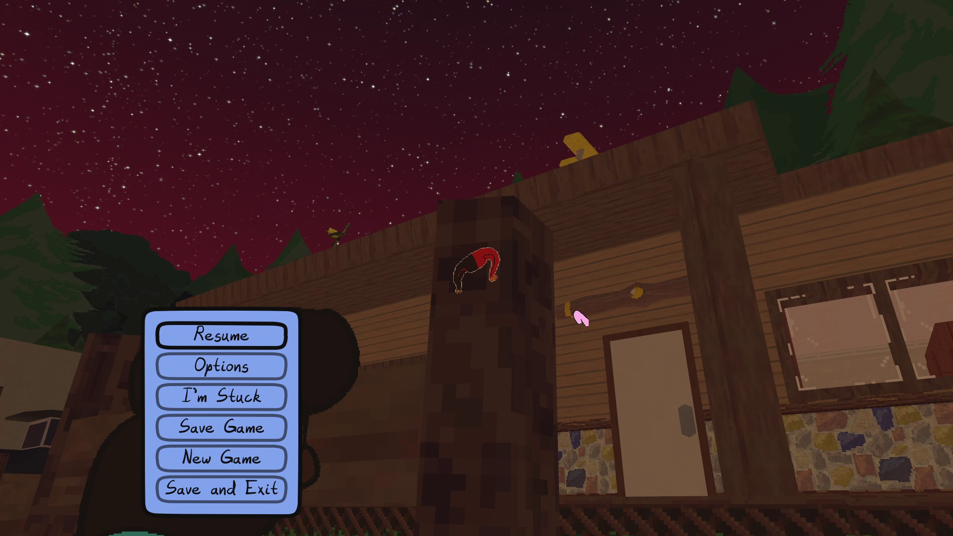
pyautogui.hotkey('alt', 'Tab')
pyautogui.click(878, 193)
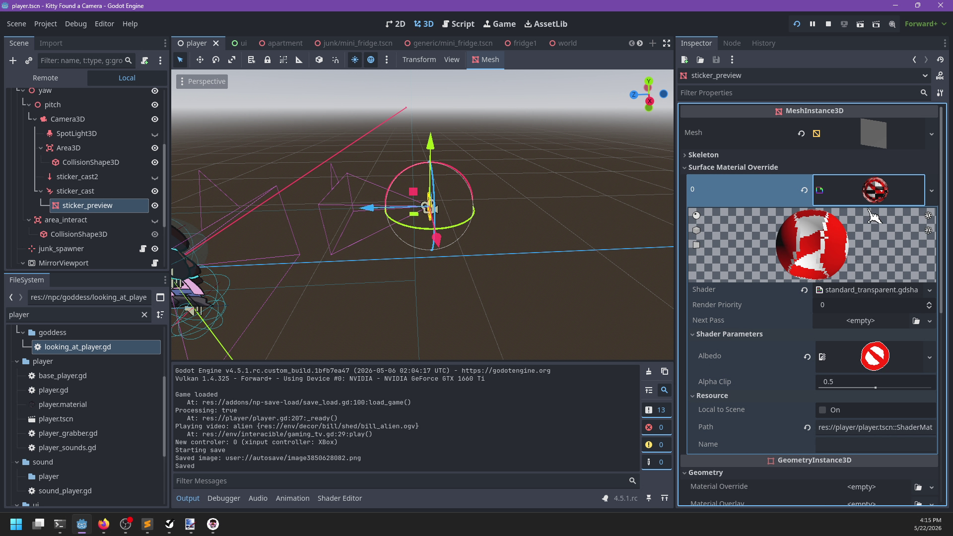
# Open the material's shader for editing and collapse the override material.
pyautogui.click(857, 292)
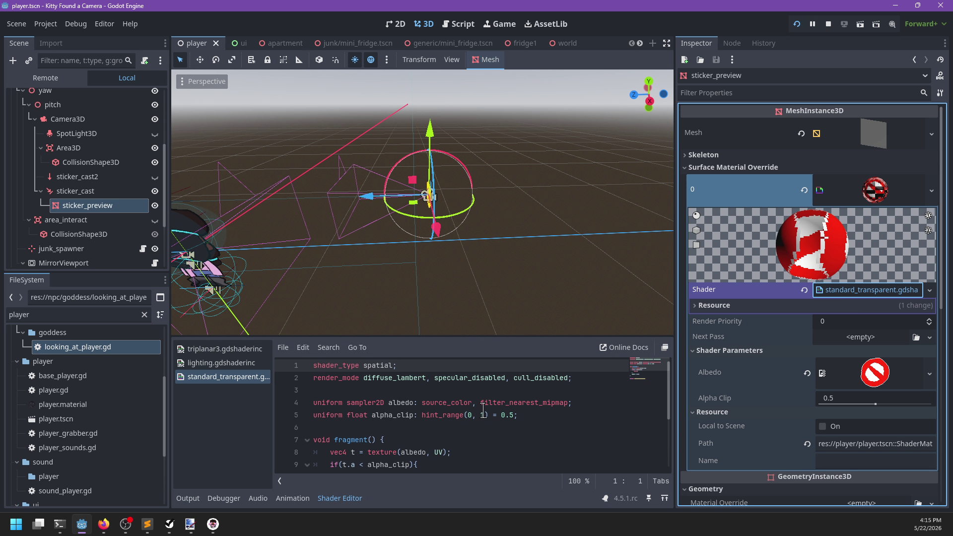
pyautogui.click(874, 198)
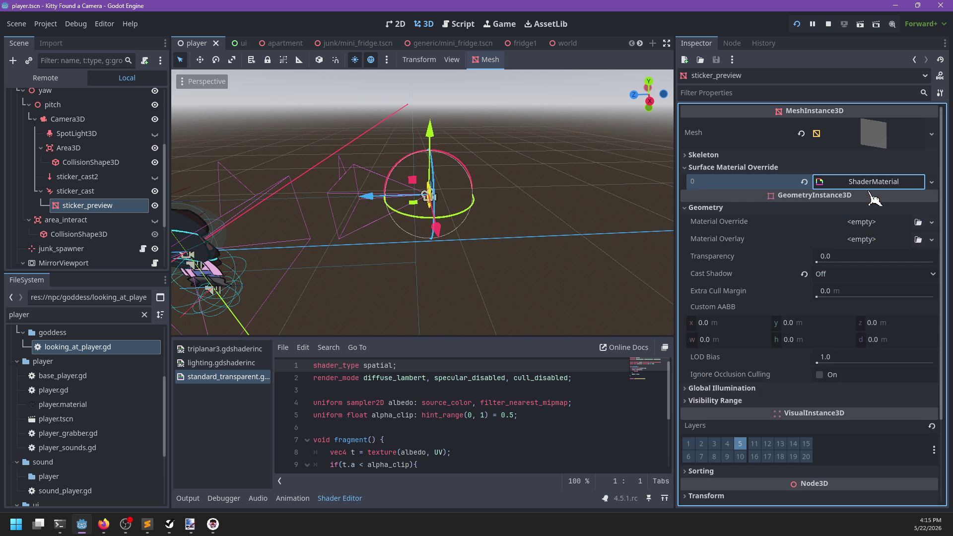
pyautogui.scroll(-3, 547, 407)
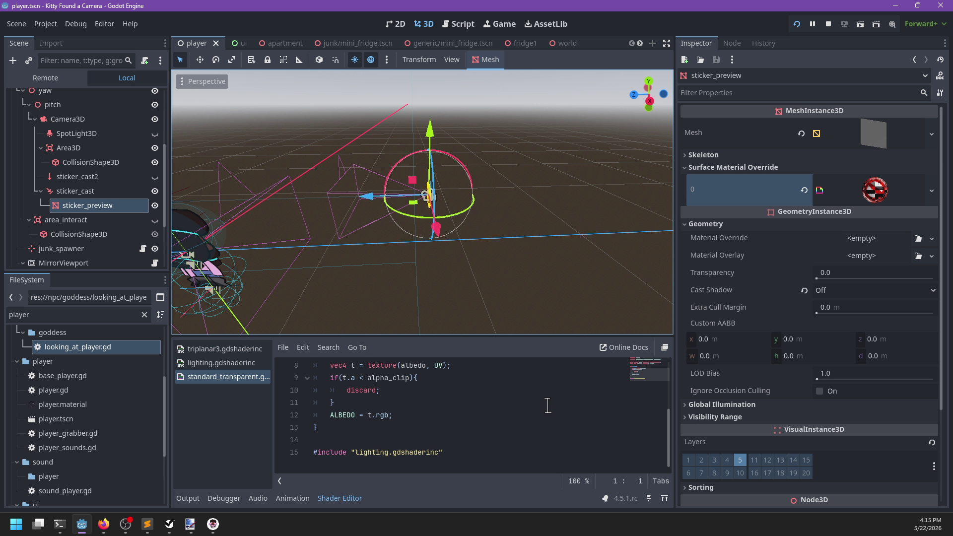
pyautogui.scroll(3, 546, 407)
# Filter FileSystem by 'standard' and duplicate standard_transparent.gdshader as sticker.gdshader.
pyautogui.click(106, 315)
pyautogui.hotkey('ctrl', 'a')
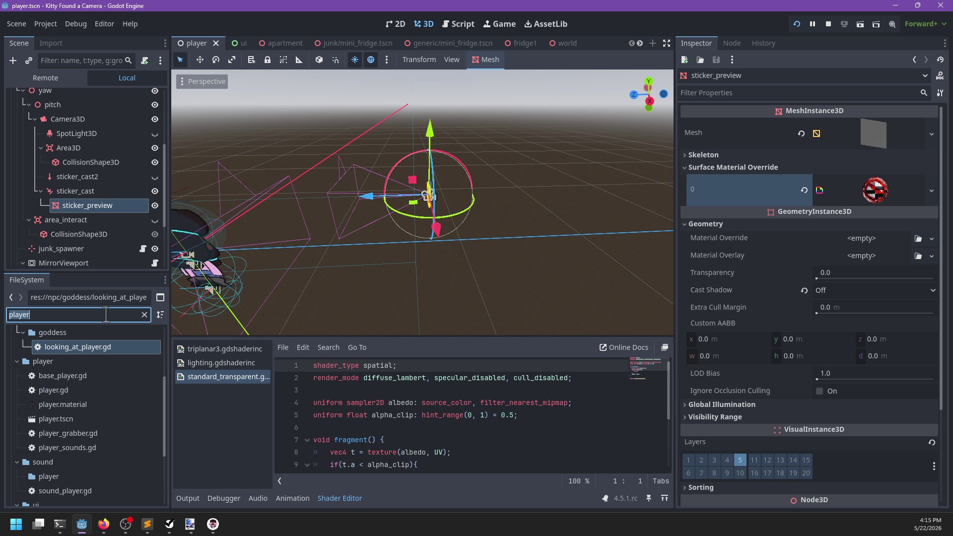
pyautogui.write('standard')
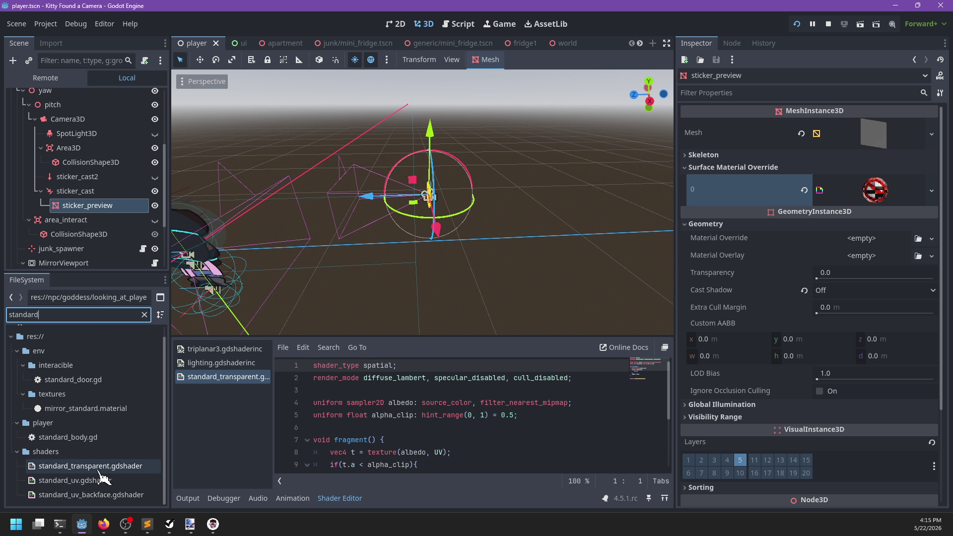
pyautogui.rightClick(99, 469)
pyautogui.click(137, 415)
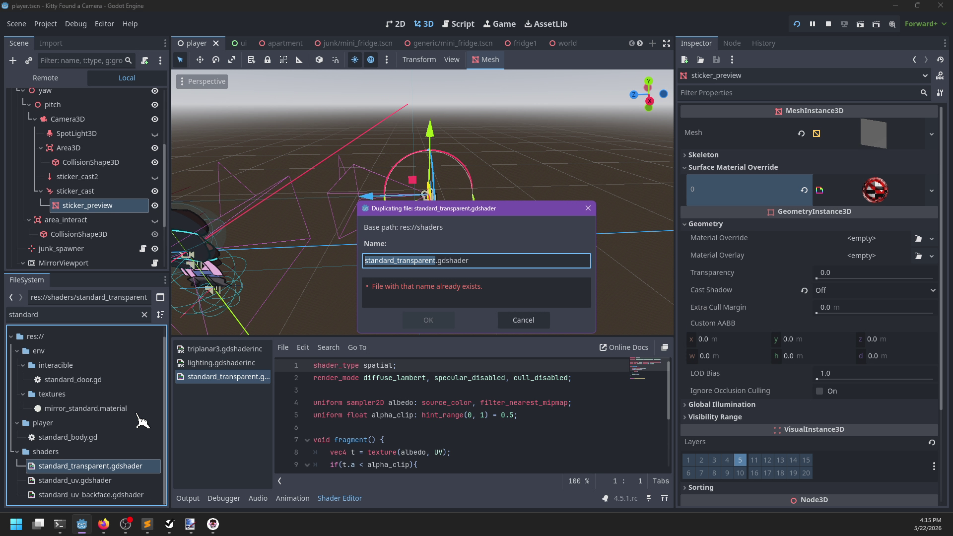
pyautogui.write('sticker')
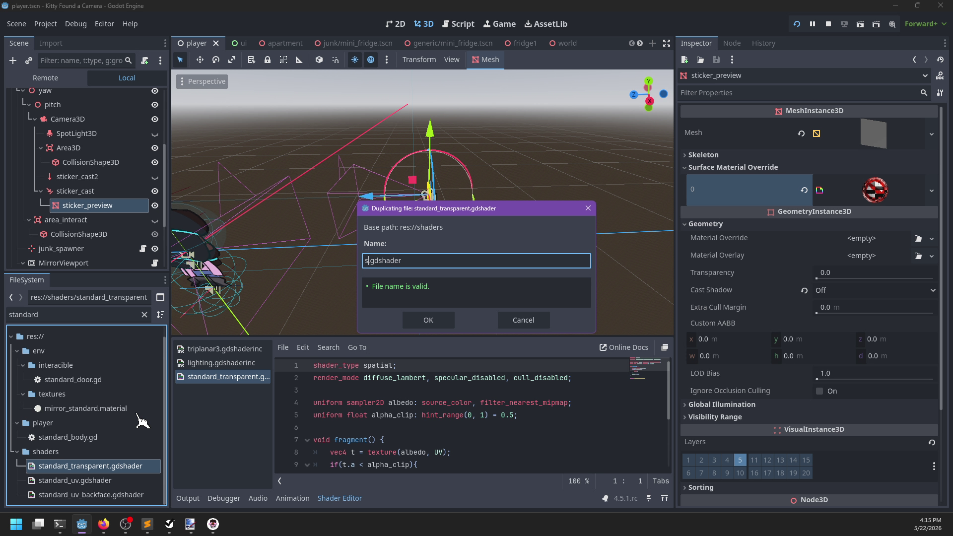
pyautogui.press('Return')
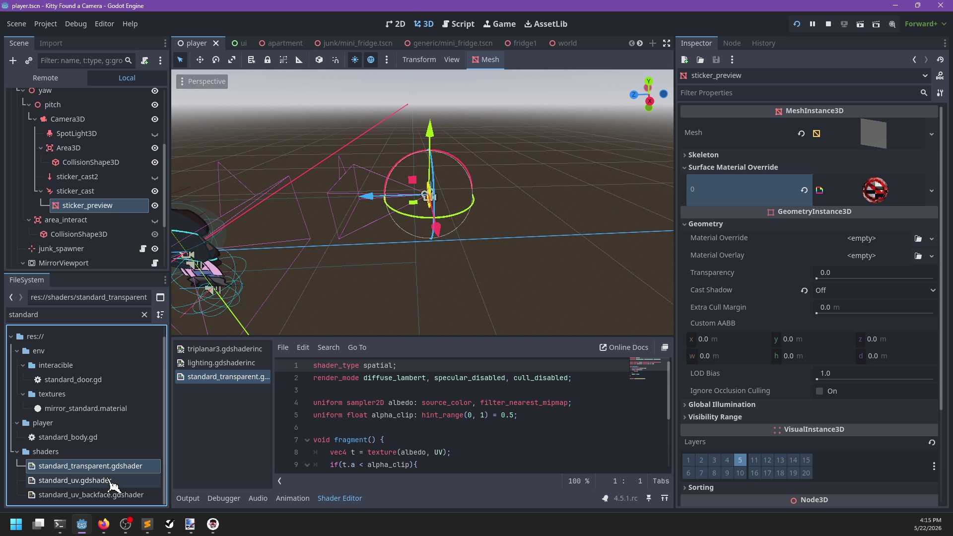
# Clear the filter, open sticker.gdshader, and go to the albedo sampler line.
pyautogui.click(144, 315)
pyautogui.scroll(-6, 109, 451)
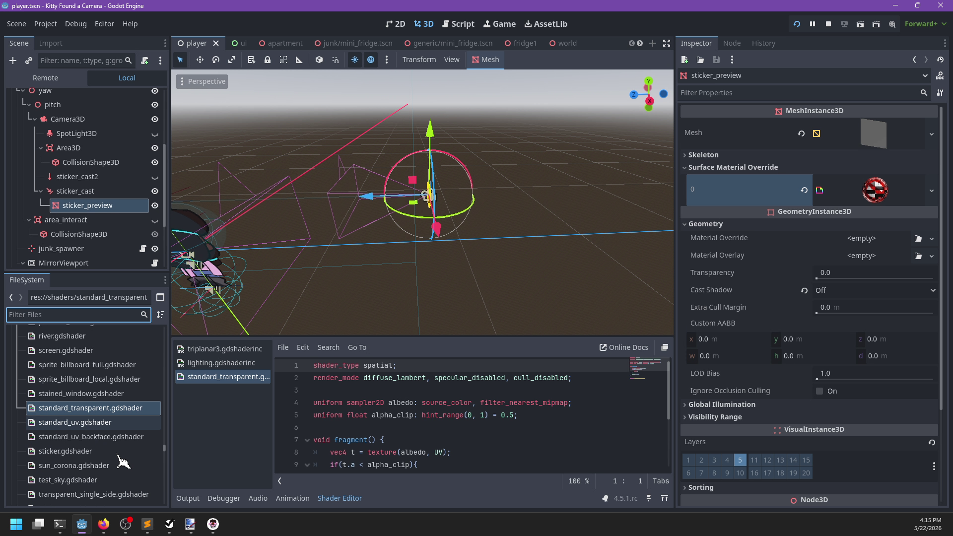
pyautogui.scroll(5, 91, 447)
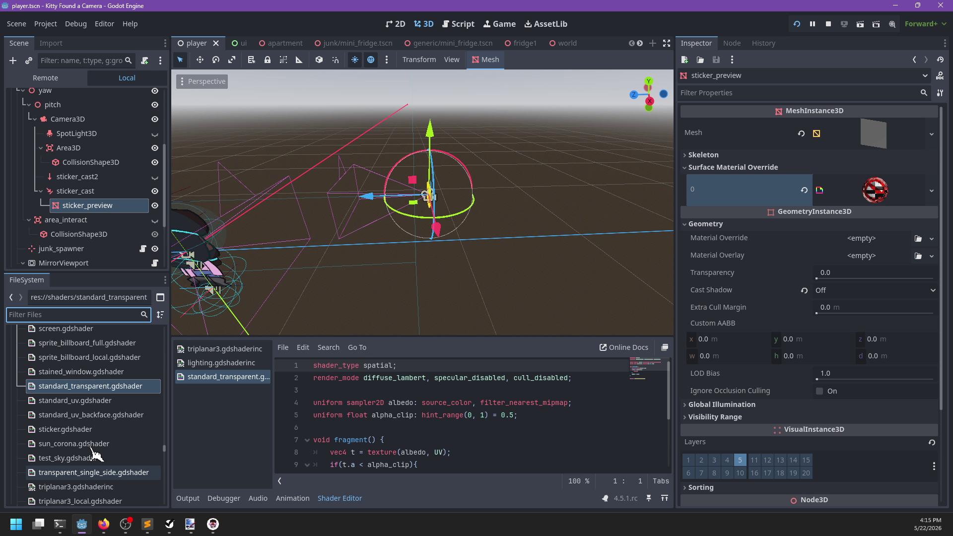
pyautogui.click(71, 430)
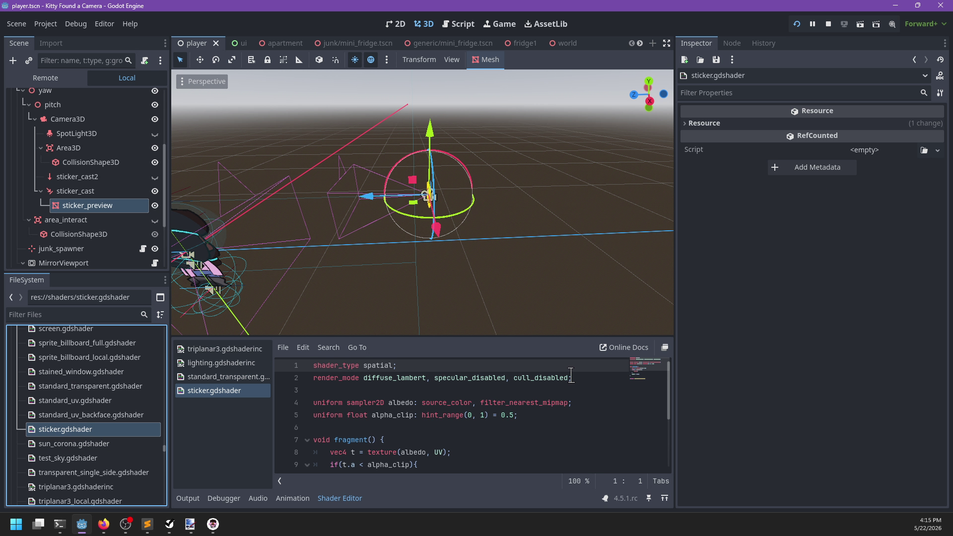
pyautogui.click(569, 378)
pyautogui.click(571, 405)
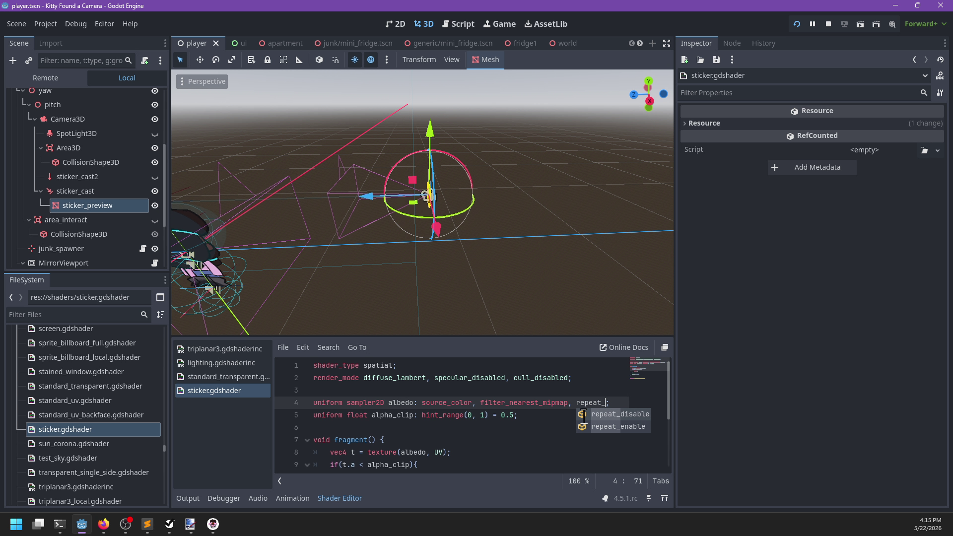
# Add repeat_disable to the albedo sampler and assign sticker.gdshader to sticker_preview's override material.
pyautogui.press('Return')
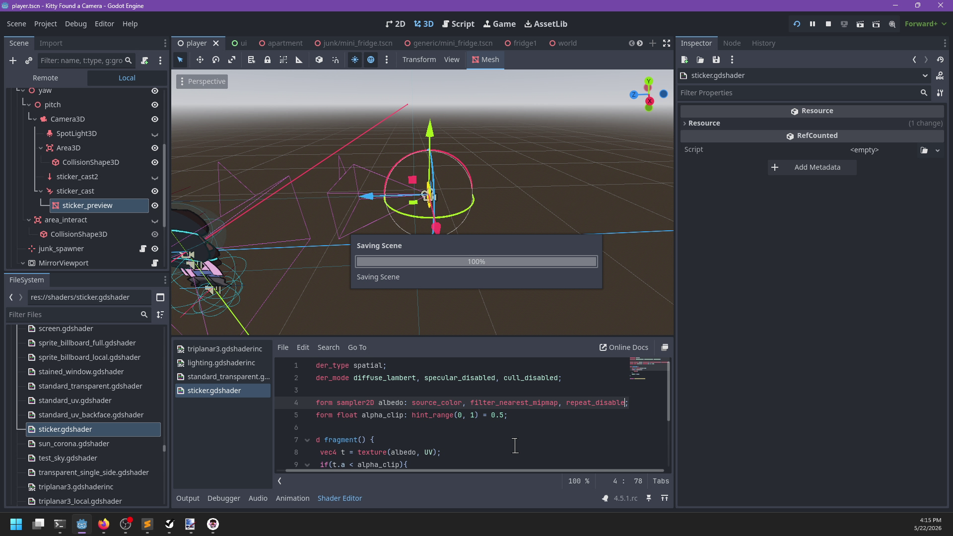
pyautogui.click(123, 208)
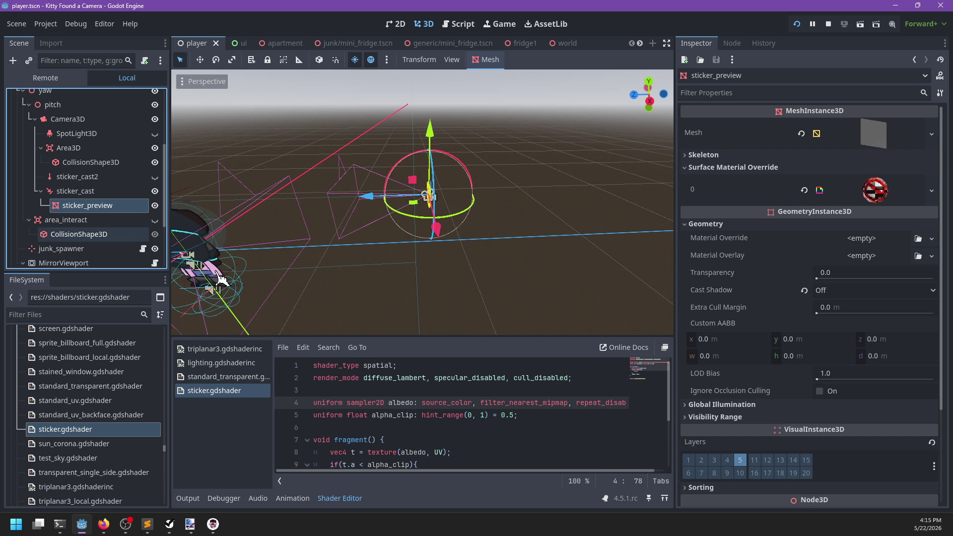
pyautogui.click(869, 202)
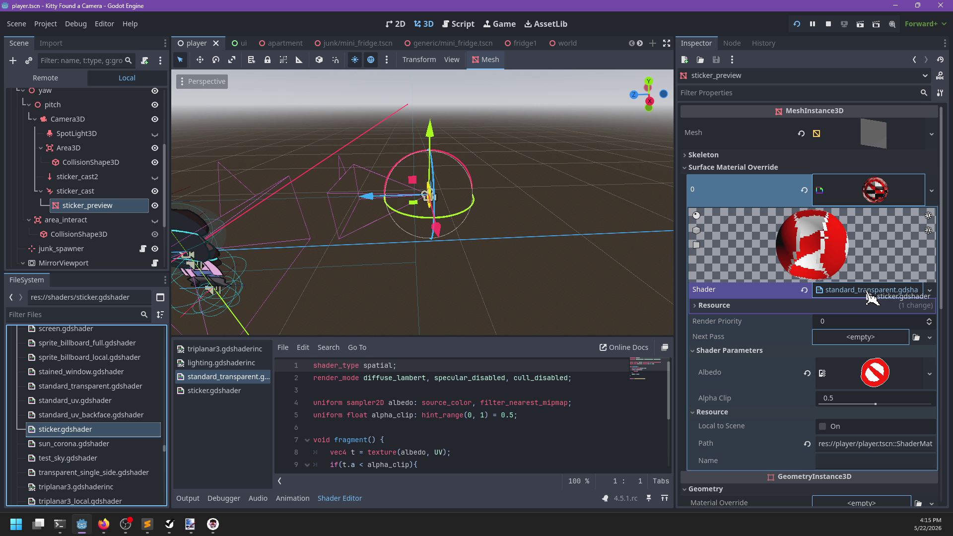
pyautogui.moveTo(839, 344); pyautogui.dragTo(868, 292)
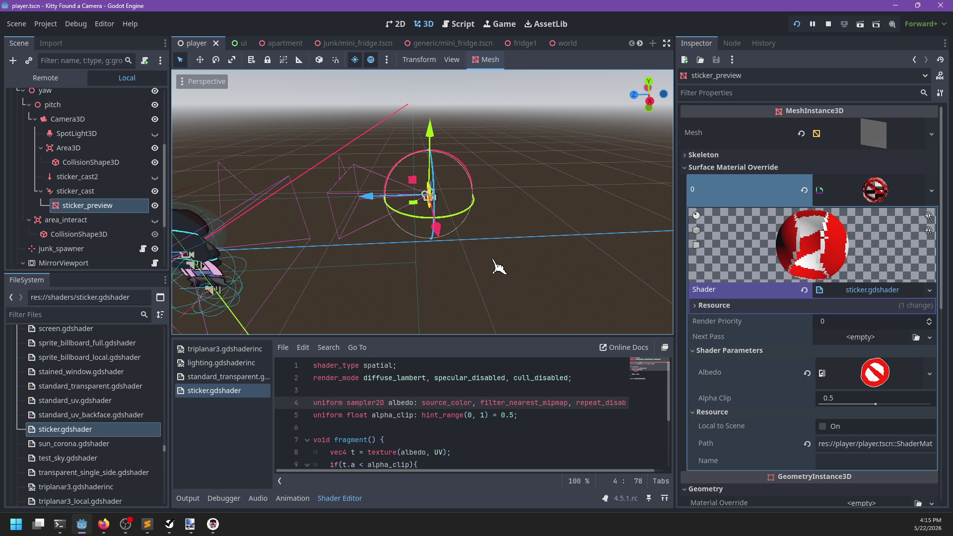
pyautogui.click(869, 194)
pyautogui.scroll(3, 490, 298)
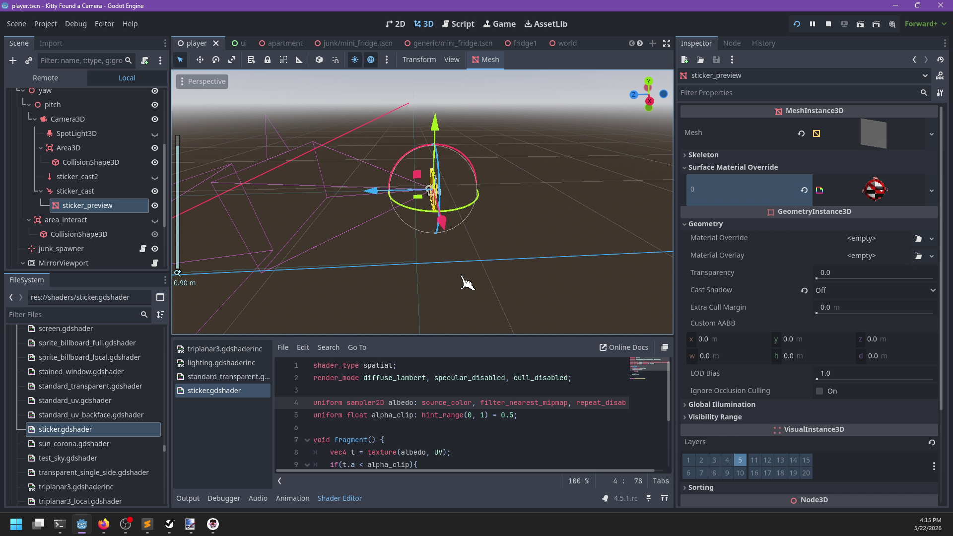
pyautogui.moveTo(614, 265); pyautogui.dragTo(508, 273)
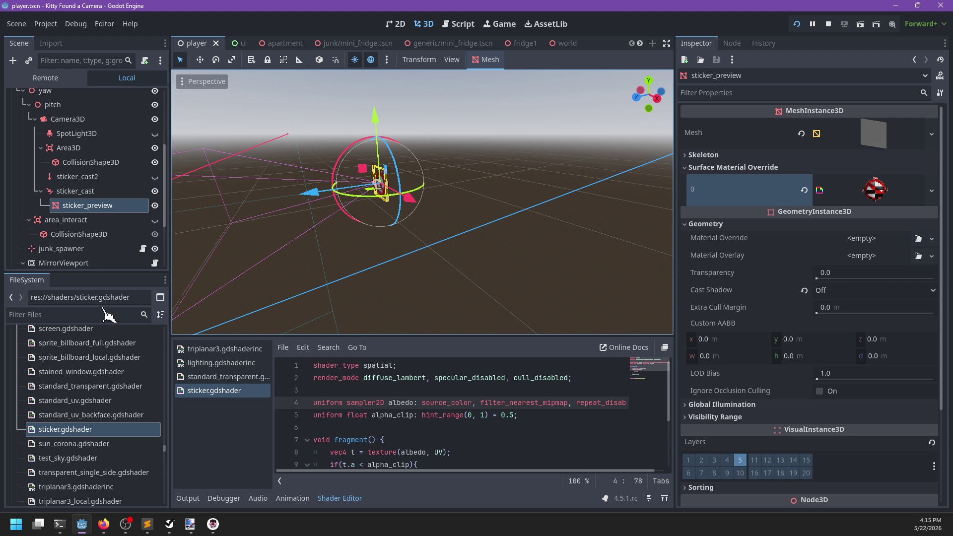
# Filter FileSystem by 'sticker_' and open sticker_manager.tscn and sticker_manager.gd.
pyautogui.write('sticker_mana')
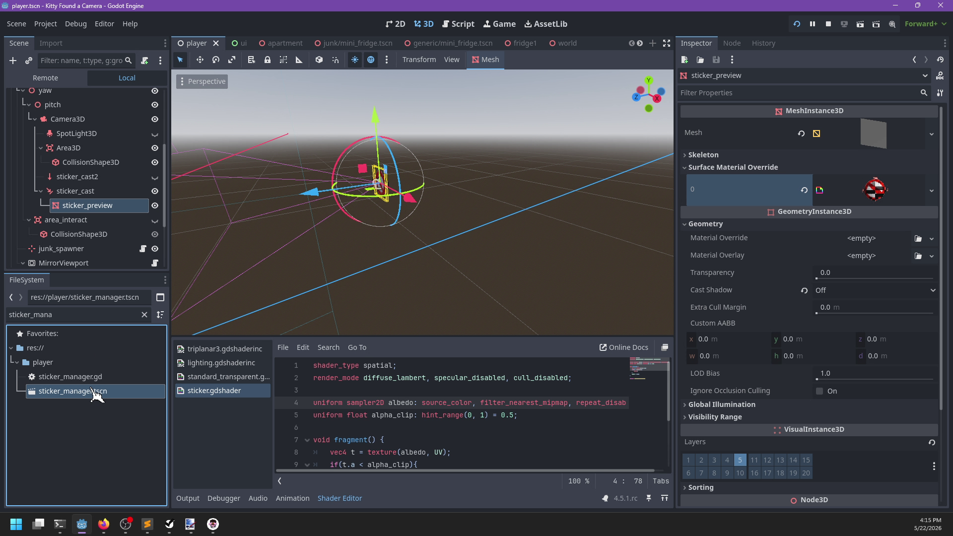
pyautogui.doubleClick(94, 392)
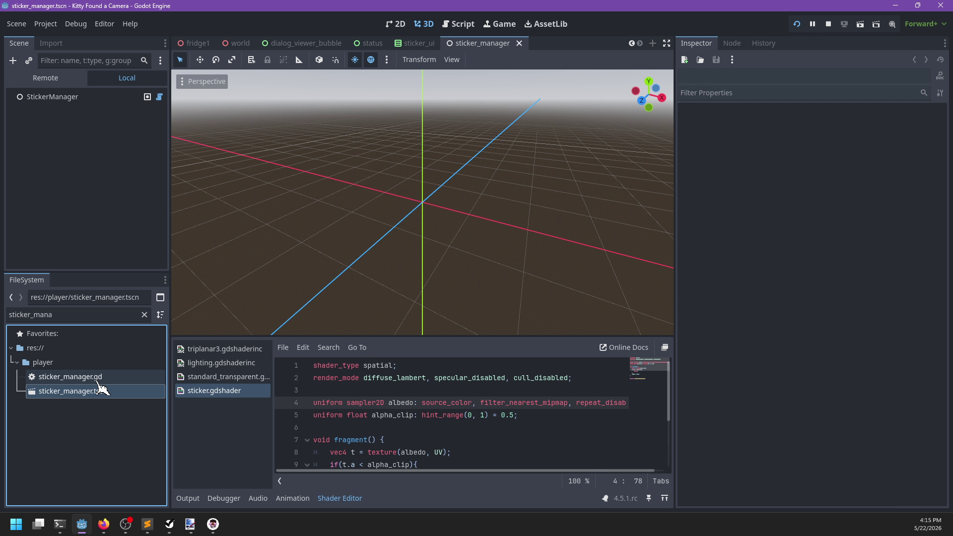
pyautogui.doubleClick(101, 378)
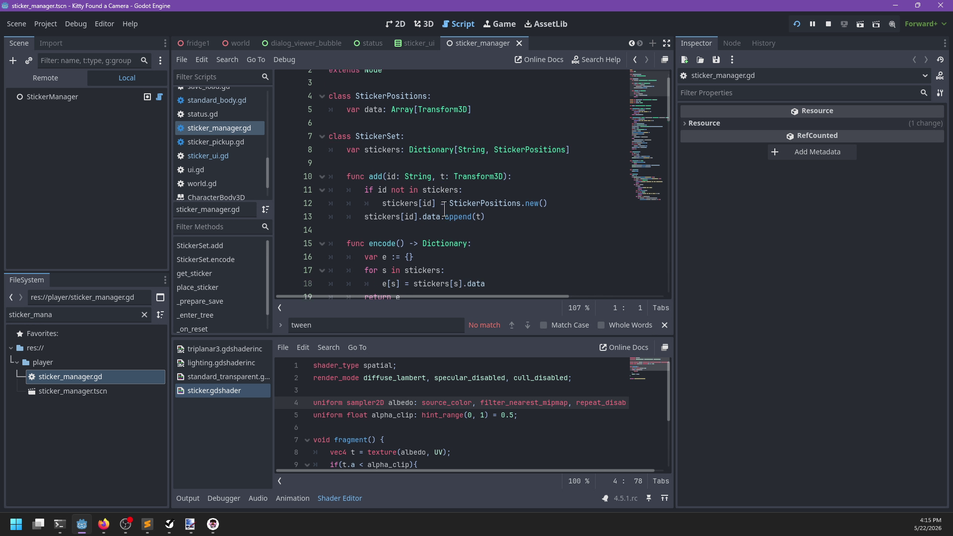
# View StickerManager's assigned standard_transparent shader and save the scene.
pyautogui.click(119, 97)
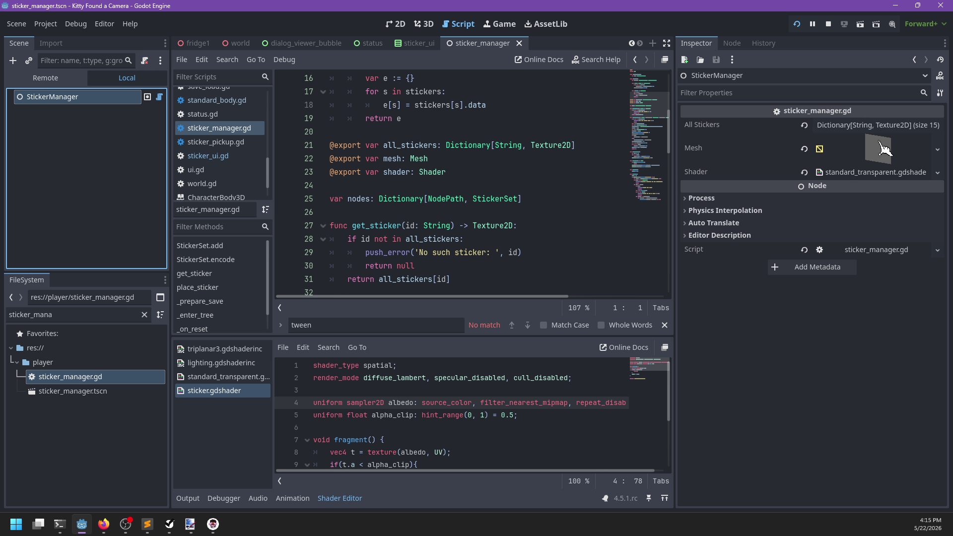
pyautogui.click(875, 173)
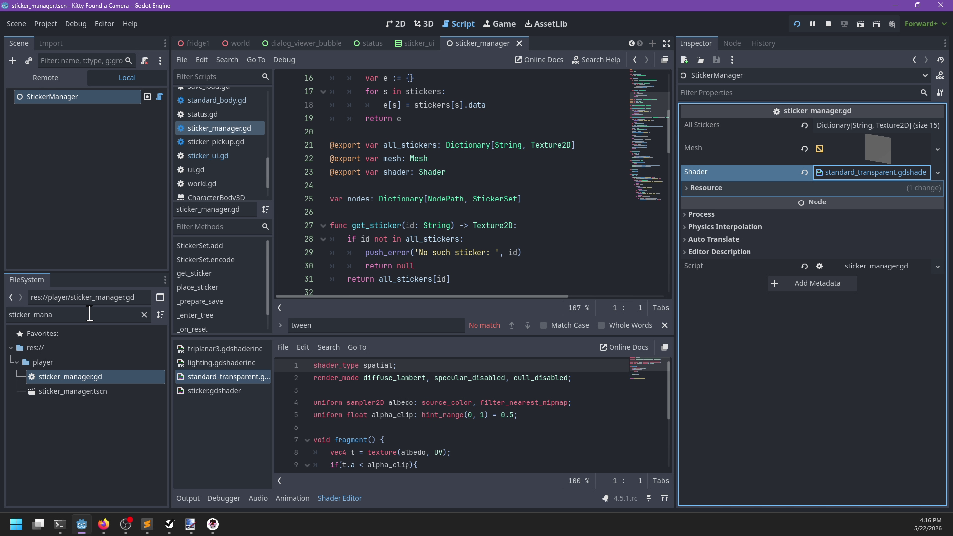
pyautogui.scroll(-3, 79, 467)
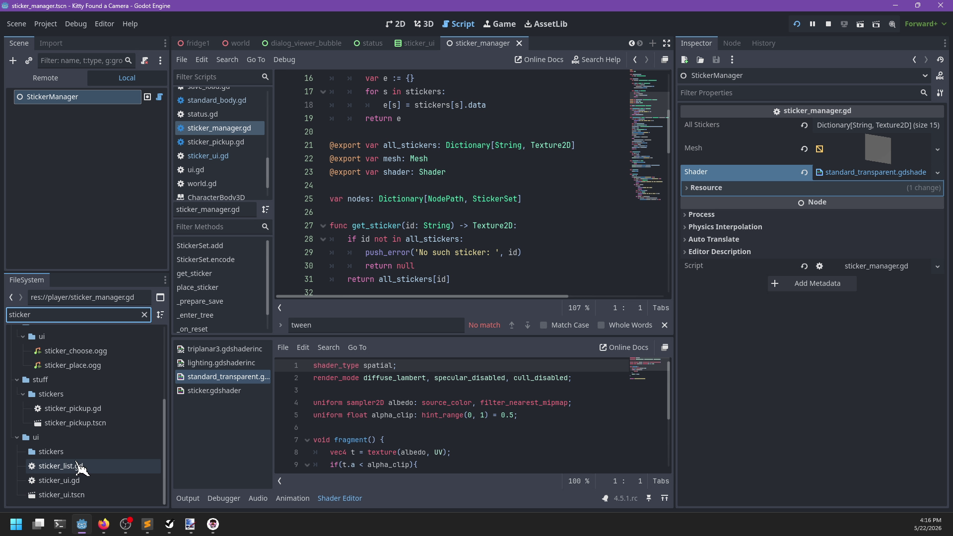
pyautogui.scroll(5, 77, 485)
pyautogui.scroll(3, 87, 452)
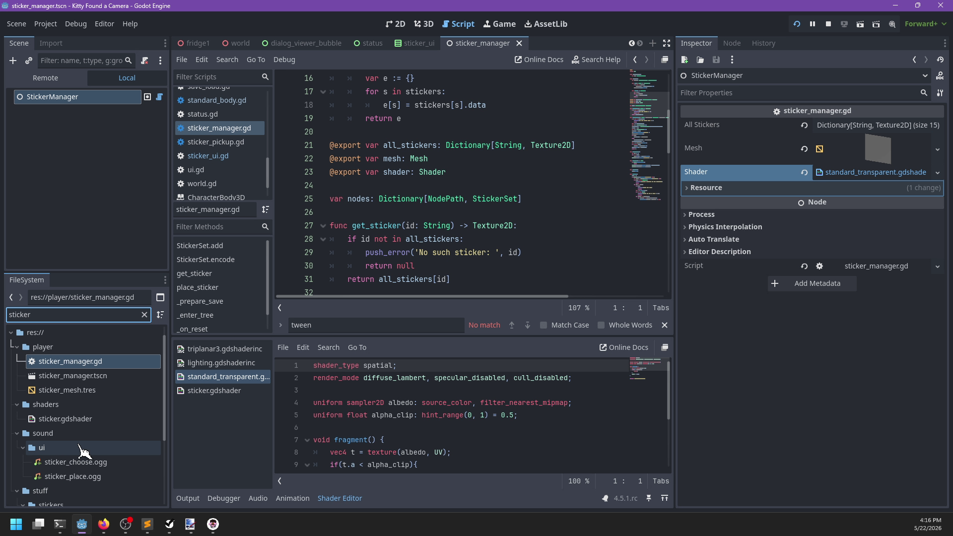
pyautogui.moveTo(70, 418); pyautogui.dragTo(451, 325)
pyautogui.hotkey('ctrl', 's')
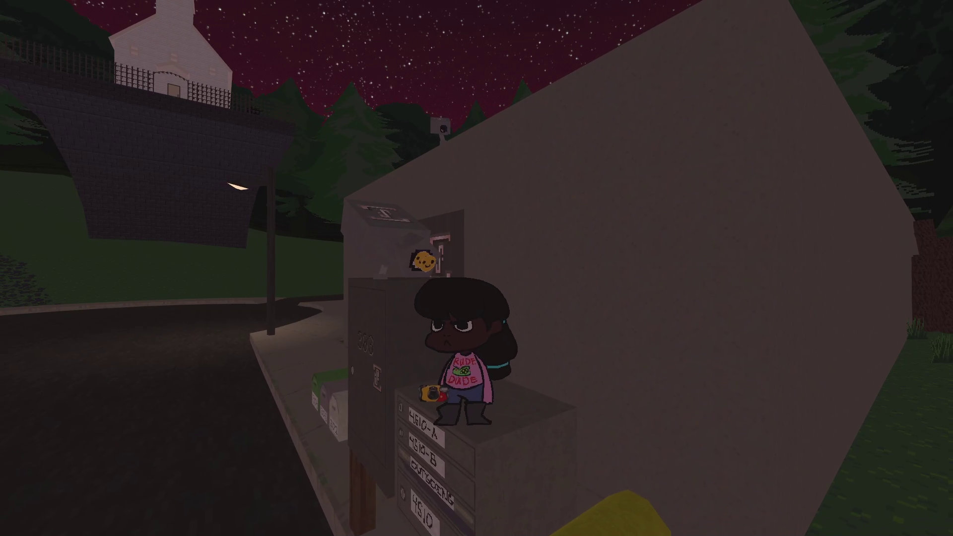
# Walk past the cabin to the lemonade table and photograph Chico.
pyautogui.press('w')
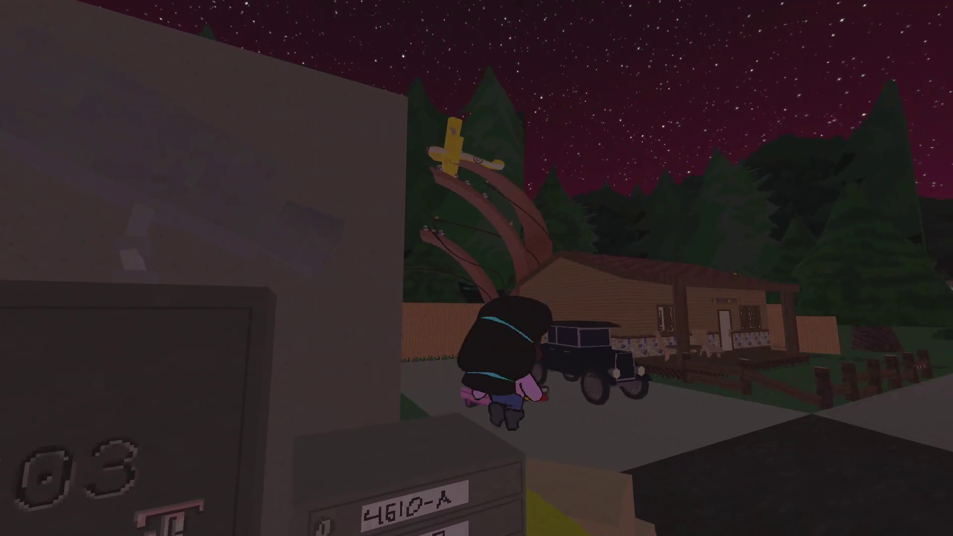
pyautogui.press('w')
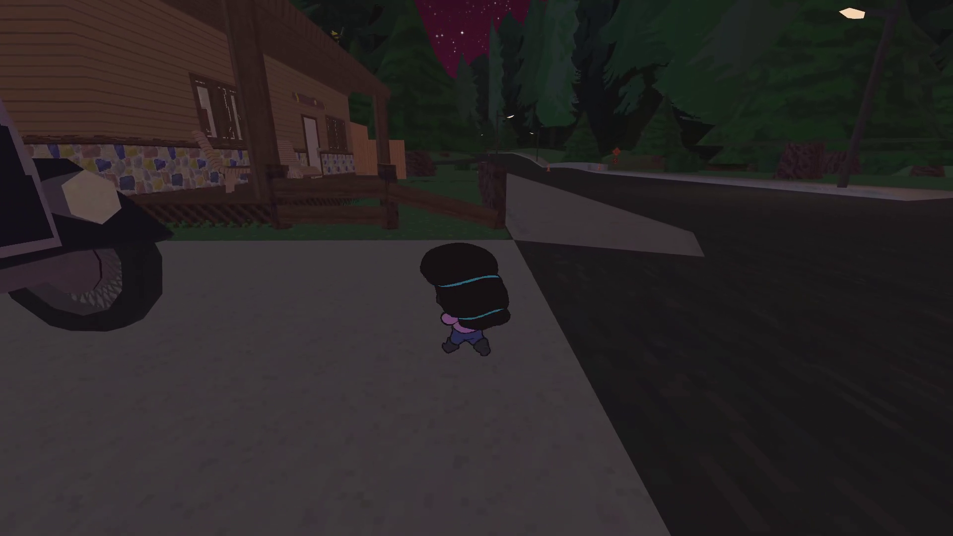
pyautogui.press('w')
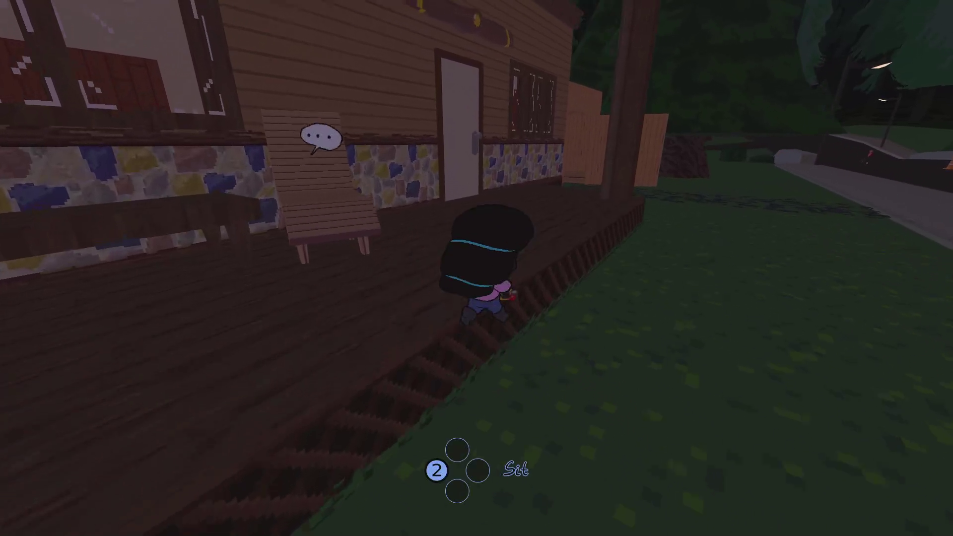
pyautogui.press('w')
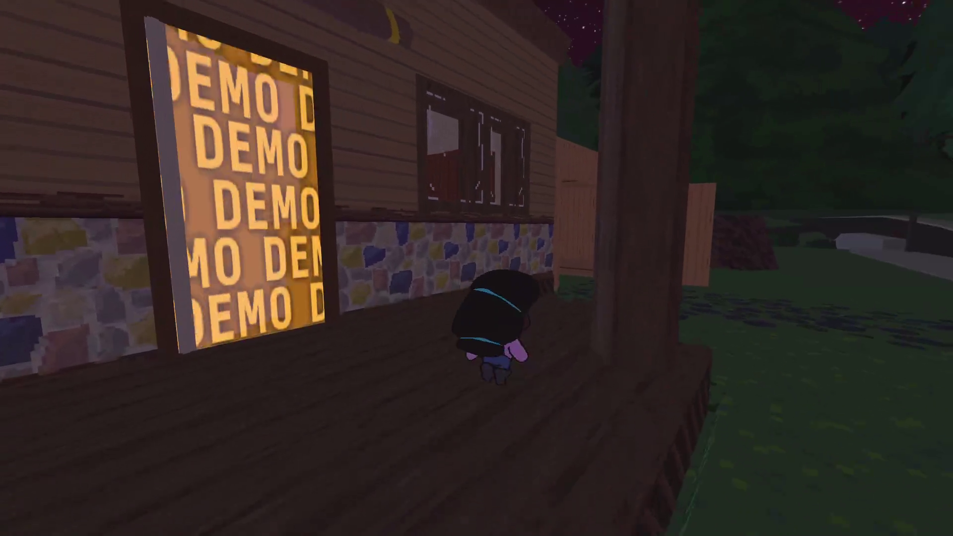
pyautogui.press('w')
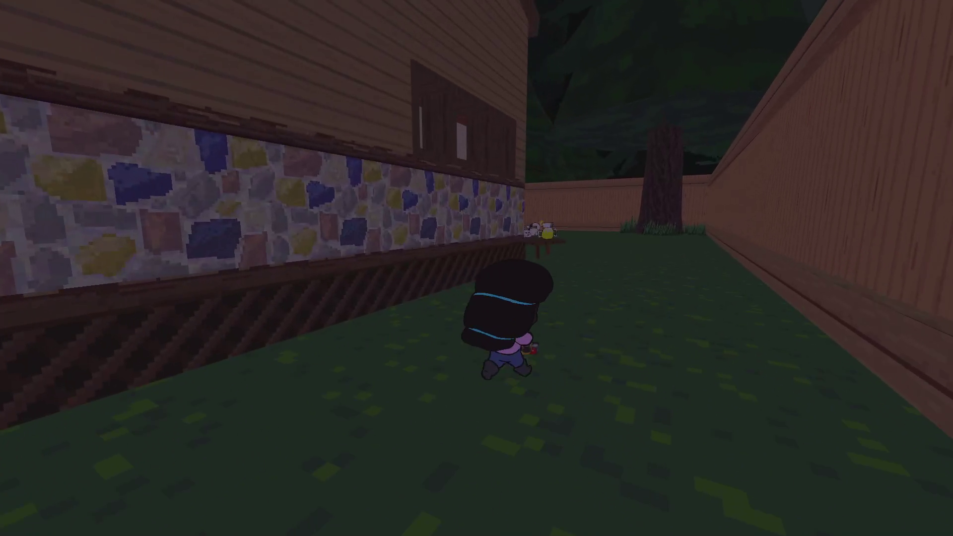
pyautogui.press('w')
pyautogui.press('e')
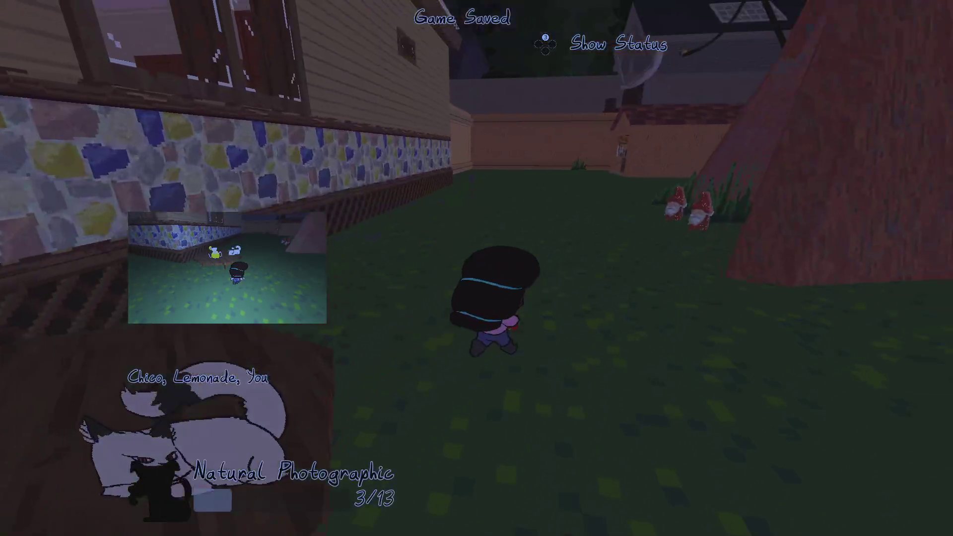
pyautogui.press('w')
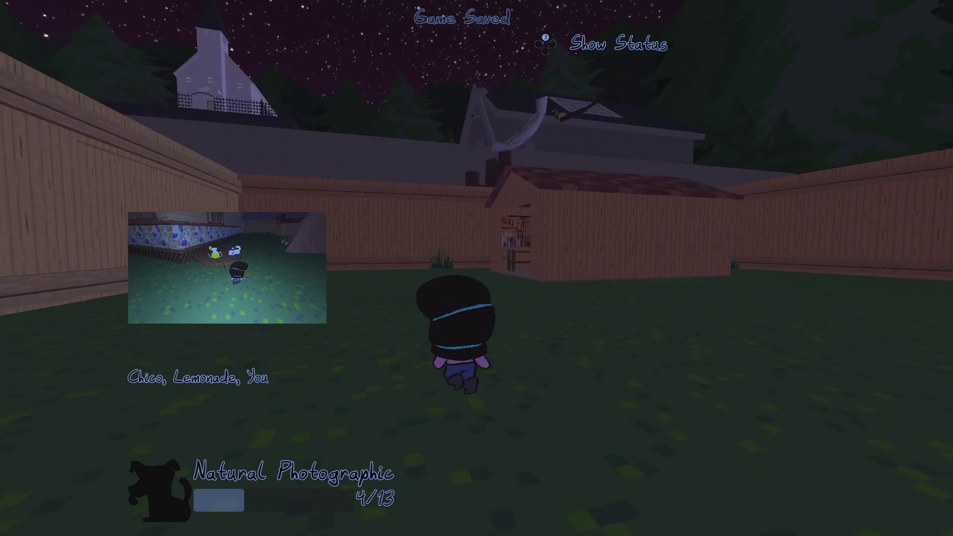
# Walk through the shed, alley and porch to the mailboxes and bring up the sticker picker.
pyautogui.press('w')
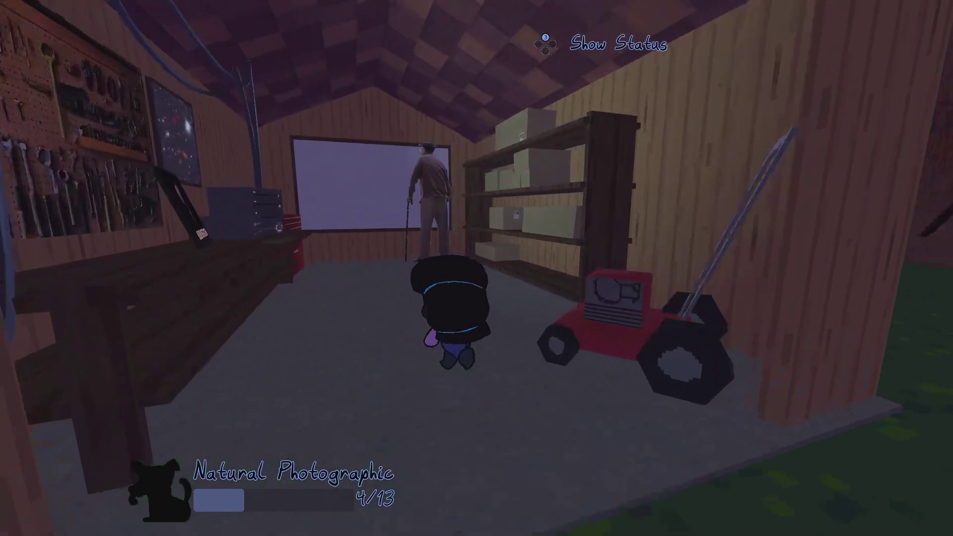
pyautogui.press('s')
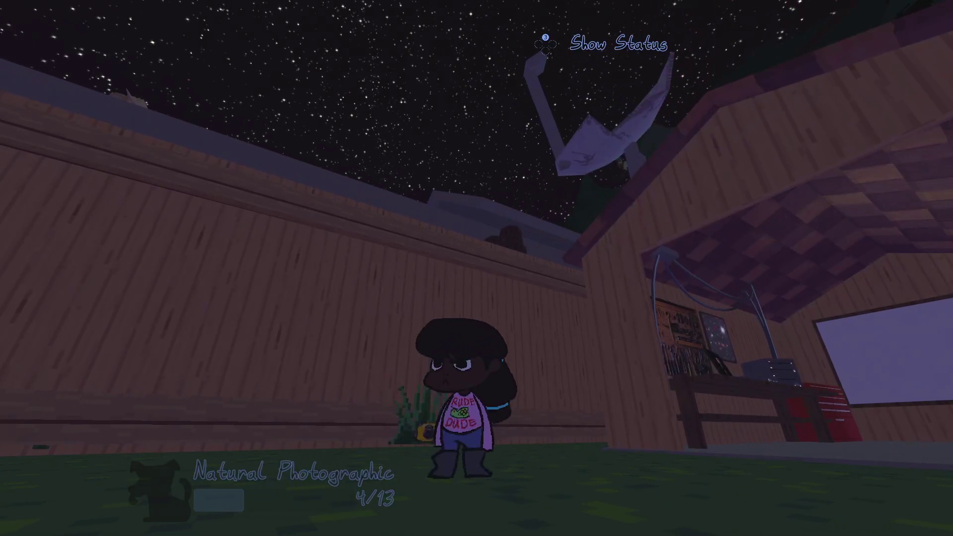
pyautogui.press('w')
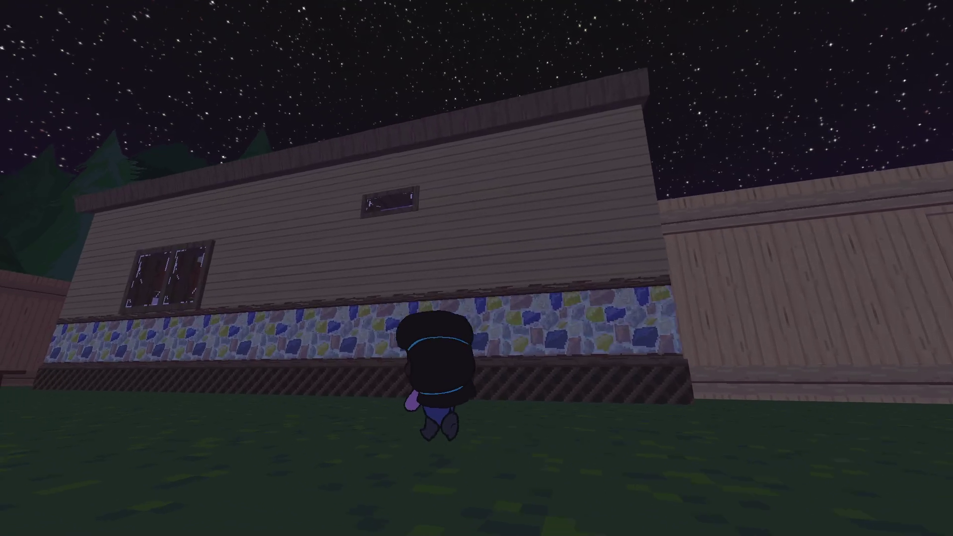
pyautogui.press('w')
pyautogui.press('w')
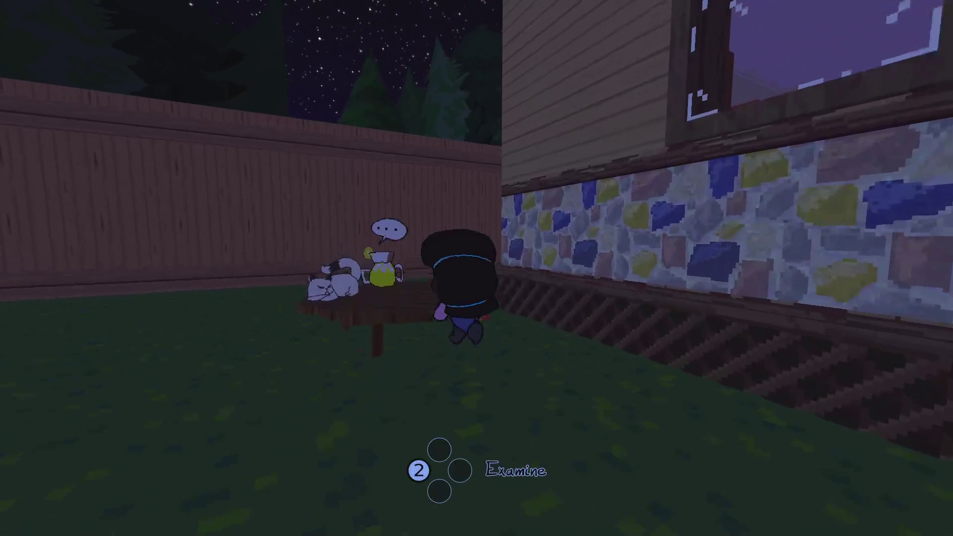
pyautogui.press('w')
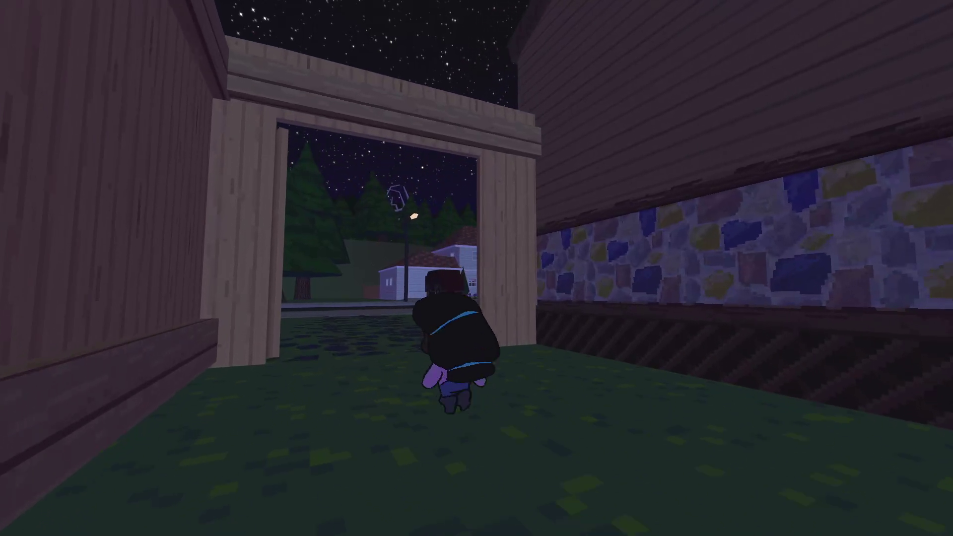
pyautogui.press('w')
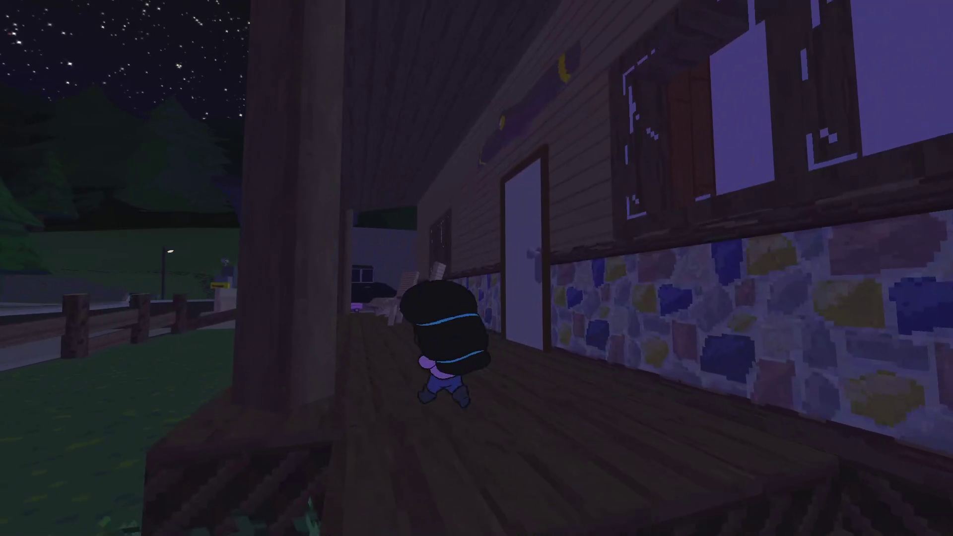
pyautogui.press('w')
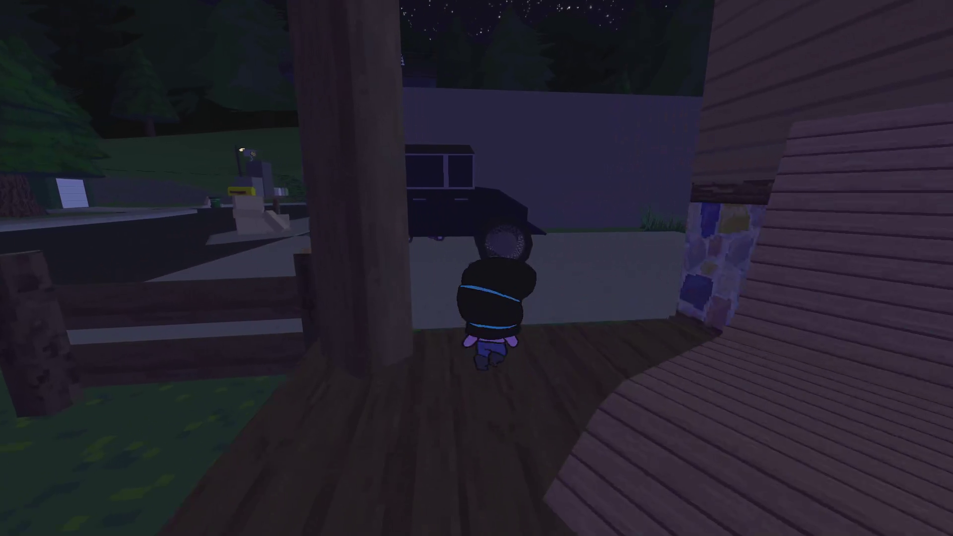
pyautogui.press('w')
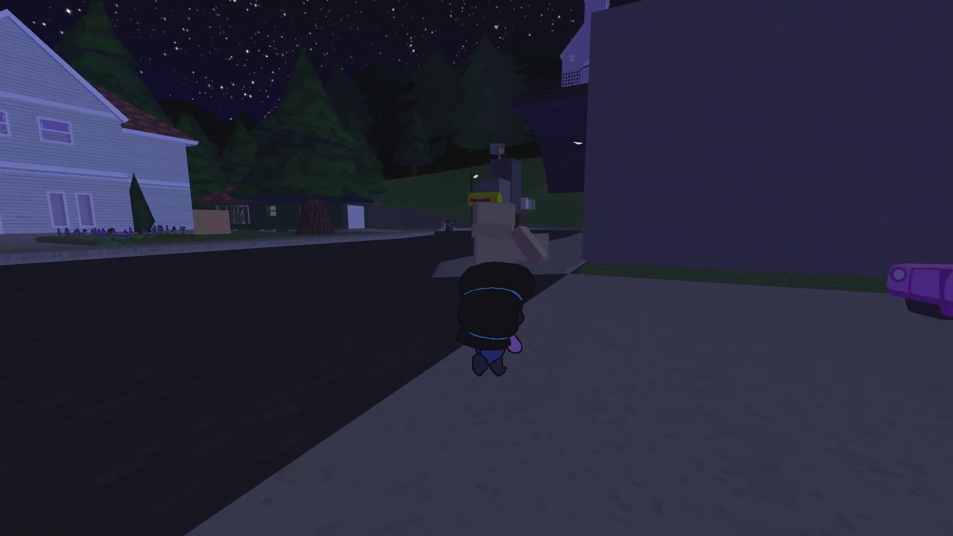
pyautogui.press('w')
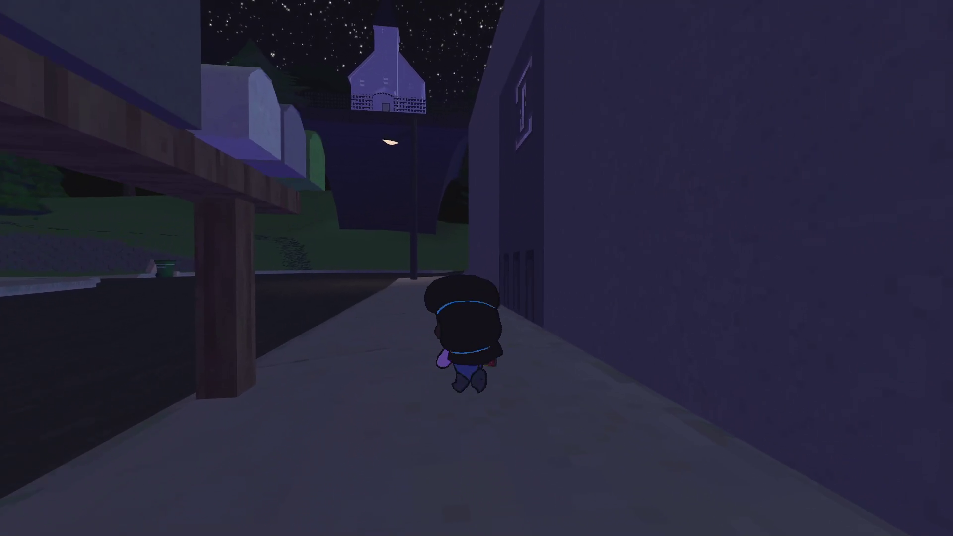
pyautogui.press('w')
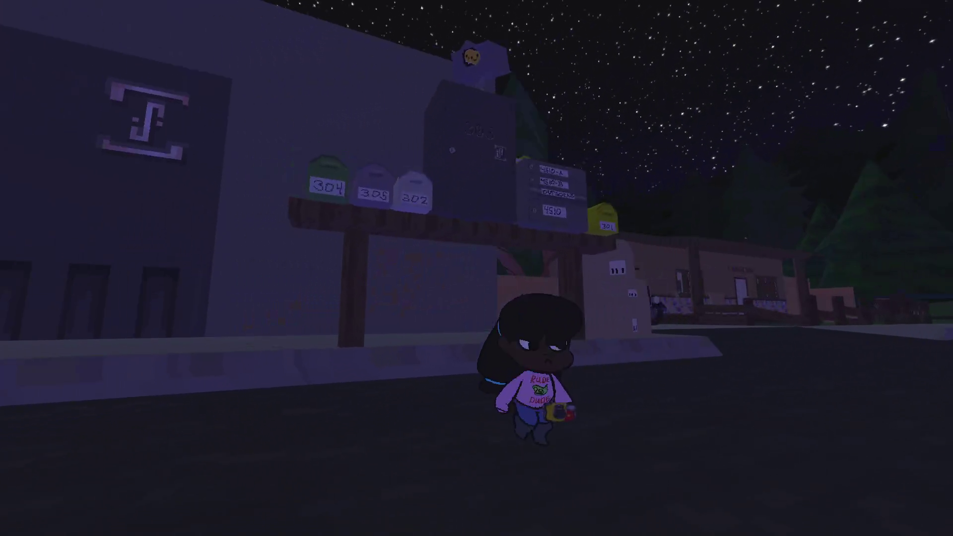
pyautogui.press('Tab')
pyautogui.press('Tab')
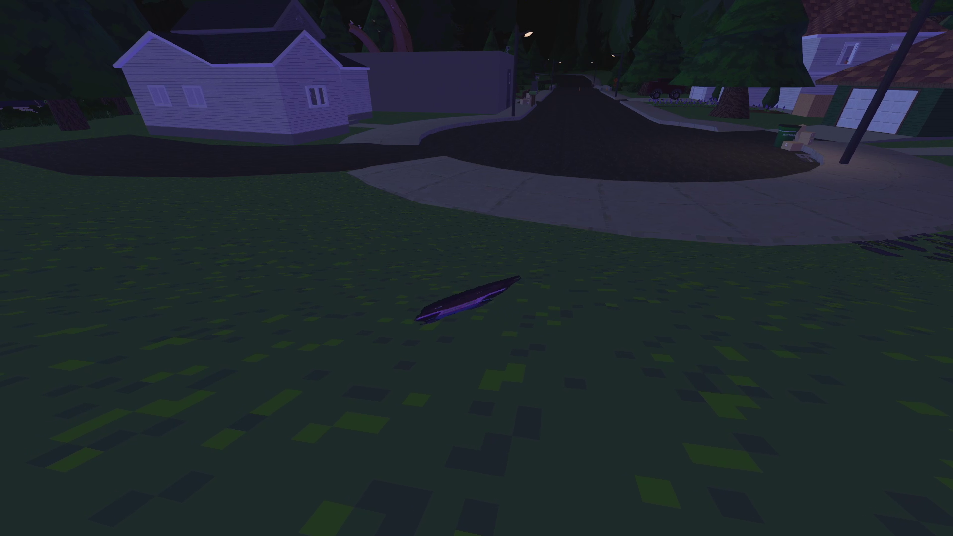
# Run along the street and sidewalk and get into the purple toy car.
pyautogui.press('w')
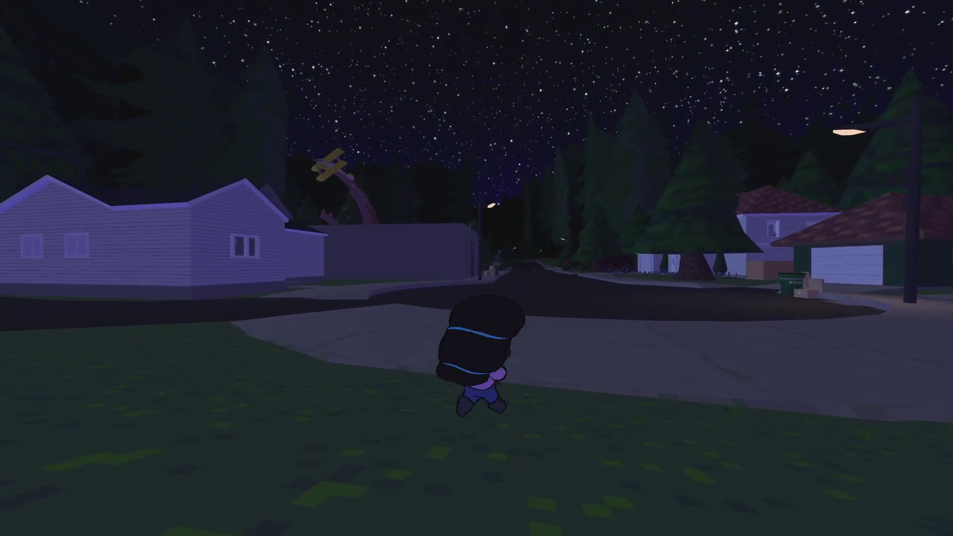
pyautogui.press('w')
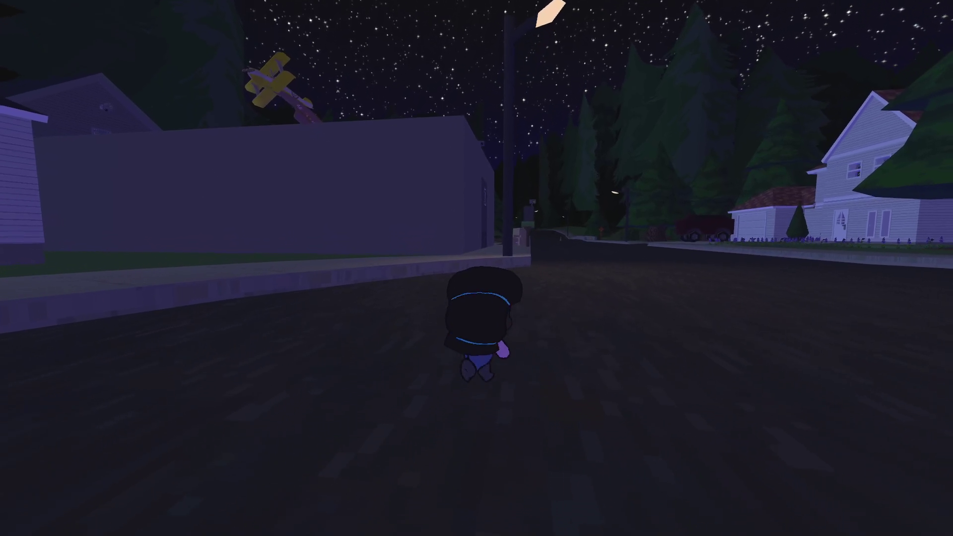
pyautogui.press('a')
pyautogui.press('w')
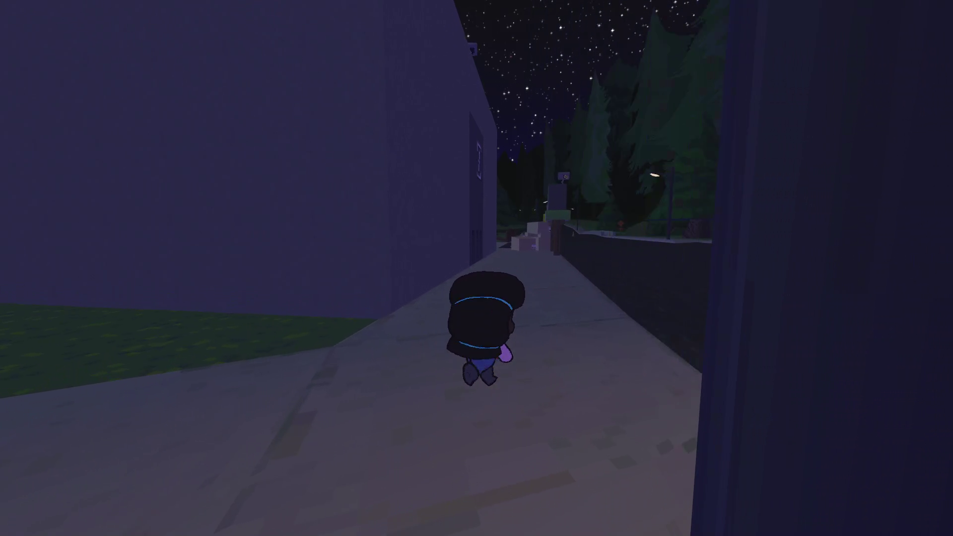
pyautogui.press('w')
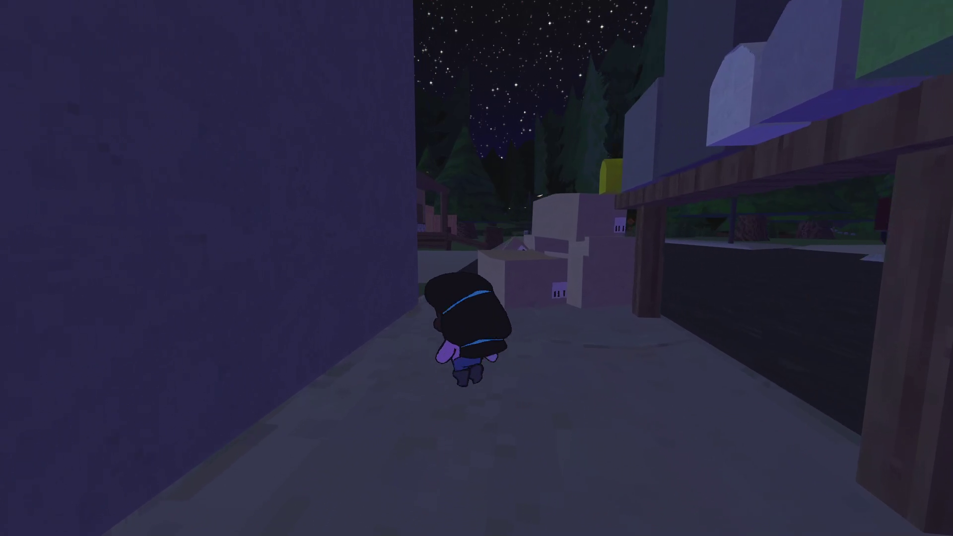
pyautogui.press('w')
pyautogui.press('e')
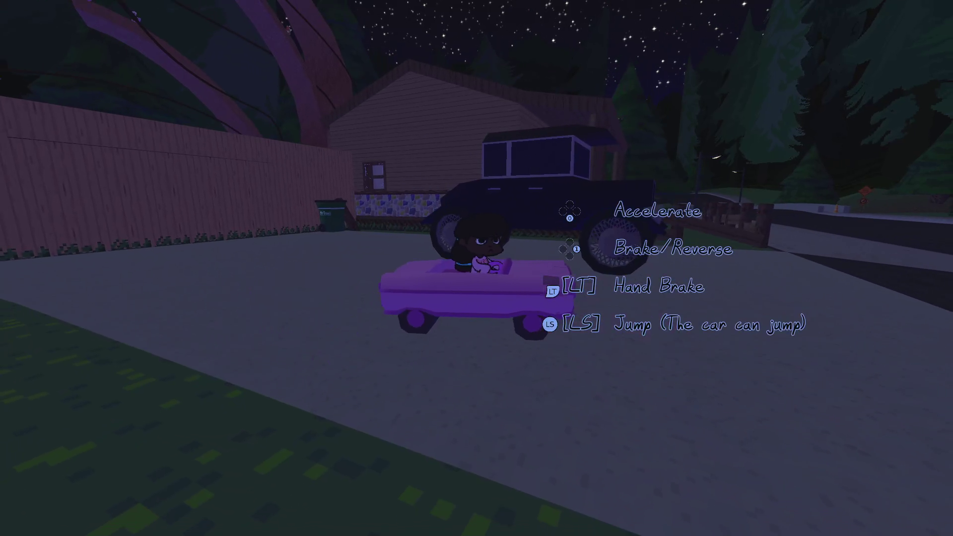
# Drive the toy car onto the road, get out, and walk across to the Biker.
pyautogui.press('w')
pyautogui.press('w')
pyautogui.press('d')
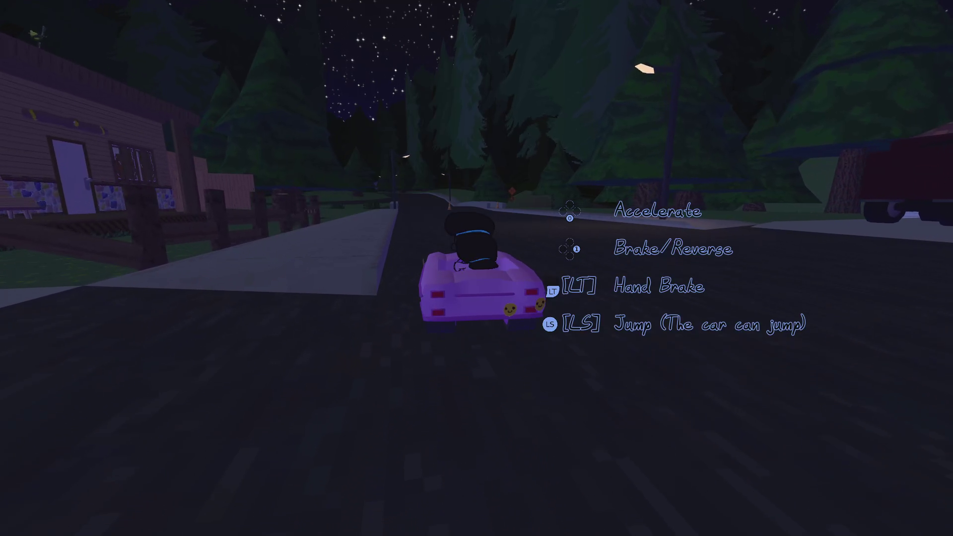
pyautogui.press('a')
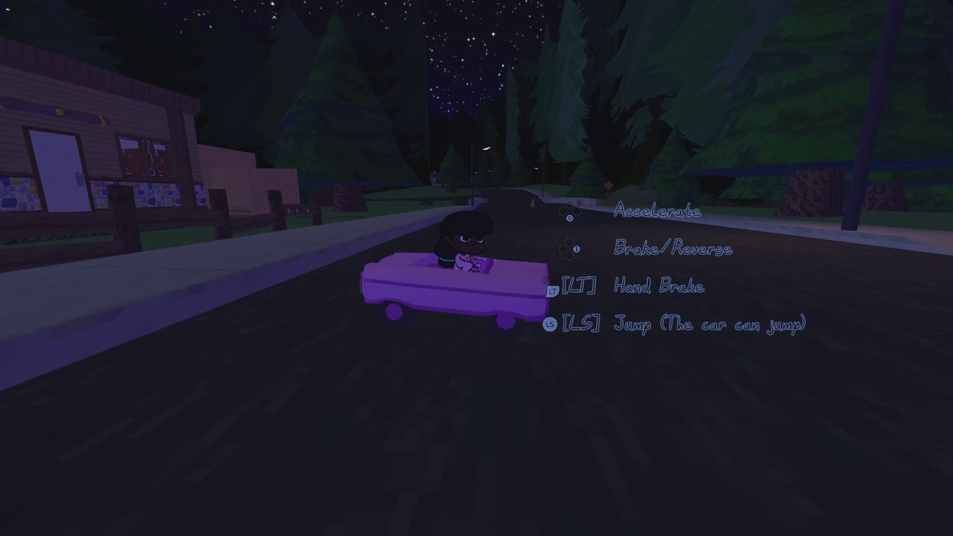
pyautogui.press('e')
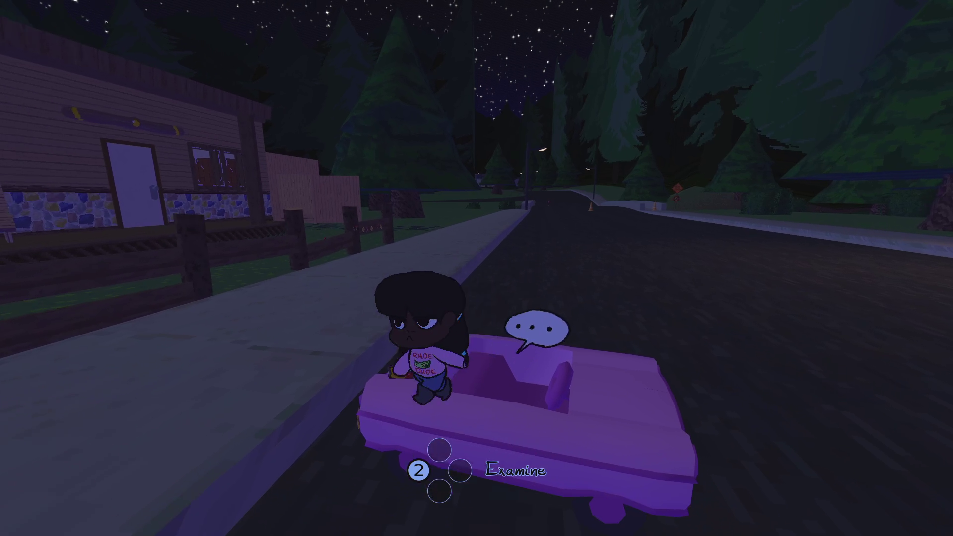
pyautogui.press('w')
pyautogui.press('a')
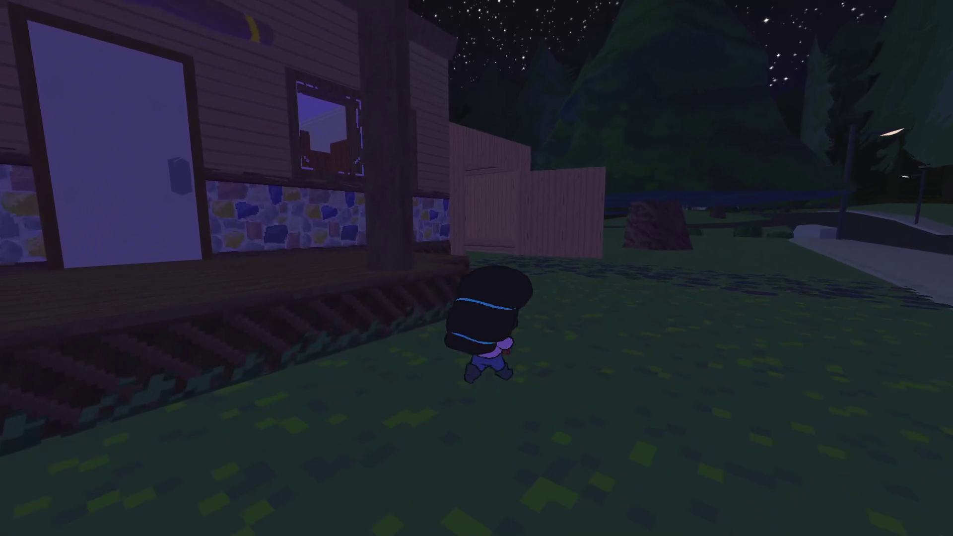
pyautogui.press('s')
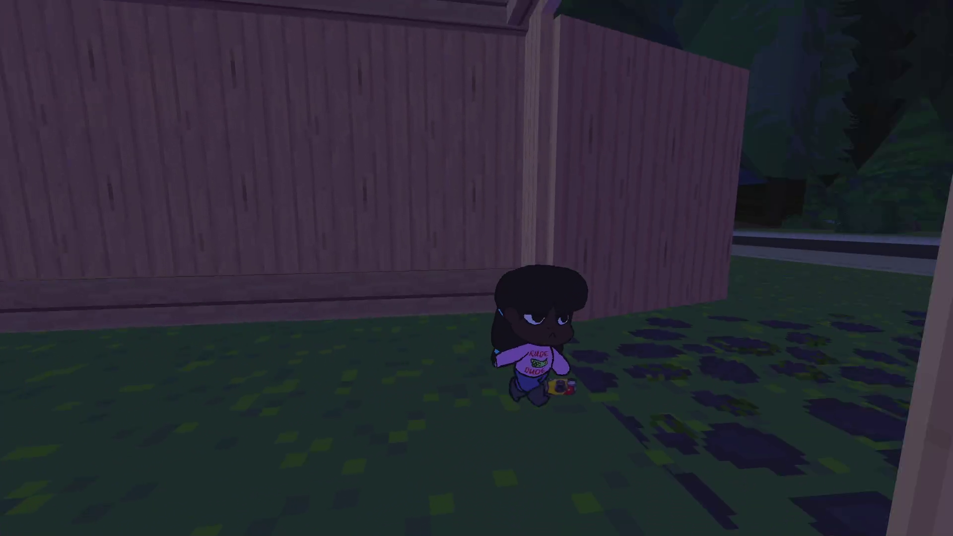
pyautogui.press('w')
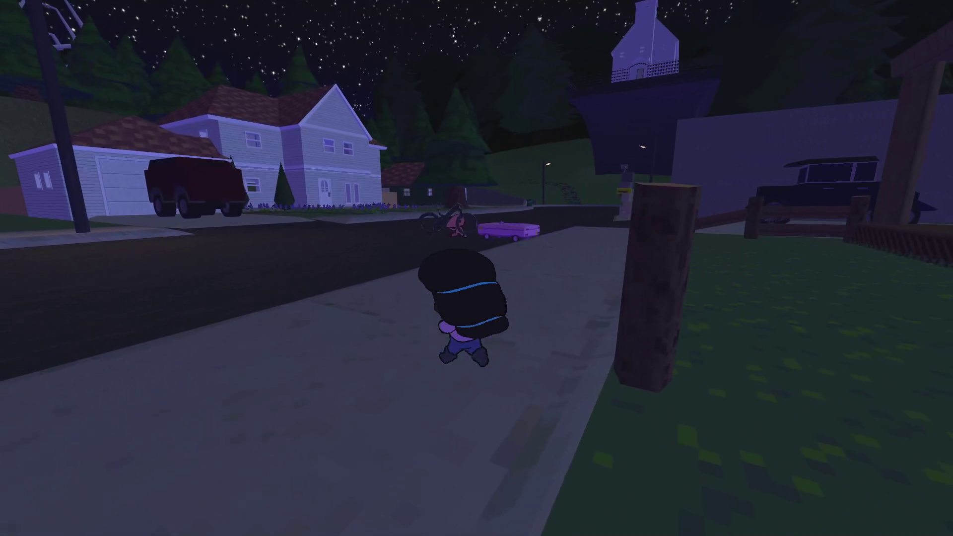
pyautogui.press('w')
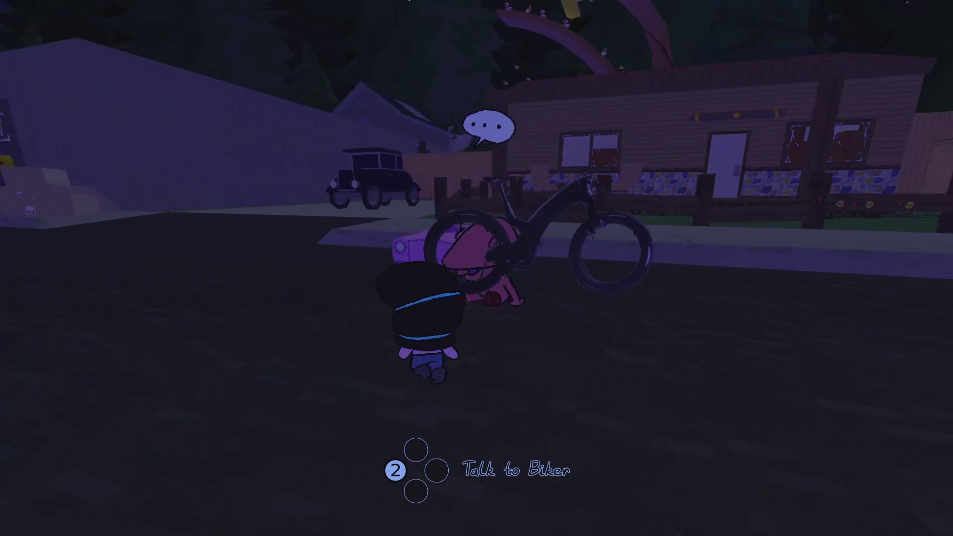
# Talk to the Biker and show him The Goddess photo.
pyautogui.press('2')
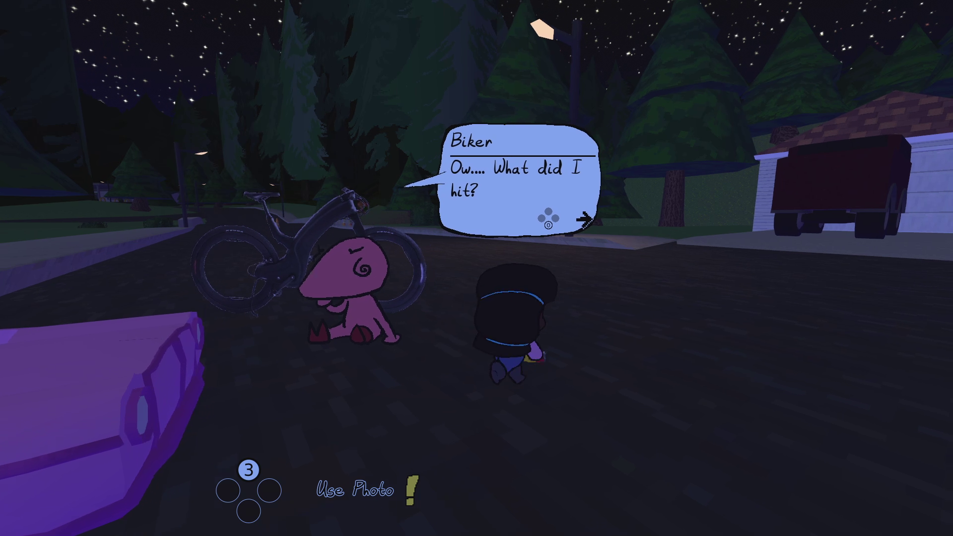
pyautogui.press('3')
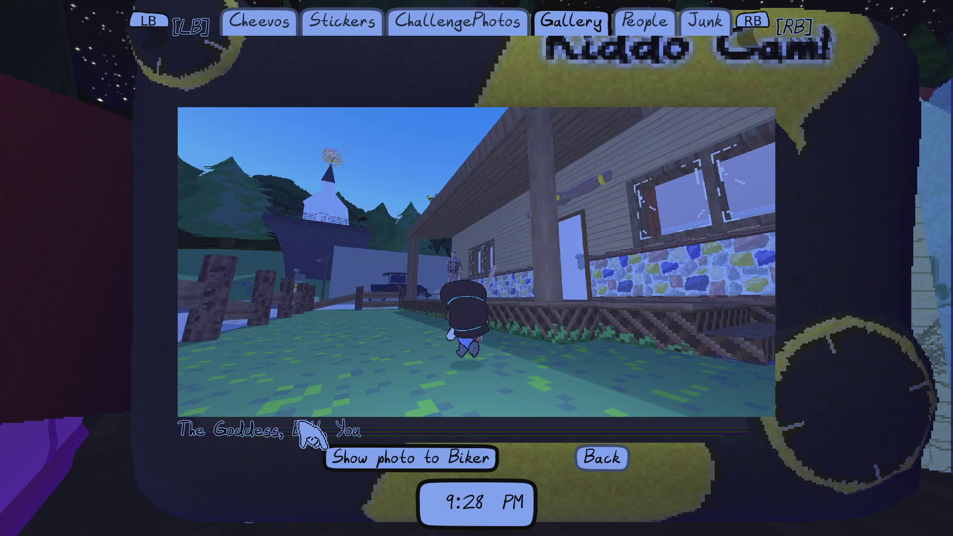
pyautogui.press('Return')
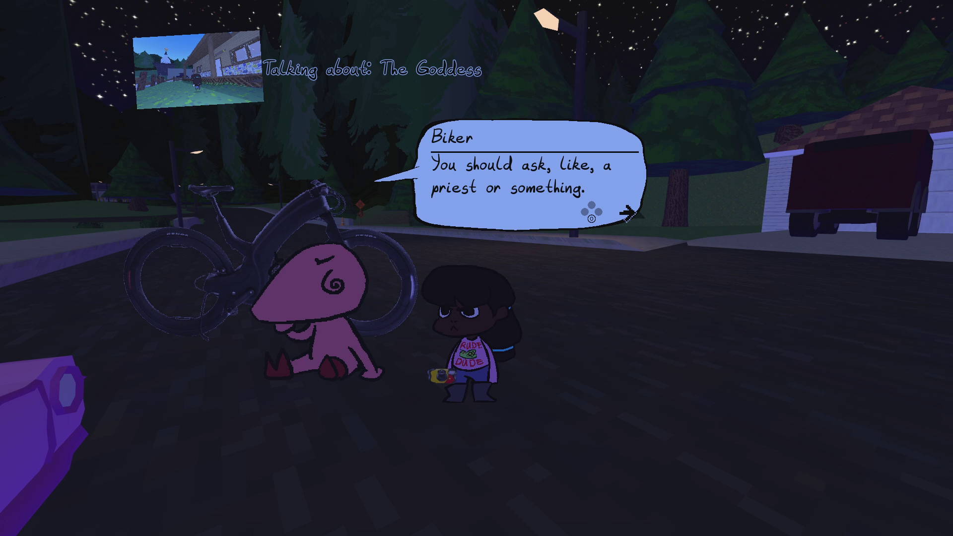
pyautogui.press('0')
# Reply to the Biker with 'you ran me ober so i dis is fair' and refuse to move the car.
pyautogui.press('2')
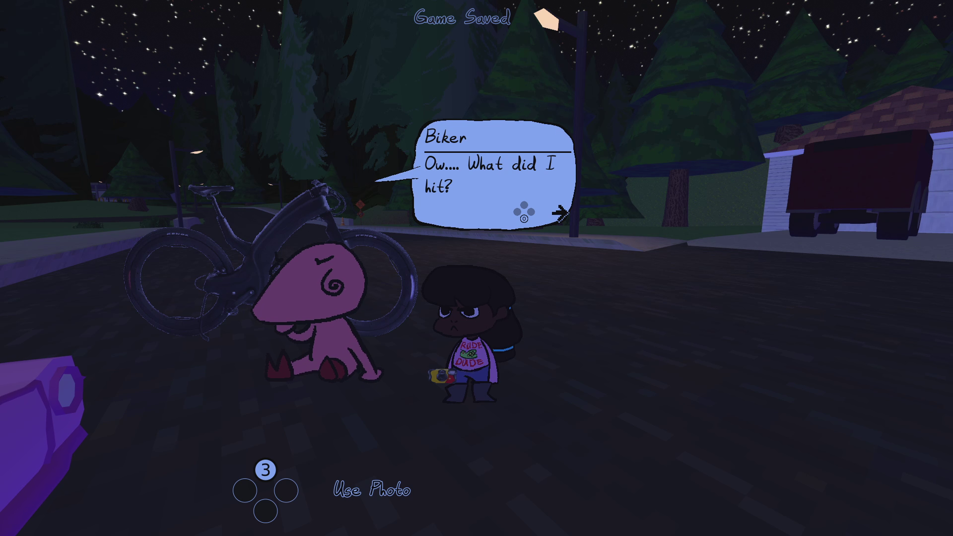
pyautogui.press('Right')
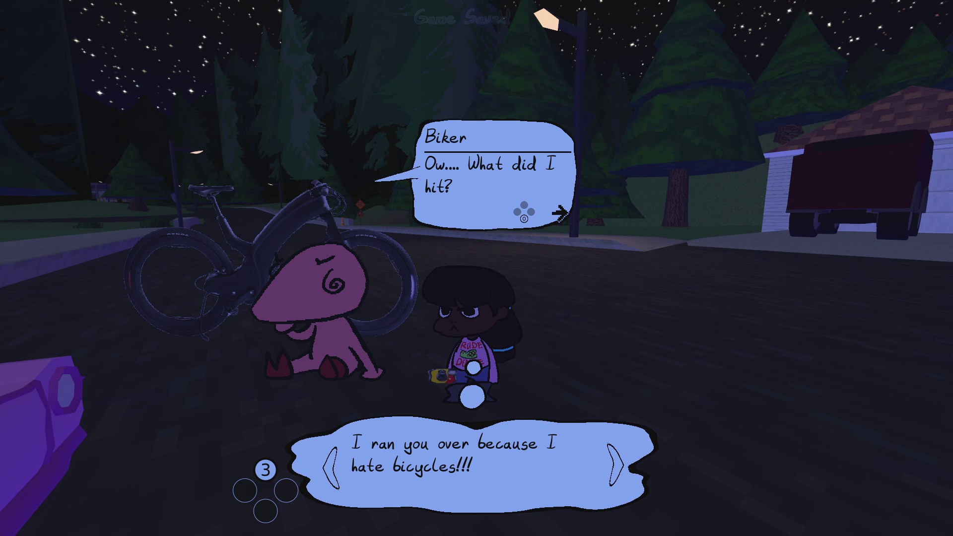
pyautogui.press('Right')
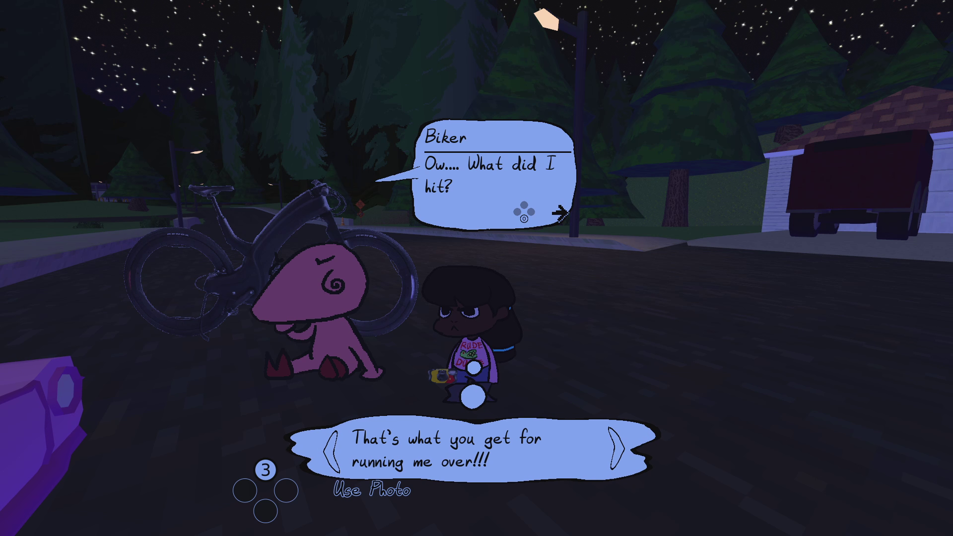
pyautogui.write('you ran me ober so i dis is fair')
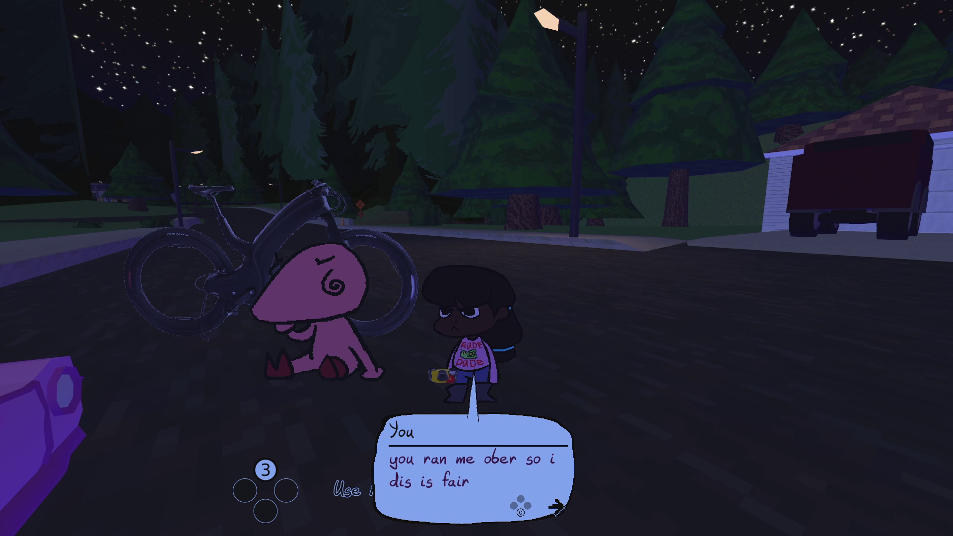
pyautogui.press('Return')
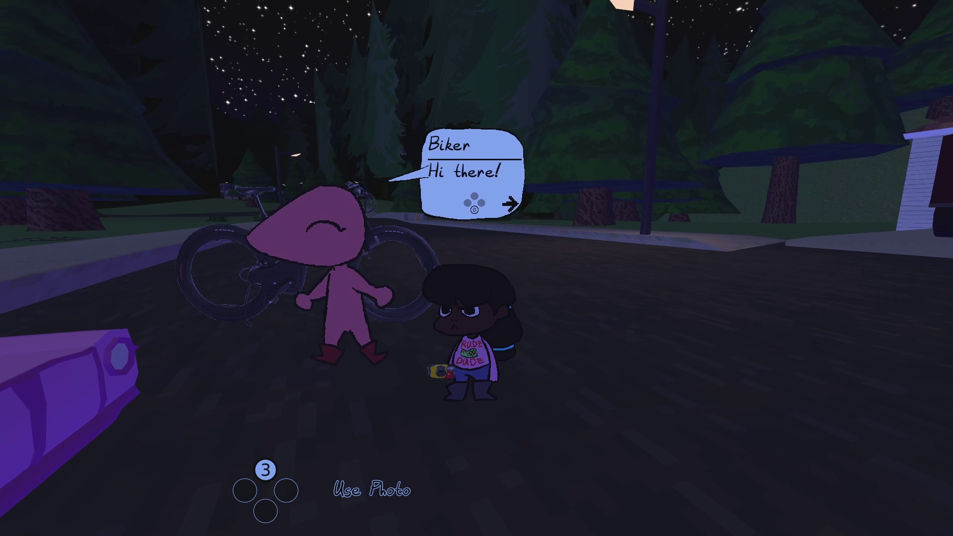
pyautogui.press('Return')
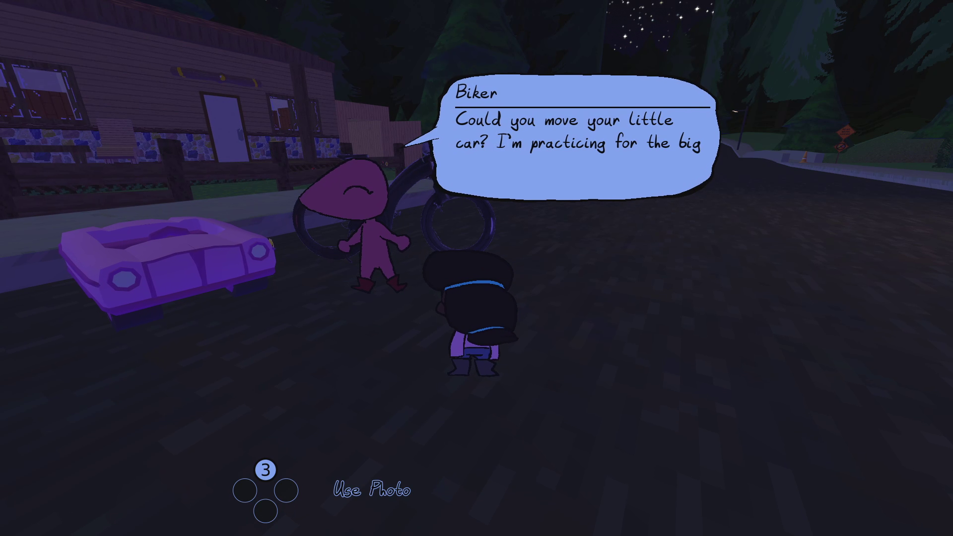
pyautogui.press('Return')
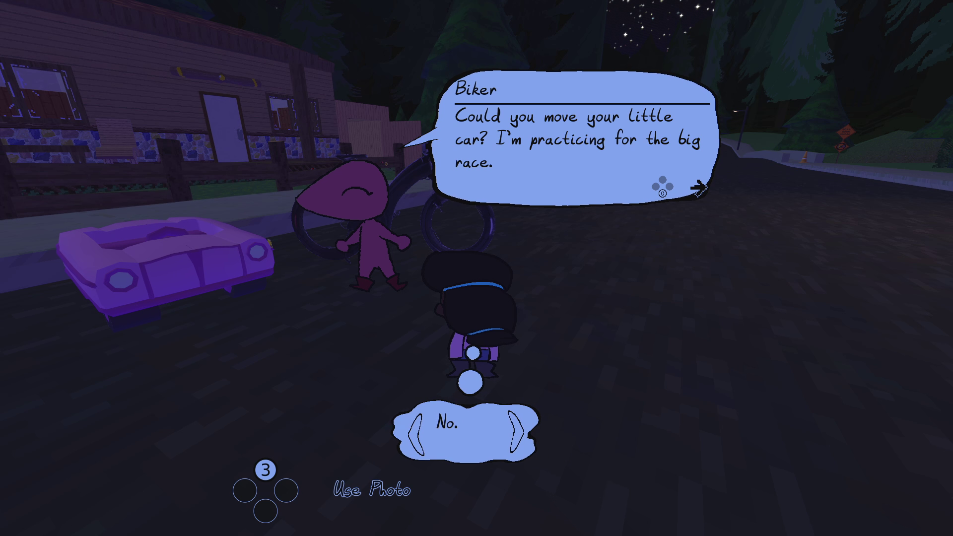
pyautogui.press('Return')
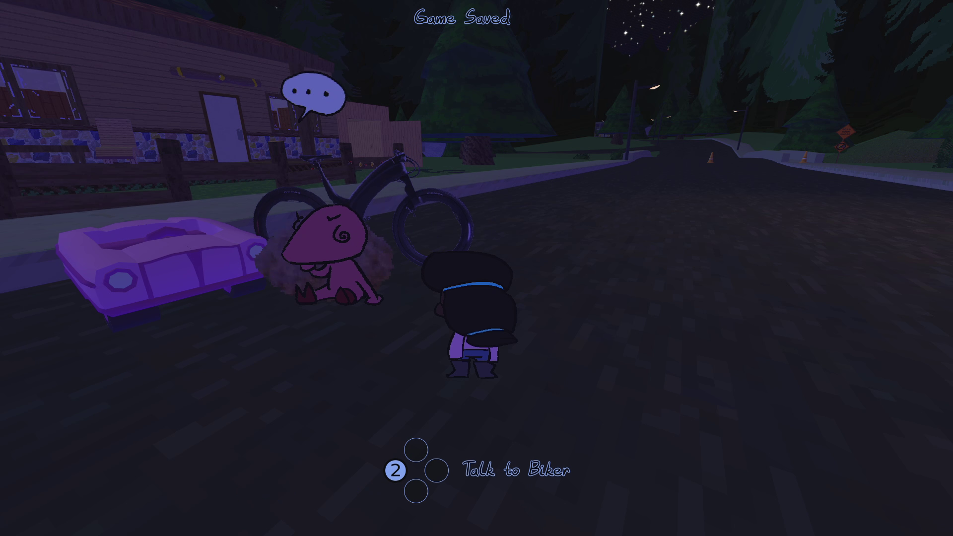
# Drive the toy car past the old black car and get out by the lawn.
pyautogui.press('a')
pyautogui.press('e')
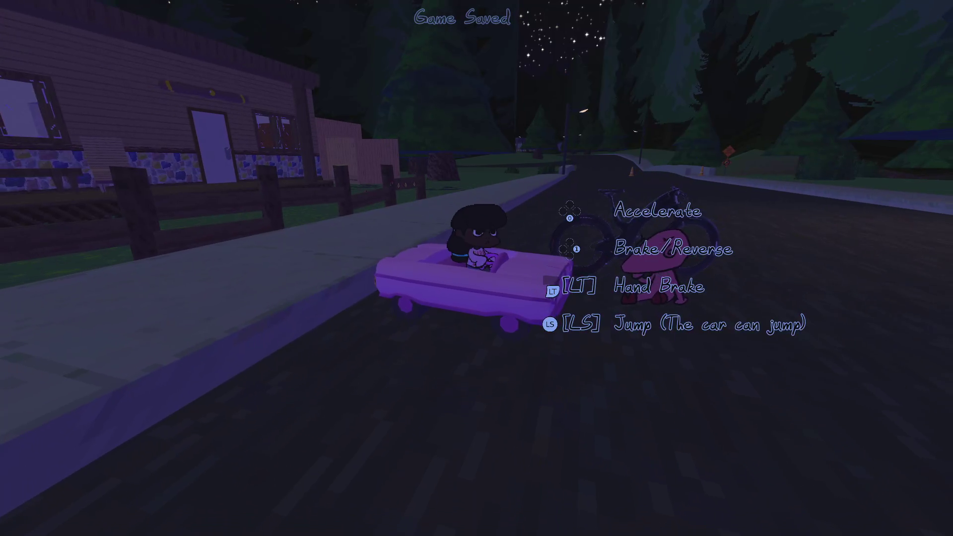
pyautogui.press('w')
pyautogui.press('a')
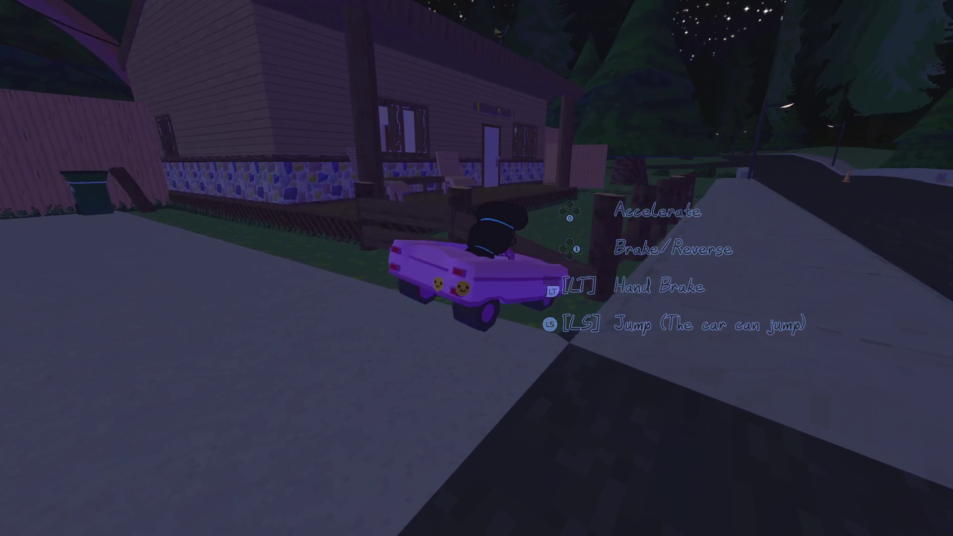
pyautogui.press('e')
pyautogui.press('w')
# Walk along the porch and alley, climb onto the table by the cat, and check the shed.
pyautogui.press('w')
pyautogui.press('a')
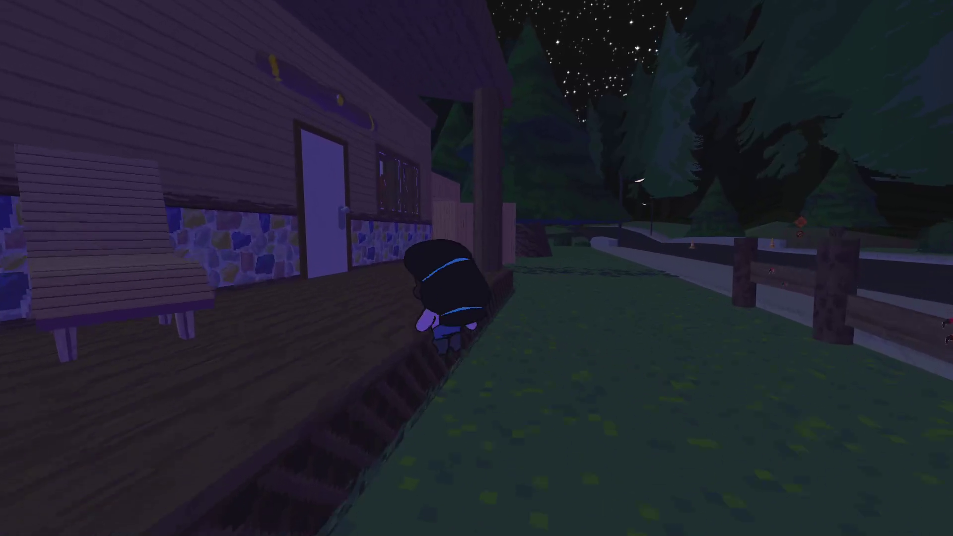
pyautogui.press('w')
pyautogui.press('d')
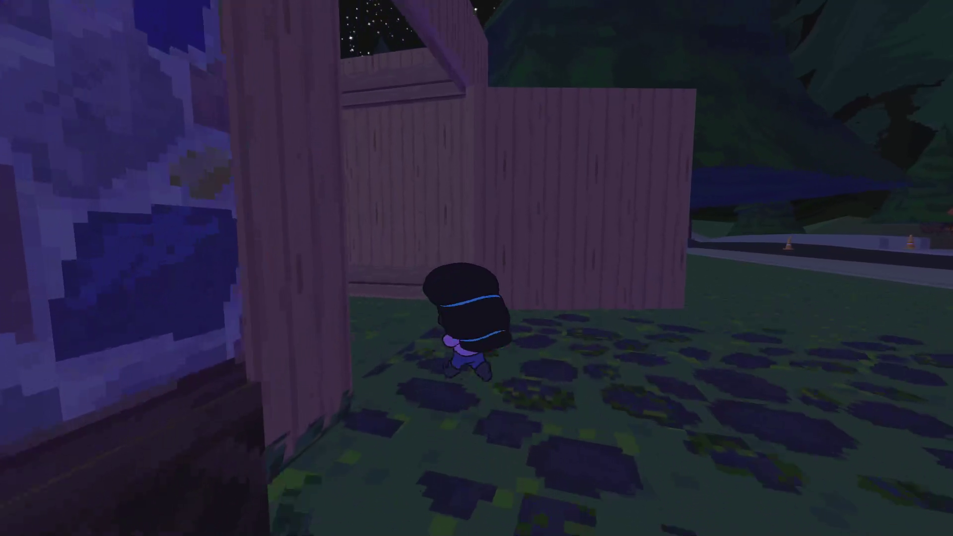
pyautogui.press('w')
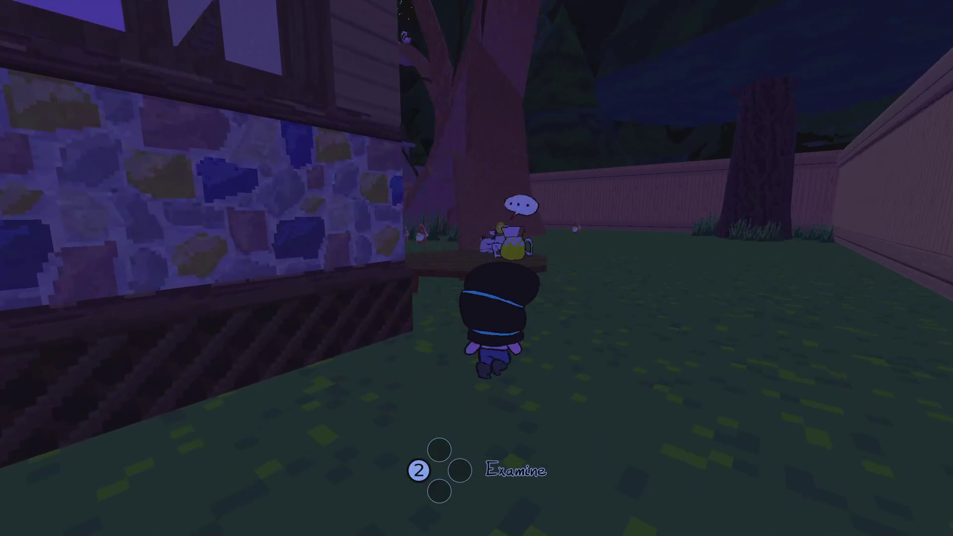
pyautogui.press('space')
pyautogui.press('w')
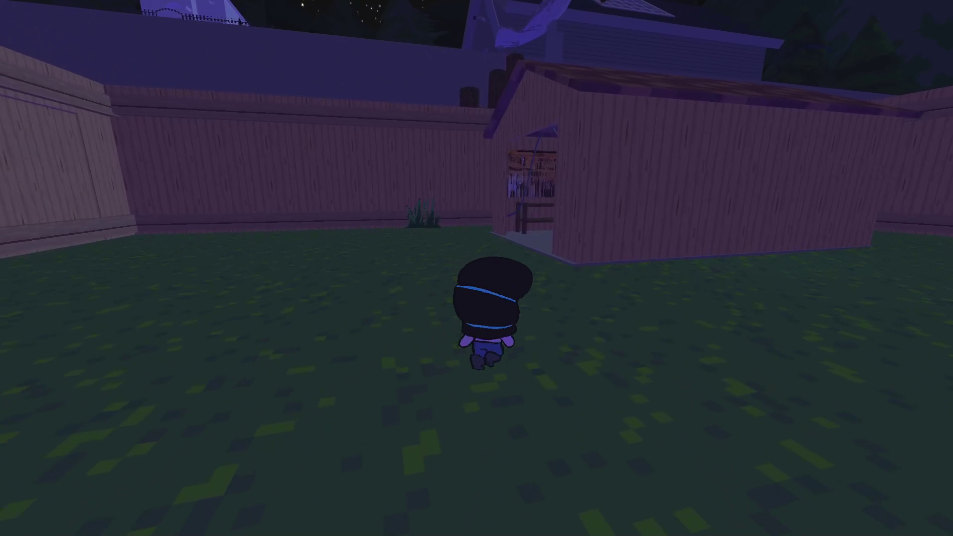
pyautogui.press('w')
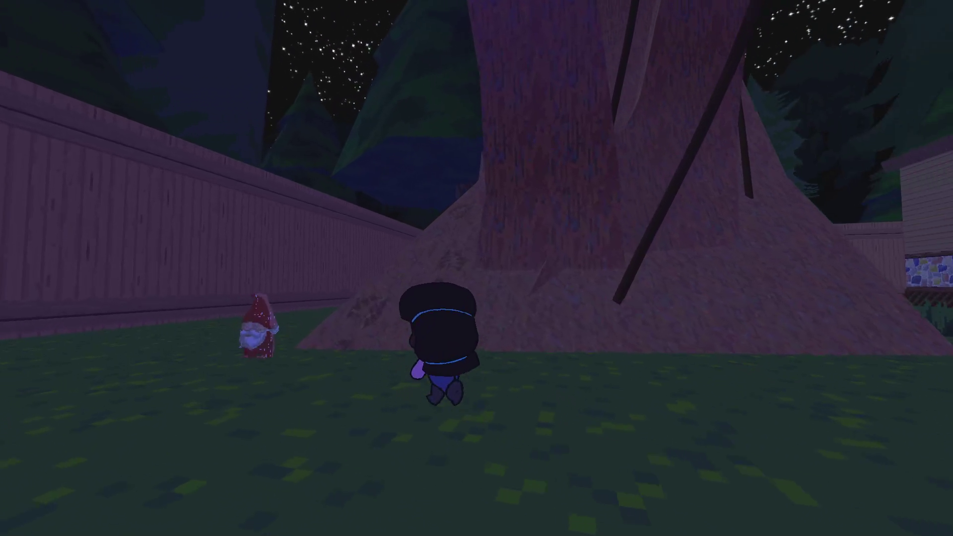
# Climb the tree ladder and onto the radio dish.
pyautogui.press('w')
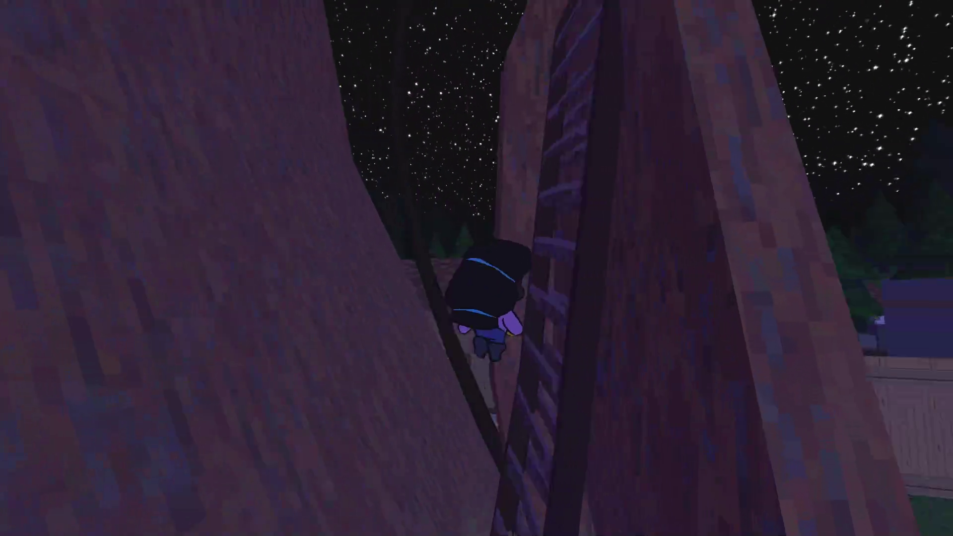
pyautogui.press('w')
pyautogui.press('w')
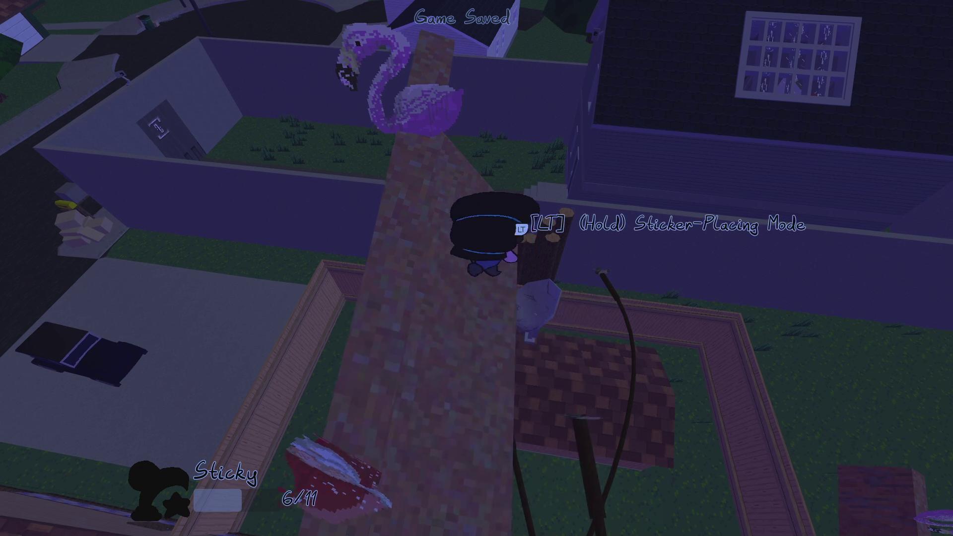
pyautogui.press('w')
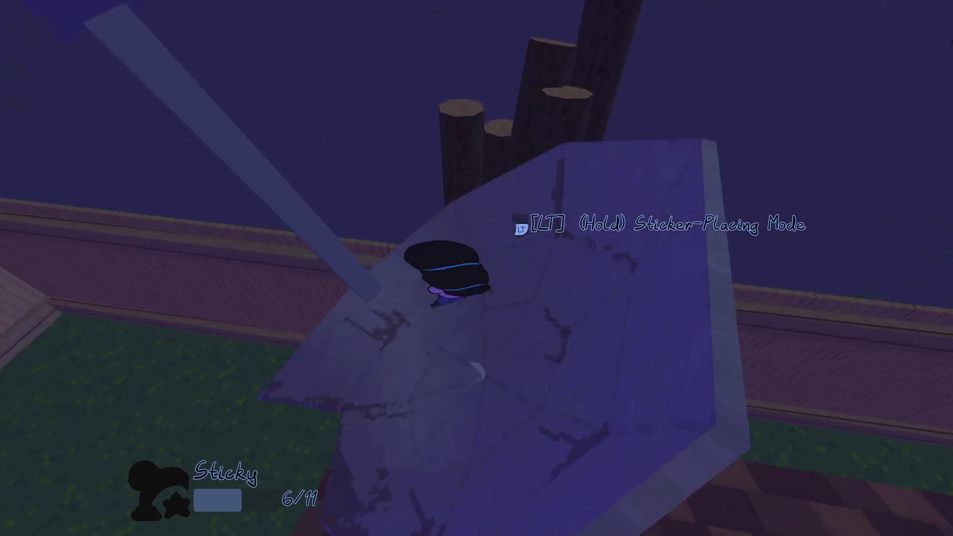
pyautogui.press('w')
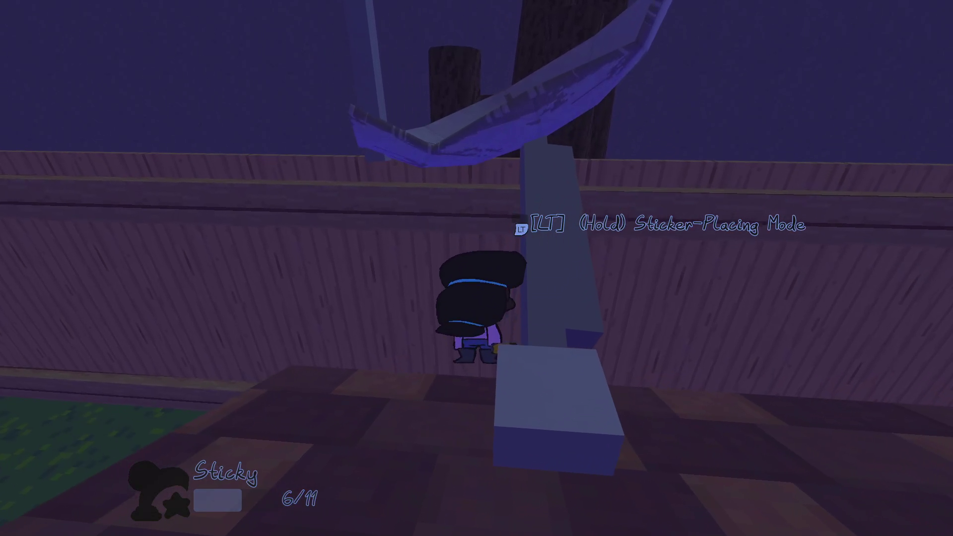
pyautogui.press('w')
pyautogui.press('space')
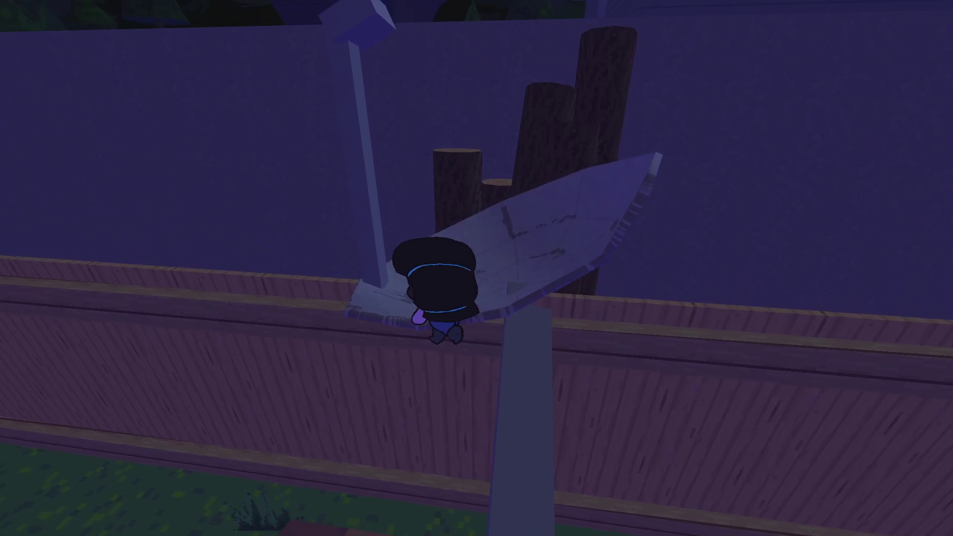
# Drop from the dish via the pole top to the grass and pause the game.
pyautogui.press('w')
pyautogui.press('space')
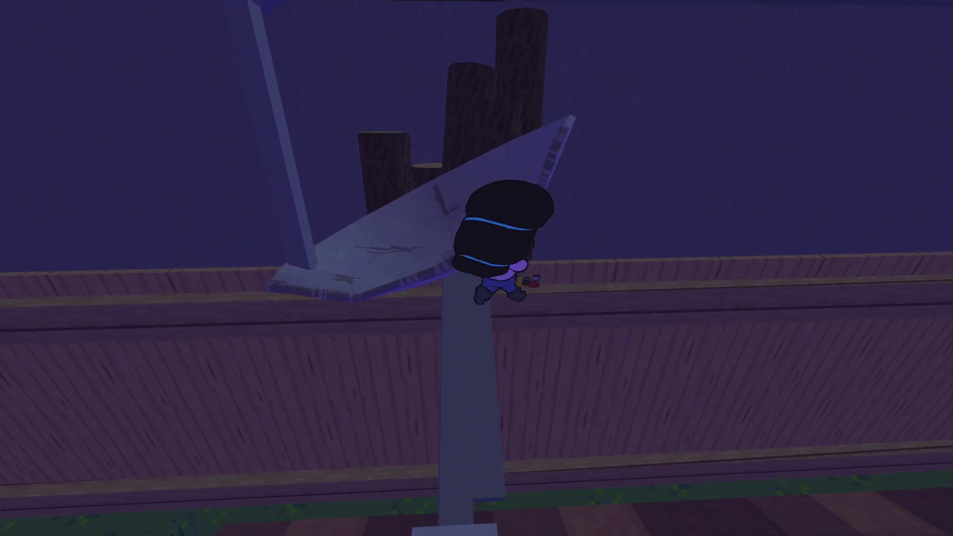
pyautogui.press('s')
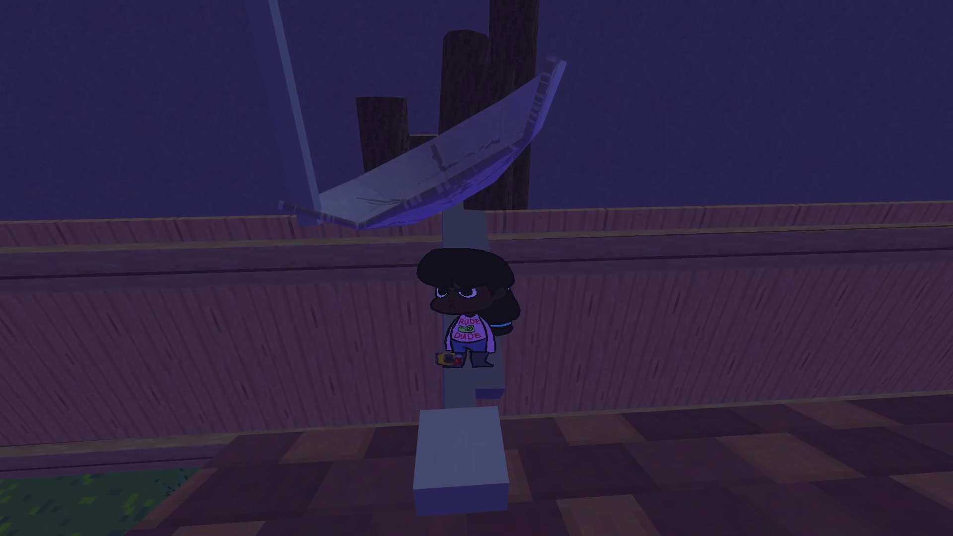
pyautogui.press('s')
pyautogui.press('Escape')
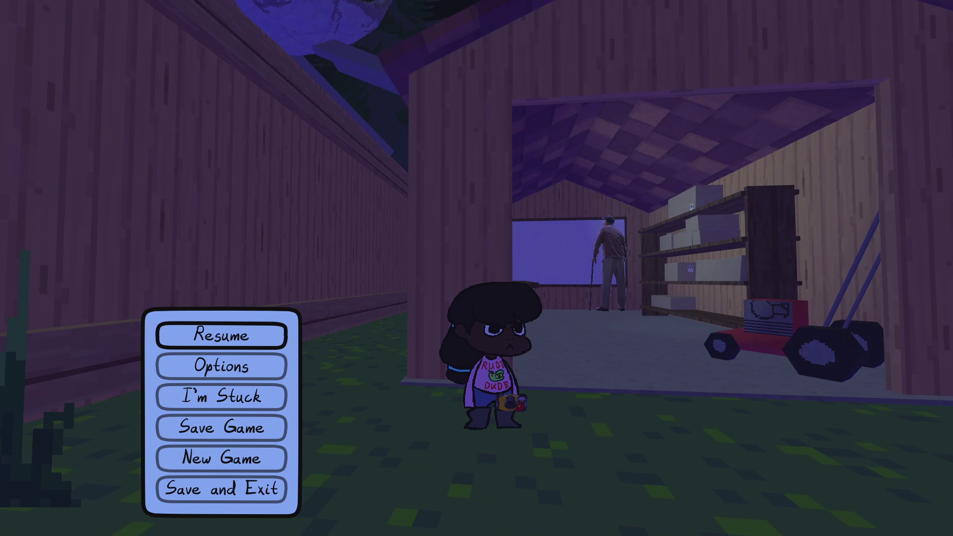
# Save and quit the game back to the Godot editor.
pyautogui.press('Down')
pyautogui.press('Down')
pyautogui.press('Down')
pyautogui.press('Down')
pyautogui.press('Down')
pyautogui.press('Return')
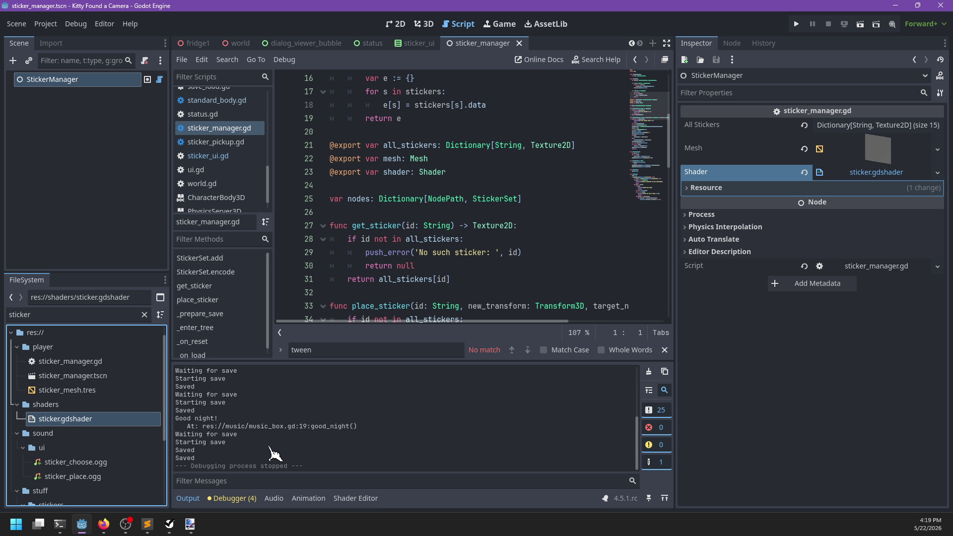
pyautogui.click(113, 315)
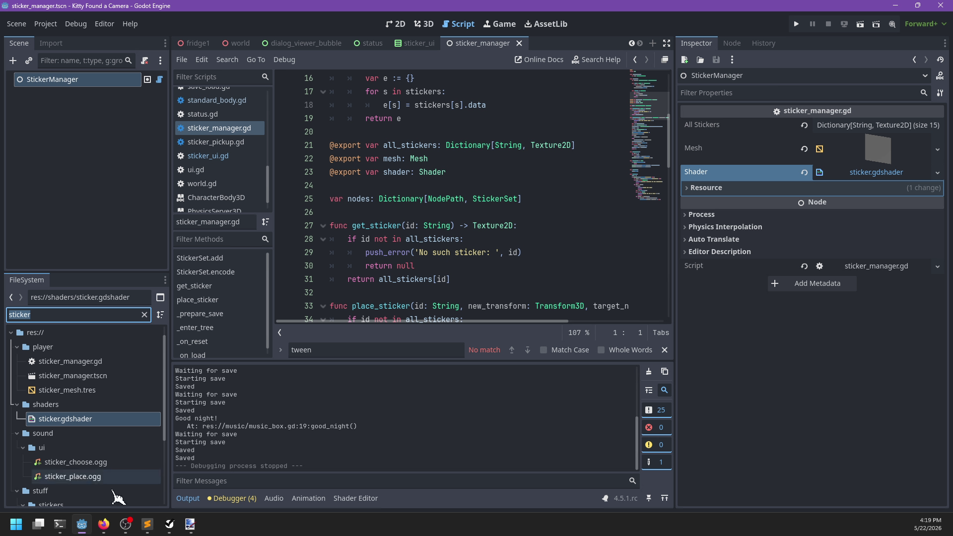
# Add a new task under Playtest feedback and mark 'Make stickers imaginary' completed.
pyautogui.click(169, 524)
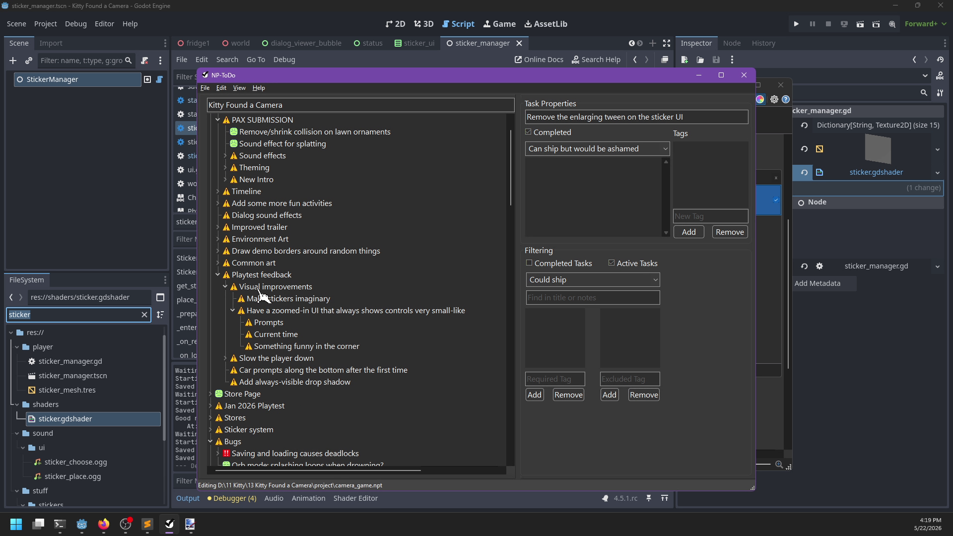
pyautogui.click(262, 289)
pyautogui.press('Insert')
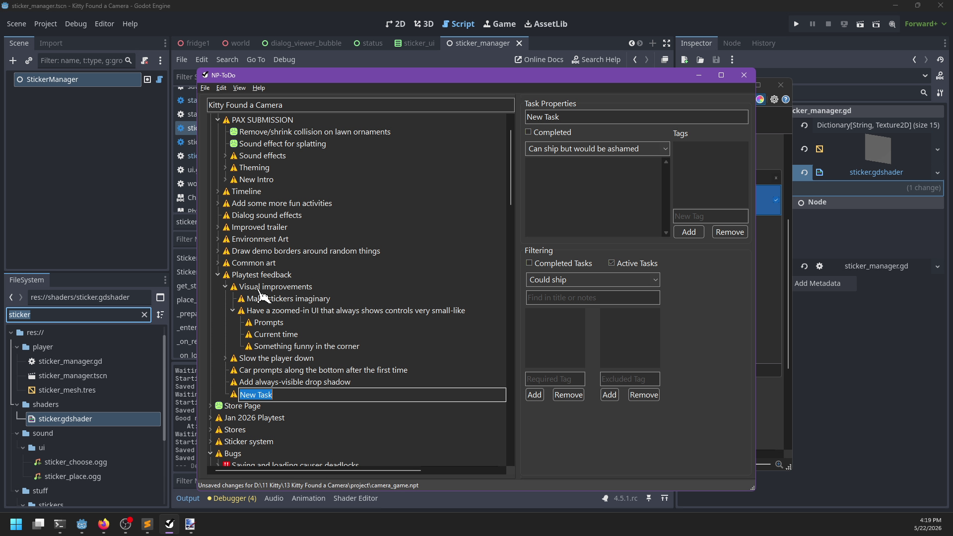
pyautogui.click(262, 298)
pyautogui.rightClick(262, 298)
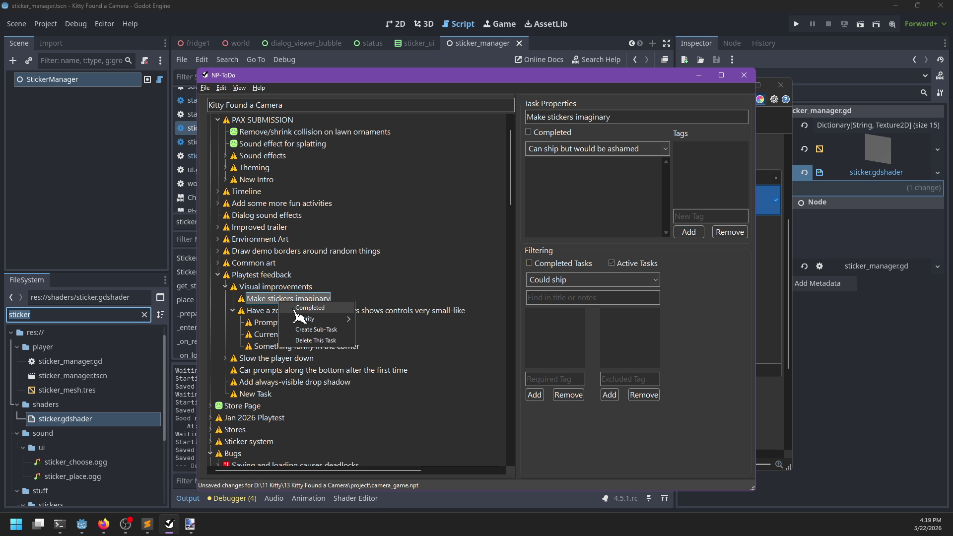
pyautogui.click(295, 310)
# Move the zoomed-in UI task below drop shadow and rename the new task 'Fix the playforming out of bill's yard'.
pyautogui.click(260, 384)
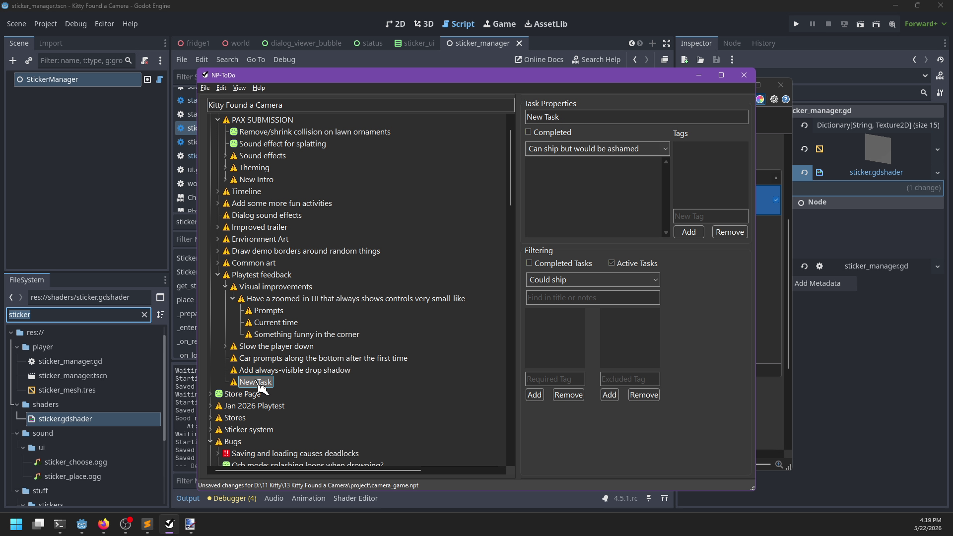
pyautogui.click(233, 299)
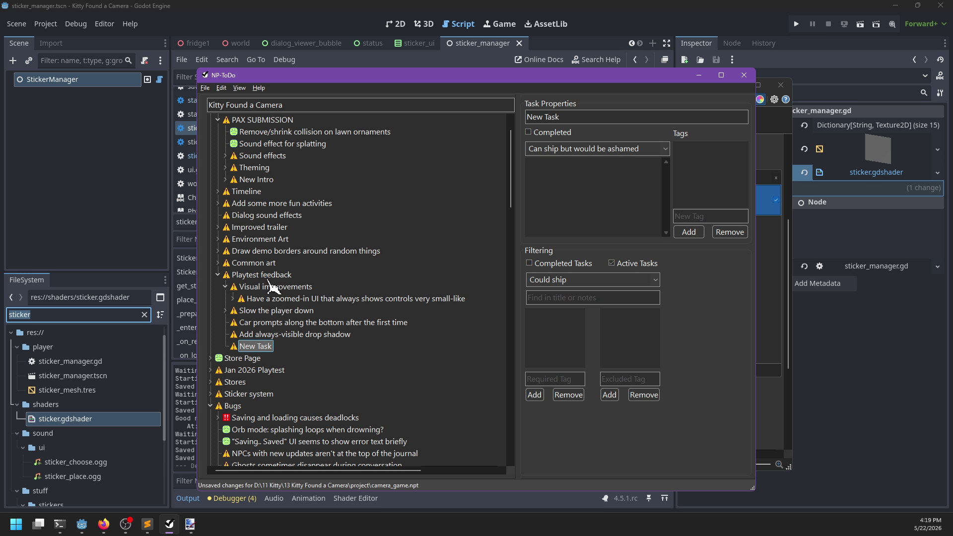
pyautogui.moveTo(252, 299)
pyautogui.mouseDown()
pyautogui.moveTo(259, 342)
pyautogui.moveTo(265, 333)
pyautogui.moveTo(248, 293)
pyautogui.mouseUp()
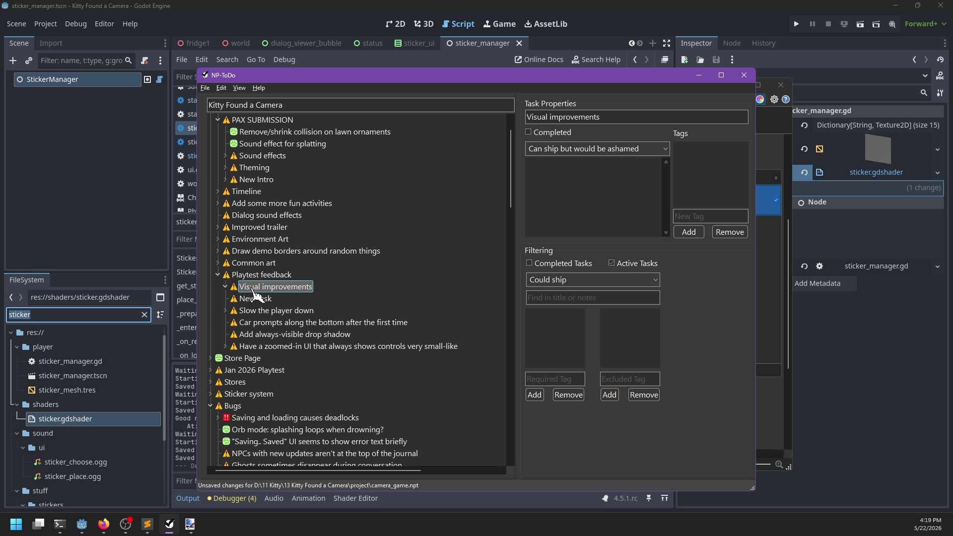
pyautogui.doubleClick(256, 287)
pyautogui.write("Fix the playforming out of bill's yard")
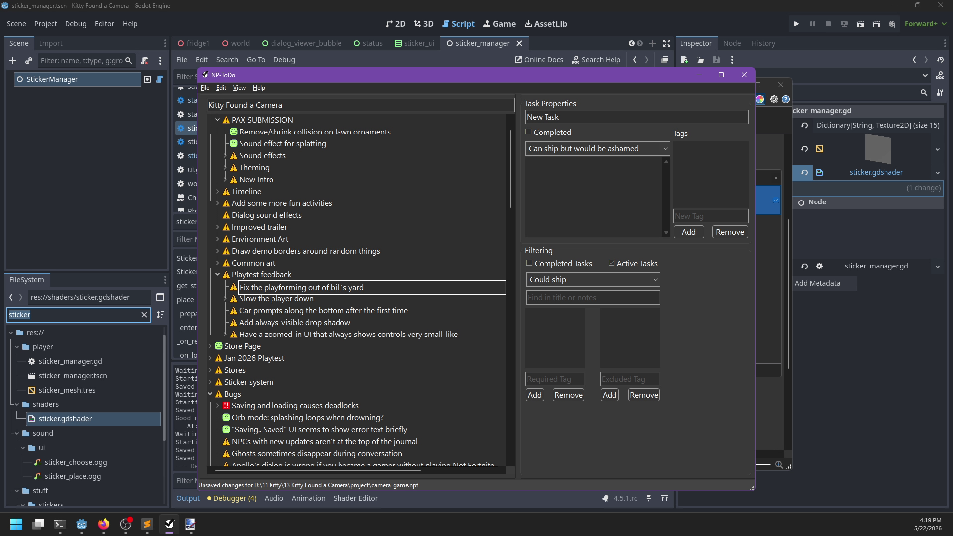
pyautogui.press('Return')
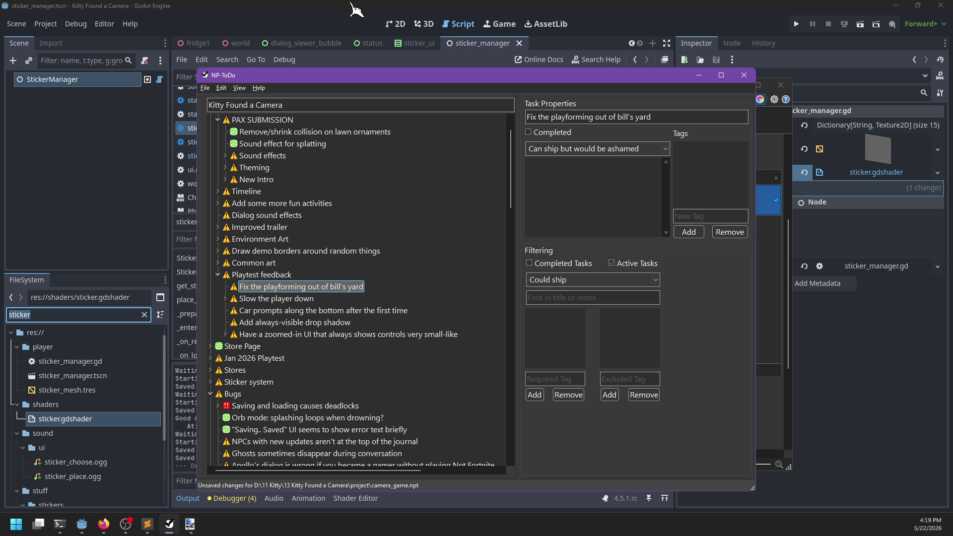
# Filter FileSystem by 'bill_house' and open bill_house.tscn.
pyautogui.click(75, 312)
pyautogui.write('house_bill')
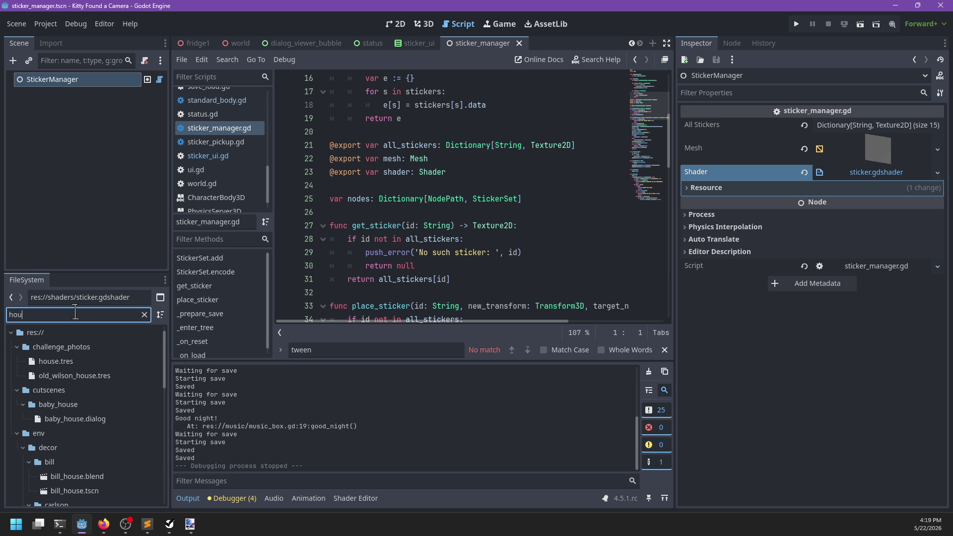
pyautogui.hotkey('ctrl', 'a')
pyautogui.press('BackSpace')
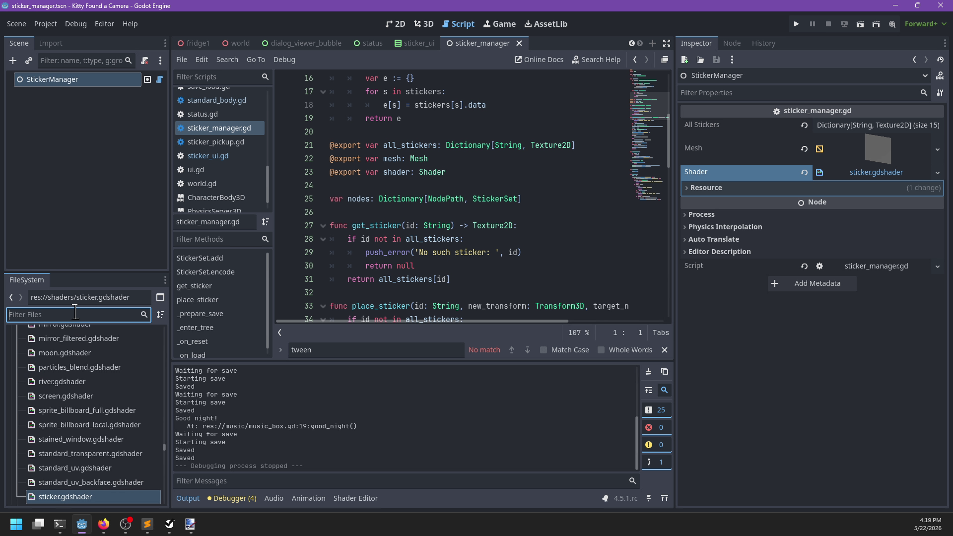
pyautogui.write('bill_house')
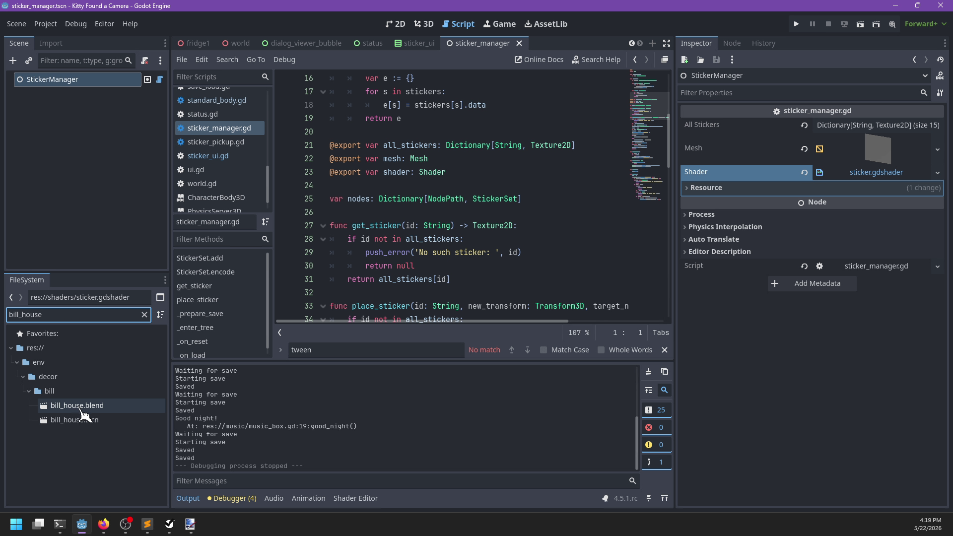
pyautogui.doubleClick(75, 420)
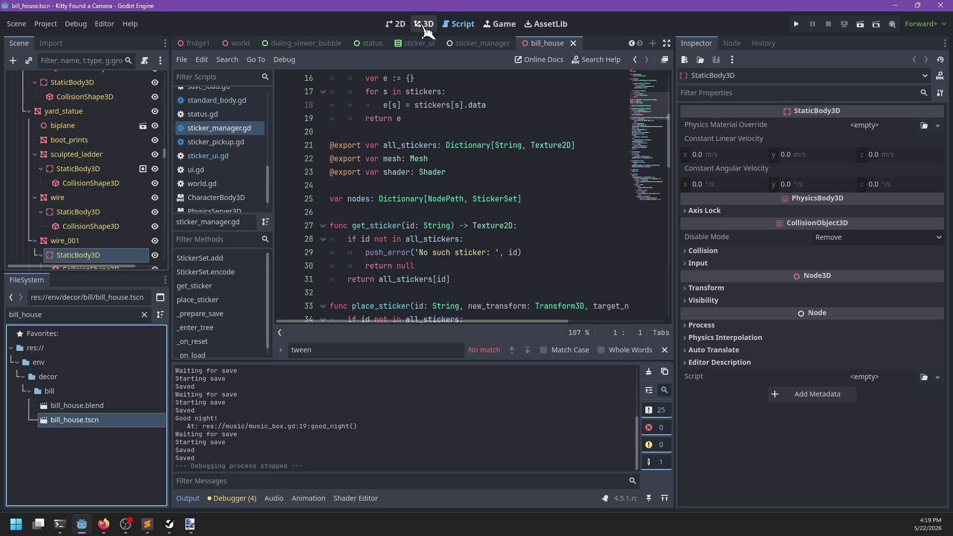
# Show bill_house in the 3D view and select AnimationPlayer to display its RESET animation tracks.
pyautogui.click(424, 24)
pyautogui.scroll(-5, 379, 242)
pyautogui.scroll(6, 380, 241)
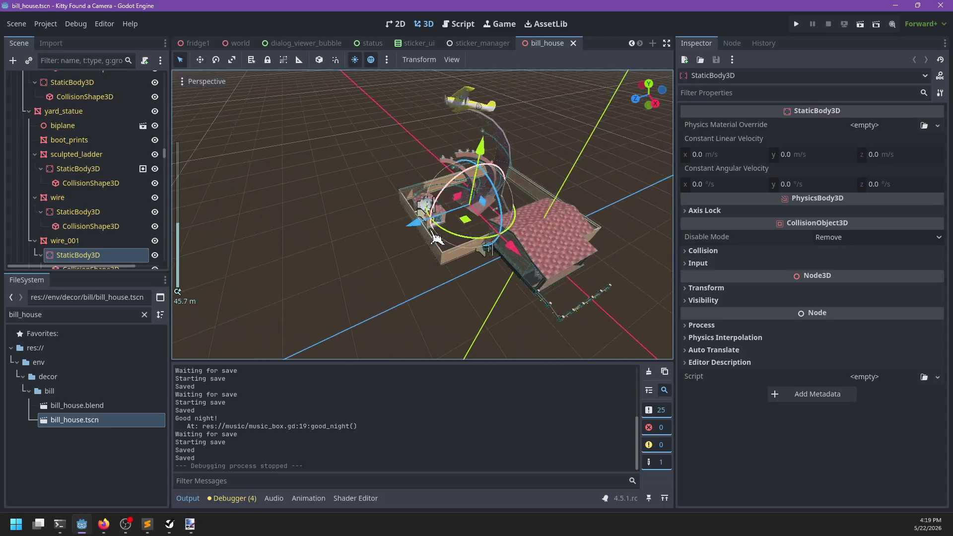
pyautogui.click(436, 208)
pyautogui.scroll(-10, 130, 185)
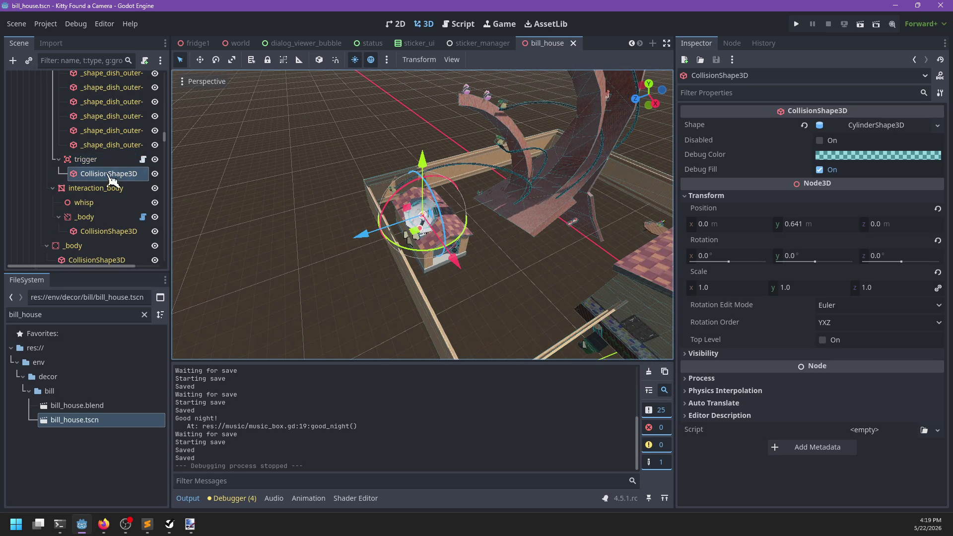
pyautogui.scroll(-10, 124, 206)
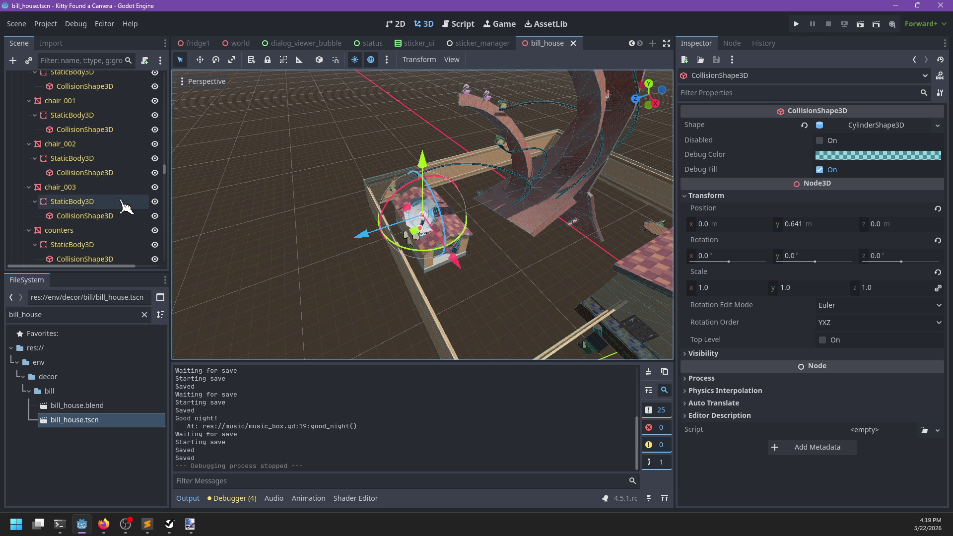
pyautogui.moveTo(174, 255)
pyautogui.mouseDown()
pyautogui.moveTo(181, 287)
pyautogui.moveTo(174, 76)
pyautogui.moveTo(177, 166)
pyautogui.moveTo(171, 137)
pyautogui.moveTo(177, 165)
pyautogui.moveTo(163, 236)
pyautogui.mouseUp()
pyautogui.click(60, 112)
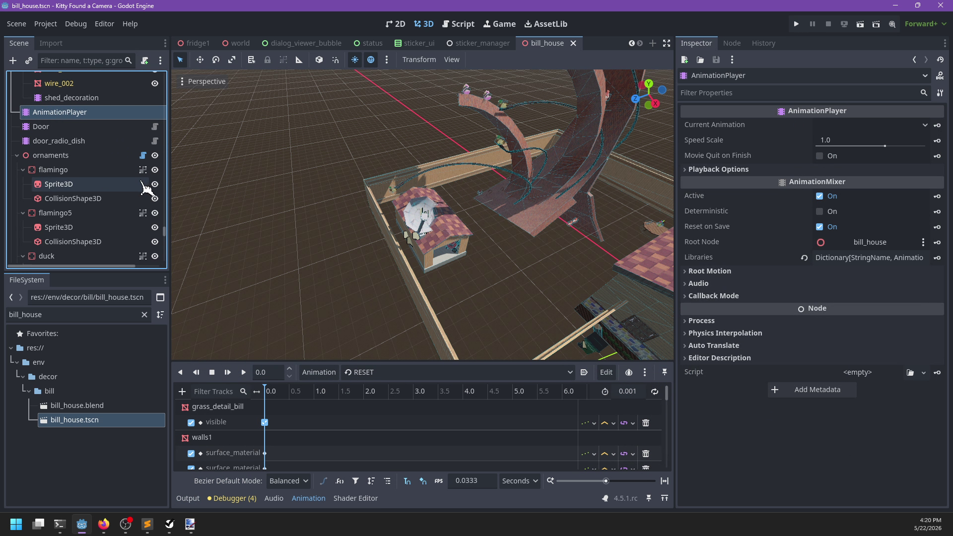
# Keep Insta_Open as the current animation and select door_radio_dish to browse its child nodes.
pyautogui.doubleClick(34, 141)
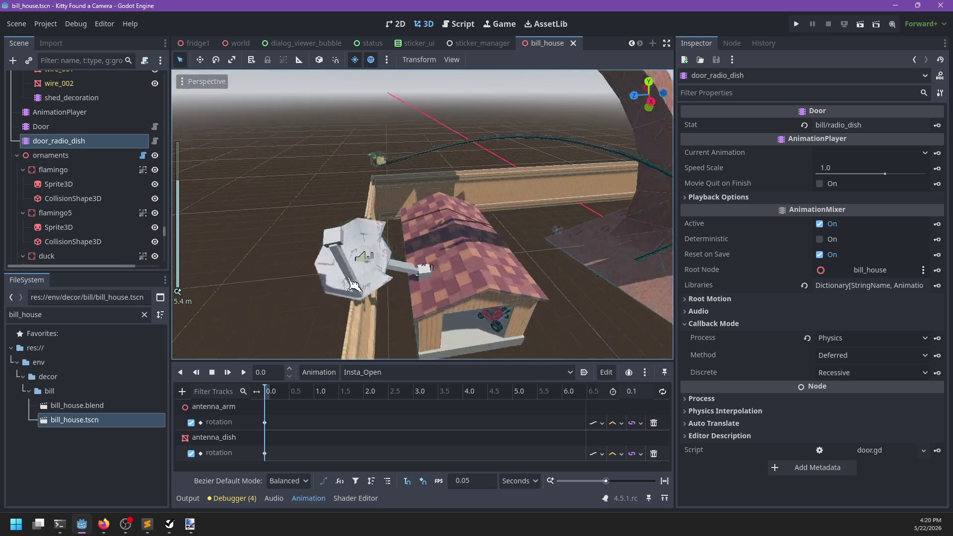
pyautogui.click(362, 372)
pyautogui.click(362, 389)
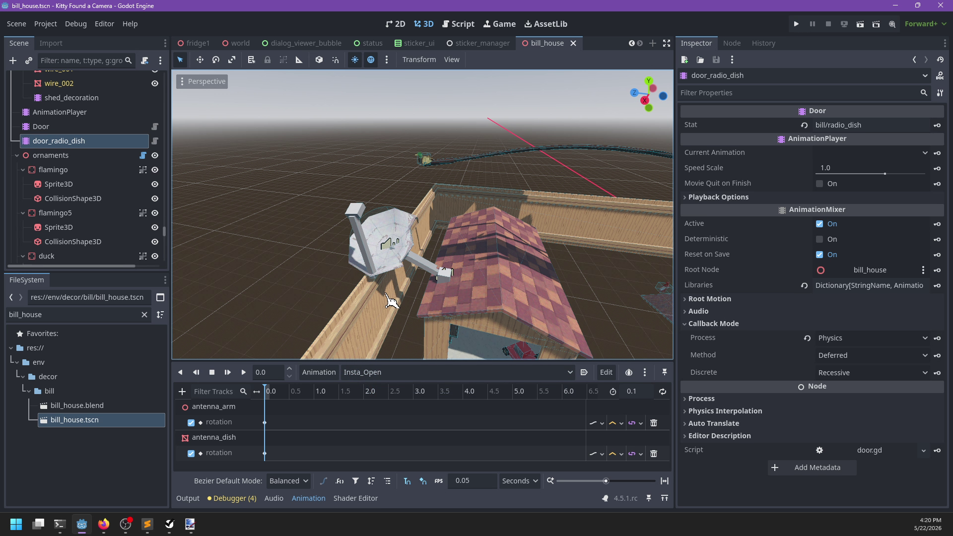
pyautogui.scroll(3, 385, 293)
pyautogui.click(385, 293)
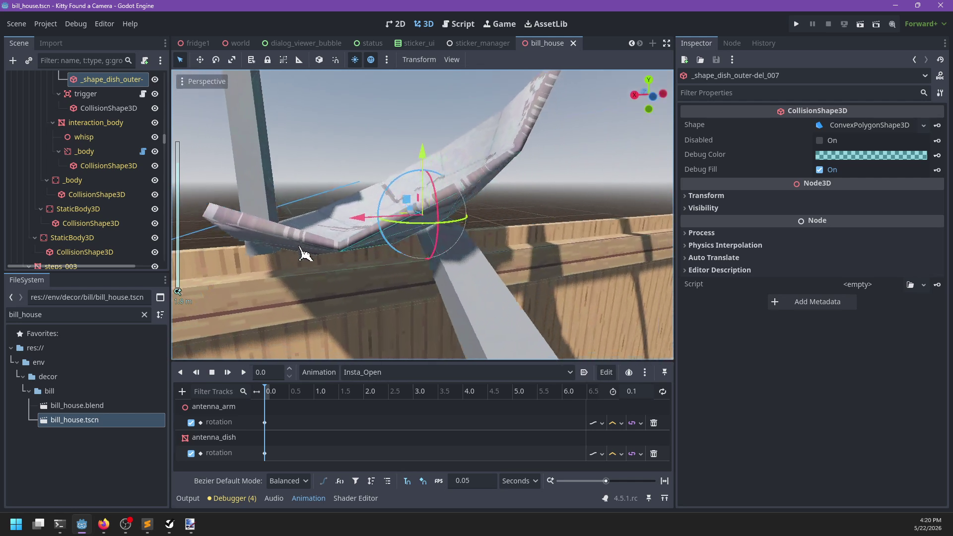
pyautogui.scroll(6, 64, 139)
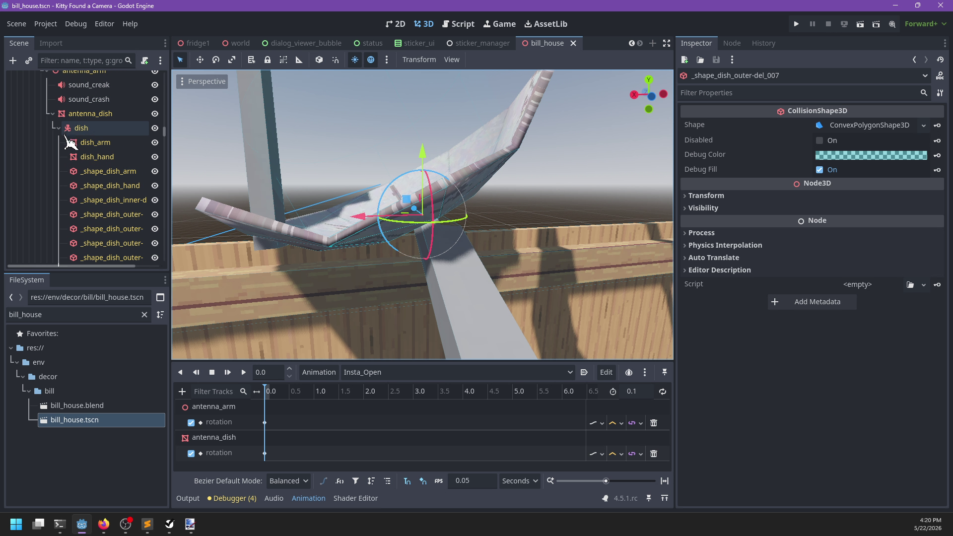
pyautogui.click(53, 114)
# Rotate antenna_dish to -77.5, 2.9, -16.3 and key its Rotation in Insta_Open.
pyautogui.scroll(2, 141, 127)
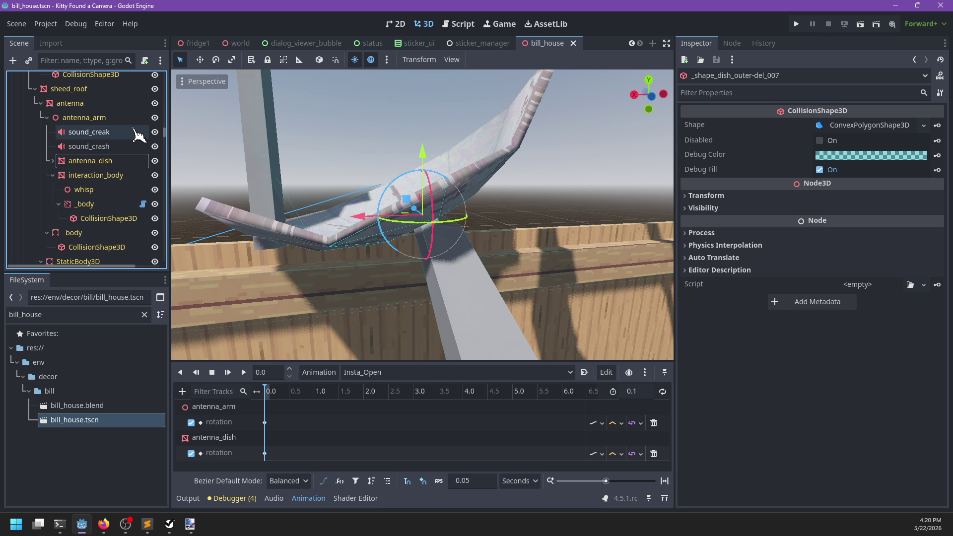
pyautogui.click(109, 164)
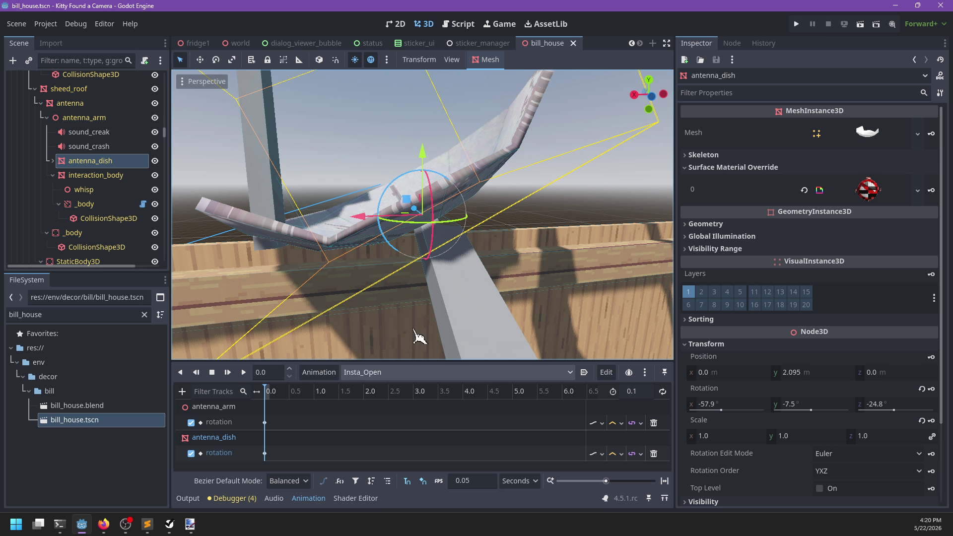
pyautogui.scroll(3, 439, 214)
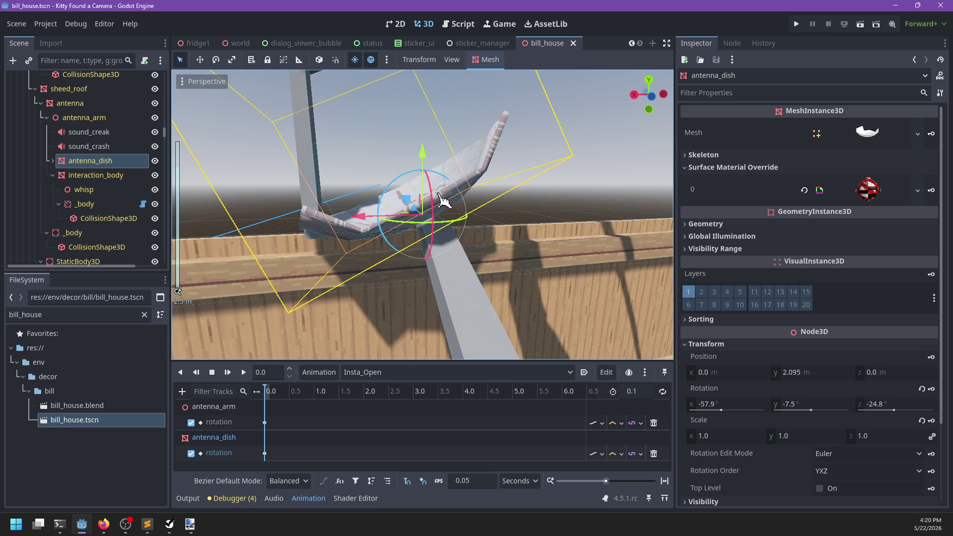
pyautogui.moveTo(446, 181); pyautogui.dragTo(472, 211)
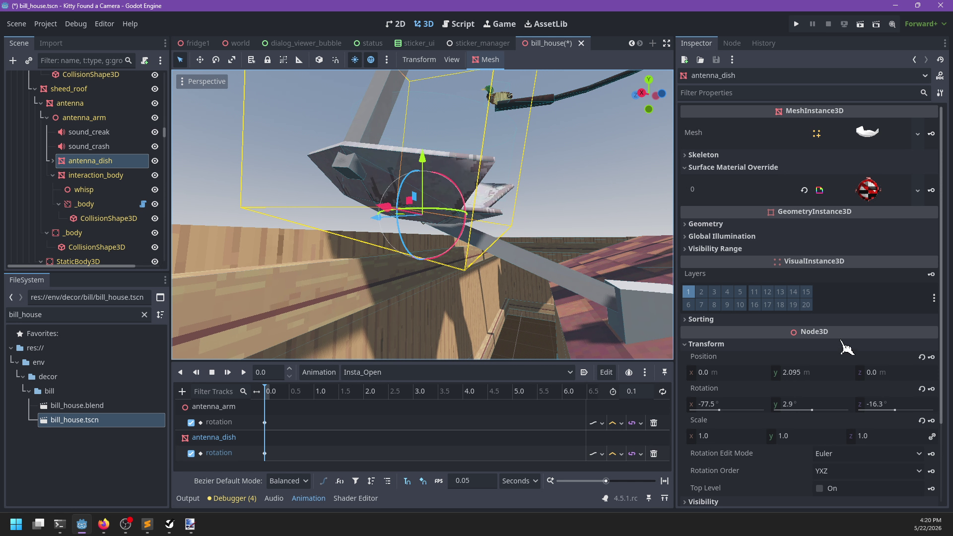
pyautogui.click(933, 390)
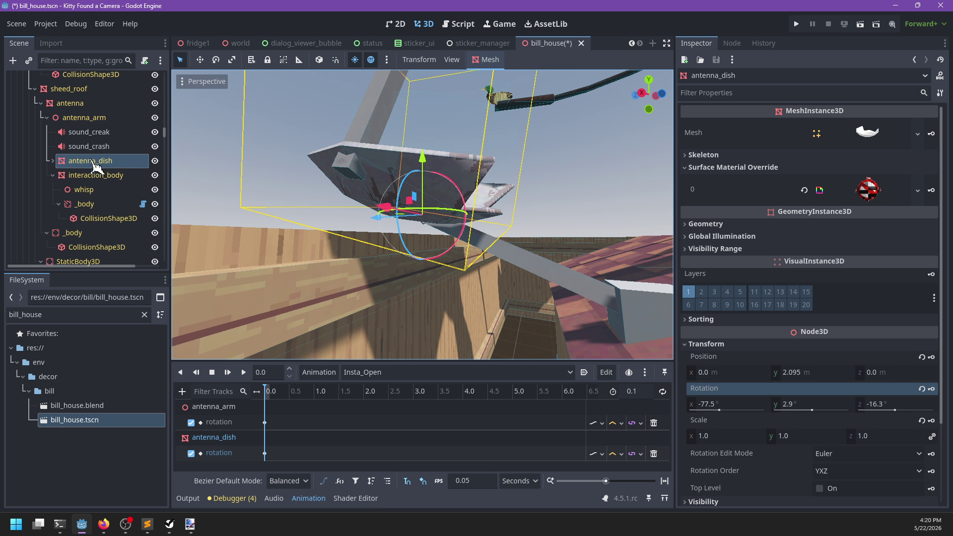
# Rotate antenna_arm further open to 70.5, 19.2, 17.9 in Insta_Open.
pyautogui.click(84, 118)
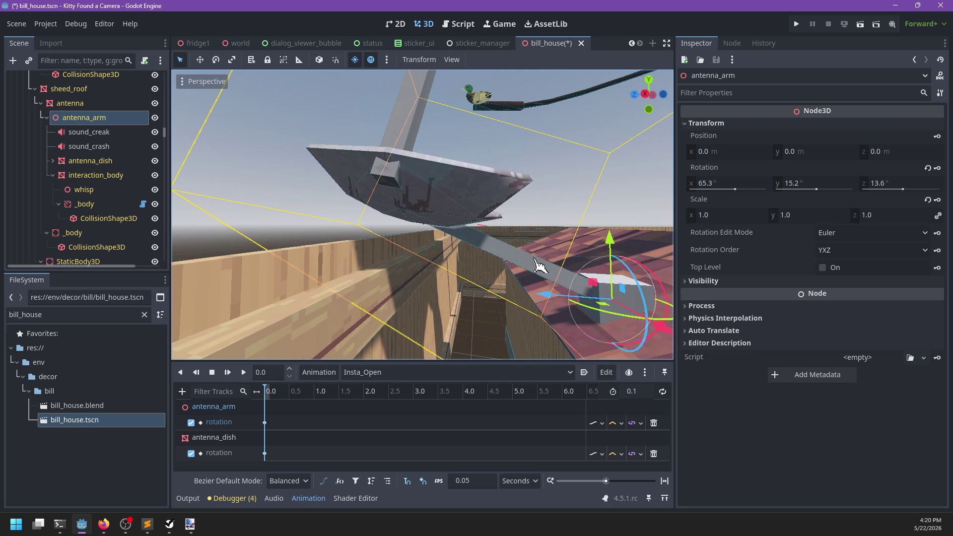
pyautogui.moveTo(544, 259); pyautogui.dragTo(558, 248)
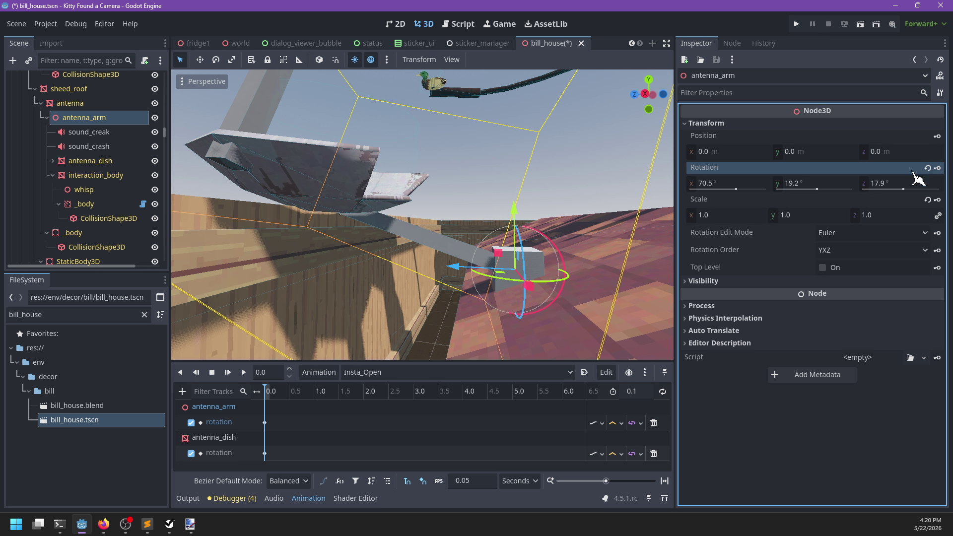
pyautogui.moveTo(437, 248)
pyautogui.mouseDown()
pyautogui.moveTo(443, 261)
pyautogui.moveTo(425, 288)
pyautogui.moveTo(436, 278)
pyautogui.moveTo(330, 289)
pyautogui.moveTo(411, 304)
pyautogui.mouseUp()
pyautogui.scroll(2, 411, 304)
pyautogui.click(392, 372)
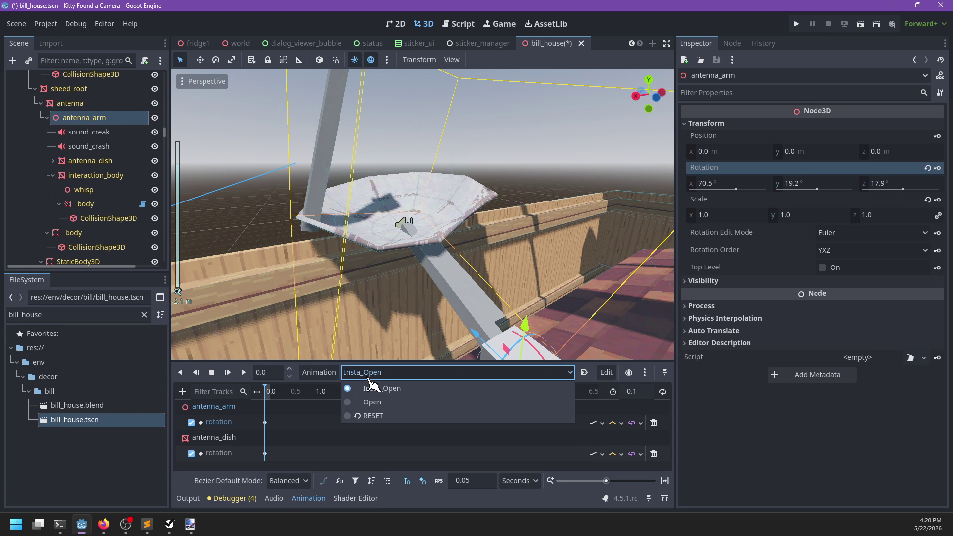
# Frame the antenna and compare the Open and Insta_Open animations.
pyautogui.click(382, 402)
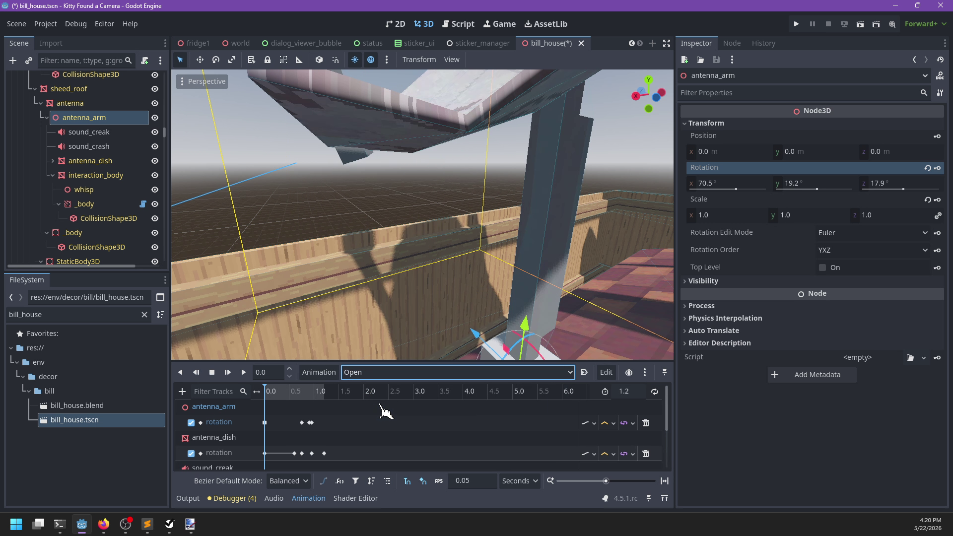
pyautogui.press('f')
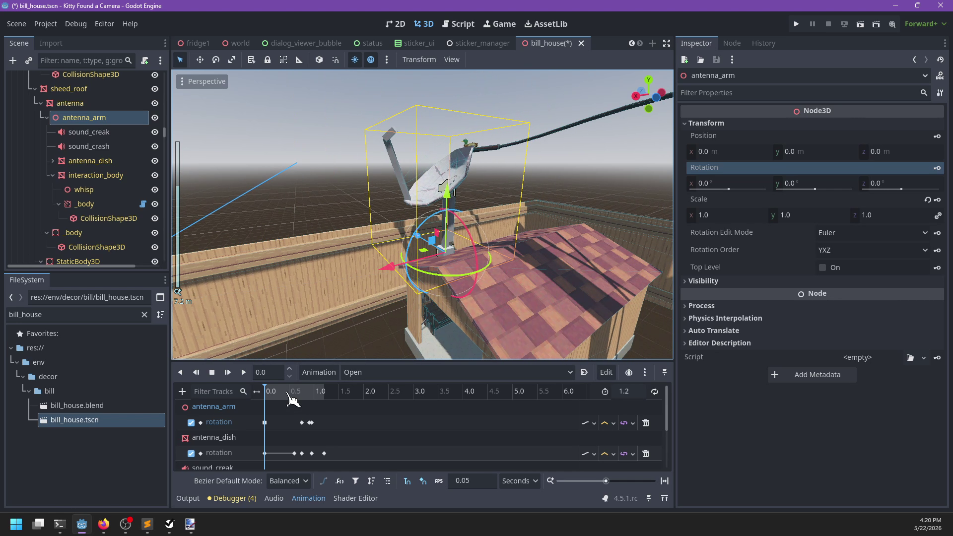
pyautogui.click(389, 371)
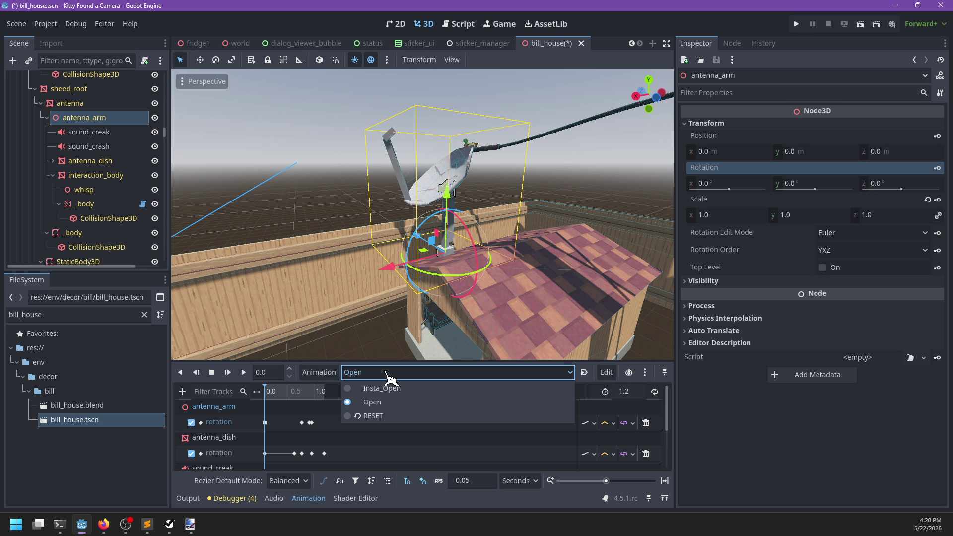
pyautogui.click(390, 379)
pyautogui.press('f')
pyautogui.click(378, 372)
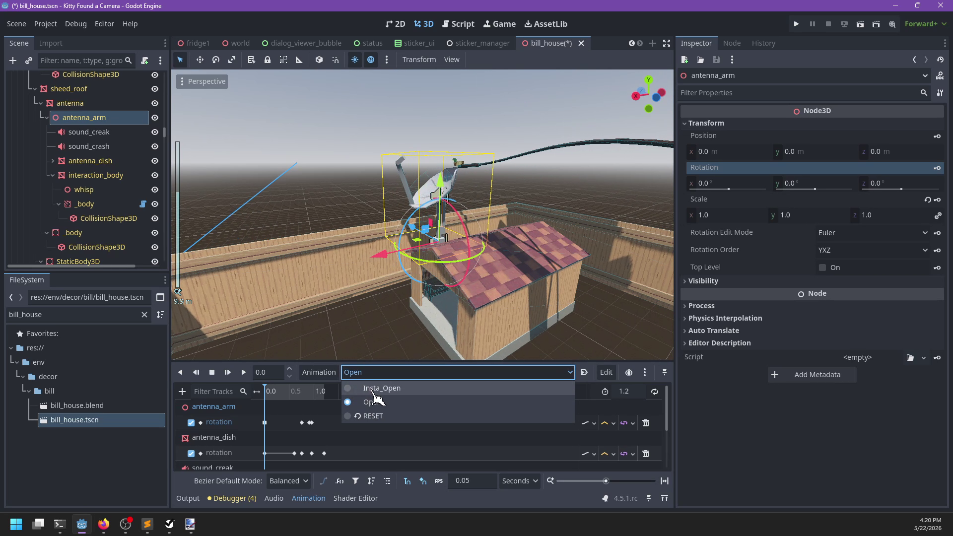
pyautogui.click(387, 386)
# Paste the Insta_Open arm rotation into the Open animation's arm key at 0.95.
pyautogui.click(265, 422)
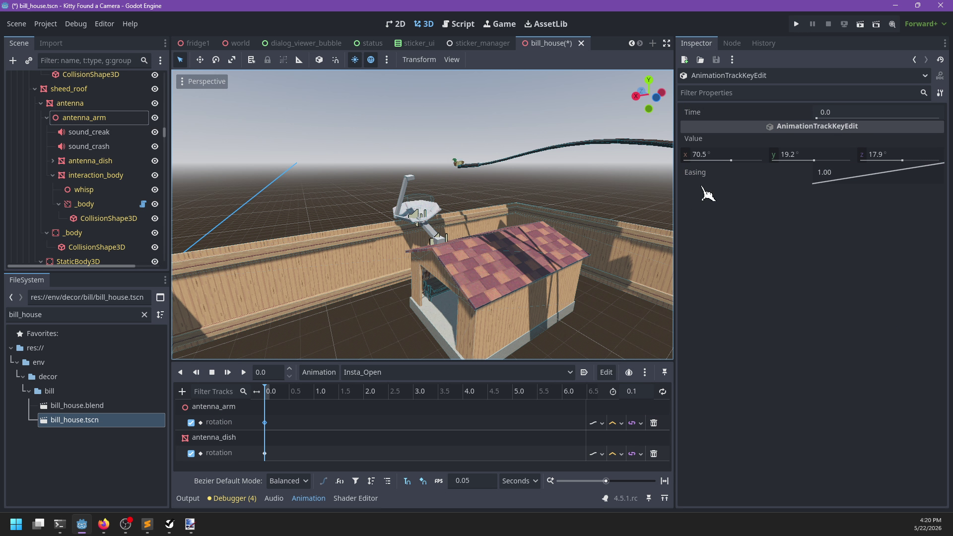
pyautogui.click(369, 373)
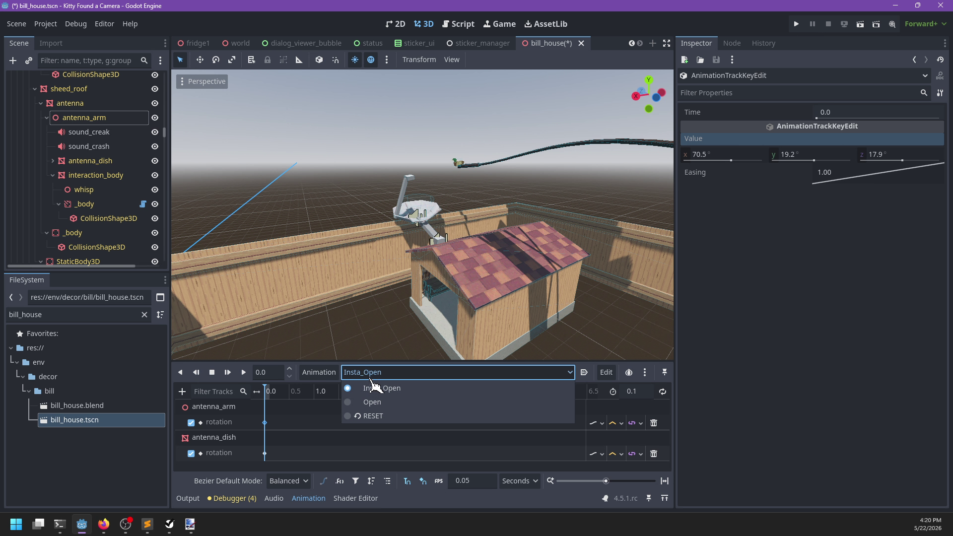
pyautogui.click(377, 403)
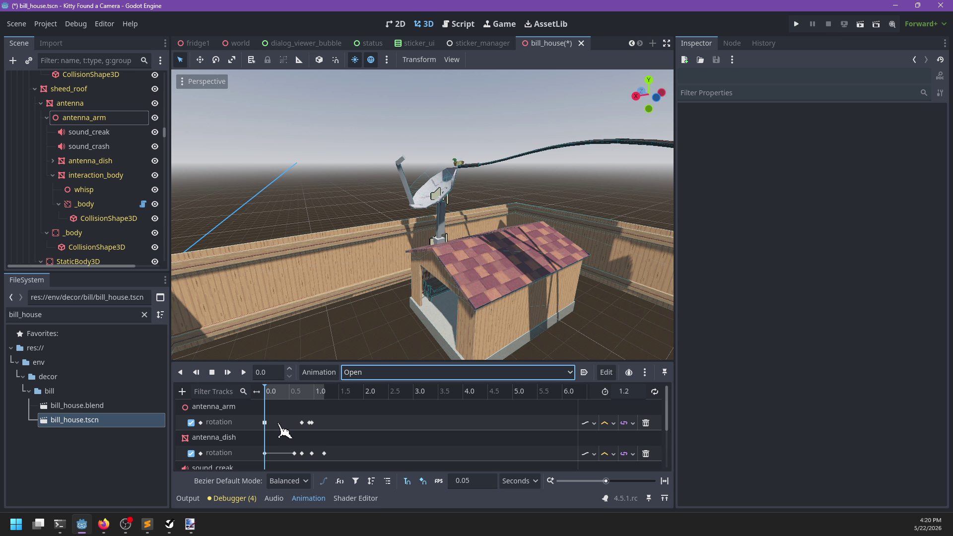
pyautogui.click(312, 423)
pyautogui.rightClick(721, 143)
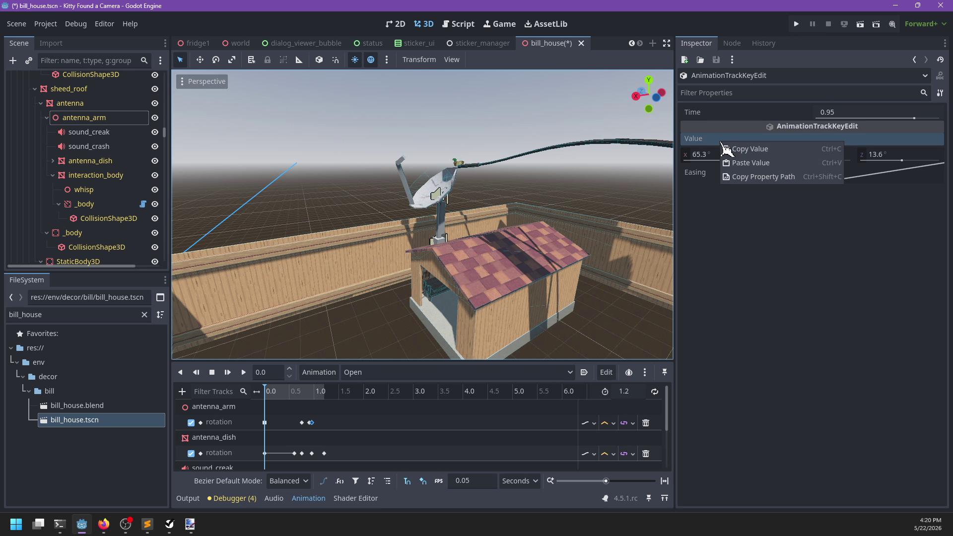
pyautogui.click(742, 164)
# Copy the Insta_Open dish rotation (-77.5, 2.9, -16.3) into Open's dish key at 1.2.
pyautogui.click(353, 372)
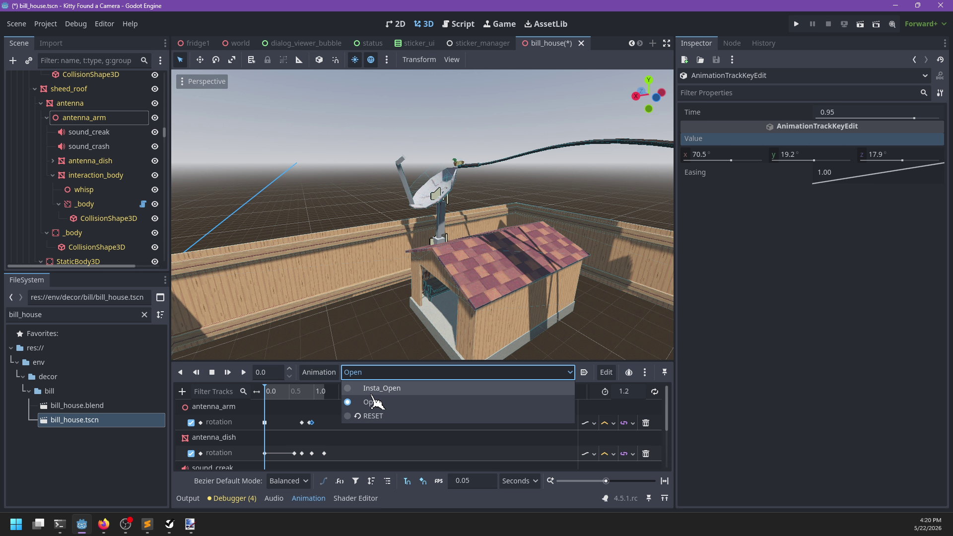
pyautogui.click(377, 391)
pyautogui.click(265, 453)
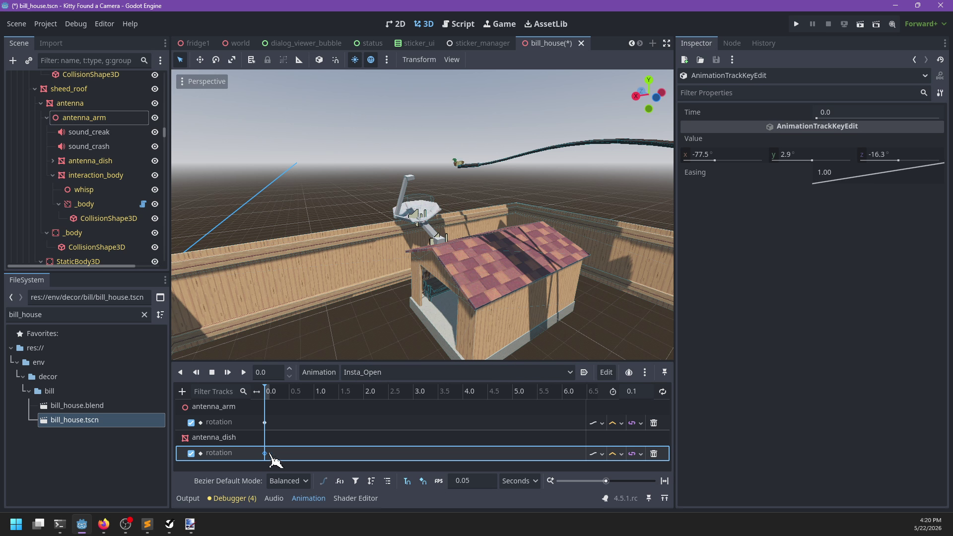
pyautogui.rightClick(700, 141)
pyautogui.click(734, 145)
pyautogui.click(364, 372)
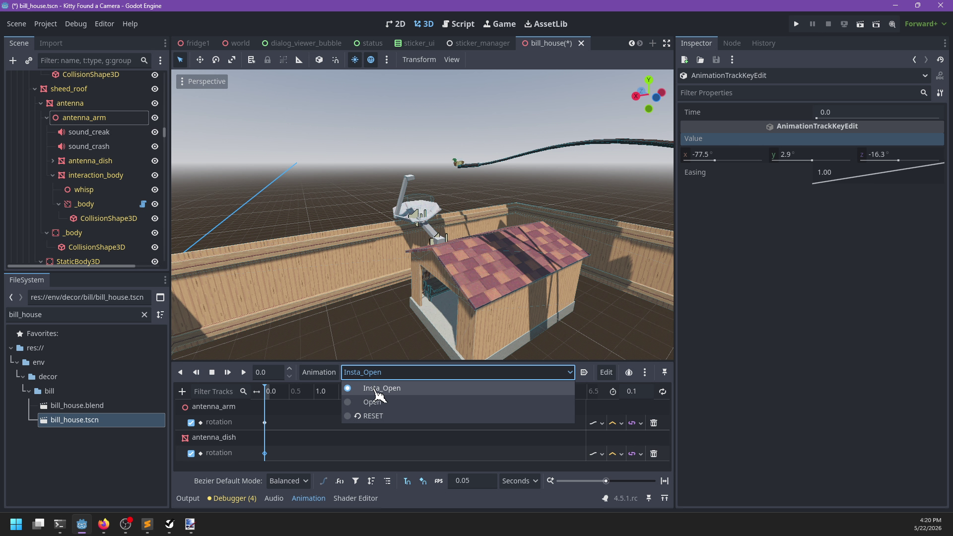
pyautogui.click(380, 407)
pyautogui.scroll(-1, 318, 434)
pyautogui.click(324, 437)
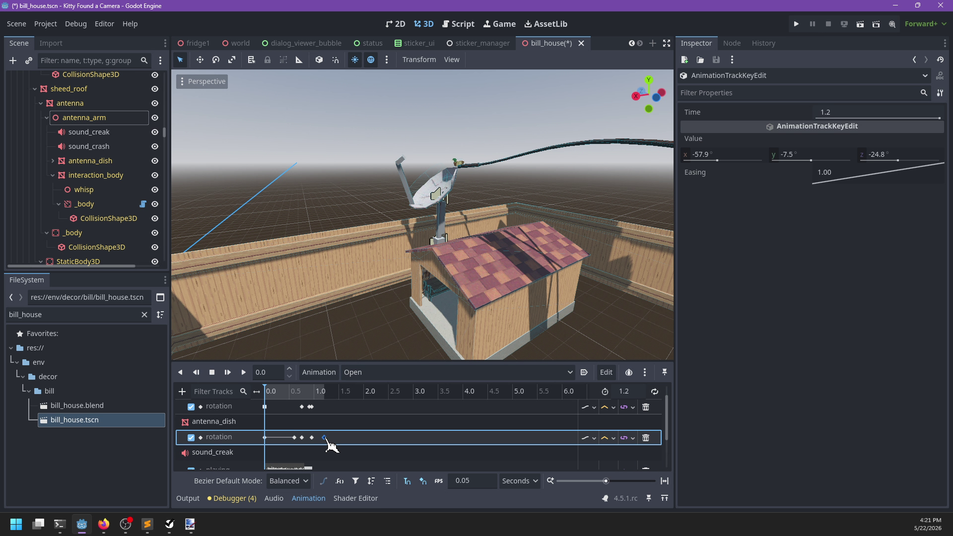
pyautogui.rightClick(717, 139)
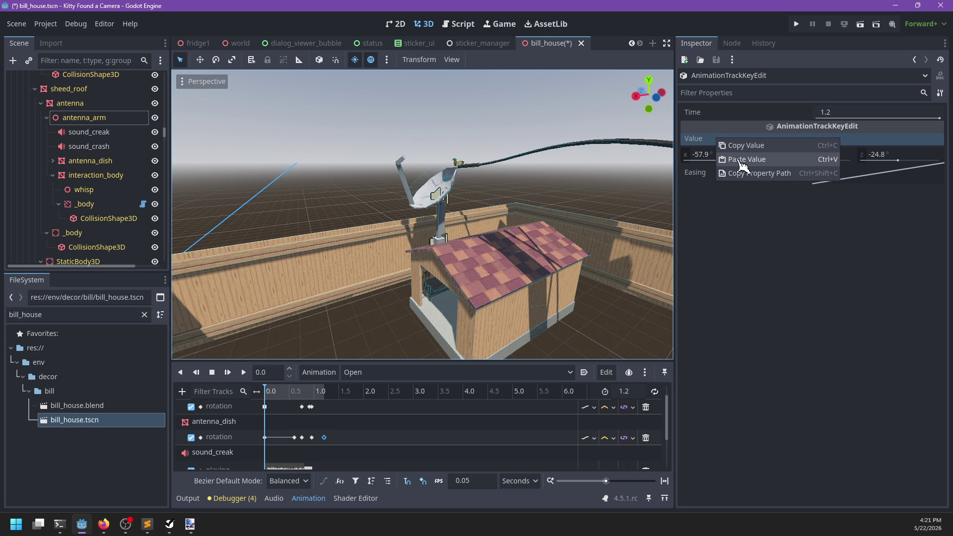
pyautogui.click(740, 160)
# Play the Open animation to check it, then save bill_house.tscn.
pyautogui.click(228, 372)
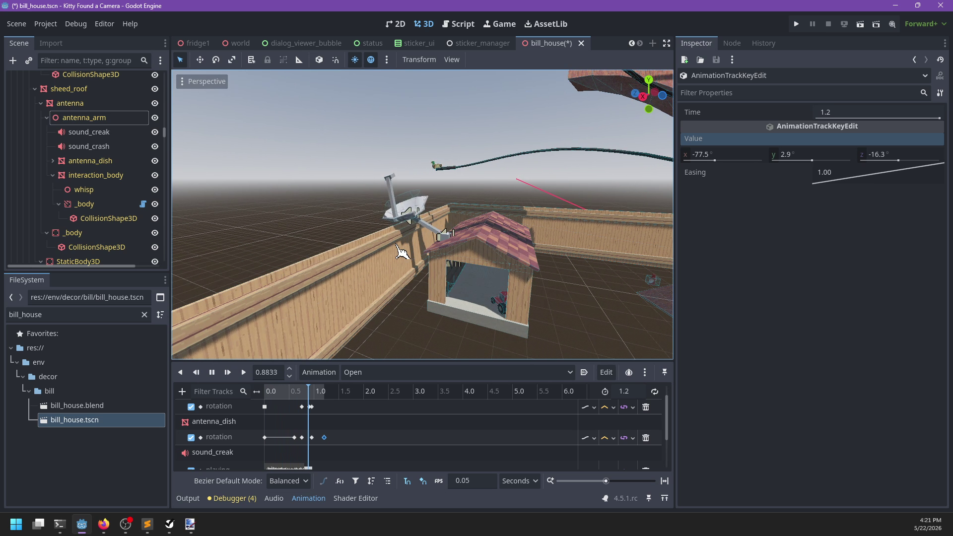
pyautogui.scroll(5, 435, 252)
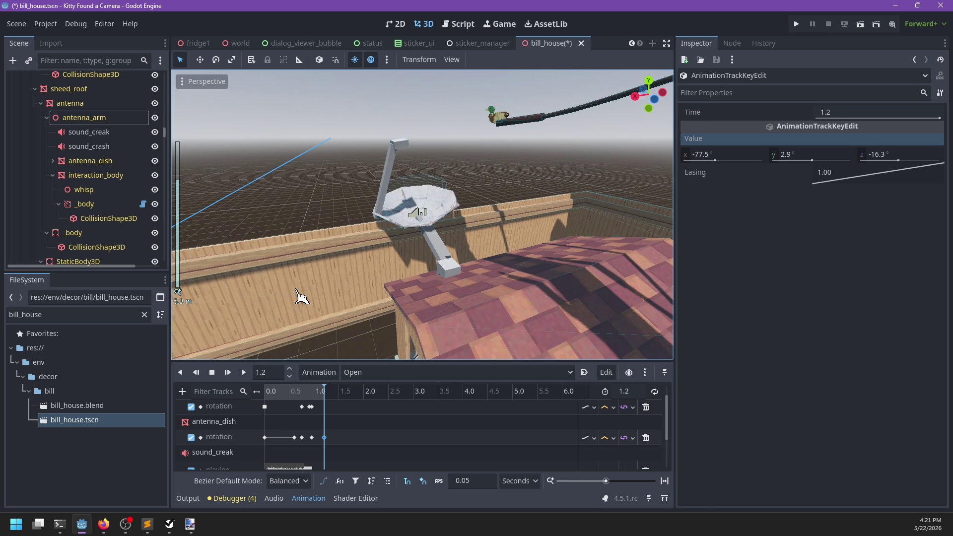
pyautogui.moveTo(300, 297); pyautogui.dragTo(454, 298)
pyautogui.hotkey('ctrl', 's')
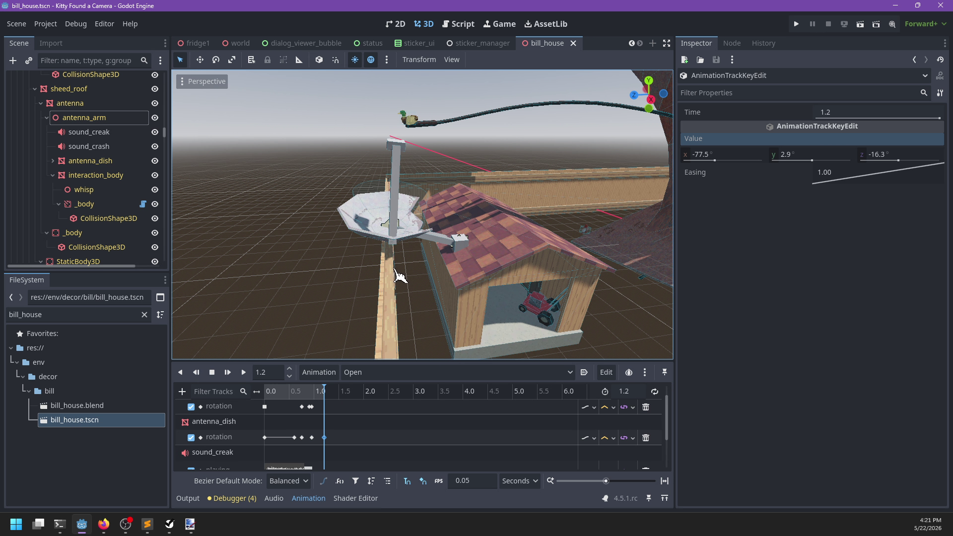
# Put sound_creak and sound_crash on the SFX bus at -10 dB and save the scene.
pyautogui.scroll(-5, 397, 275)
pyautogui.scroll(-3, 353, 440)
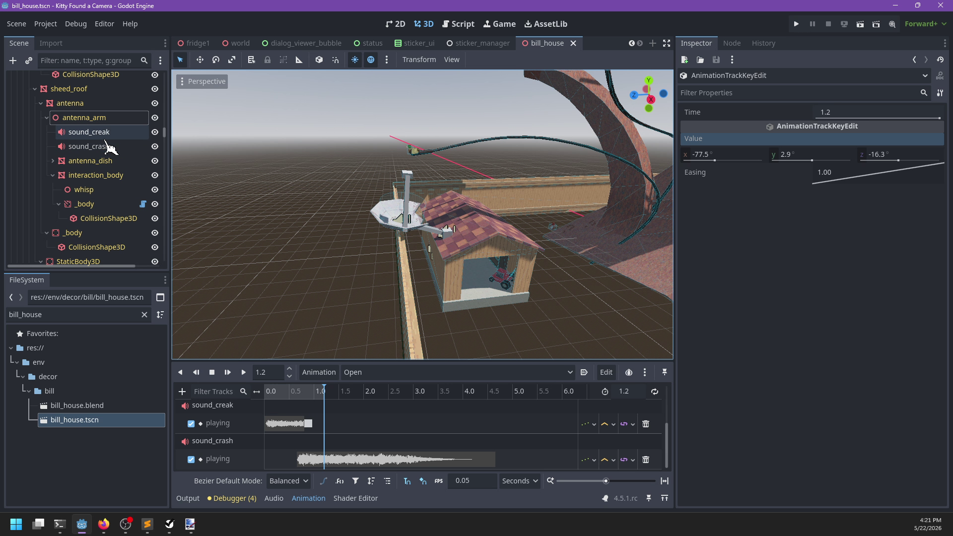
pyautogui.click(89, 132)
pyautogui.keyDown('shift'); pyautogui.click(110, 146); pyautogui.keyUp('shift')
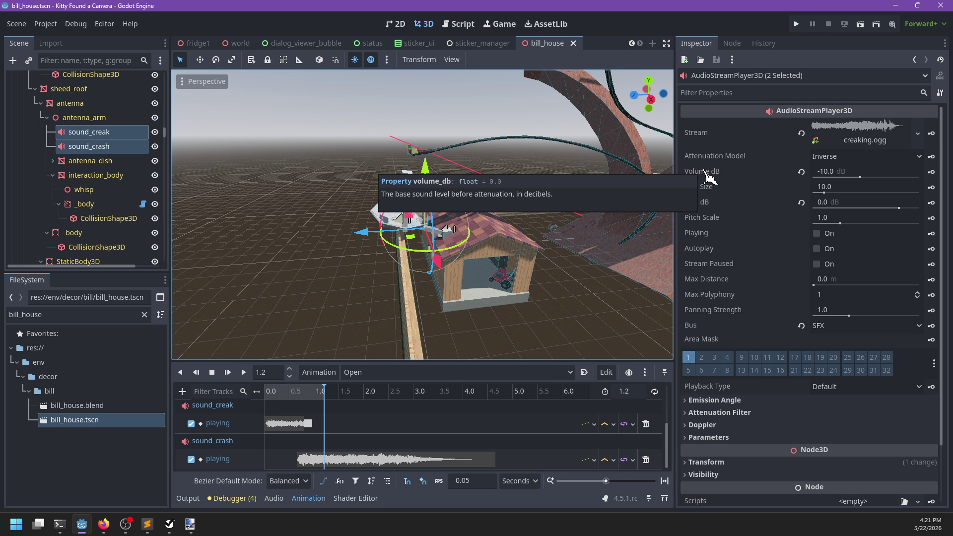
pyautogui.click(829, 327)
pyautogui.click(829, 337)
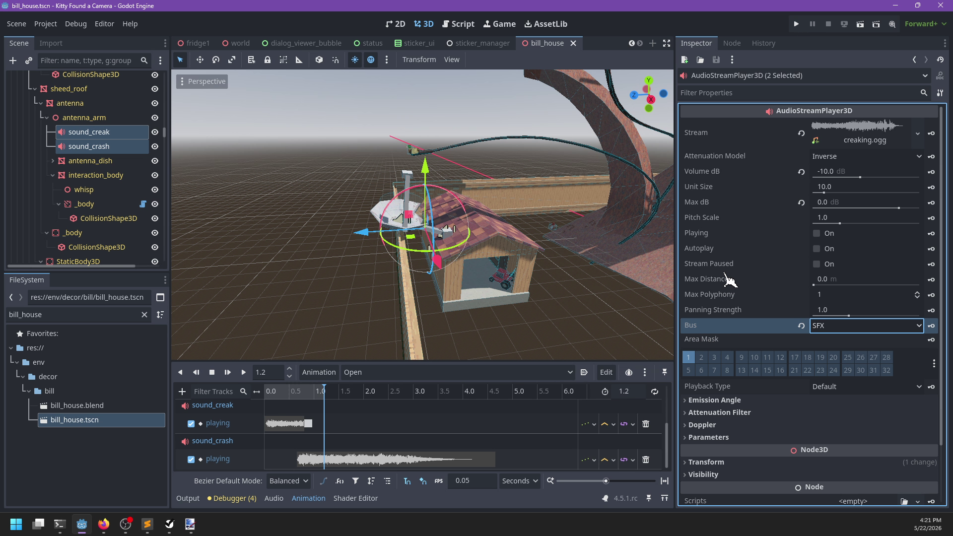
pyautogui.hotkey('ctrl', 's')
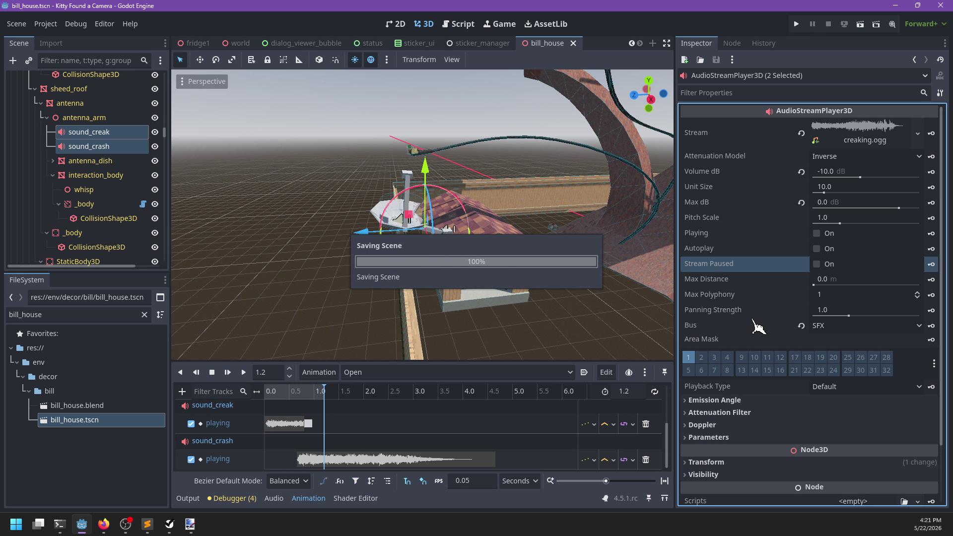
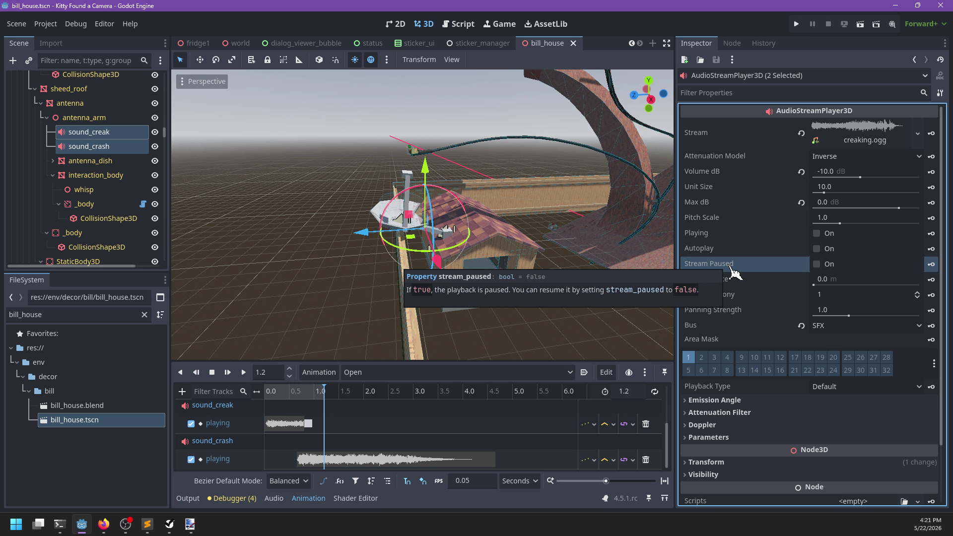
# Toggle stream pausing on the two sound players and preview the Open animation from 0.4 s.
pyautogui.click(826, 265)
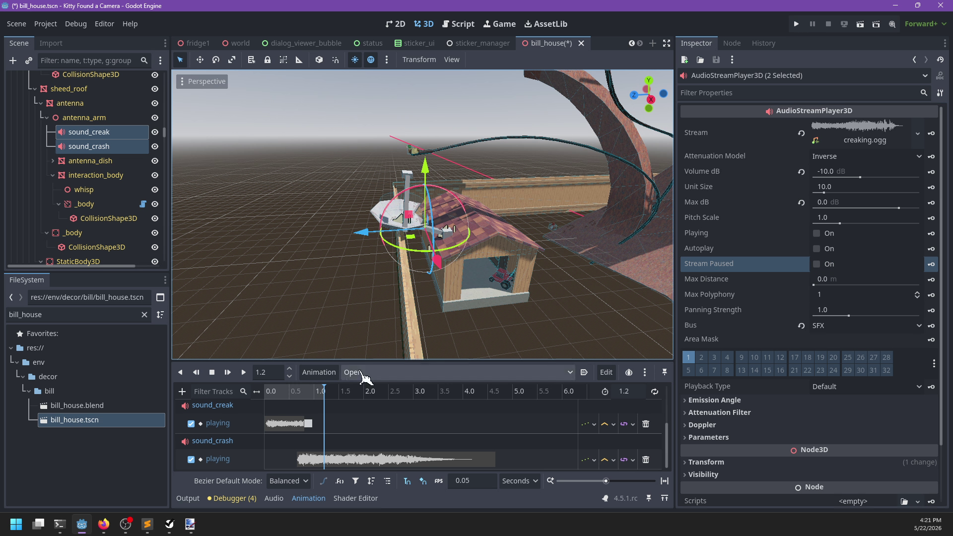
pyautogui.click(284, 391)
pyautogui.press('s')
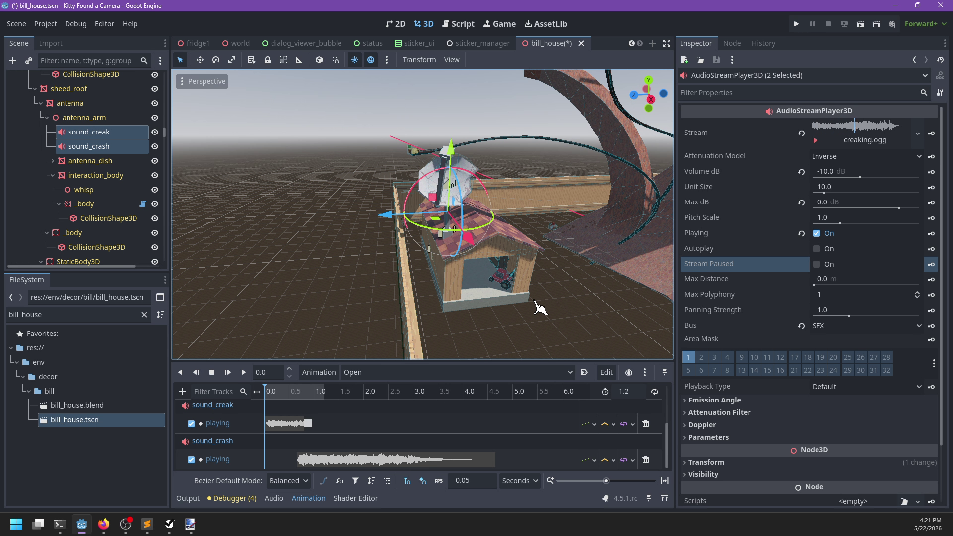
# Save the bill_house scene and run the game with F5.
pyautogui.moveTo(535, 296)
pyautogui.mouseDown()
pyautogui.moveTo(463, 291)
pyautogui.moveTo(423, 315)
pyautogui.moveTo(440, 320)
pyautogui.mouseUp()
pyautogui.scroll(4, 441, 320)
pyautogui.click(442, 322)
pyautogui.hotkey('ctrl', 's')
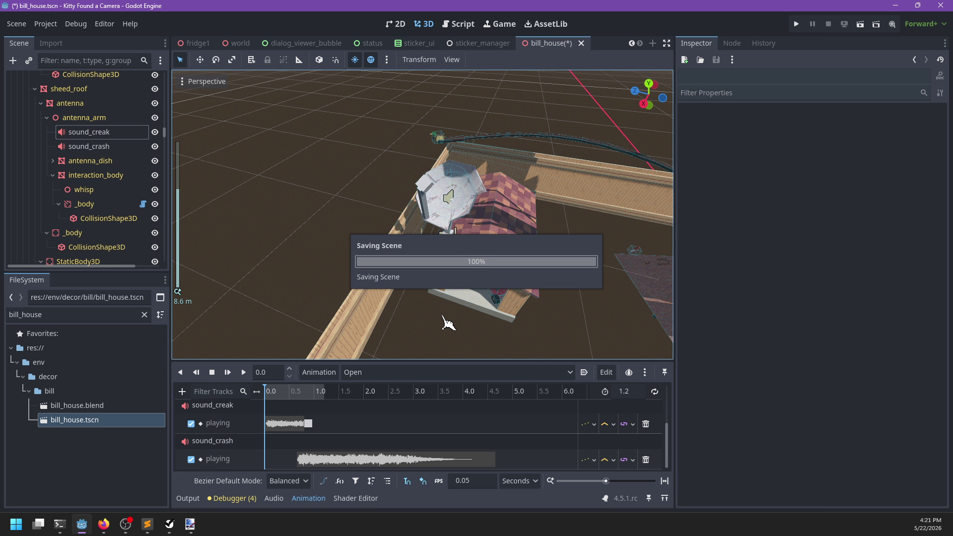
pyautogui.press('F5')
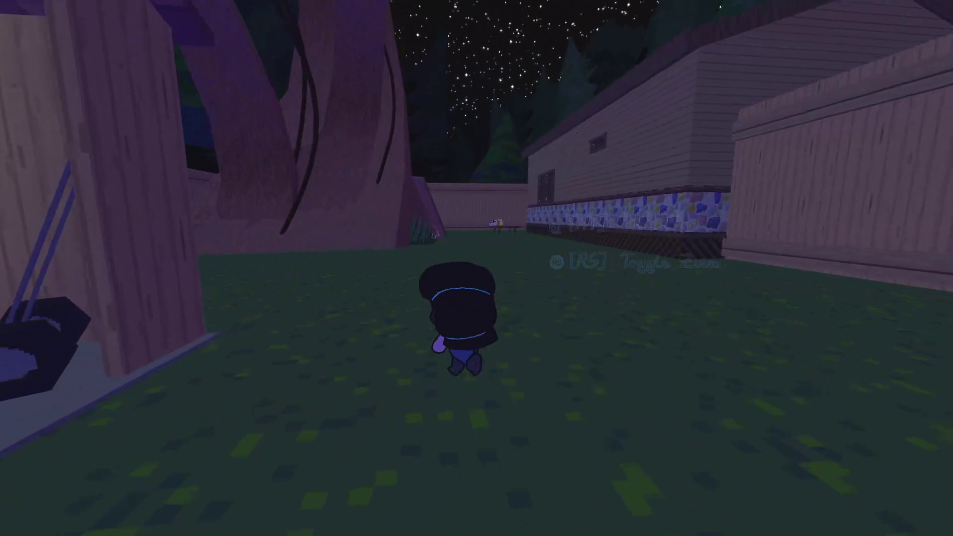
# Climb the big tree and cross the top of the satellite dish.
pyautogui.press('w')
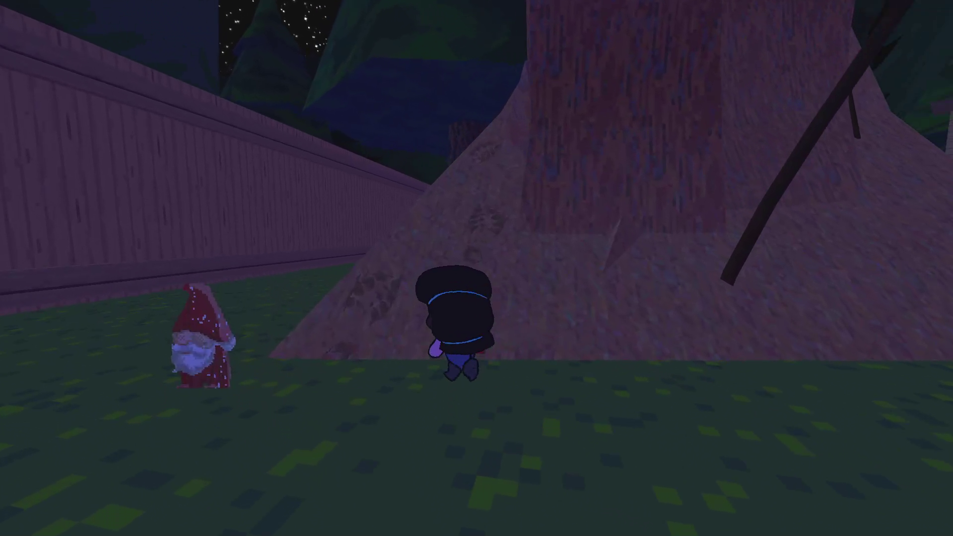
pyautogui.press('w')
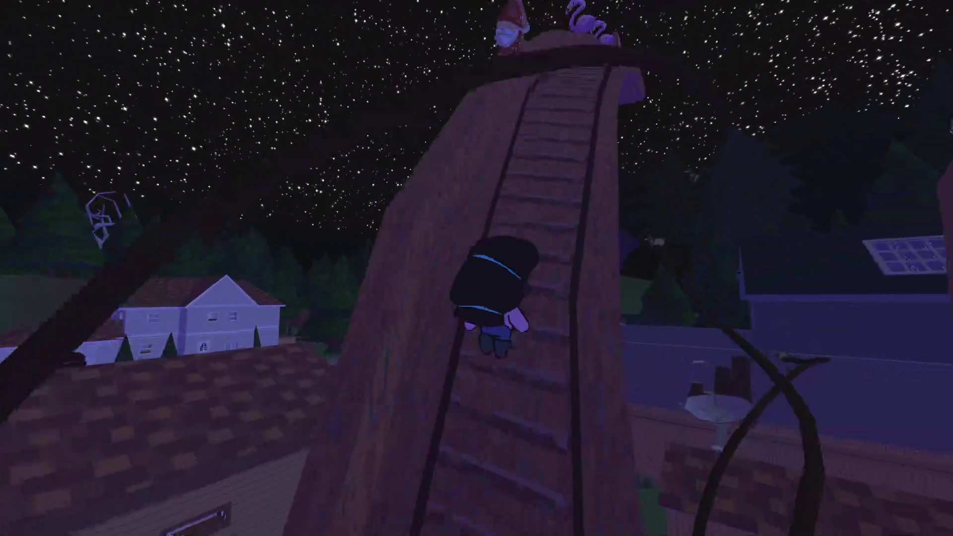
pyautogui.press('w')
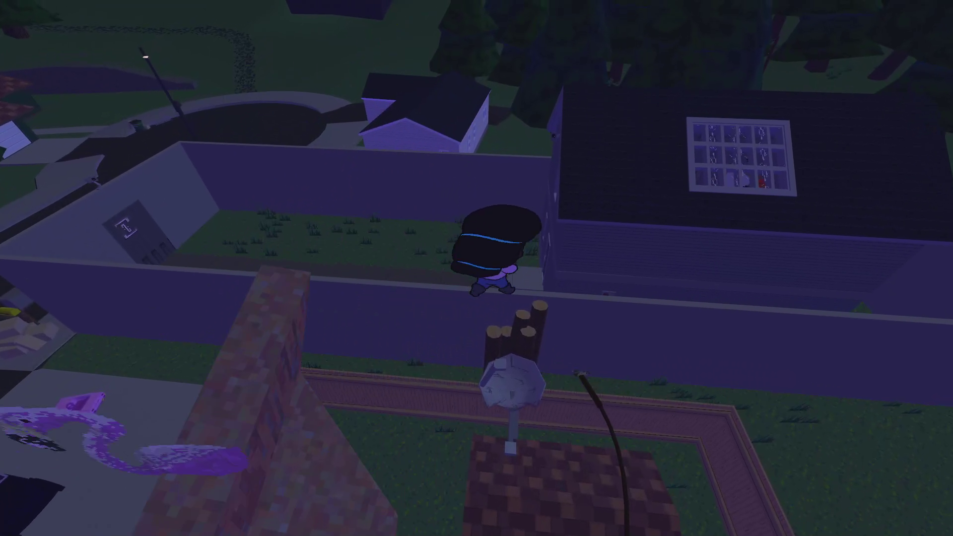
pyautogui.press('w')
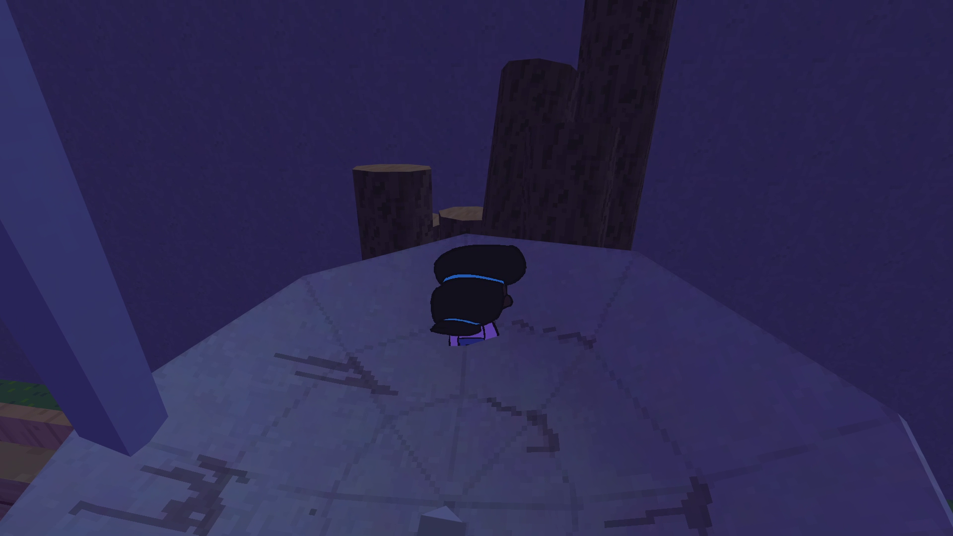
pyautogui.press('s')
pyautogui.press('w')
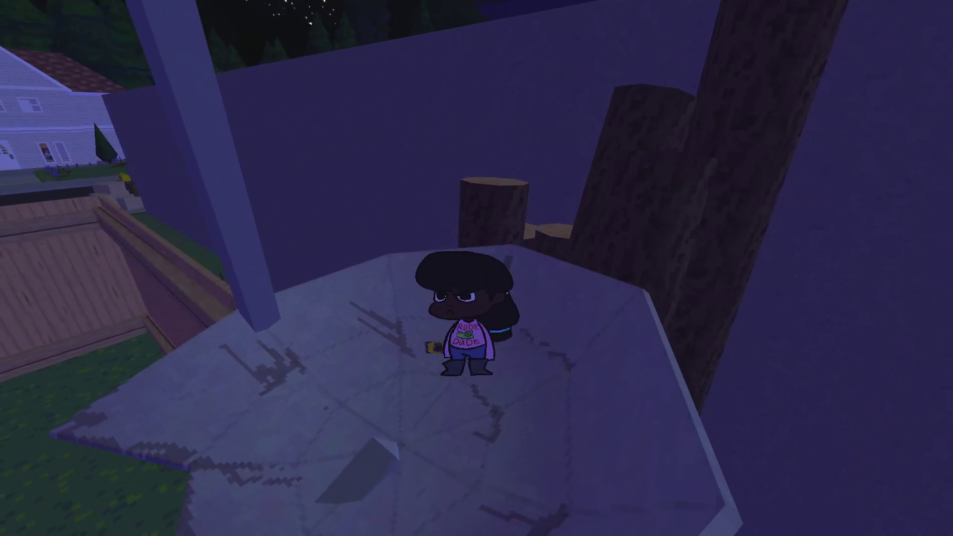
pyautogui.press('w')
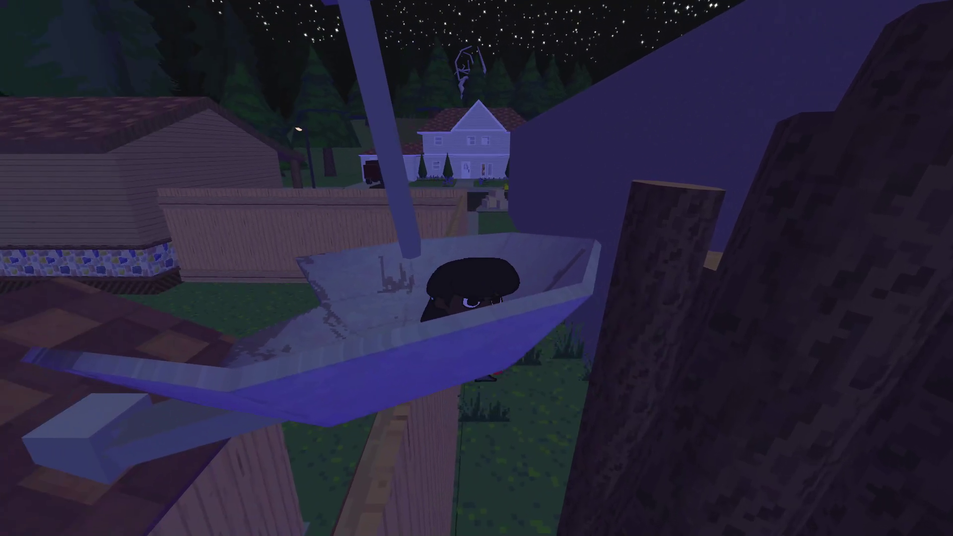
pyautogui.press('s')
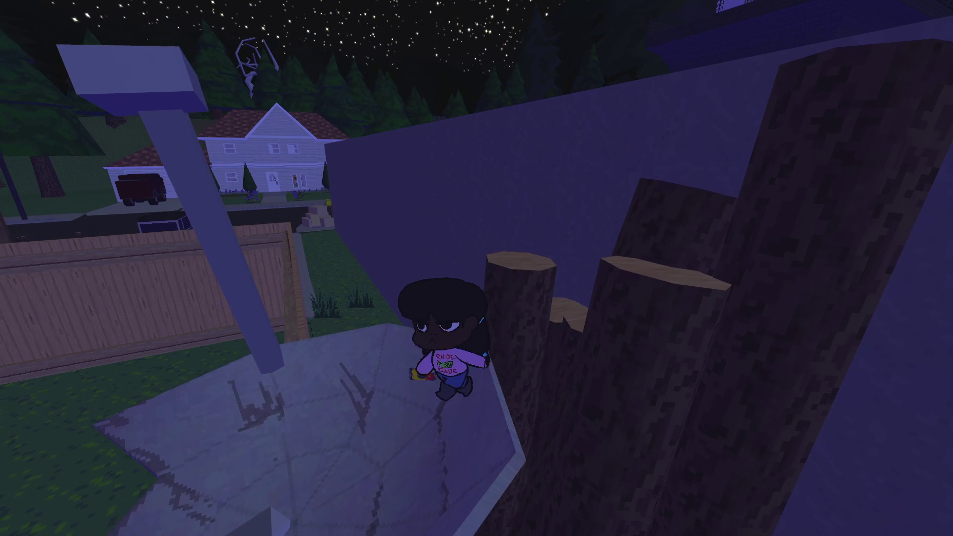
# Jump across the tree stumps onto the wall ledge and drop onto the grass.
pyautogui.press('w')
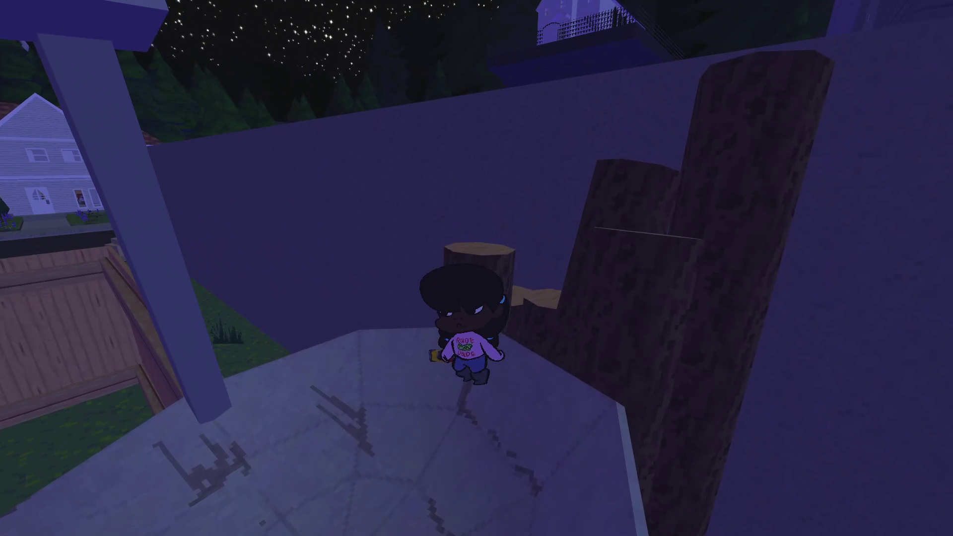
pyautogui.press('space')
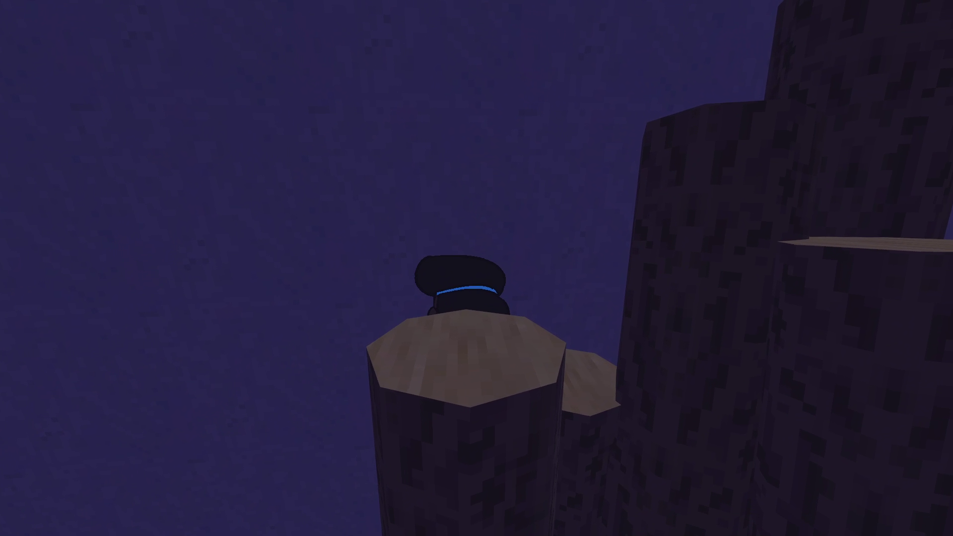
pyautogui.press('s')
pyautogui.press('w')
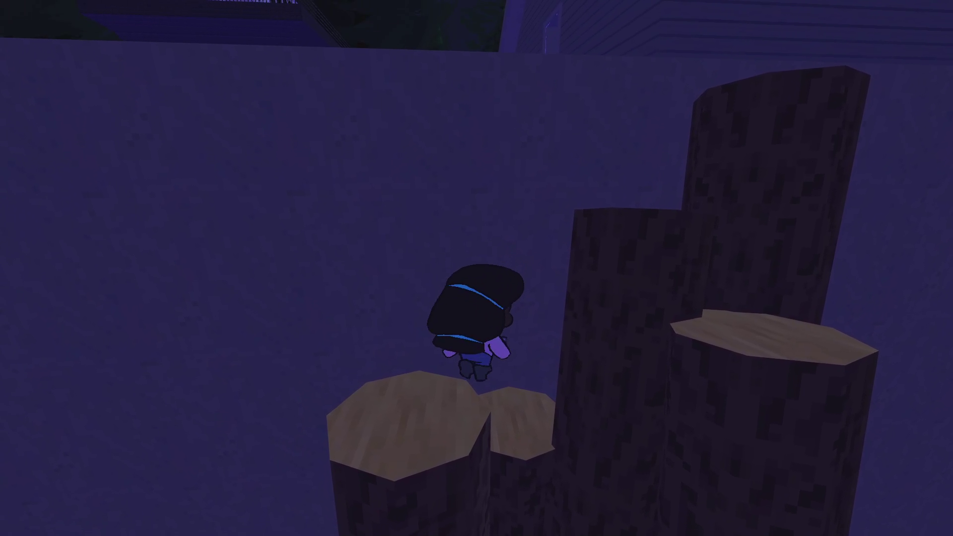
pyautogui.press('w')
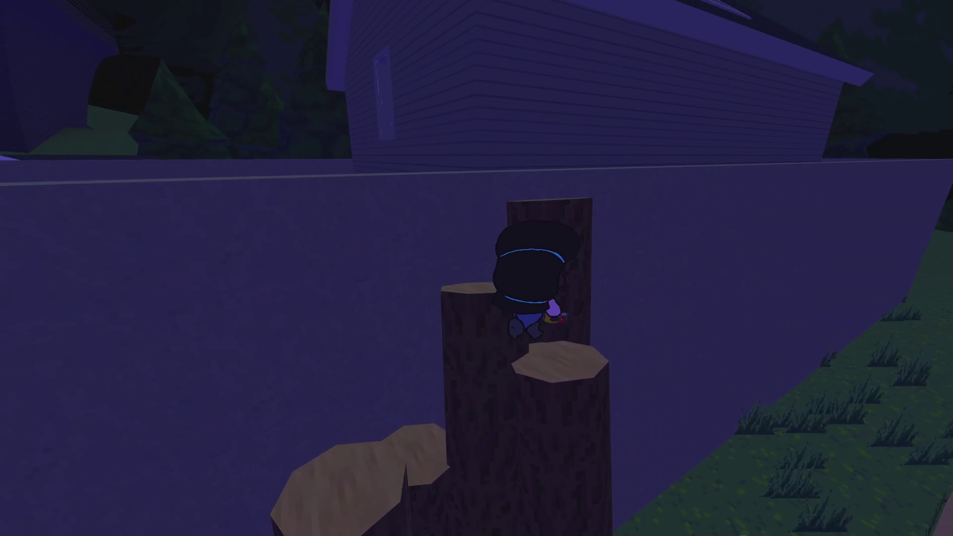
pyautogui.press('space')
pyautogui.press('s')
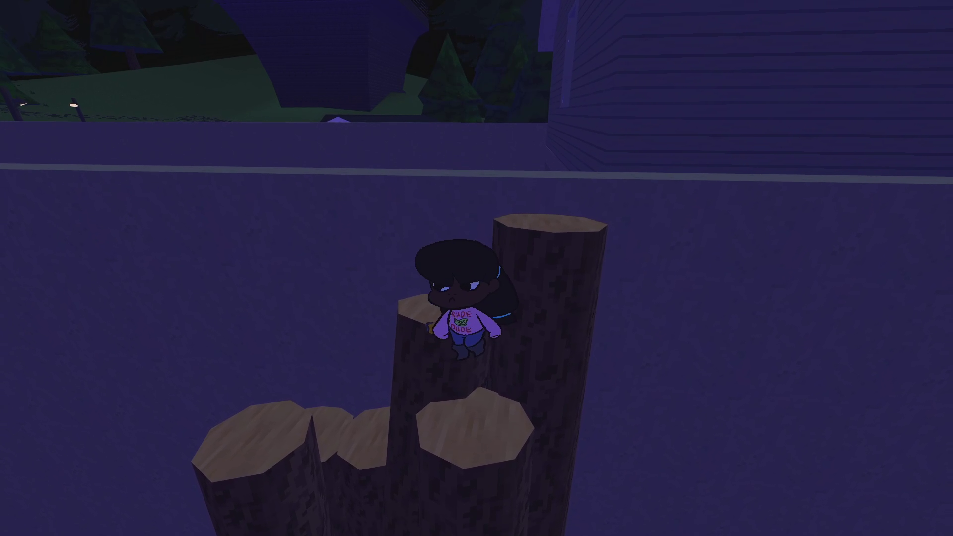
pyautogui.press('w')
pyautogui.press('space')
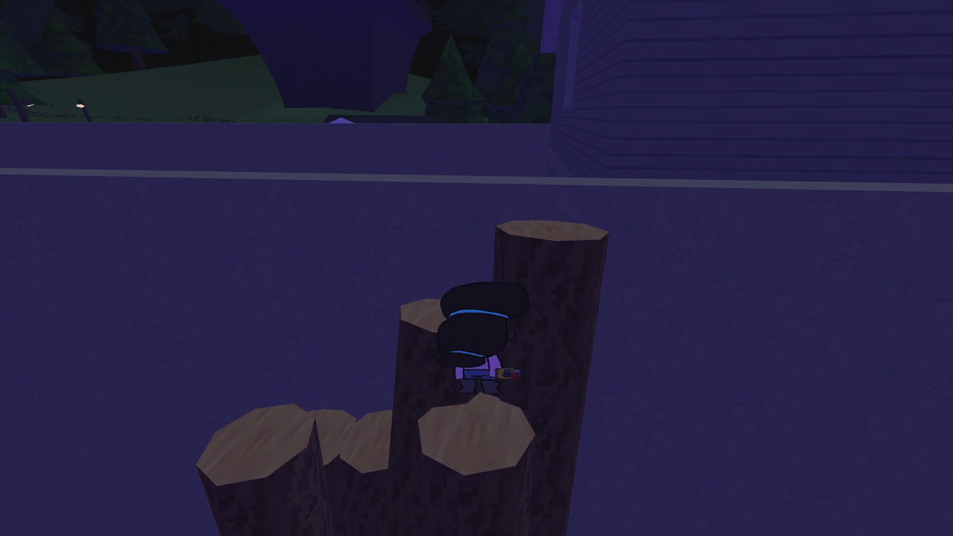
pyautogui.press('s')
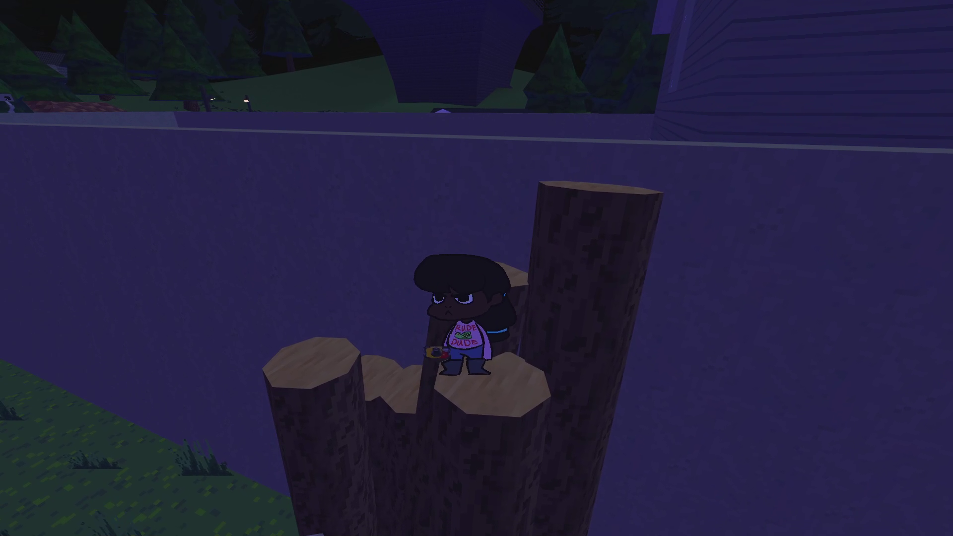
pyautogui.press('space')
pyautogui.press('w')
pyautogui.press('space')
pyautogui.press('w')
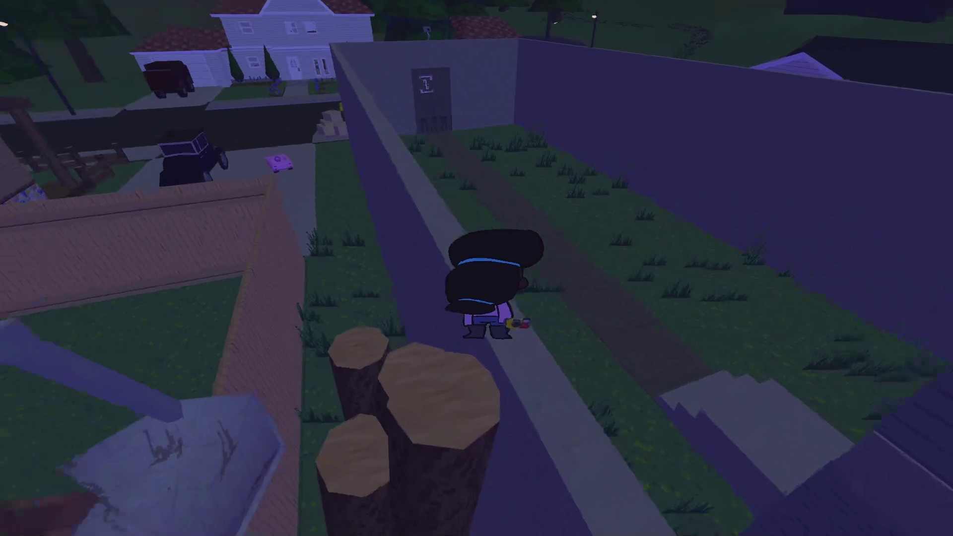
# Walk into the house and show the Goddess photo from the Gallery to The Doctor.
pyautogui.press('w')
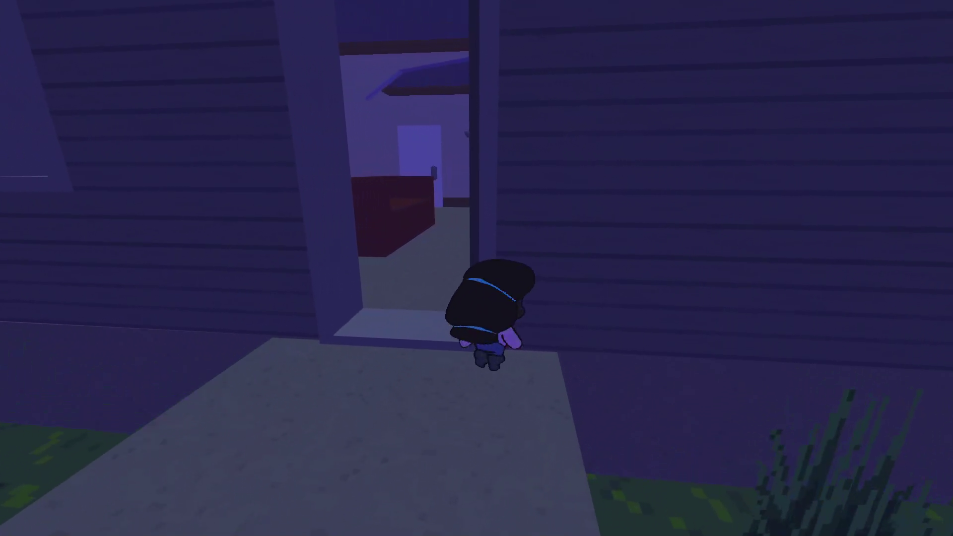
pyautogui.press('s')
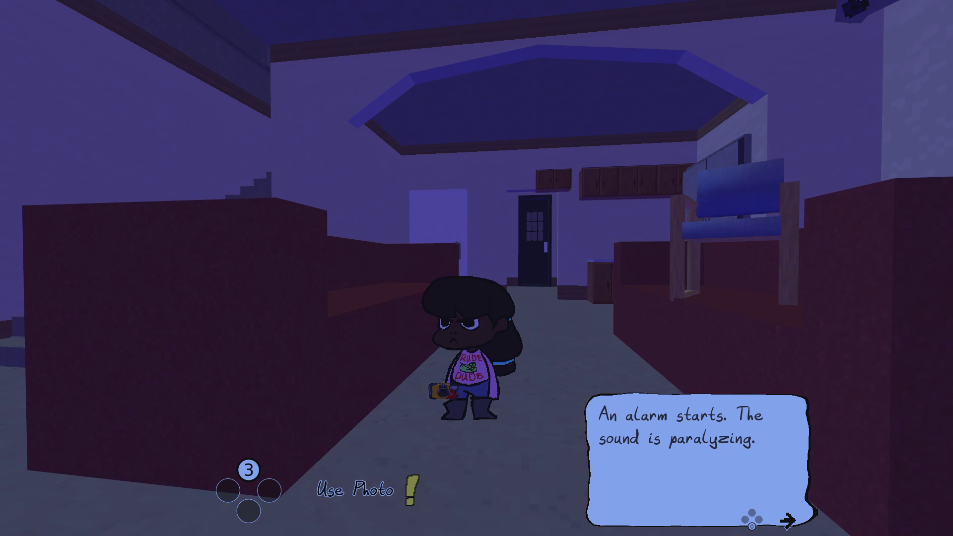
pyautogui.press('Tab')
pyautogui.click(208, 159)
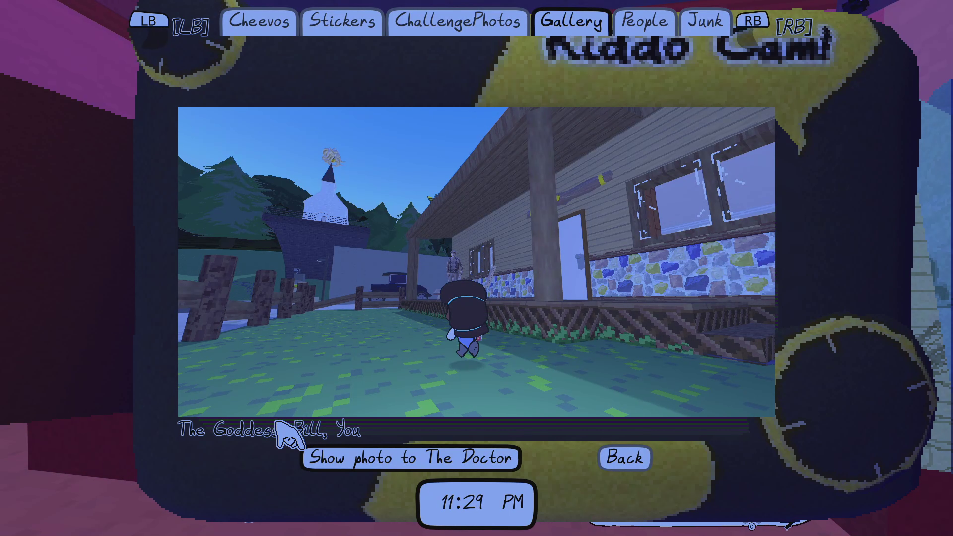
pyautogui.click(329, 449)
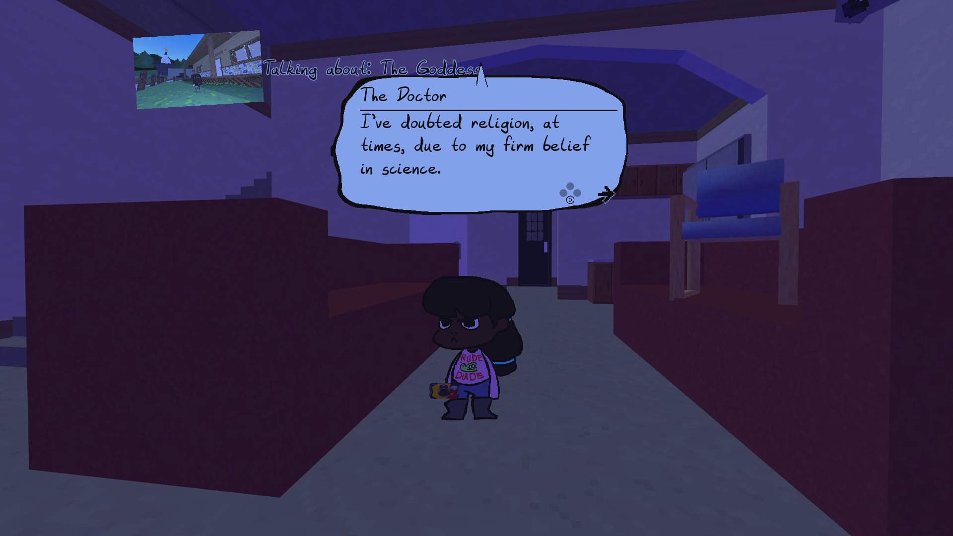
pyautogui.press('space')
pyautogui.press('space')
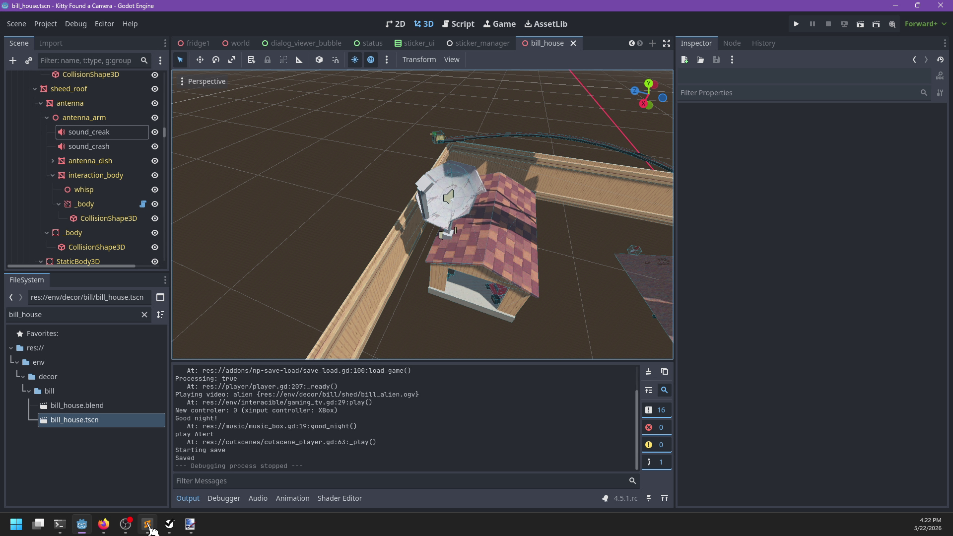
# In Sublime Text, collapse the npc folder and browse the cutscenes folder in the sidebar.
pyautogui.click(147, 526)
pyautogui.scroll(10, 395, 129)
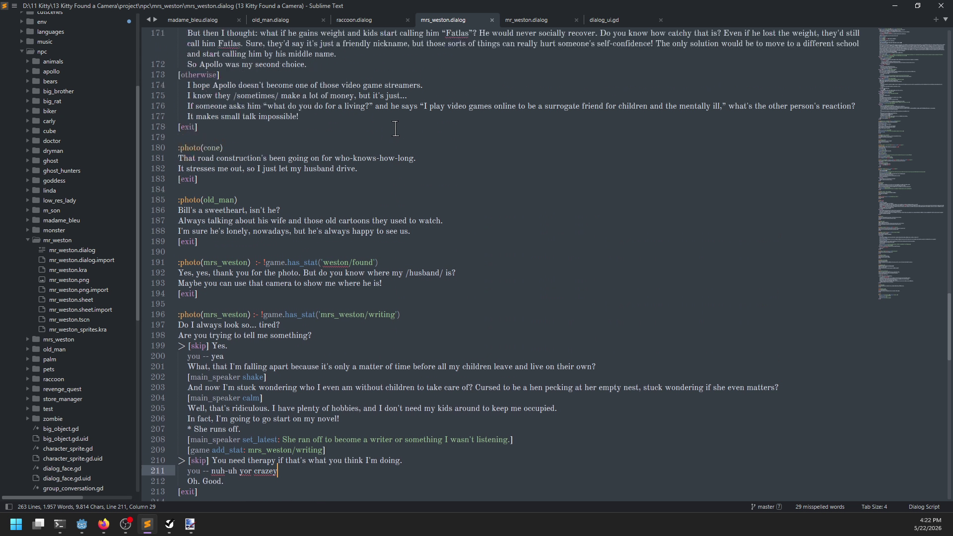
pyautogui.scroll(4, 30, 169)
pyautogui.click(22, 170)
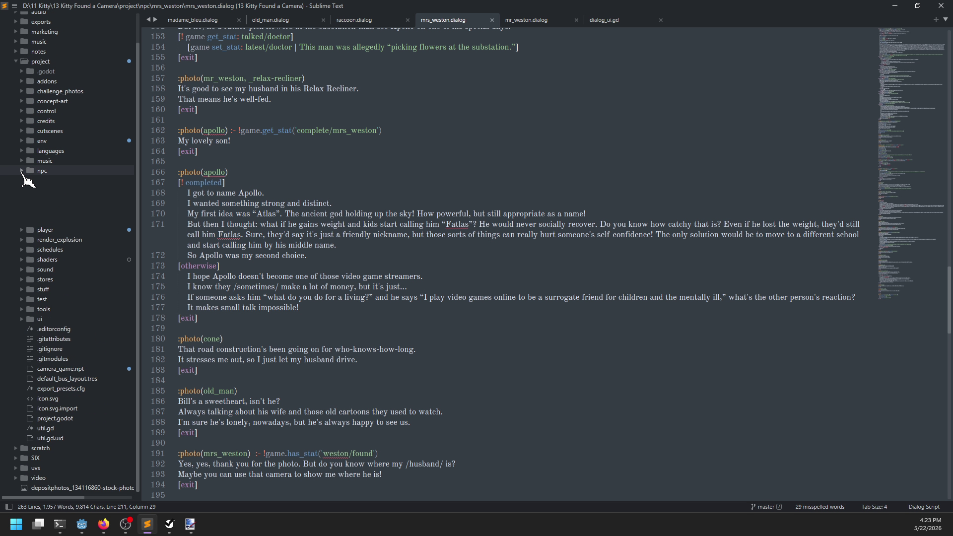
pyautogui.click(22, 131)
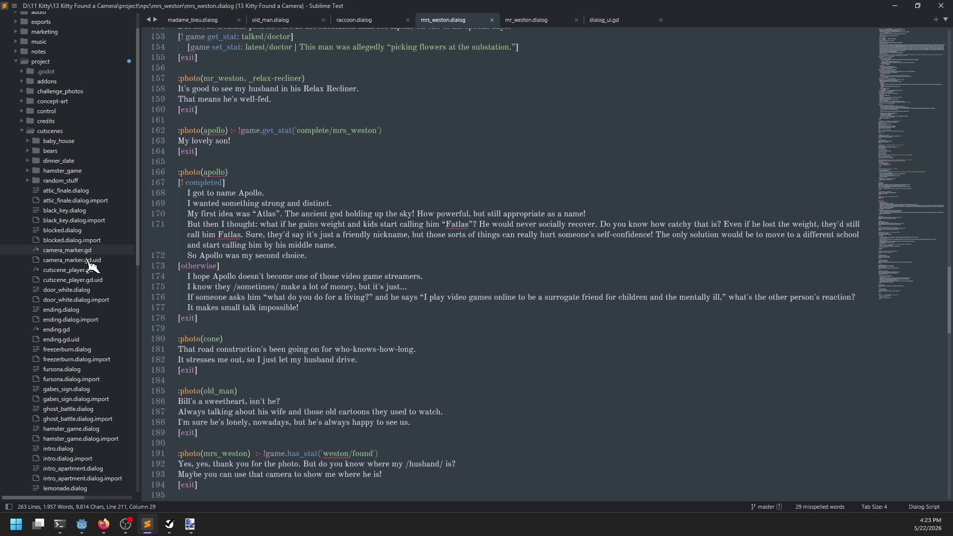
pyautogui.scroll(-4, 90, 283)
pyautogui.scroll(-2, 106, 188)
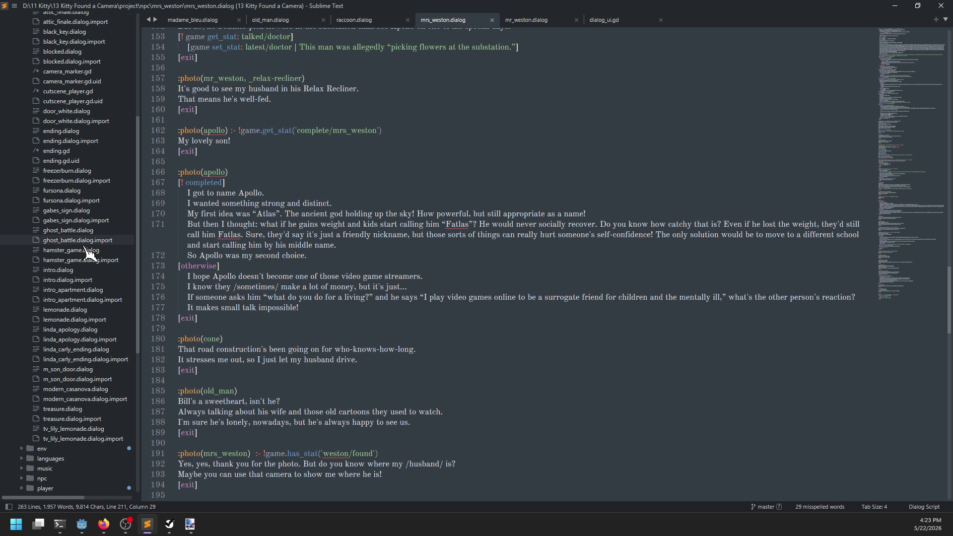
pyautogui.scroll(1, 92, 239)
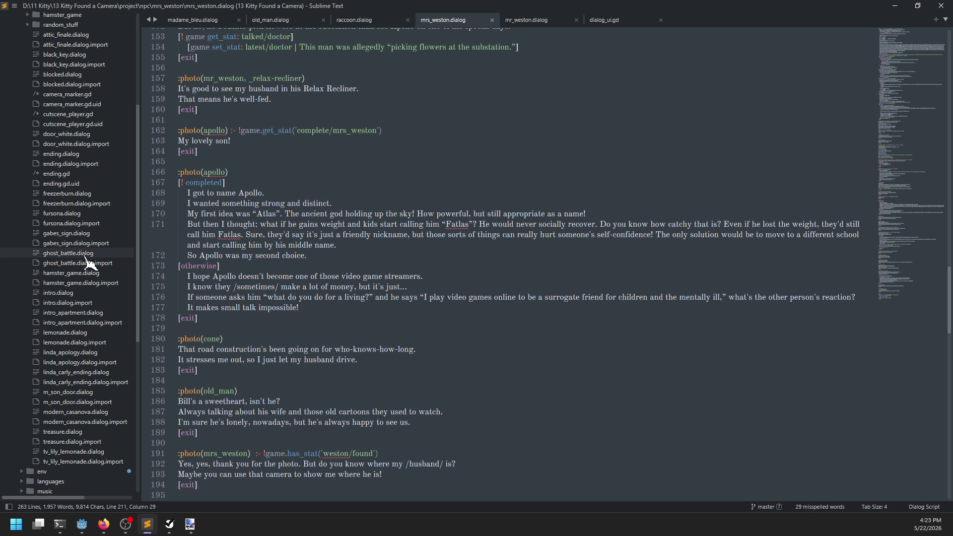
pyautogui.scroll(1, 85, 133)
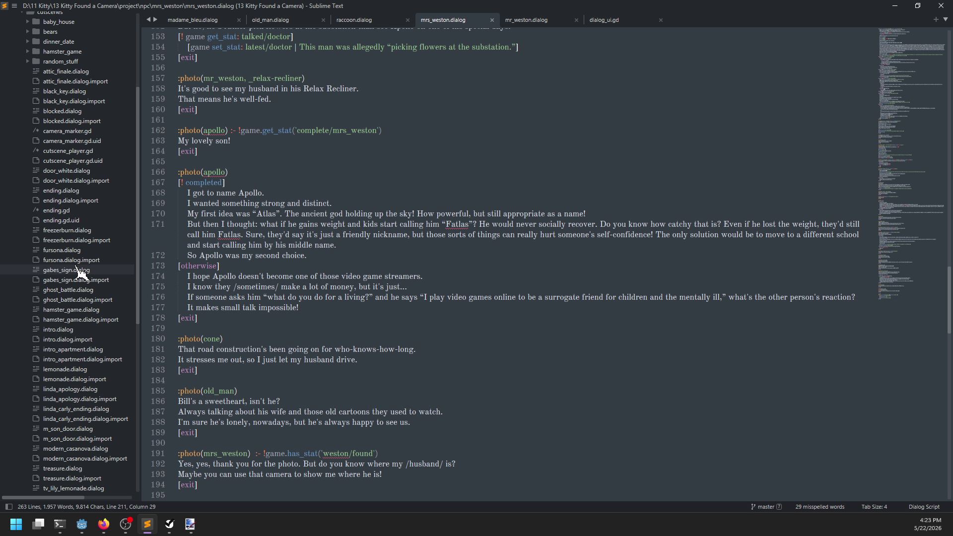
# Search Godot's FileSystem for house_doctor.
pyautogui.hotkey('alt', 'Tab')
pyautogui.click(94, 315)
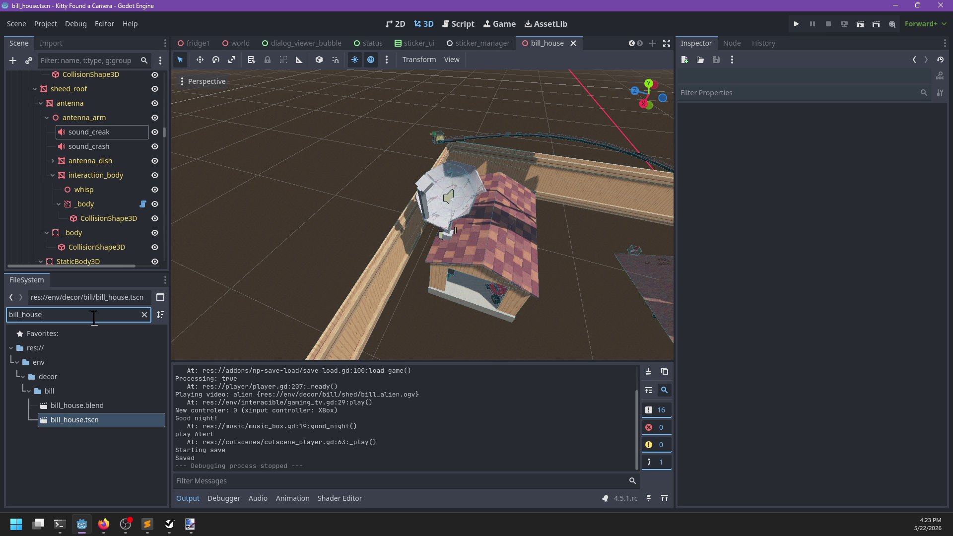
pyautogui.write('house_doctor')
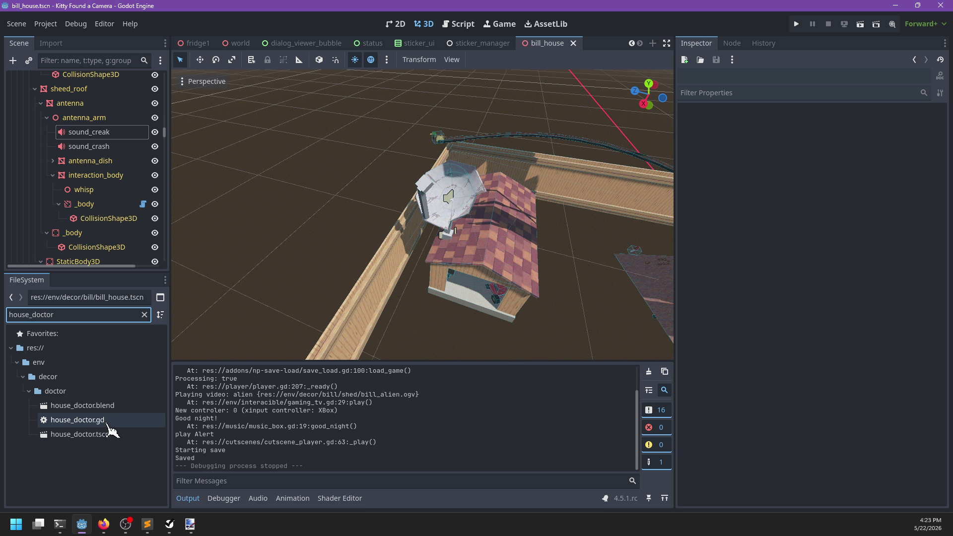
pyautogui.hotkey('alt', 'Tab')
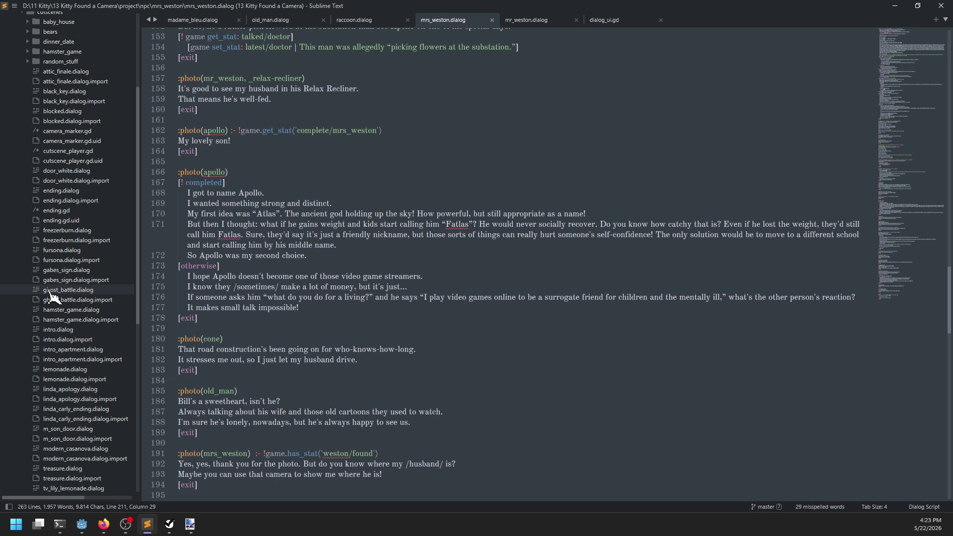
# Expand npc > monster in Sublime and preview monster-left-front.png.
pyautogui.scroll(-8, 52, 296)
pyautogui.scroll(-2, 69, 328)
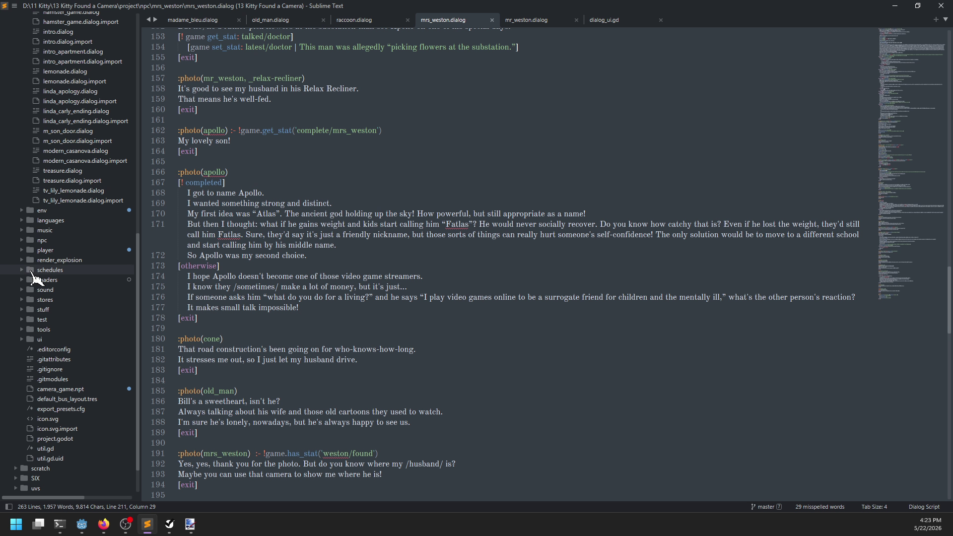
pyautogui.click(22, 250)
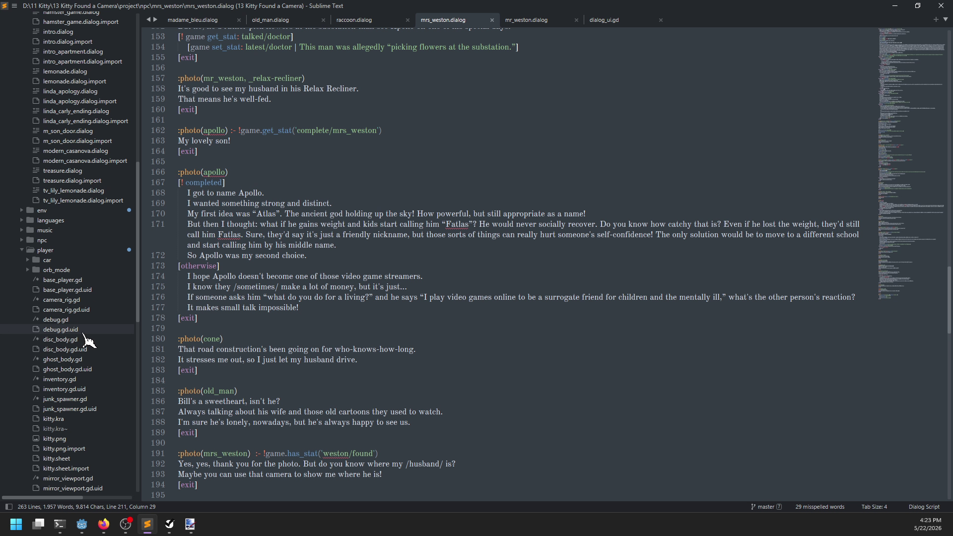
pyautogui.scroll(-4, 91, 336)
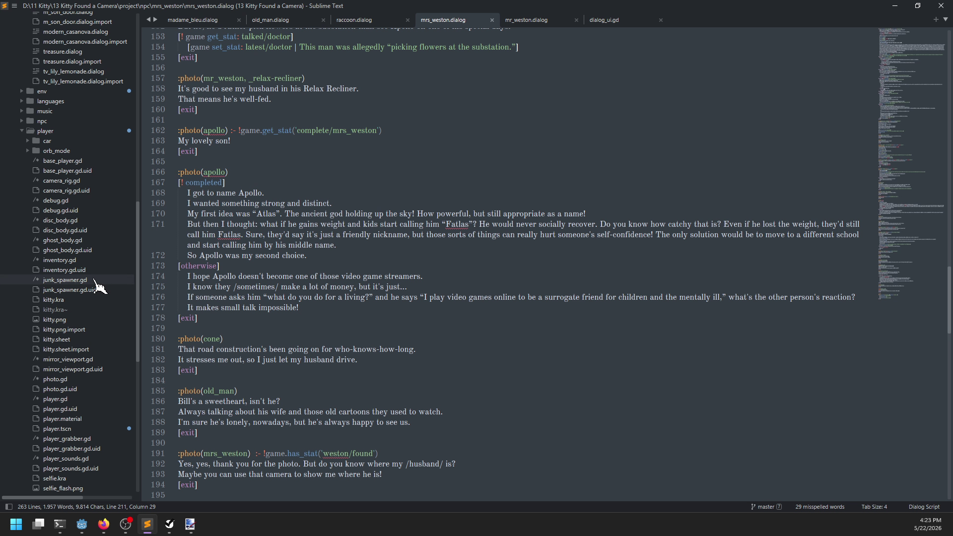
pyautogui.scroll(-2, 99, 284)
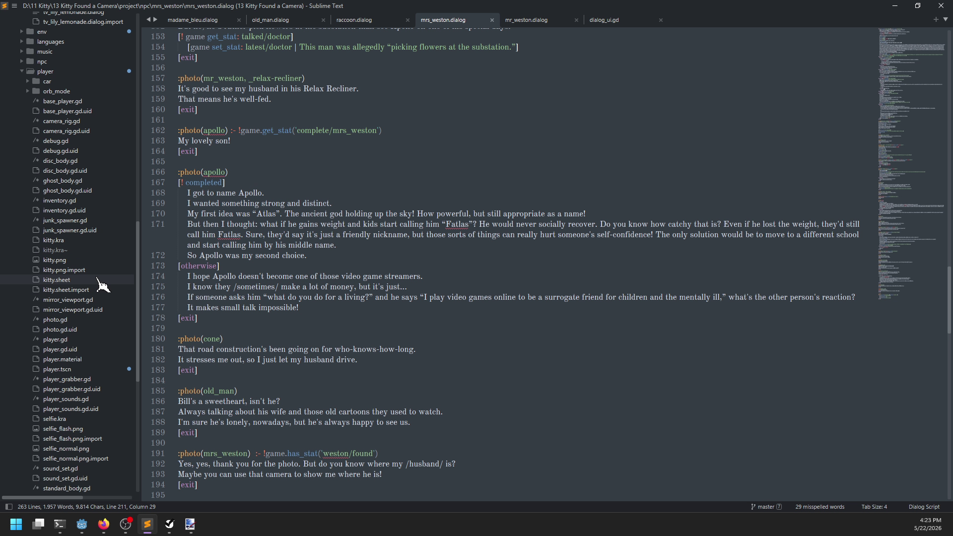
pyautogui.click(22, 71)
pyautogui.click(21, 61)
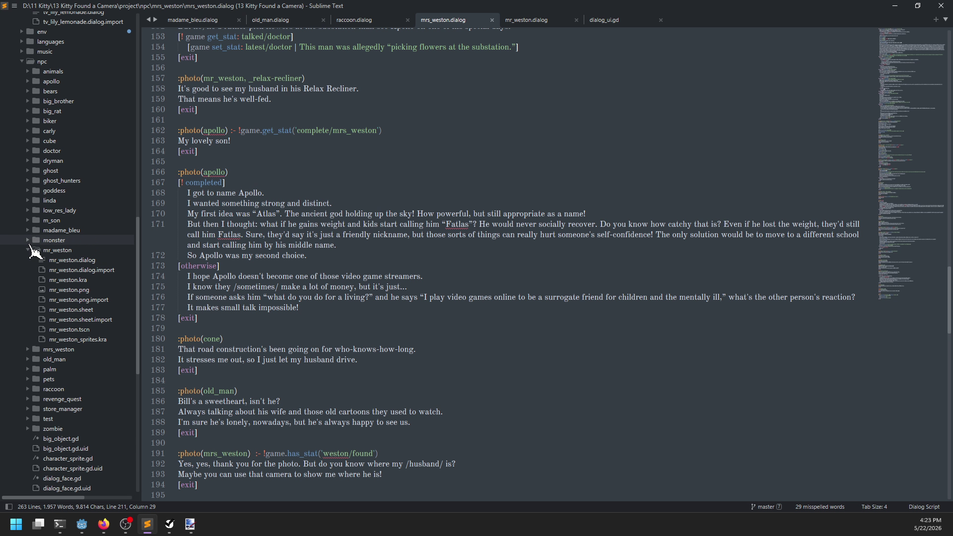
pyautogui.click(30, 240)
pyautogui.click(49, 250)
pyautogui.click(25, 152)
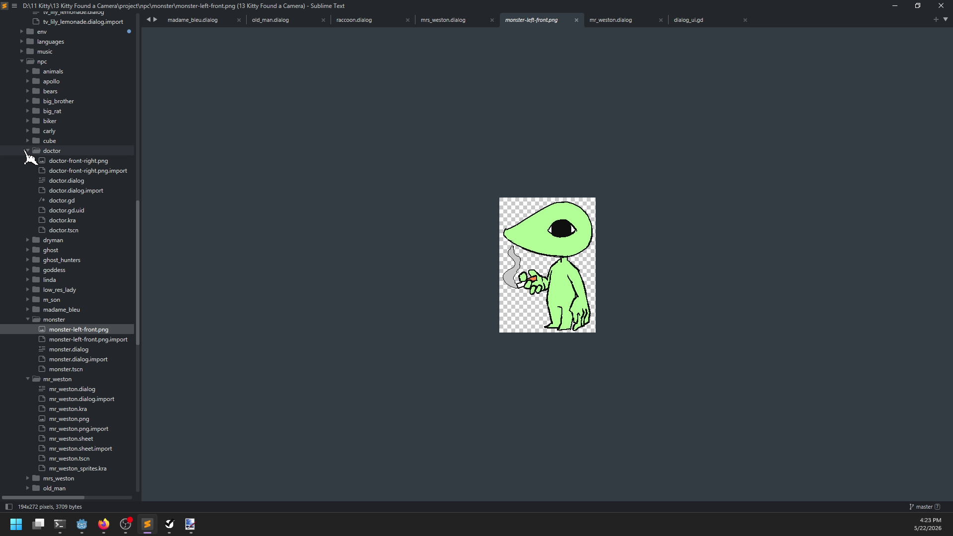
# Add a [disable_special_dialog] line under :entry_alert in doctor.dialog and test-run the game.
pyautogui.click(64, 181)
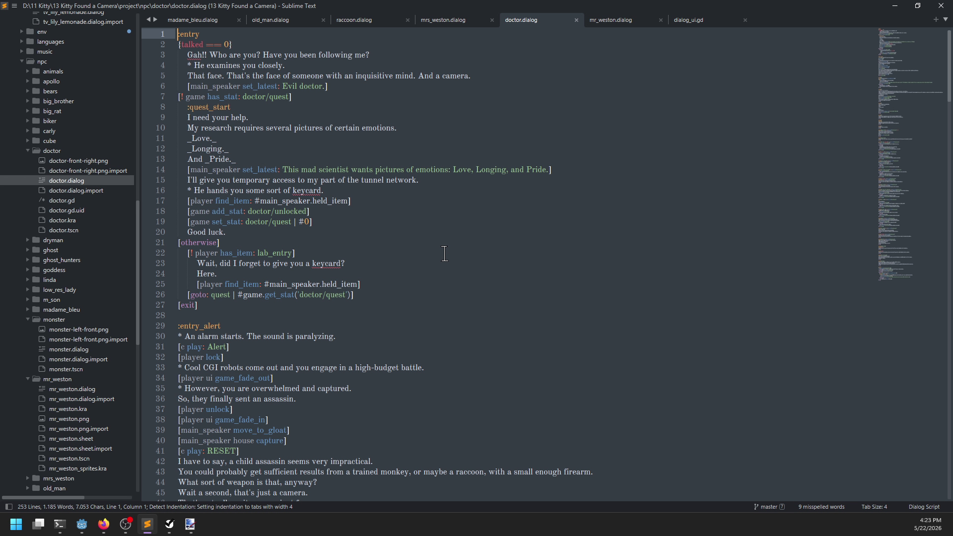
pyautogui.hotkey('ctrl', 'f')
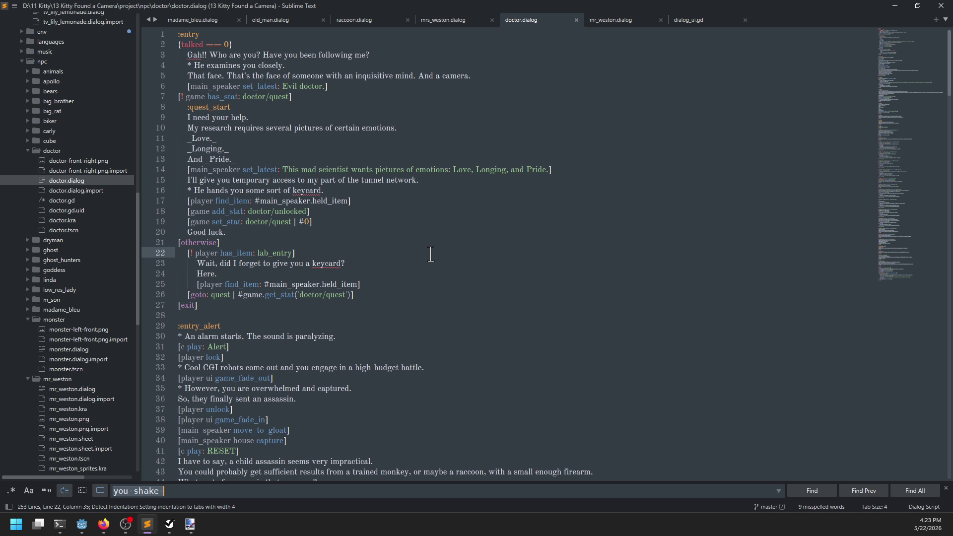
pyautogui.press('Escape')
pyautogui.scroll(-4, 302, 252)
pyautogui.click(252, 201)
pyautogui.press('Return')
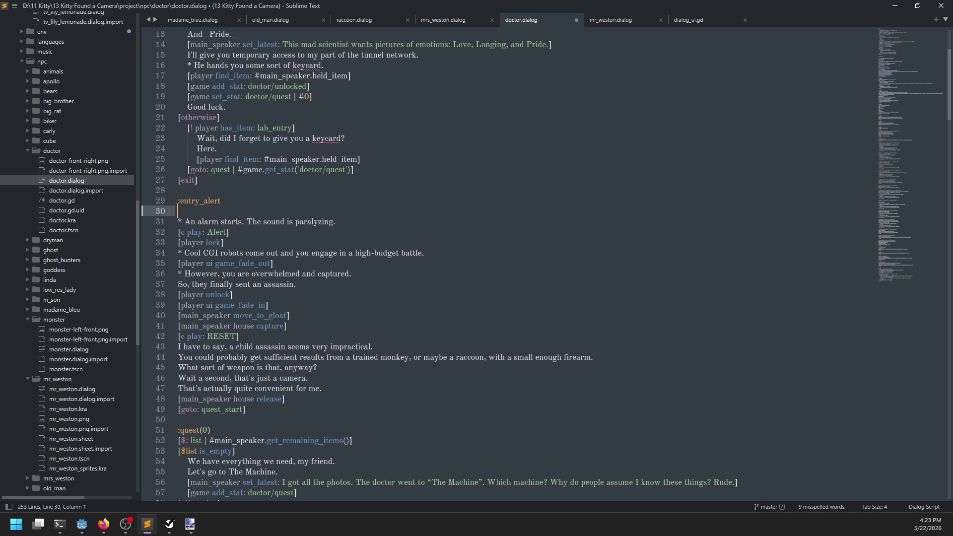
pyautogui.write('[disable_sp')
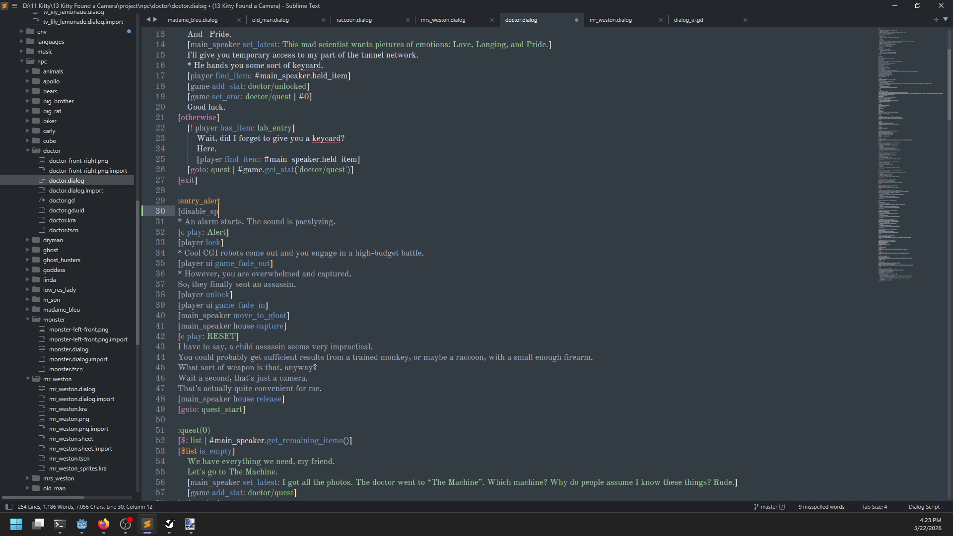
pyautogui.write('og]')
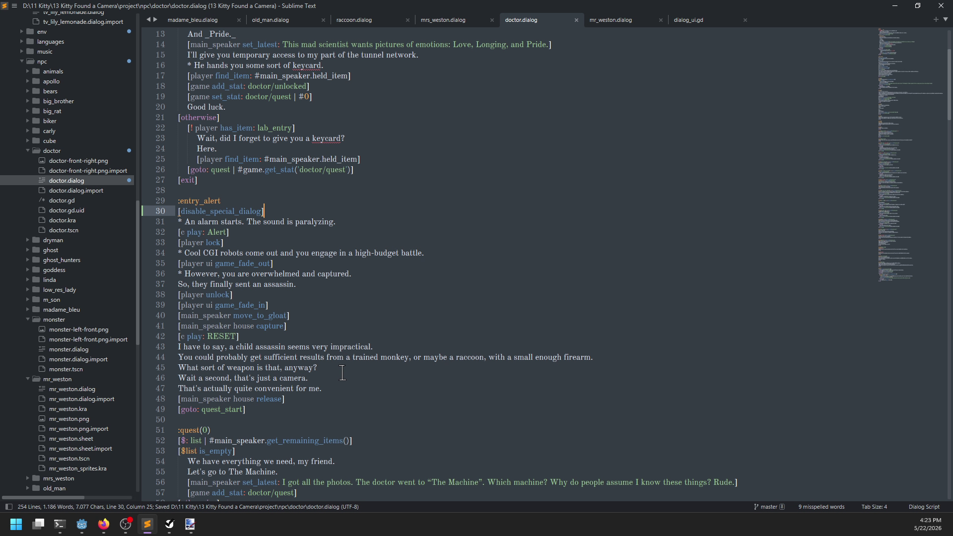
pyautogui.scroll(3, 341, 370)
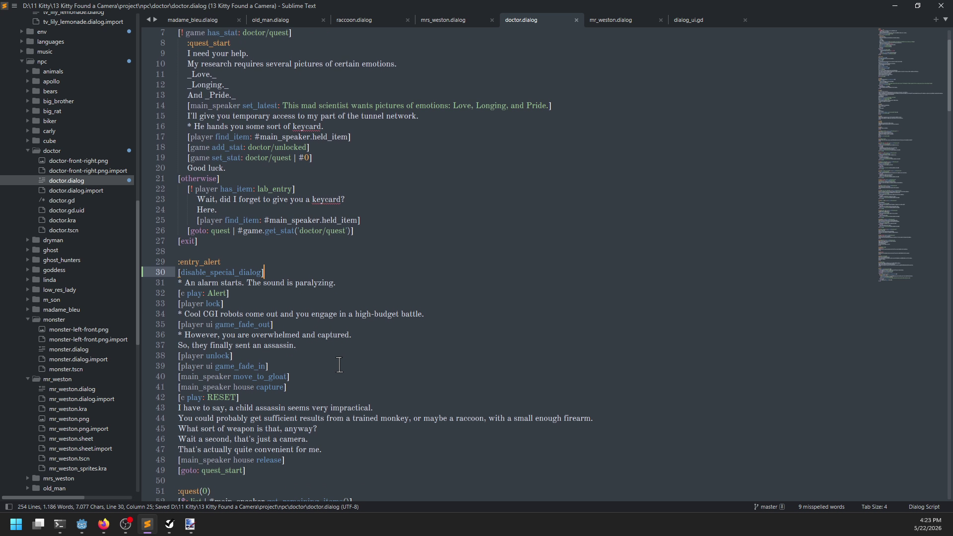
pyautogui.scroll(-5, 340, 364)
pyautogui.hotkey('alt', 'Tab')
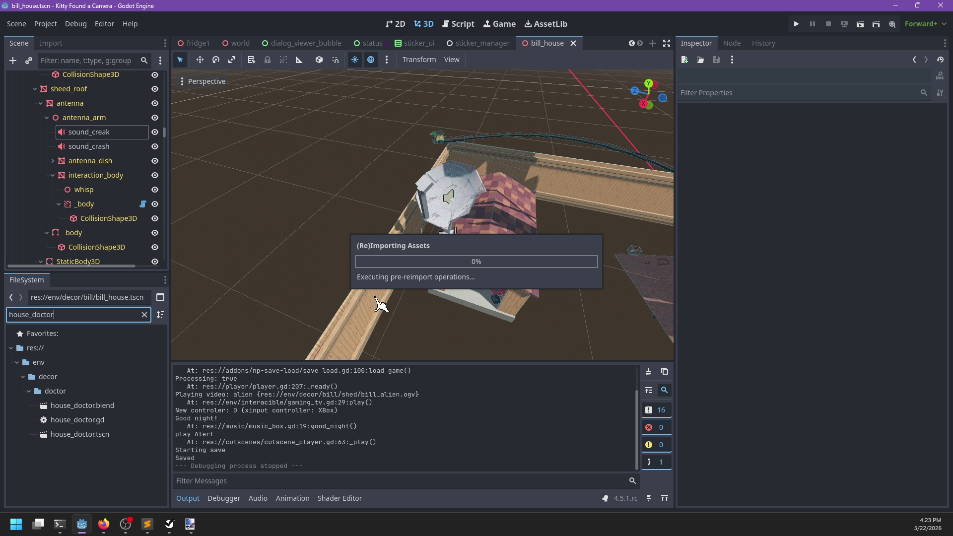
pyautogui.press('F5')
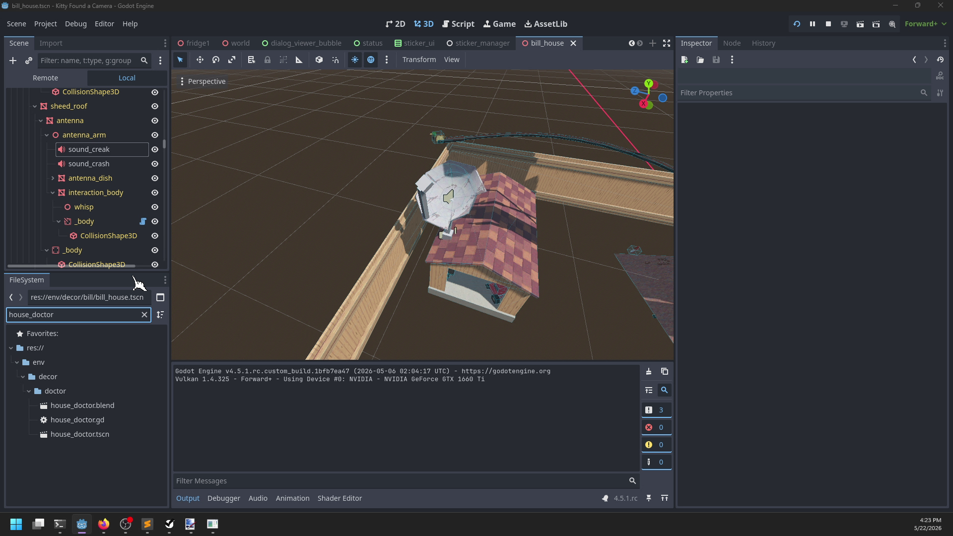
pyautogui.hotkey('alt', 'Tab')
# Add a [disable_special_dialog] line at the top of linda.dialog's altar branch.
pyautogui.click(38, 281)
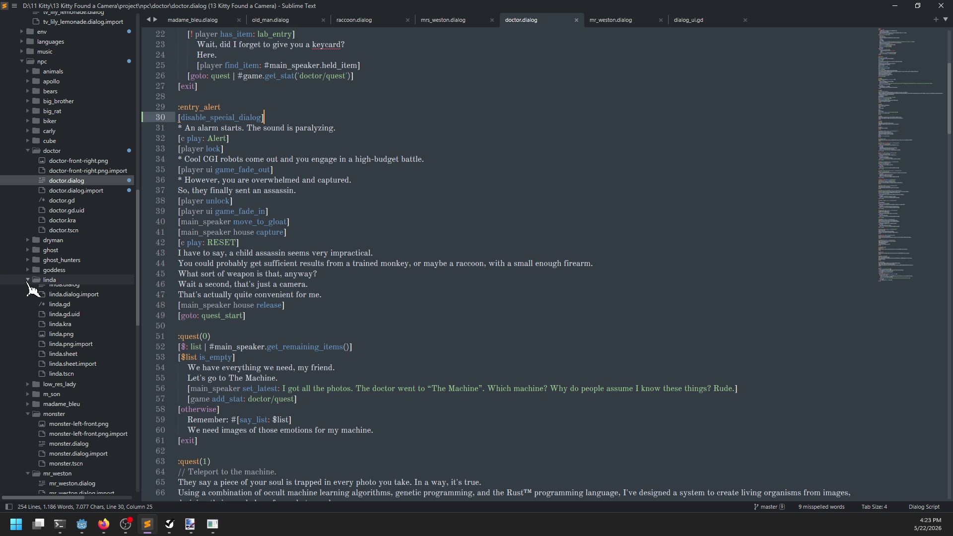
pyautogui.click(64, 289)
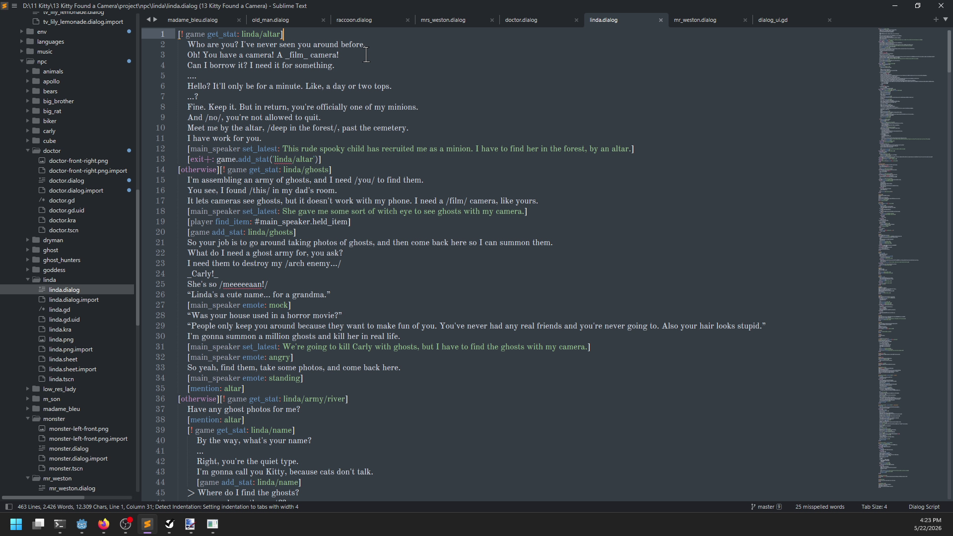
pyautogui.press('Return')
pyautogui.write('[disable')
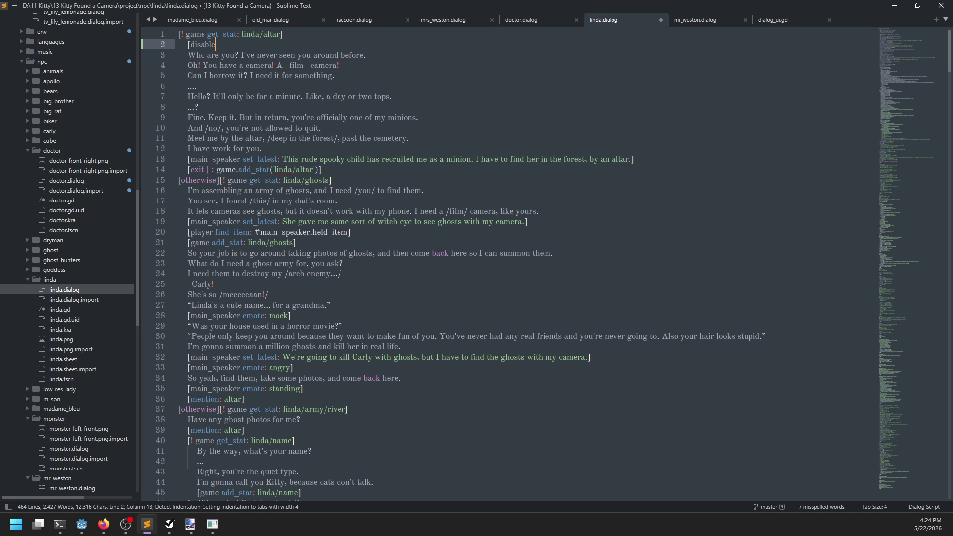
pyautogui.write('log]')
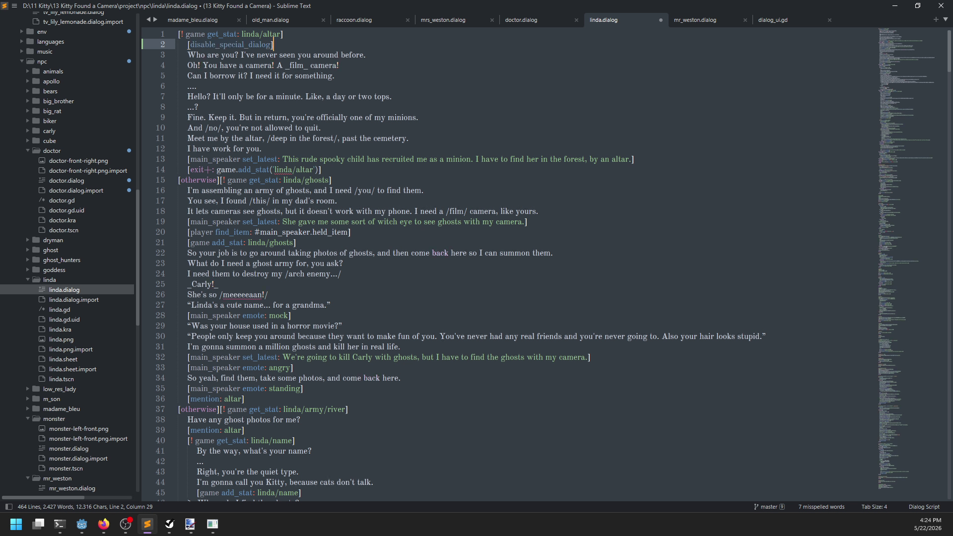
pyautogui.hotkey('alt', 'Tab')
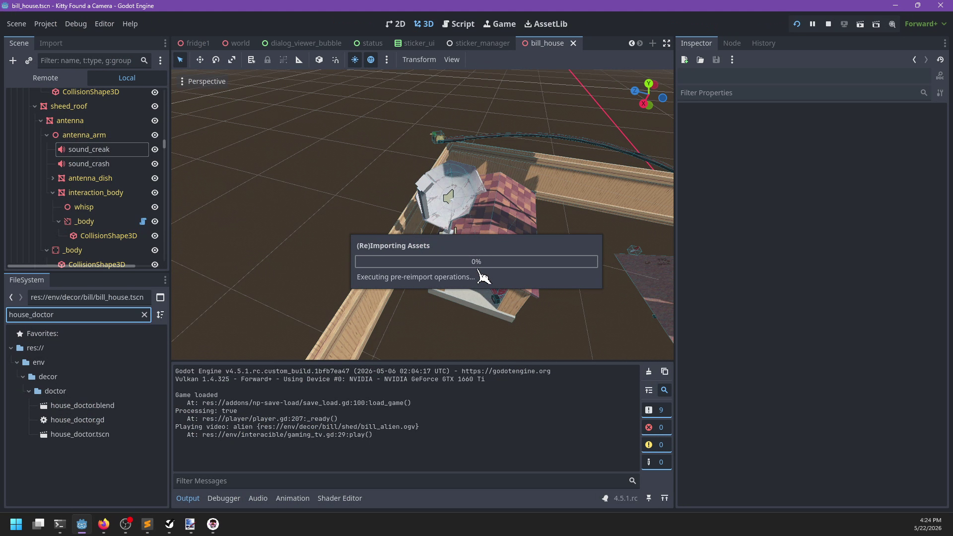
# Run the game, play through the Doctor's request for Love, Longing and Pride photos to the keycard, then stop with F8.
pyautogui.press('F5')
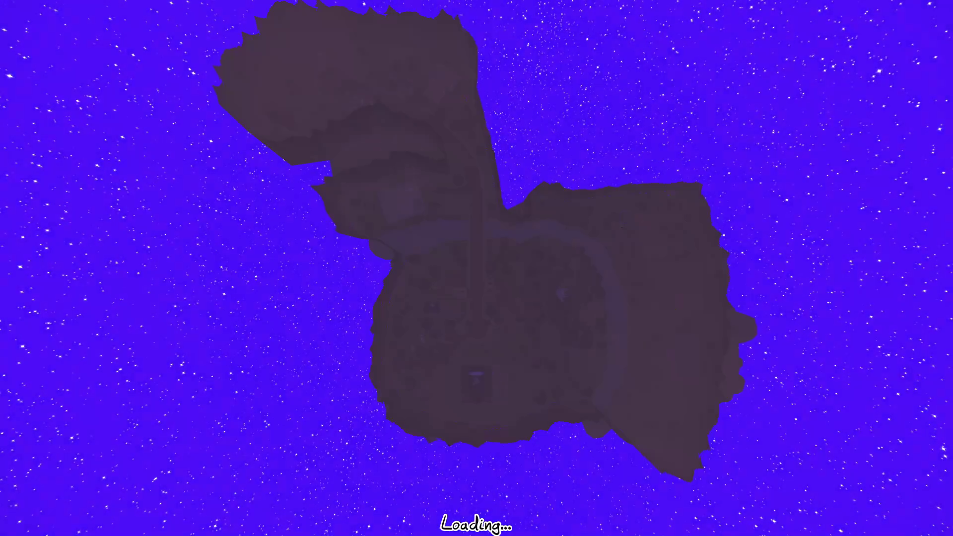
pyautogui.press('space')
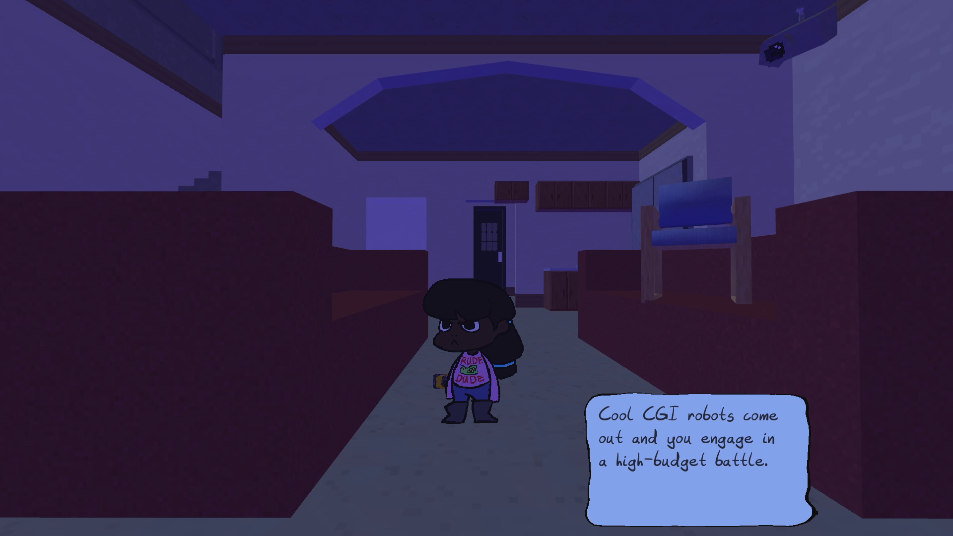
pyautogui.press('space')
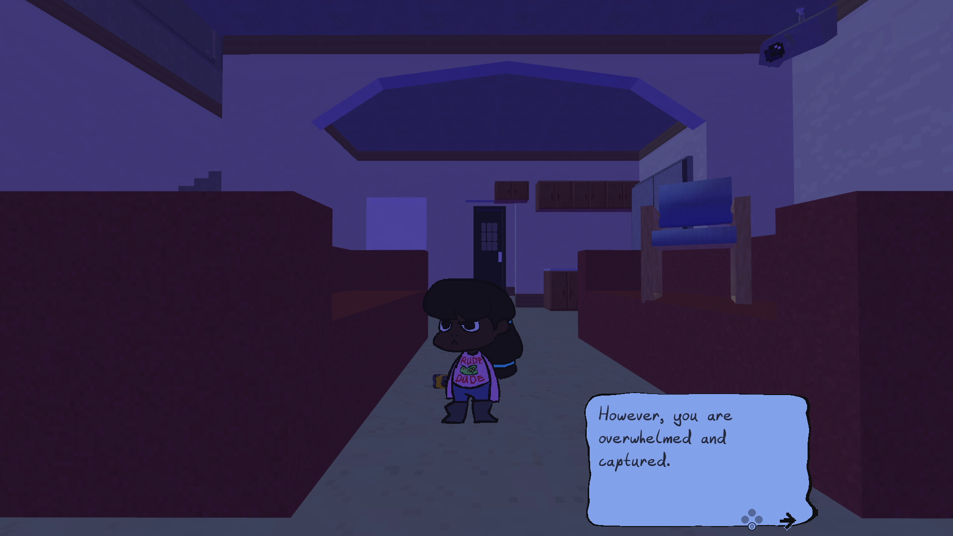
pyautogui.press('space')
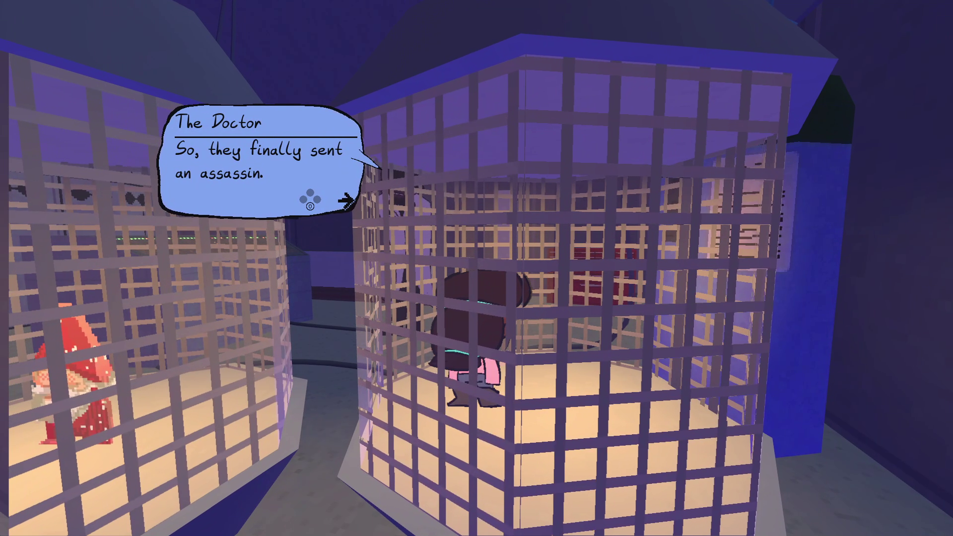
pyautogui.press('space')
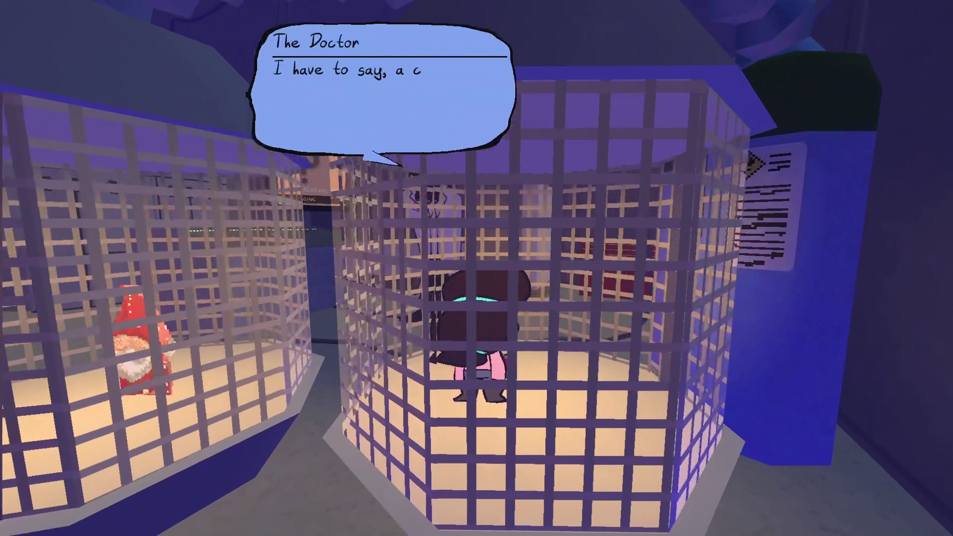
pyautogui.press('space')
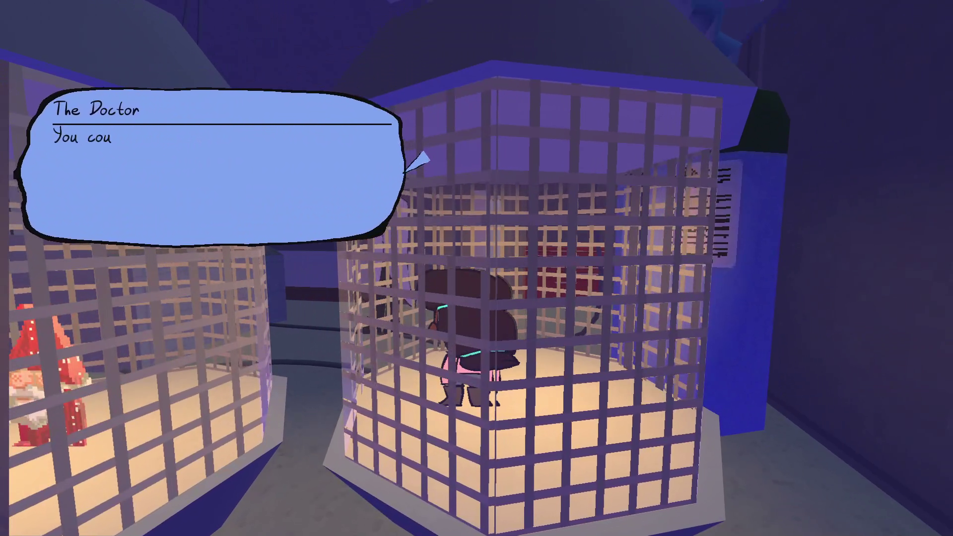
pyautogui.press('Tab')
pyautogui.press('Tab')
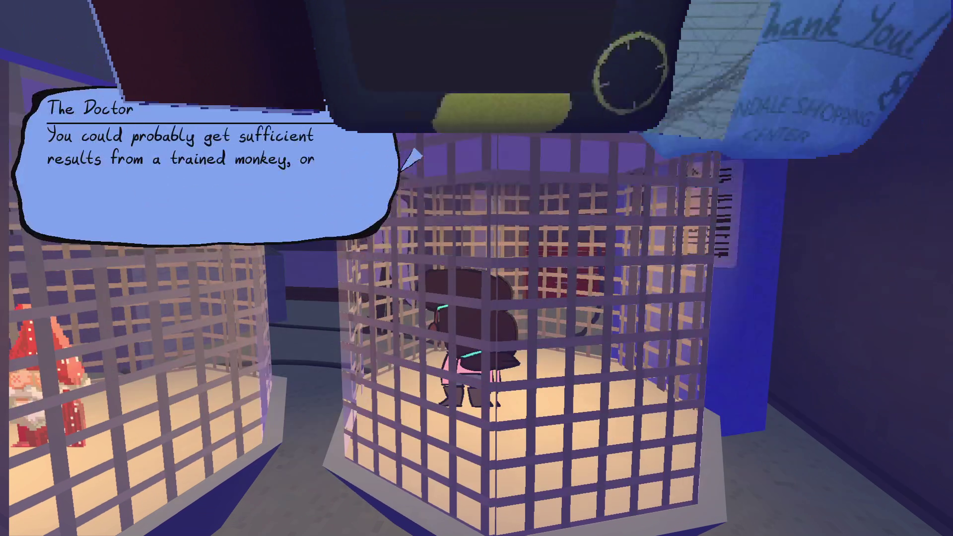
pyautogui.press('space')
pyautogui.press('space')
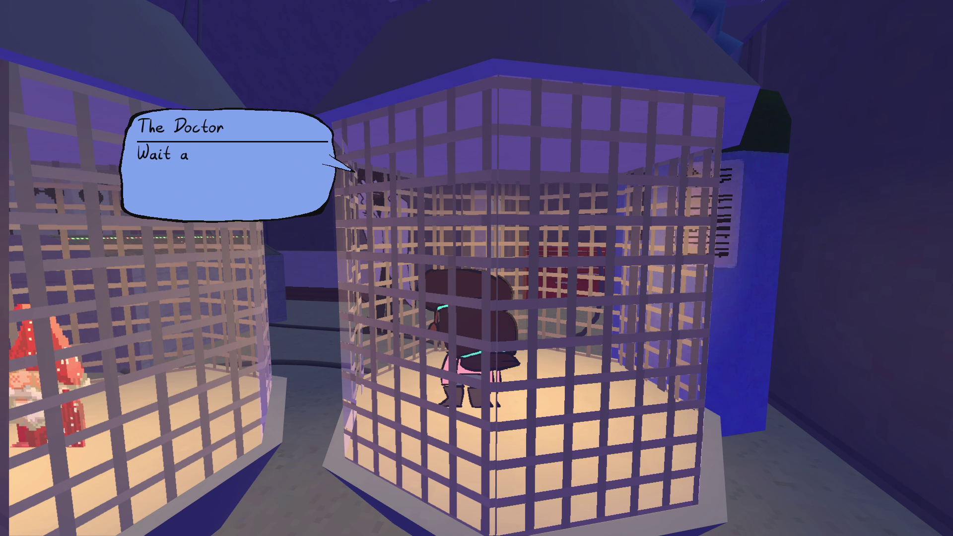
pyautogui.press('space')
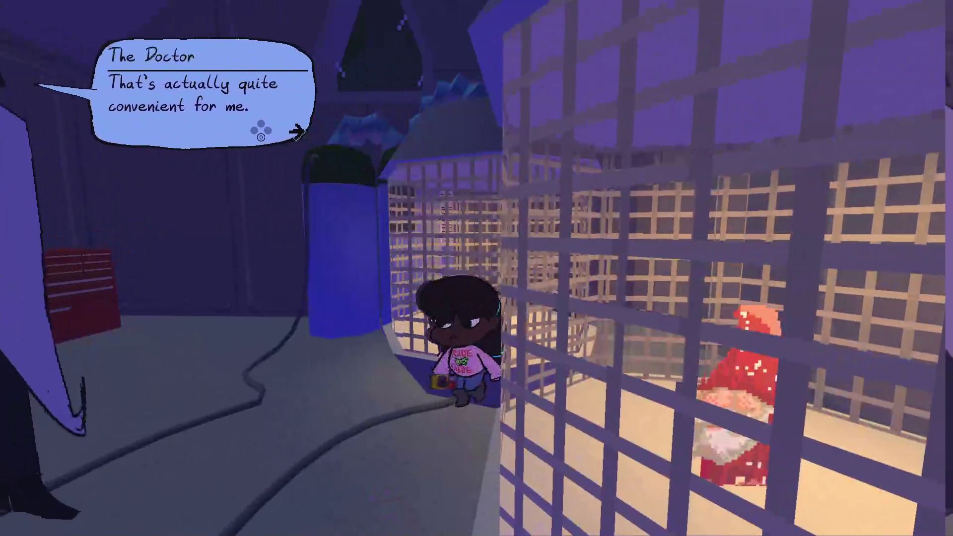
pyautogui.press('space')
pyautogui.press('space')
pyautogui.press('space')
pyautogui.press('space')
pyautogui.press('space')
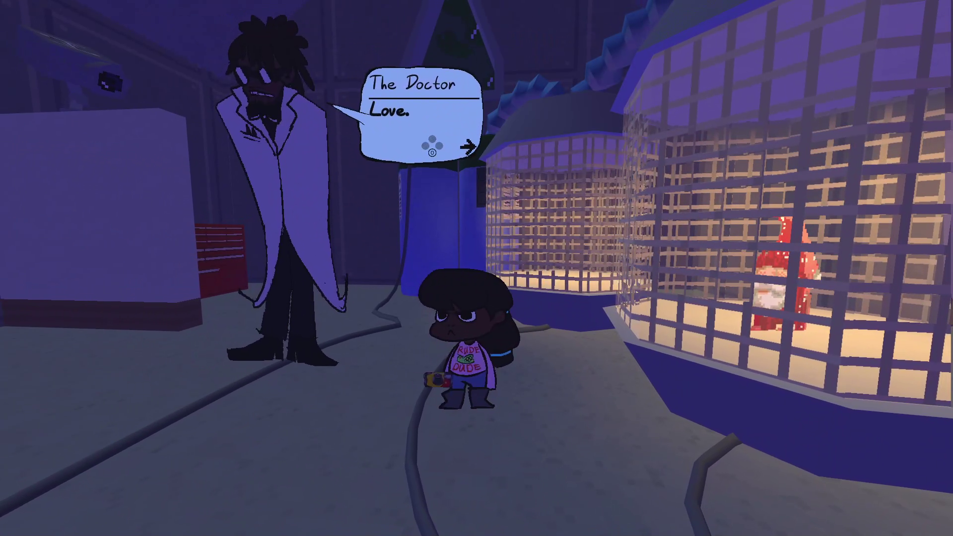
pyautogui.press('space')
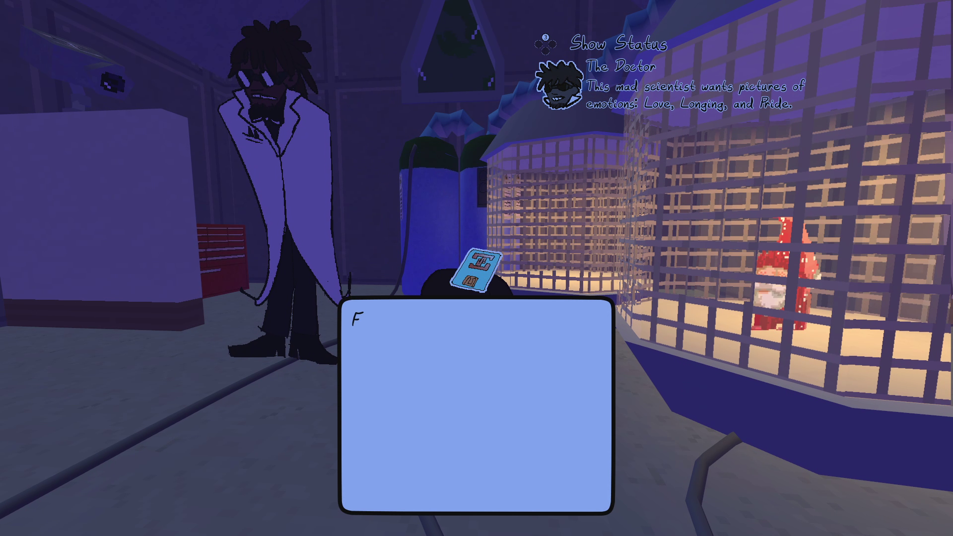
pyautogui.press('F8')
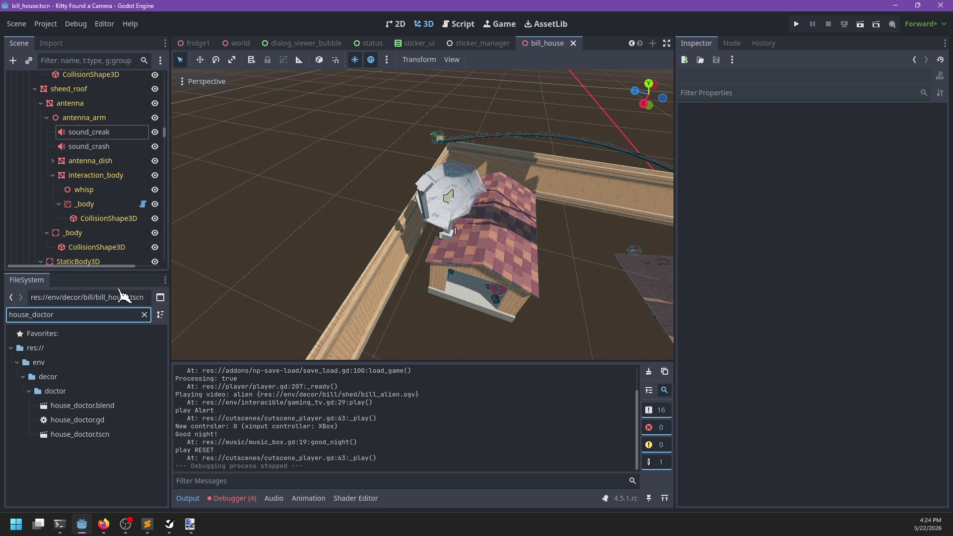
# Move house_doctor's player_released marker to X -17.723, Z -0.511 by the cages, save, and relaunch.
pyautogui.doubleClick(83, 435)
pyautogui.scroll(5, 407, 229)
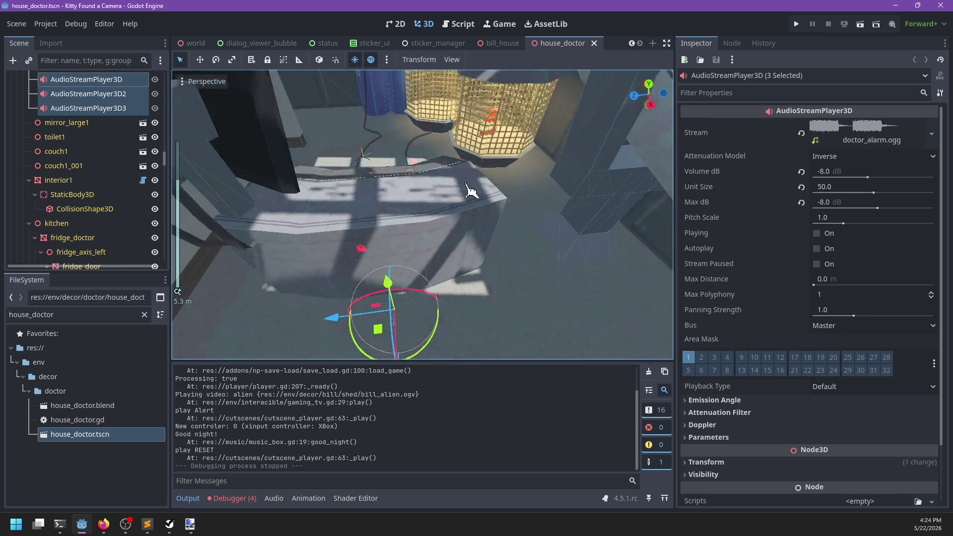
pyautogui.scroll(8, 466, 196)
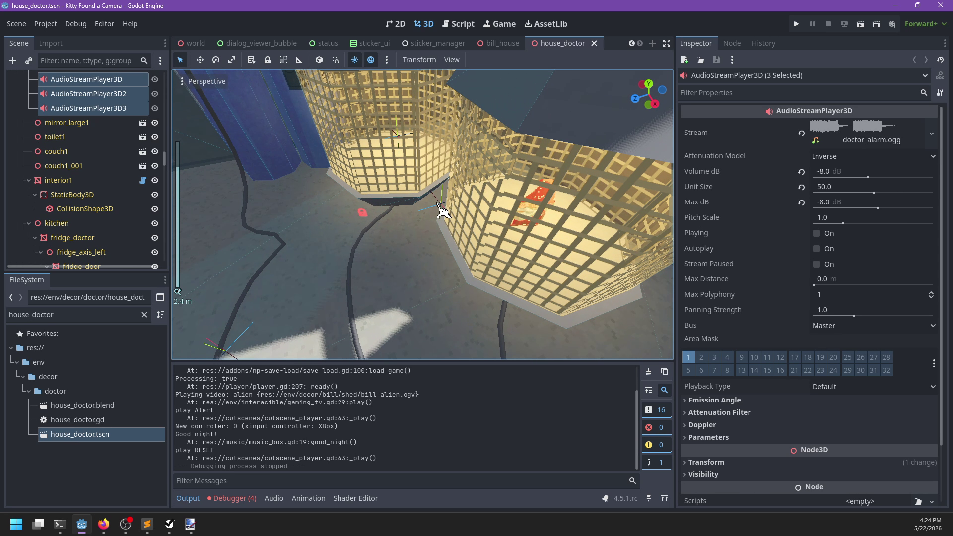
pyautogui.click(442, 211)
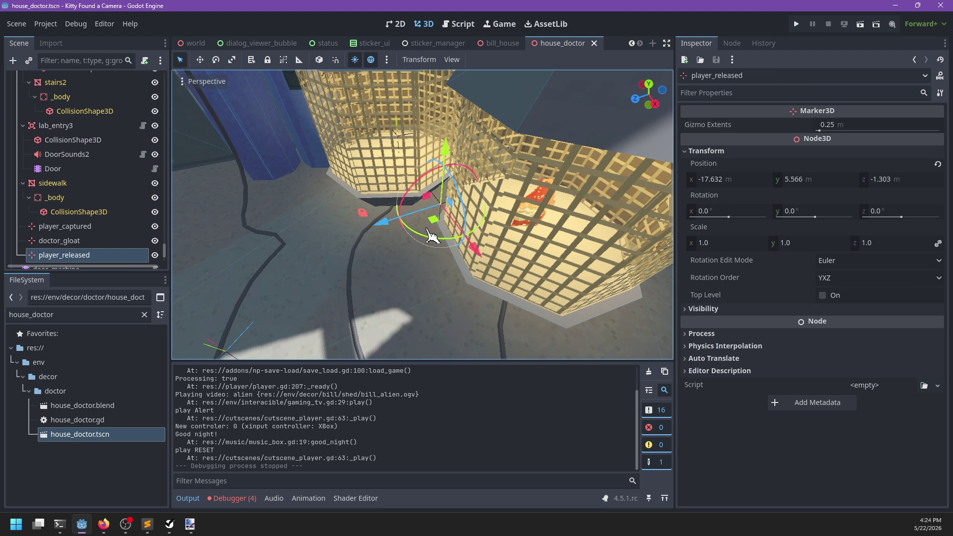
pyautogui.moveTo(429, 230)
pyautogui.mouseDown()
pyautogui.moveTo(378, 229)
pyautogui.moveTo(377, 273)
pyautogui.moveTo(330, 228)
pyautogui.moveTo(355, 243)
pyautogui.mouseUp()
pyautogui.scroll(3, 407, 208)
pyautogui.scroll(2, 432, 189)
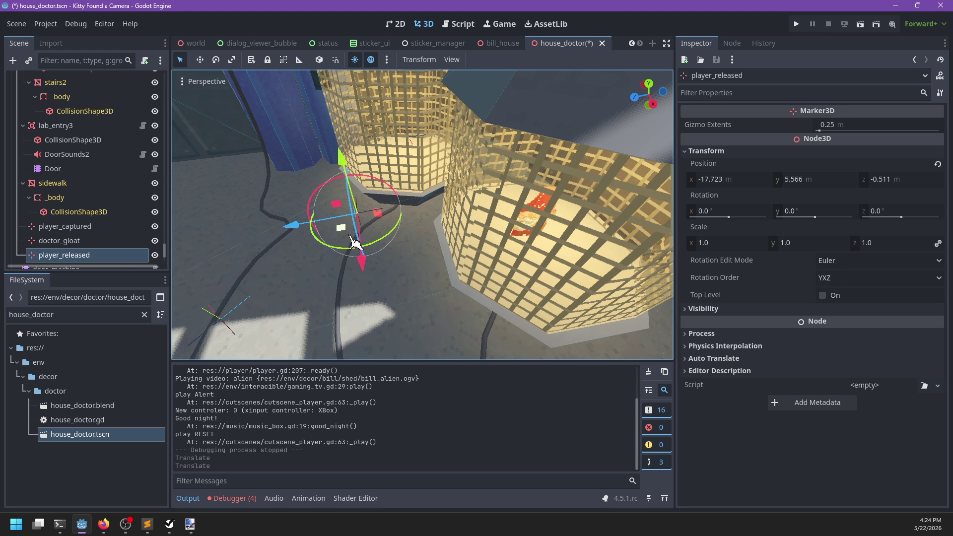
pyautogui.scroll(-5, 355, 244)
pyautogui.hotkey('ctrl', 's')
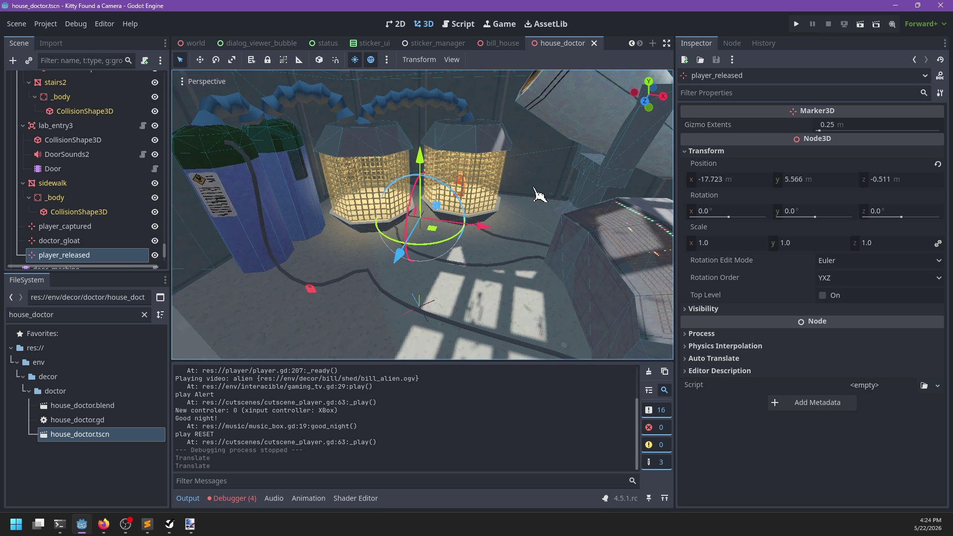
pyautogui.press('F5')
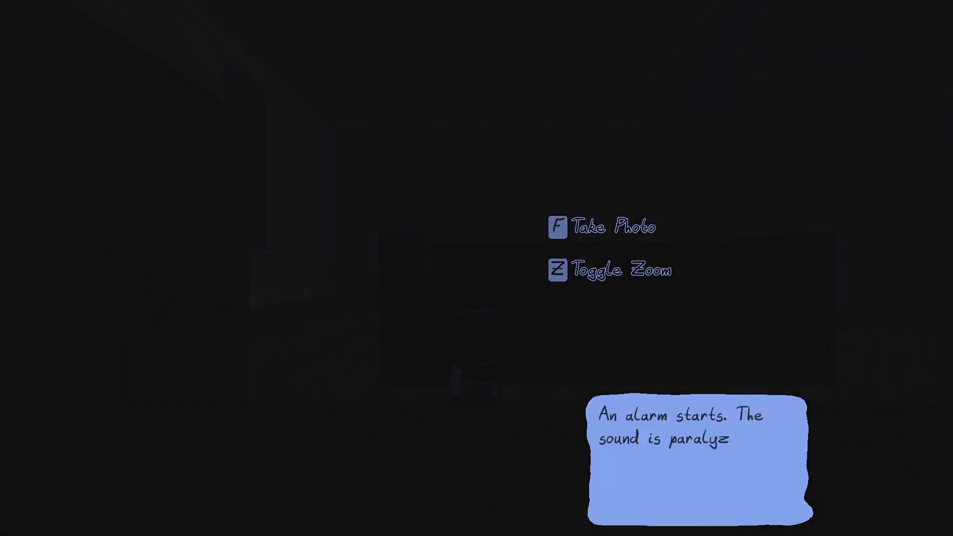
# Advance through the capture cutscene and the Doctor's keycard handoff messages.
pyautogui.press('space')
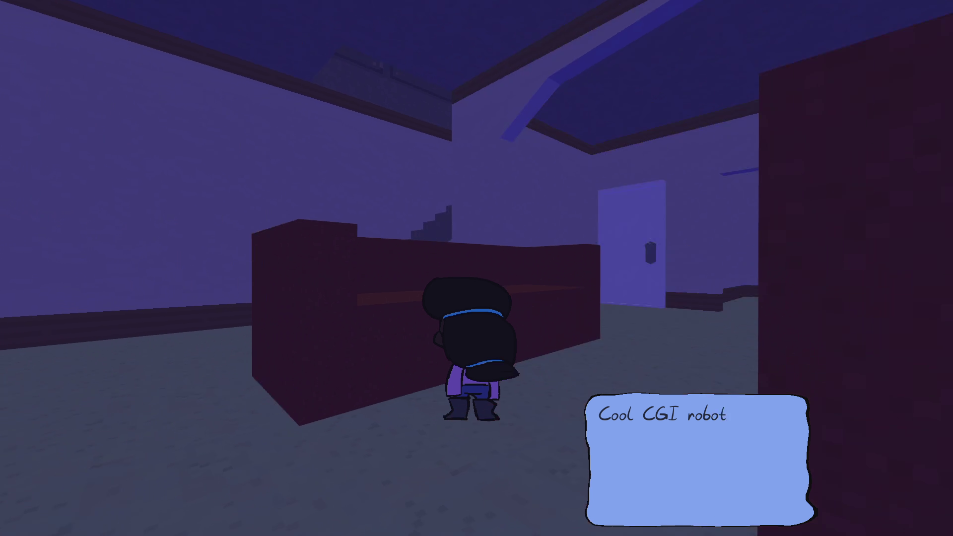
pyautogui.press('space')
pyautogui.press('space')
pyautogui.press('space')
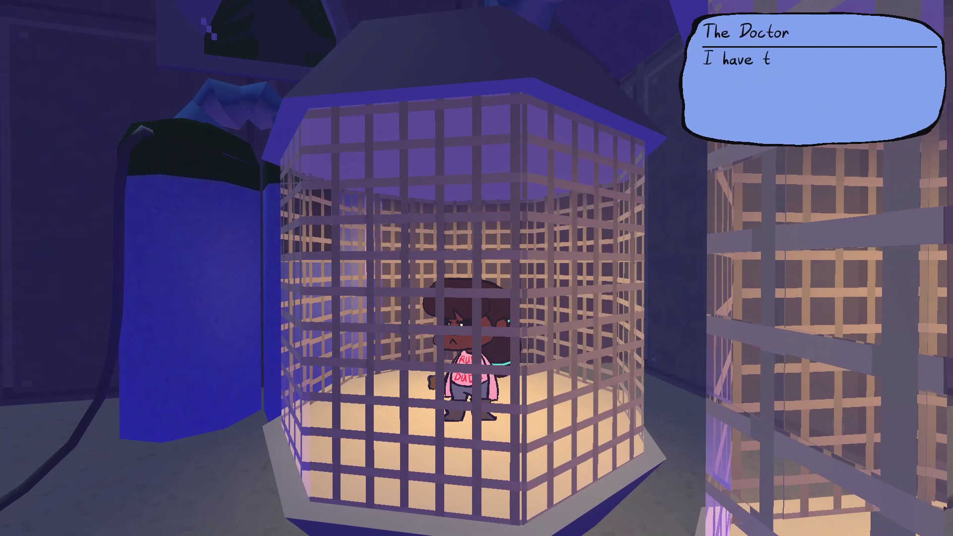
pyautogui.press('space')
pyautogui.press('space')
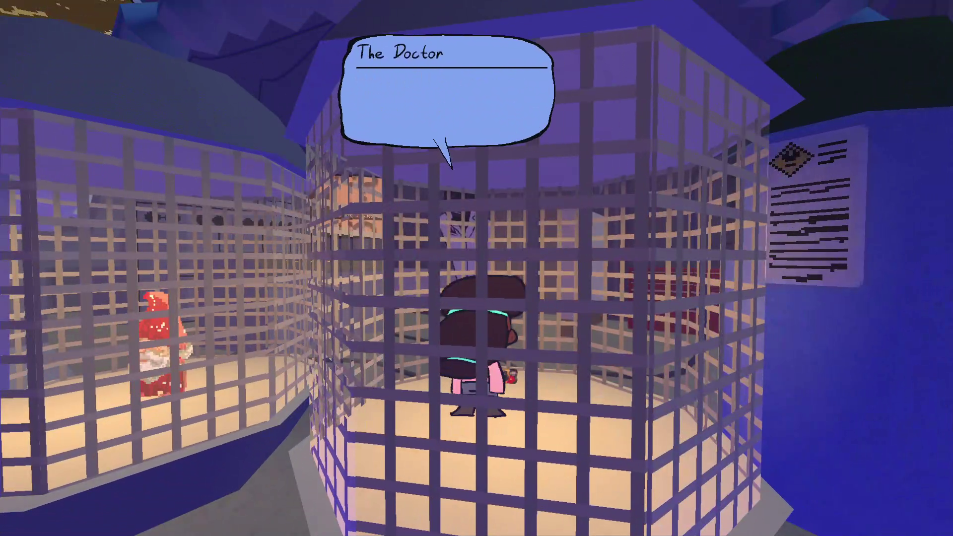
pyautogui.press('space')
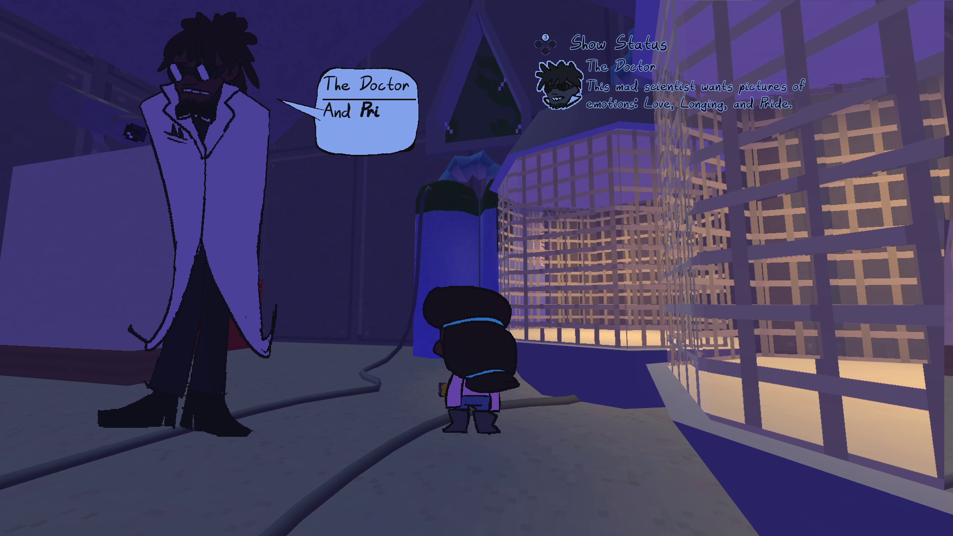
pyautogui.press('space')
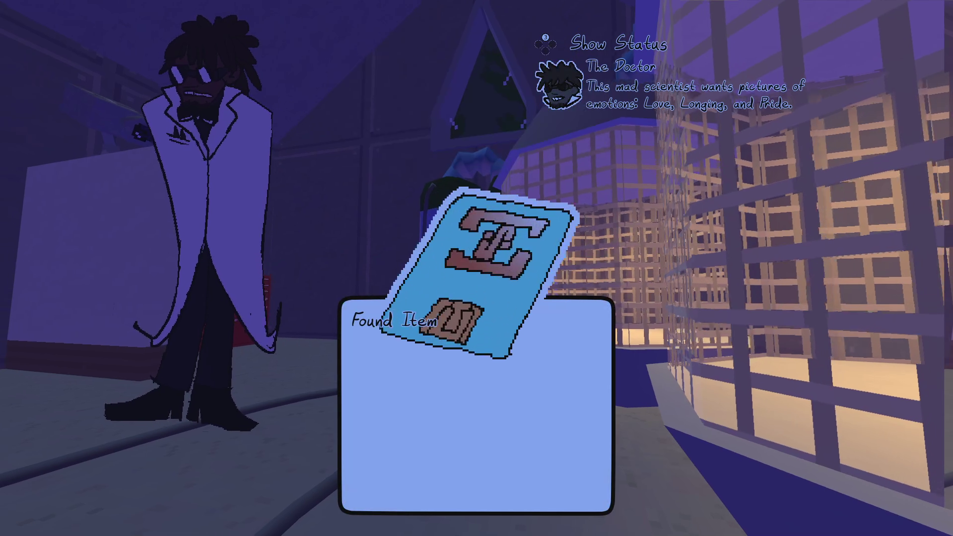
pyautogui.press('space')
pyautogui.press('space')
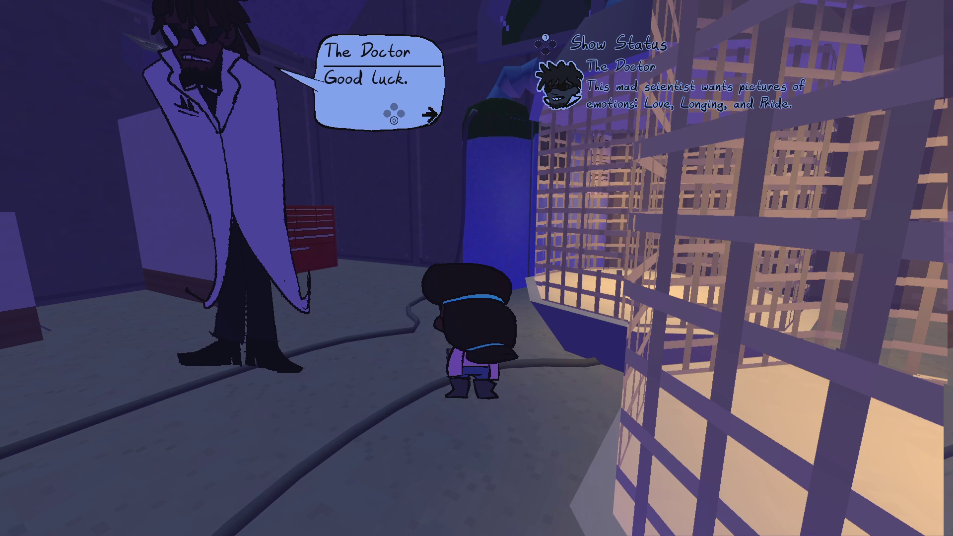
pyautogui.press('space')
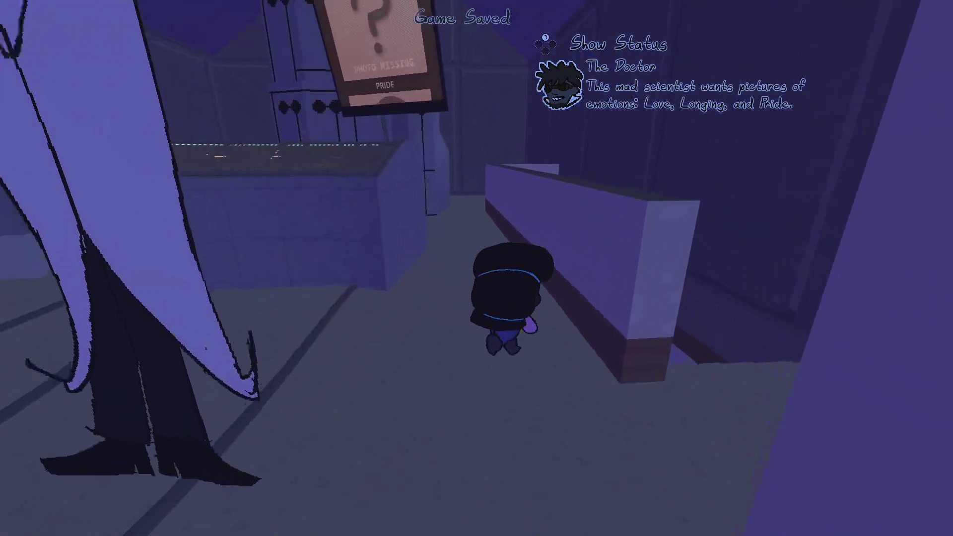
# Walk the character across the room to the Doctor and start talking.
pyautogui.press('w')
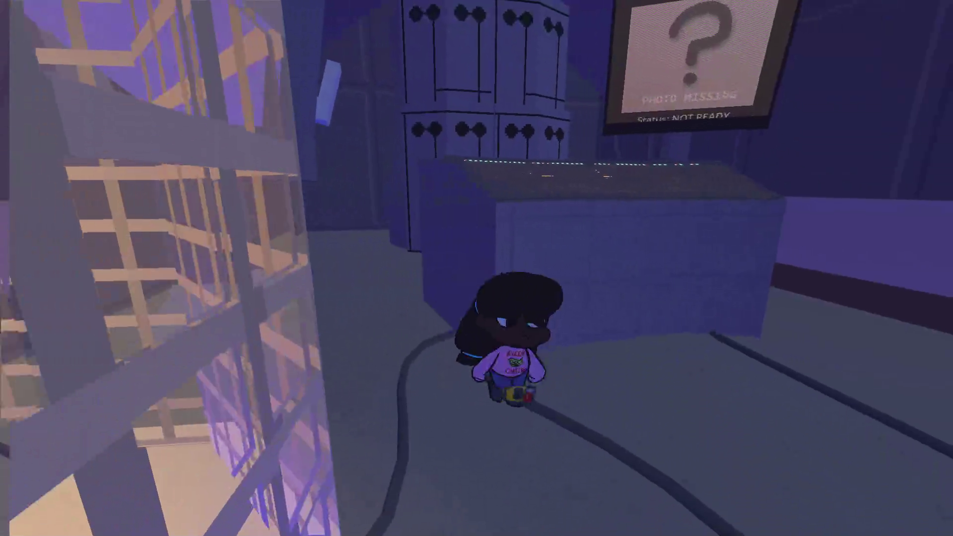
pyautogui.press('w')
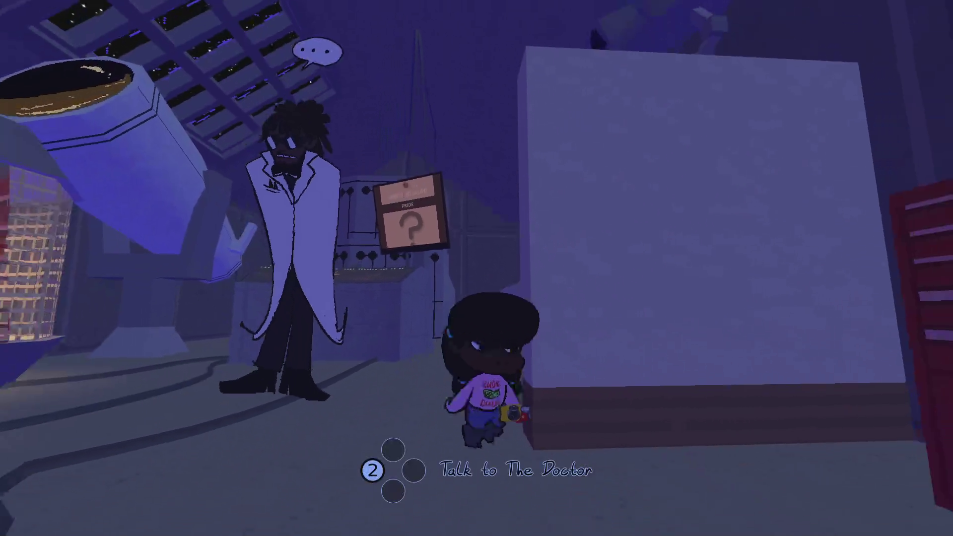
pyautogui.press('w')
pyautogui.press('2')
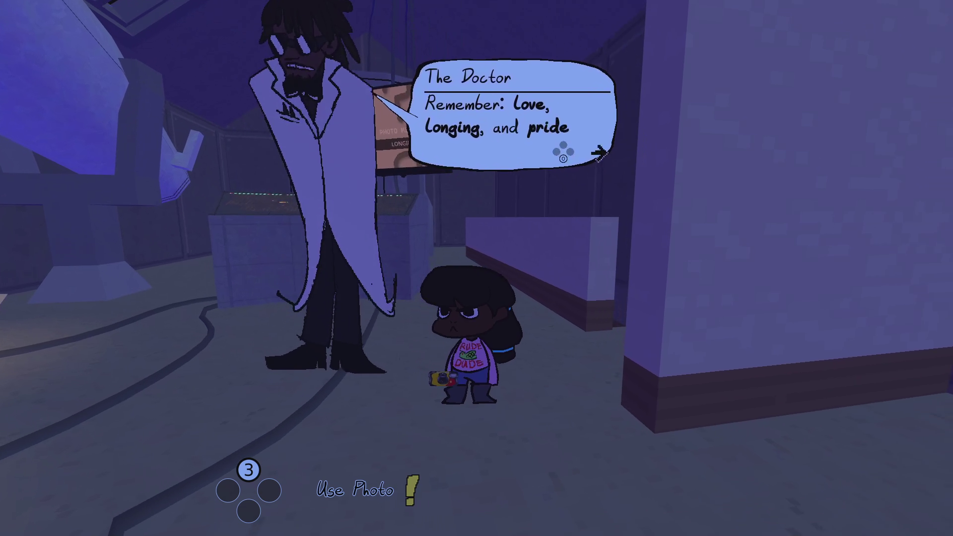
# Show the first Gallery photo to the Doctor and advance his reaction.
pyautogui.press('Tab')
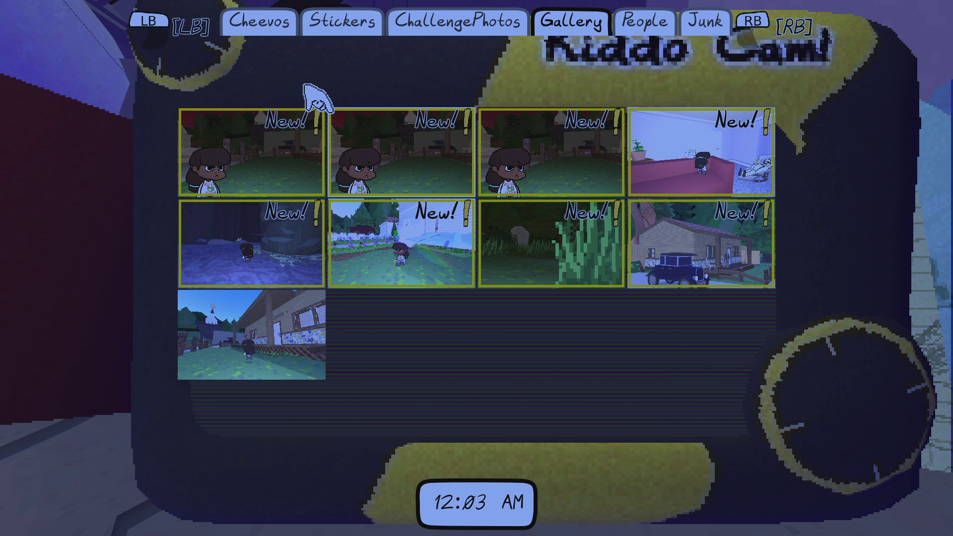
pyautogui.click(315, 112)
pyautogui.click(318, 454)
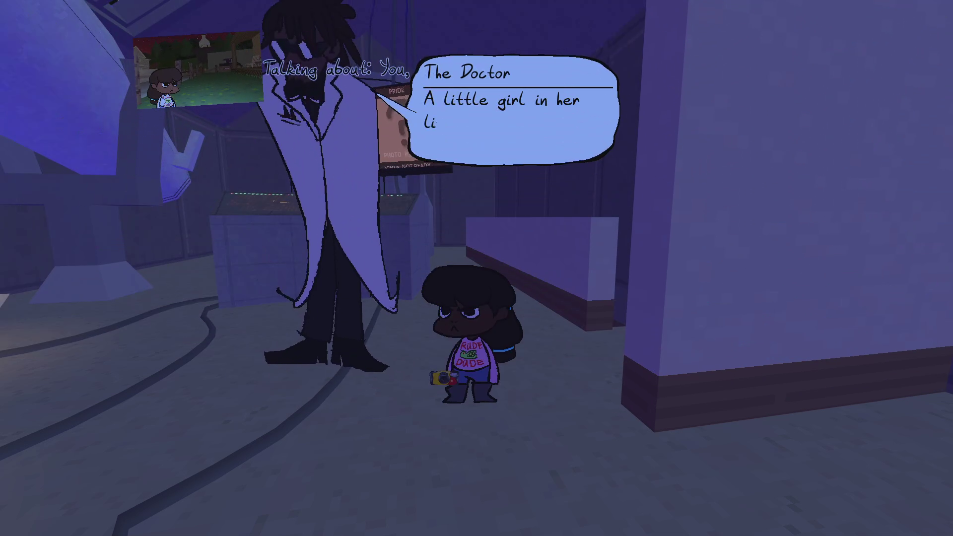
pyautogui.press('Return')
pyautogui.press('Return')
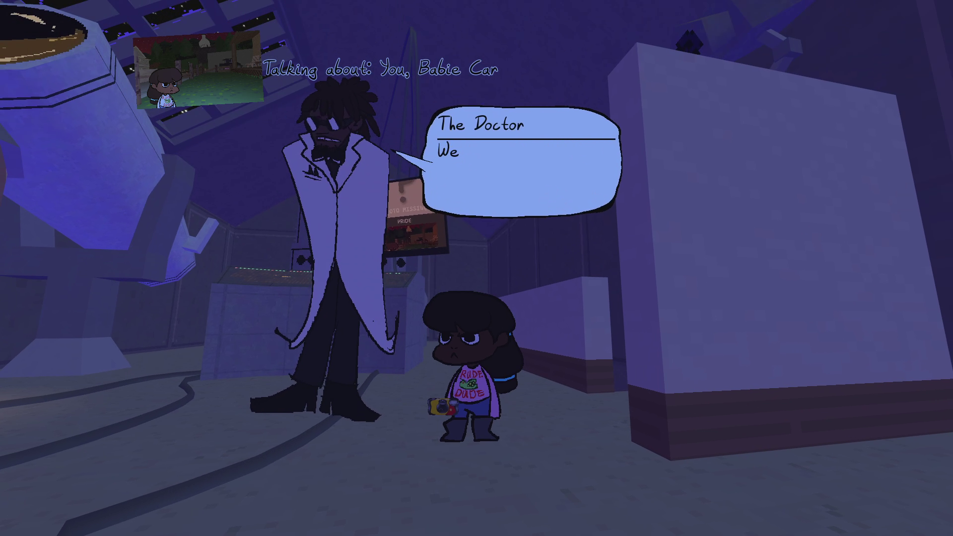
pyautogui.press('Return')
pyautogui.press('Return')
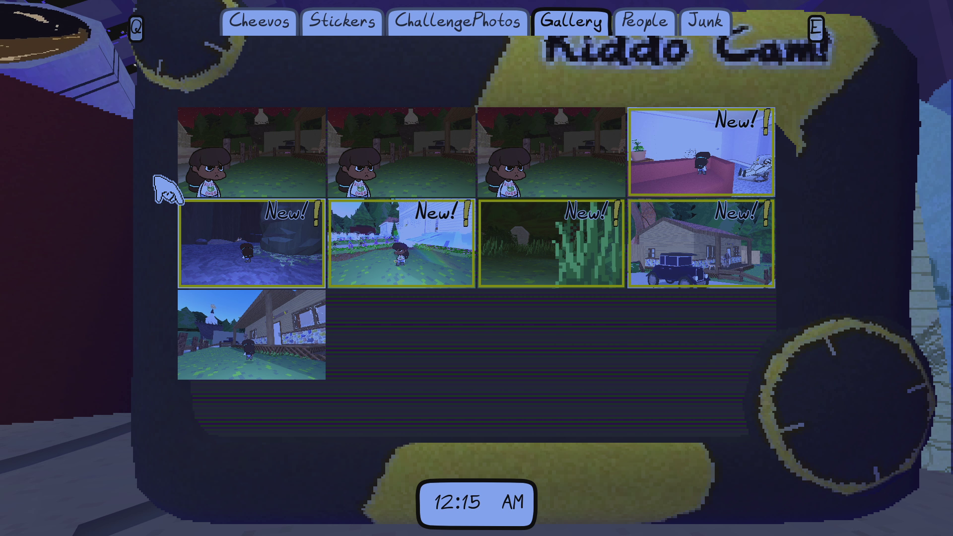
pyautogui.hotkey('alt', 'Tab')
# Add a Bugs task 'Doctor: only count car photo as pride when you are riding' in NP-ToDo.
pyautogui.click(271, 277)
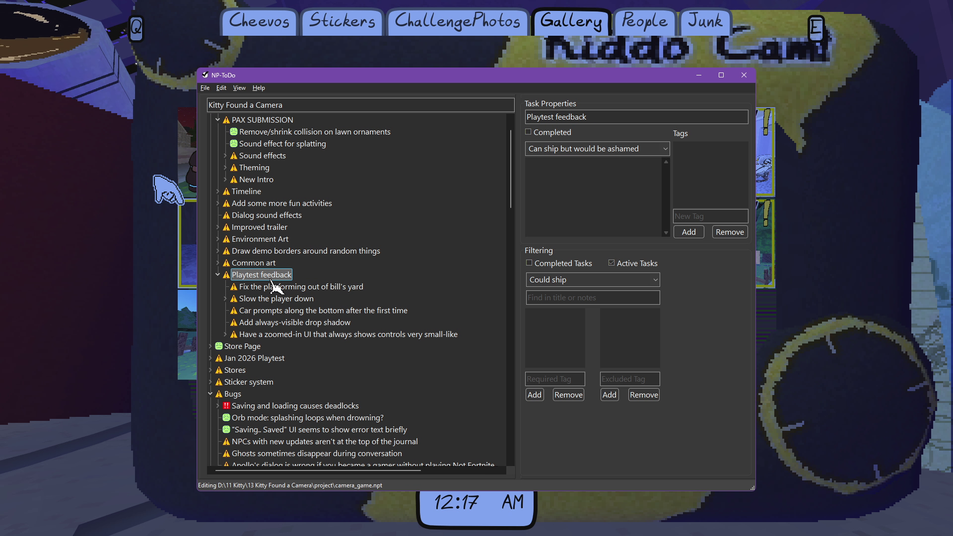
pyautogui.scroll(1, 272, 285)
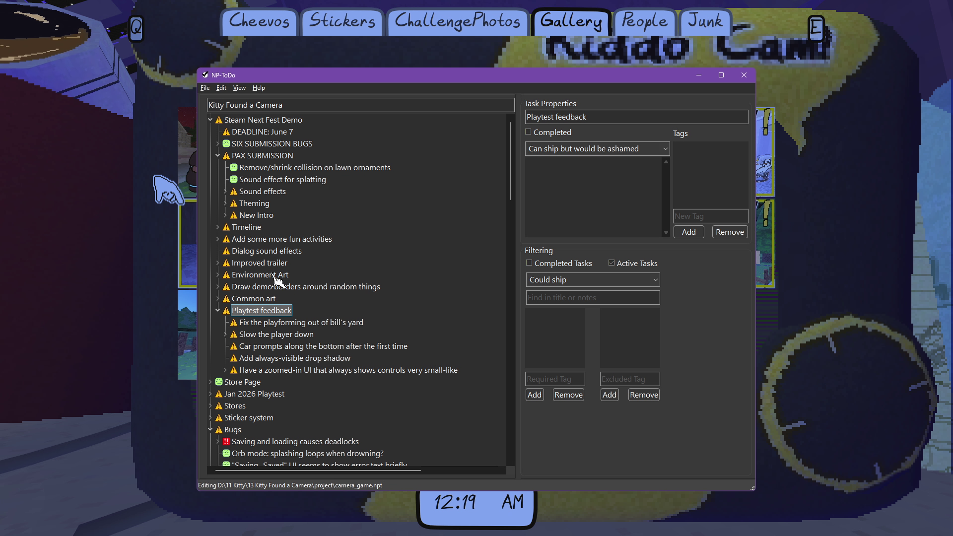
pyautogui.scroll(-2, 272, 292)
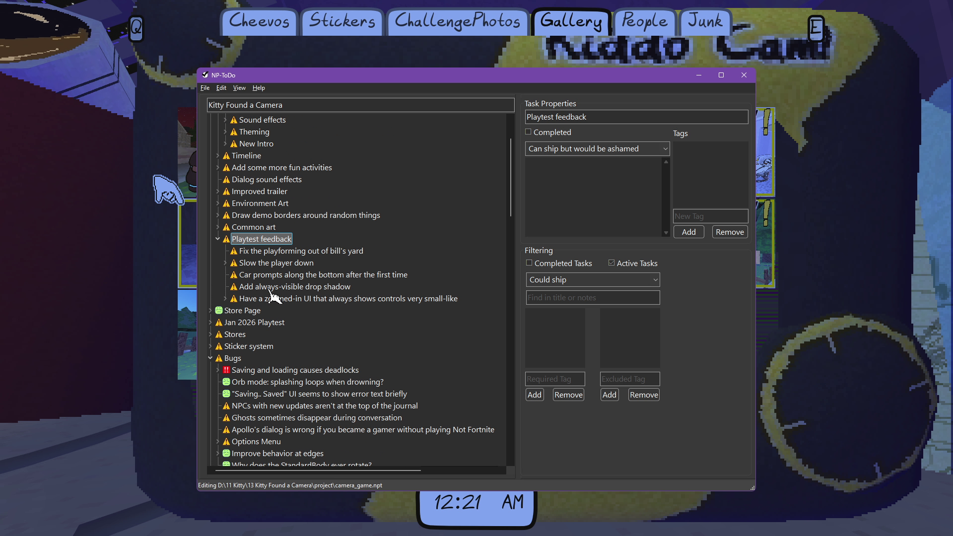
pyautogui.click(234, 358)
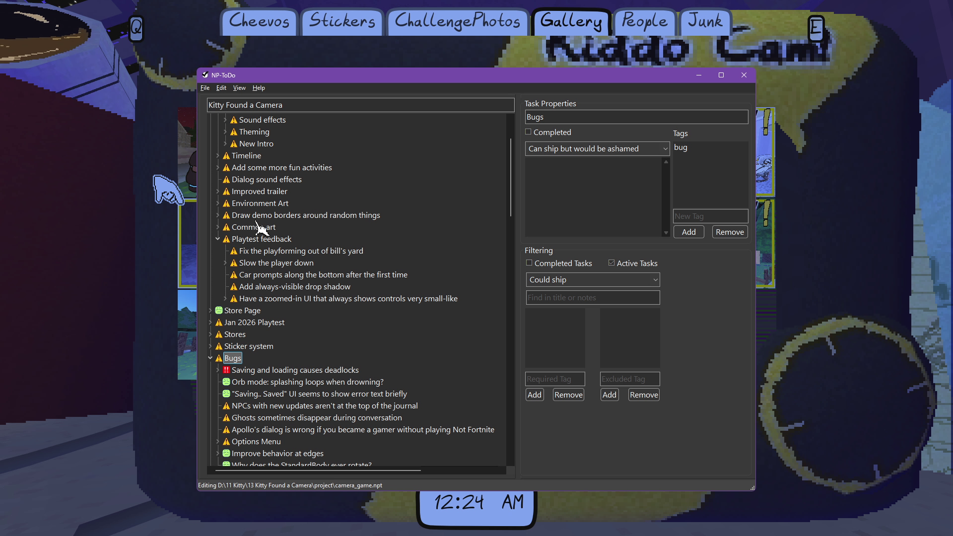
pyautogui.press('Insert')
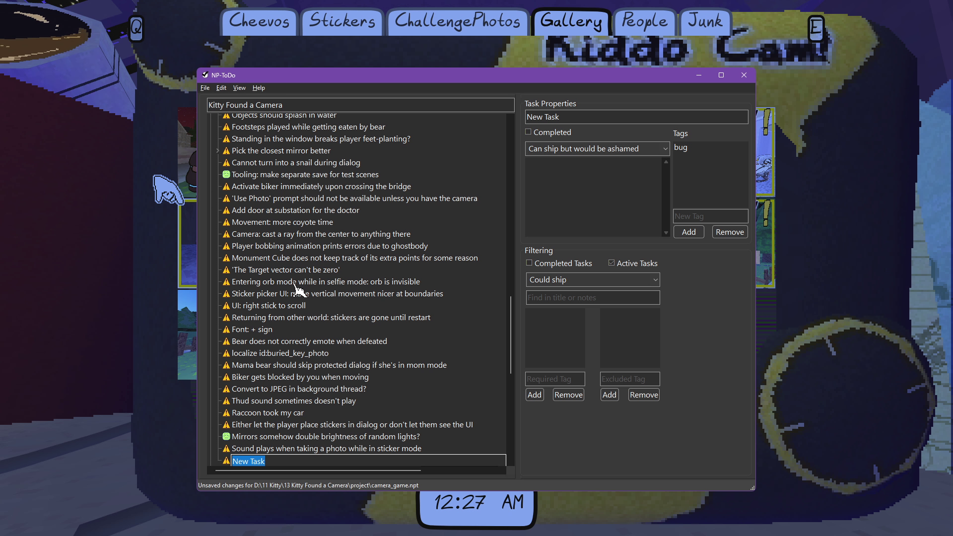
pyautogui.write('Doctor:')
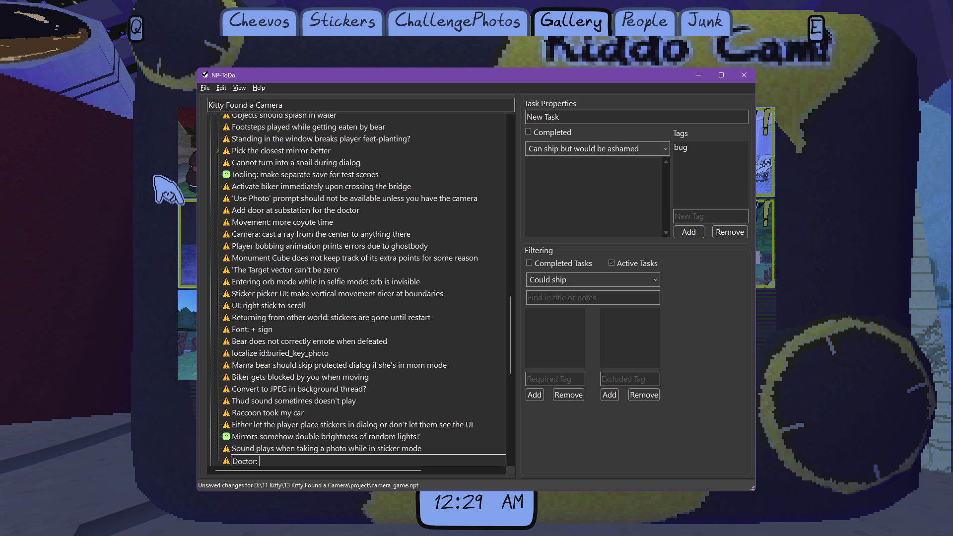
pyautogui.write(' only count photo')
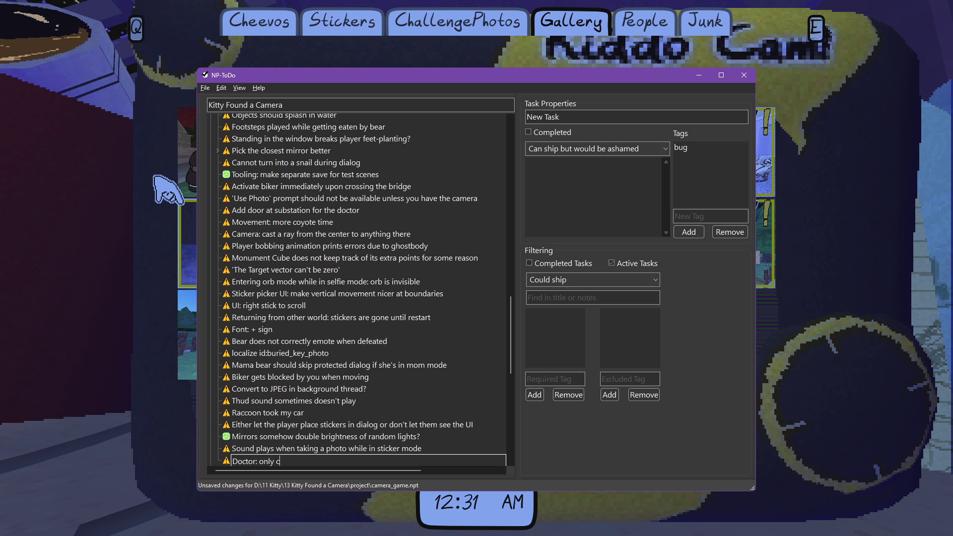
pyautogui.write(' as ')
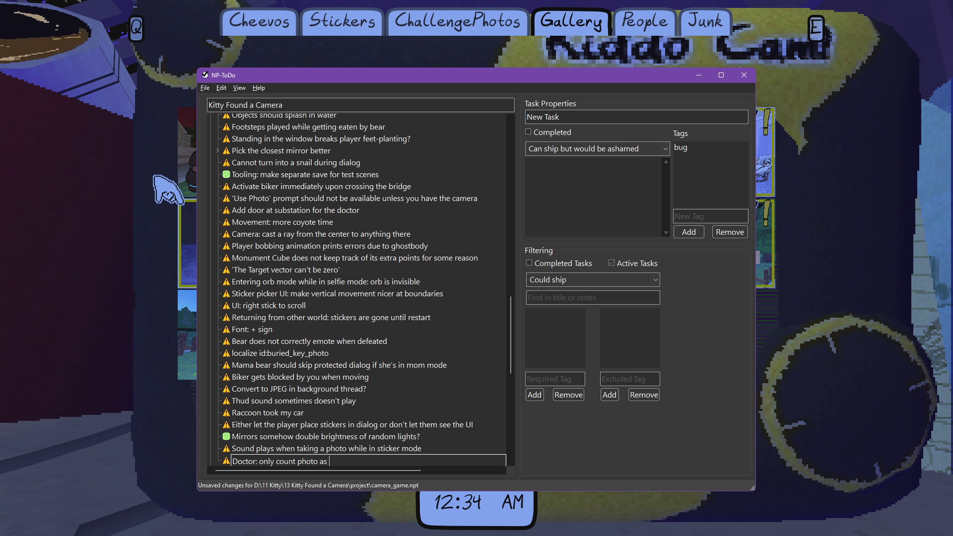
pyautogui.write('pride when y')
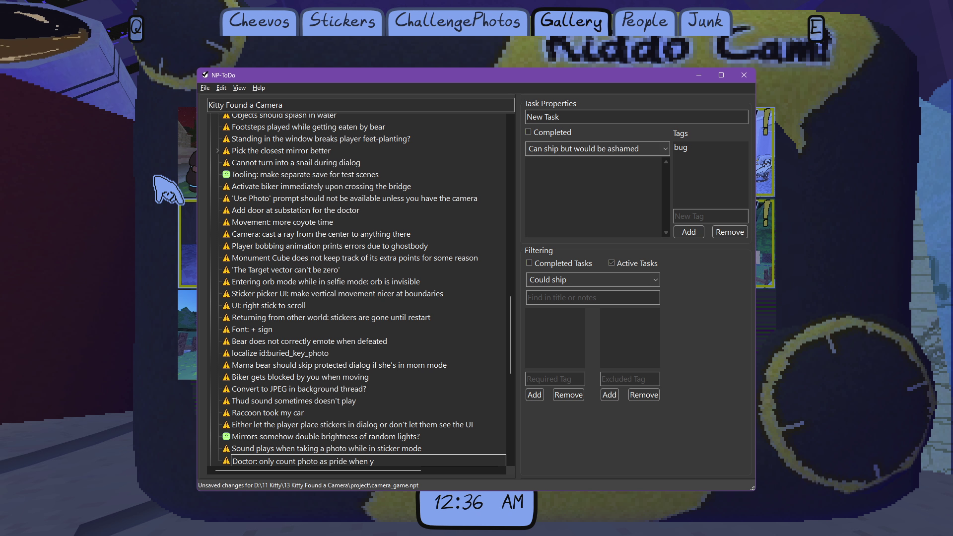
pyautogui.write('ou are riding')
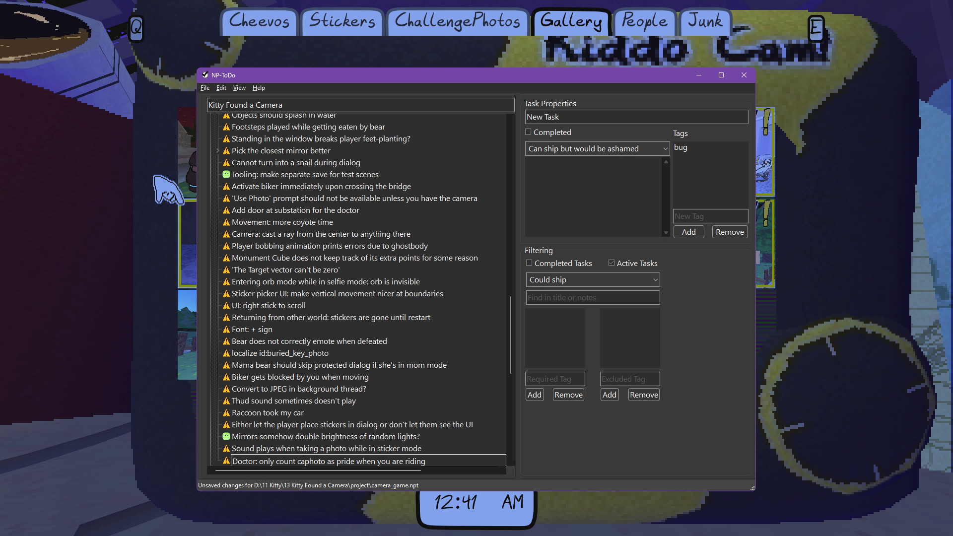
pyautogui.press('Return')
# Back in the game, close the gallery and finish the Doctor's dialog.
pyautogui.hotkey('alt', 'Tab')
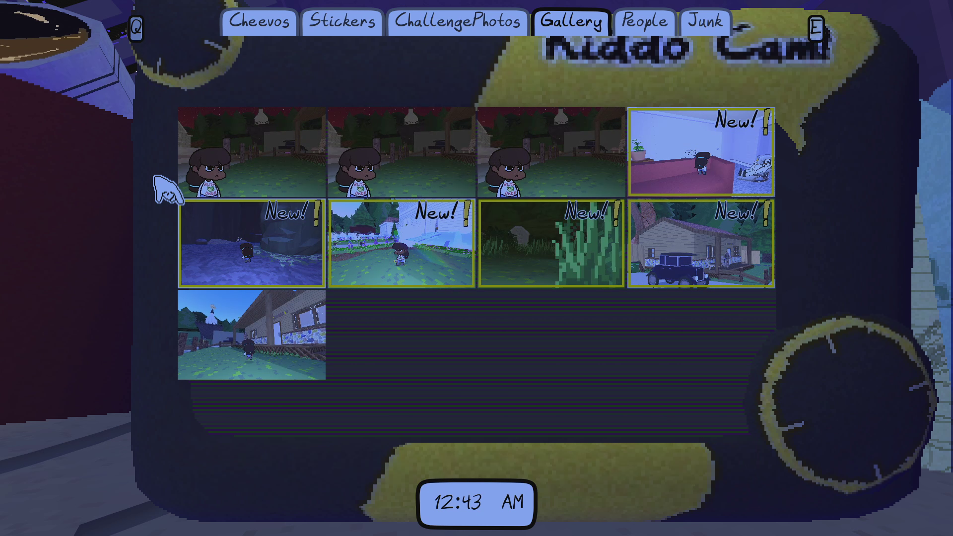
pyautogui.press('Escape')
pyautogui.press('space')
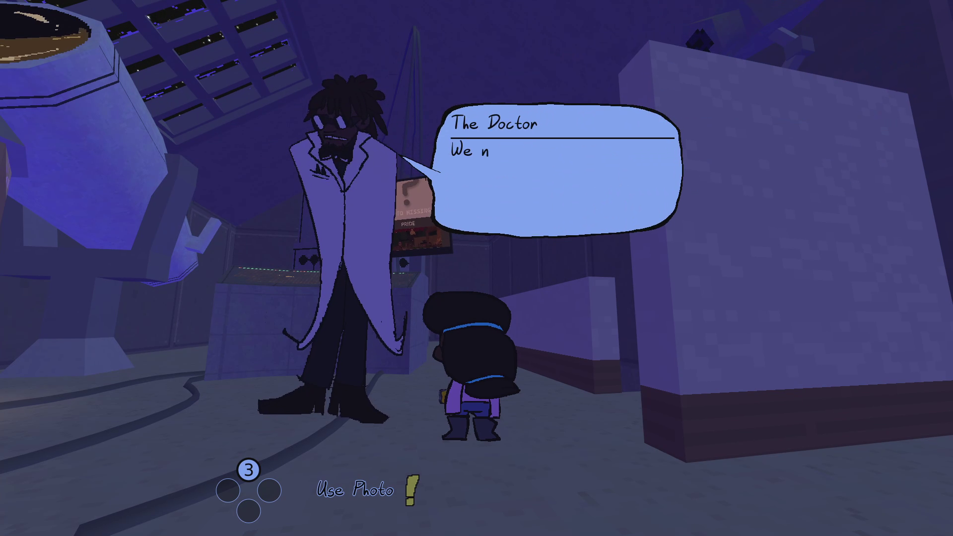
pyautogui.press('space')
pyautogui.press('w')
# Walk downstairs to open and shut the fridge, pause, and switch to the Godot editor.
pyautogui.press('w')
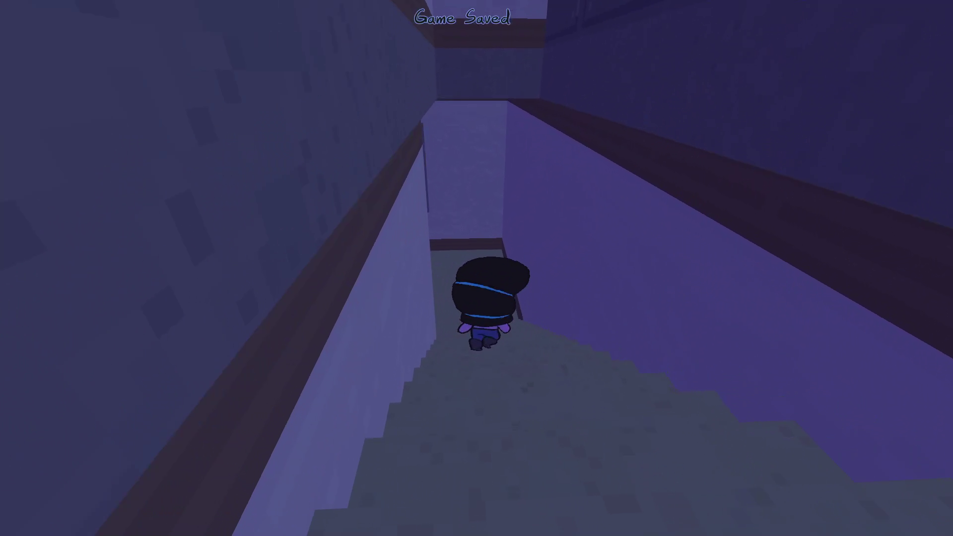
pyautogui.press('w')
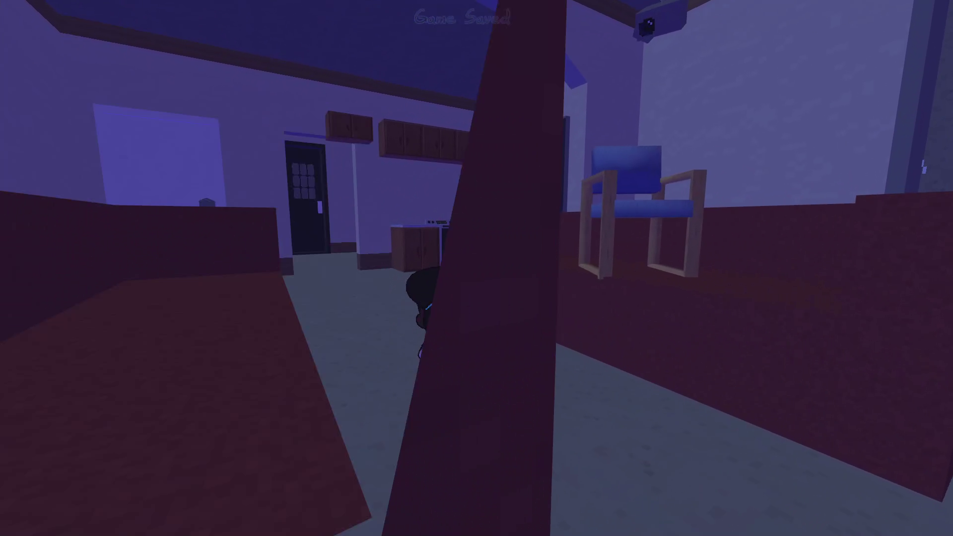
pyautogui.press('space')
pyautogui.press('space')
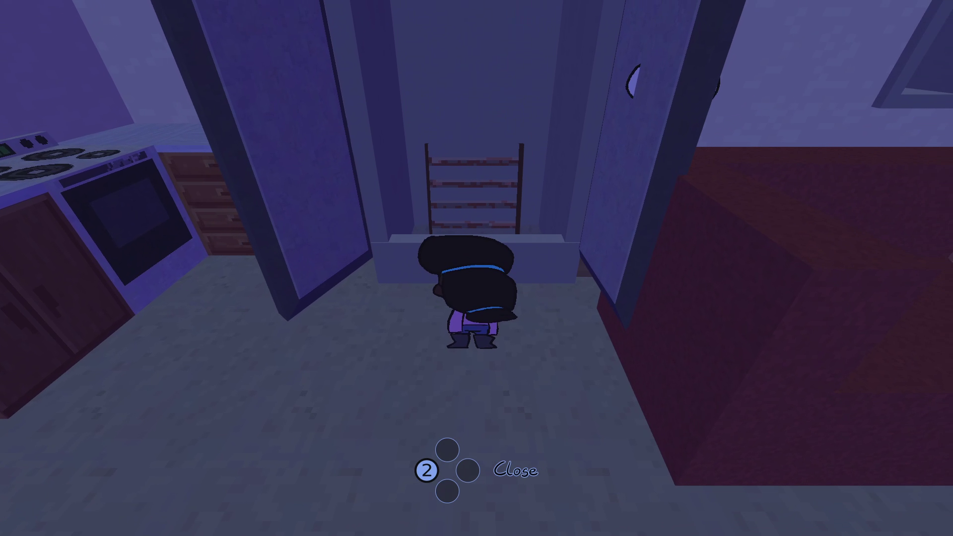
pyautogui.press('Escape')
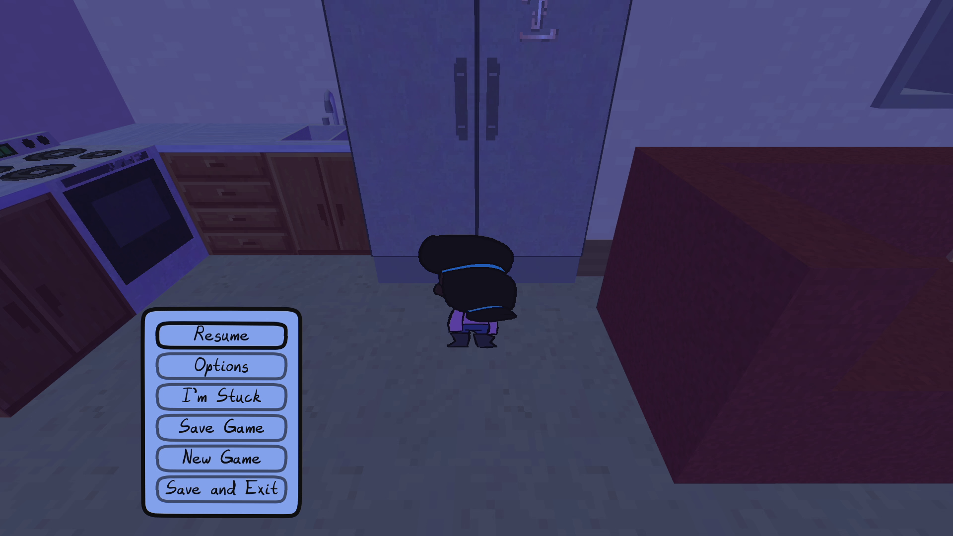
pyautogui.hotkey('alt', 'Tab')
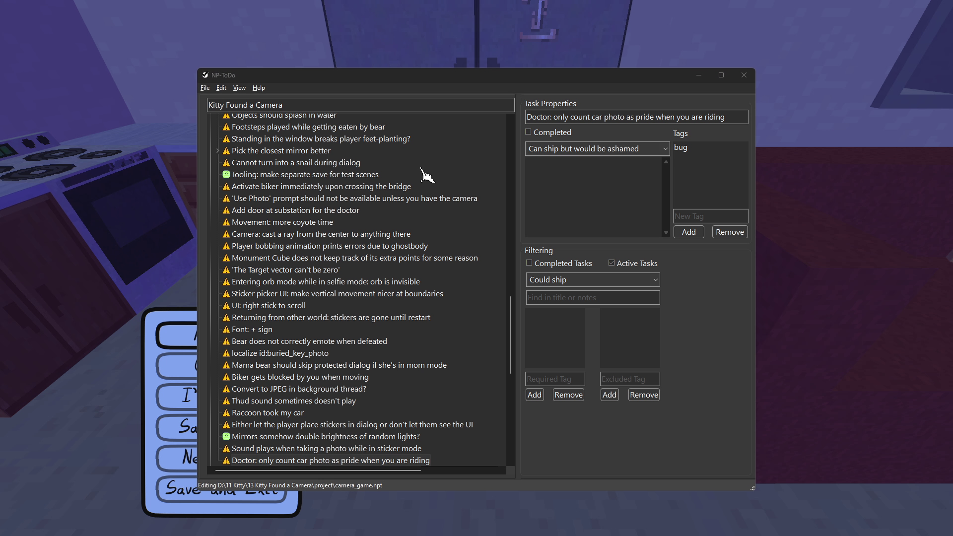
pyautogui.hotkey('alt', 'Tab')
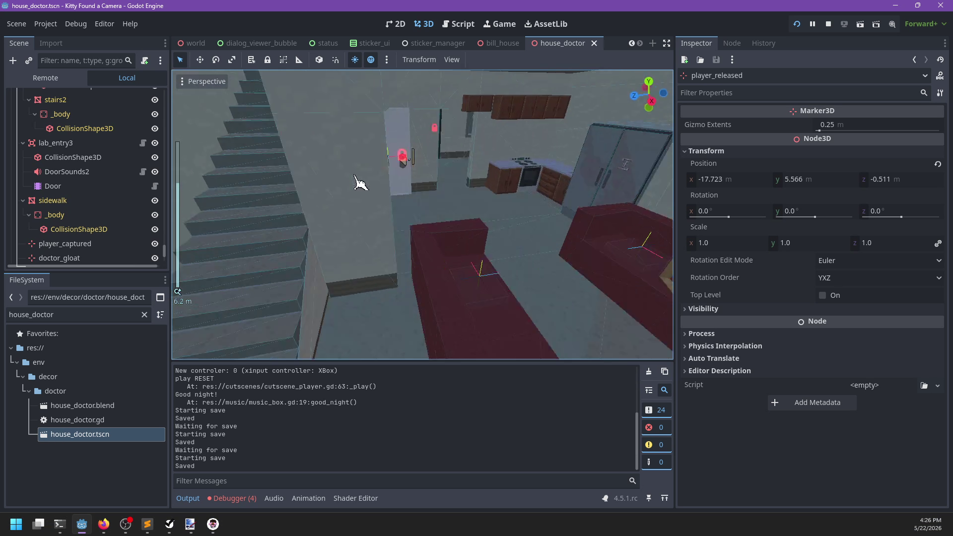
# Assign whisp22 as the Custom Whisp of fridge_door2's _body node.
pyautogui.moveTo(360, 183)
pyautogui.mouseDown()
pyautogui.moveTo(447, 202)
pyautogui.moveTo(282, 227)
pyautogui.moveTo(506, 209)
pyautogui.moveTo(428, 206)
pyautogui.mouseUp()
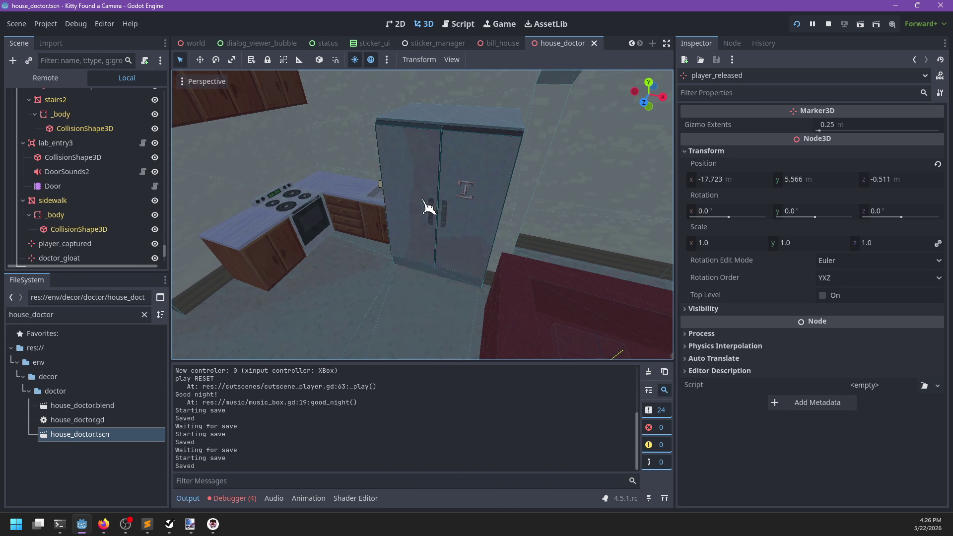
pyautogui.click(428, 206)
pyautogui.scroll(3, 449, 224)
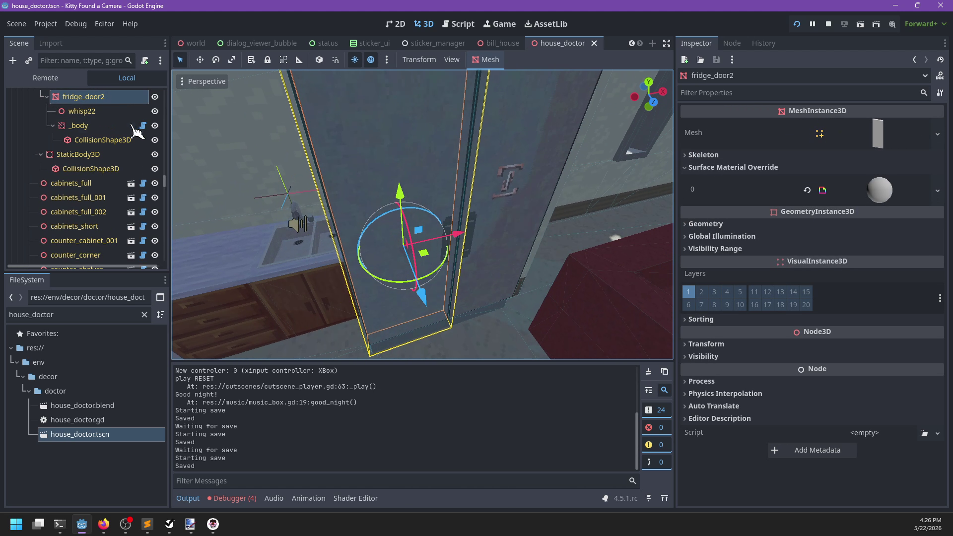
pyautogui.click(82, 111)
pyautogui.moveTo(397, 242)
pyautogui.mouseDown()
pyautogui.moveTo(451, 245)
pyautogui.moveTo(493, 230)
pyautogui.moveTo(477, 234)
pyautogui.mouseUp()
pyautogui.scroll(1, 68, 154)
pyautogui.click(82, 169)
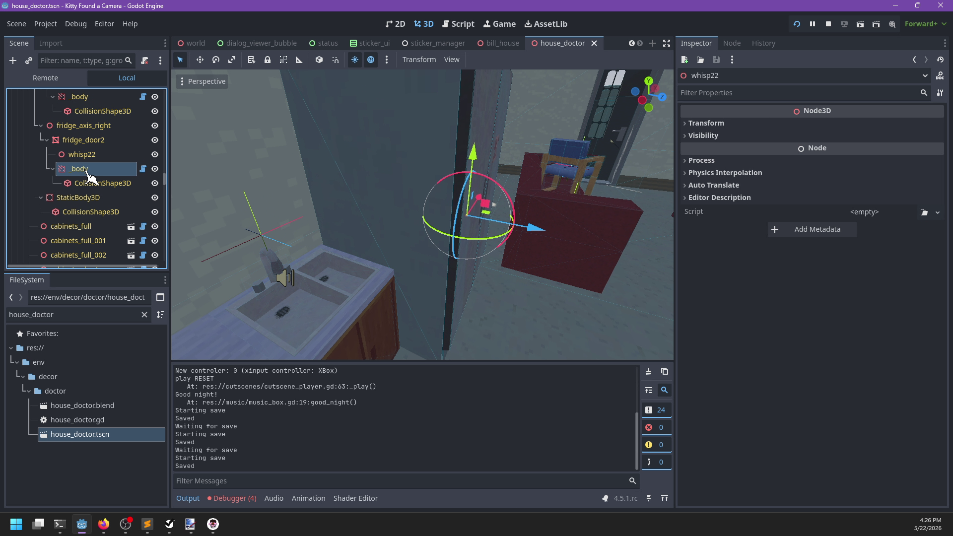
pyautogui.moveTo(87, 154)
pyautogui.mouseDown()
pyautogui.moveTo(843, 285)
pyautogui.moveTo(854, 277)
pyautogui.mouseUp()
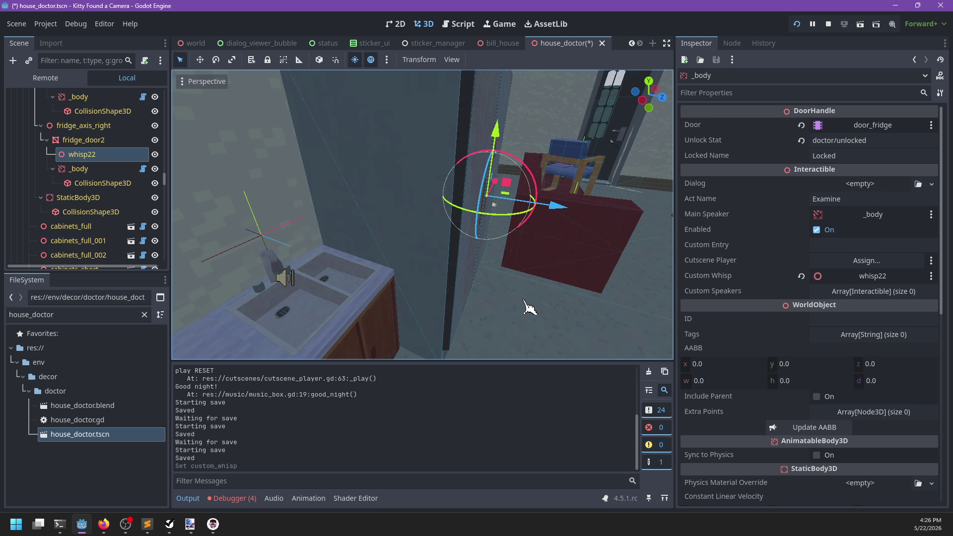
# Assign whisp1 as the Custom Whisp of fridge_door's _body and save the scene.
pyautogui.moveTo(529, 308); pyautogui.dragTo(479, 238)
pyautogui.click(479, 236)
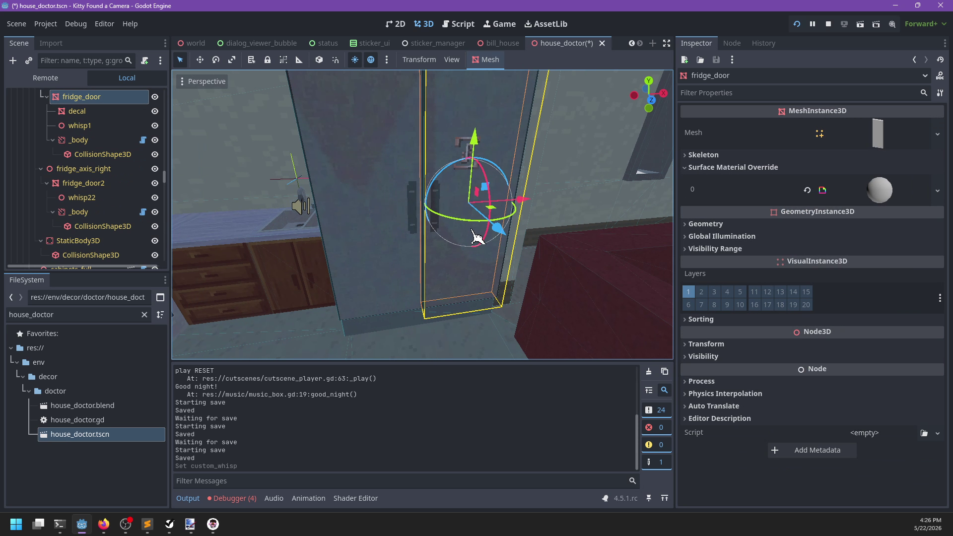
pyautogui.click(99, 144)
pyautogui.moveTo(84, 126)
pyautogui.mouseDown()
pyautogui.moveTo(817, 261)
pyautogui.moveTo(844, 276)
pyautogui.mouseUp()
pyautogui.hotkey('ctrl', 's')
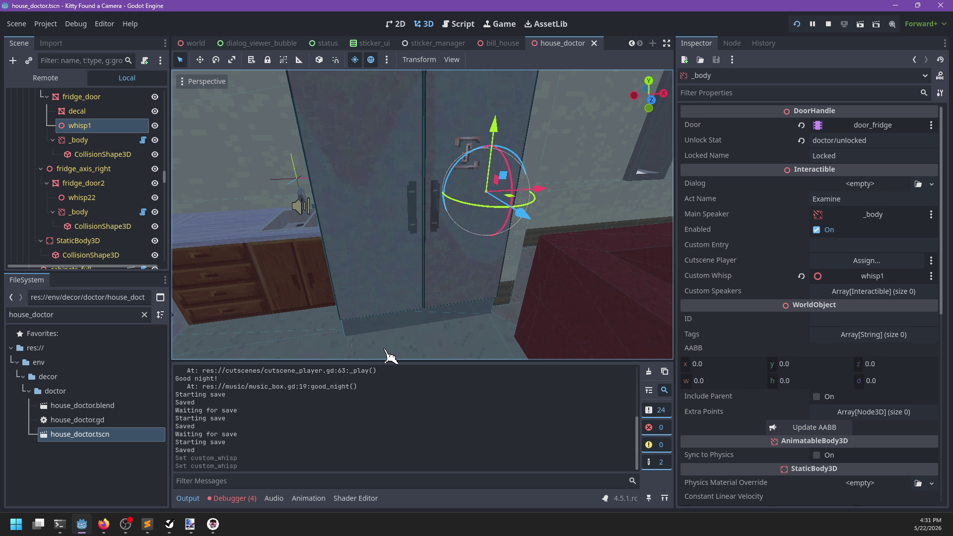
# Save the house_doctor scene and run the project with F5.
pyautogui.hotkey('ctrl', 's')
pyautogui.press('F5')
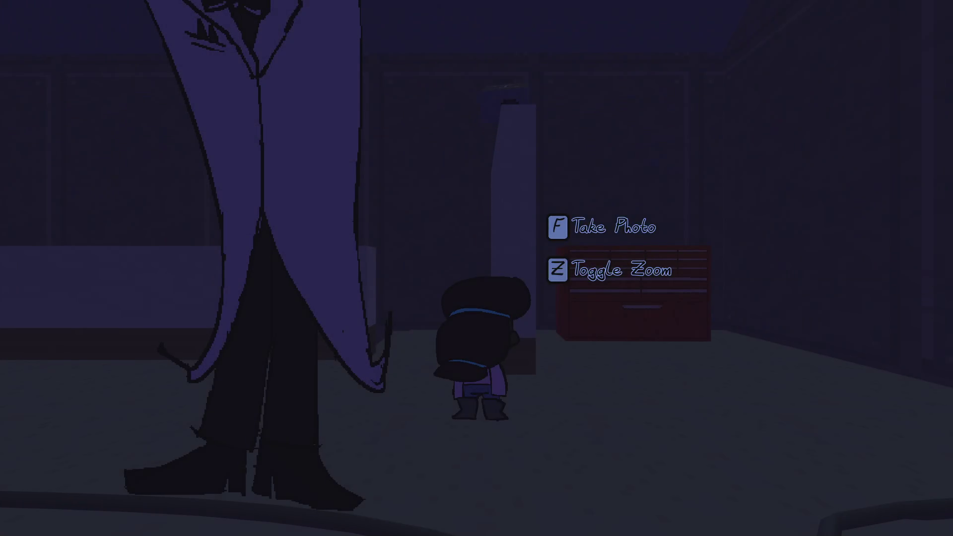
# Walk the character down the hallway and through the living room to the kitchen fridge.
pyautogui.press('w')
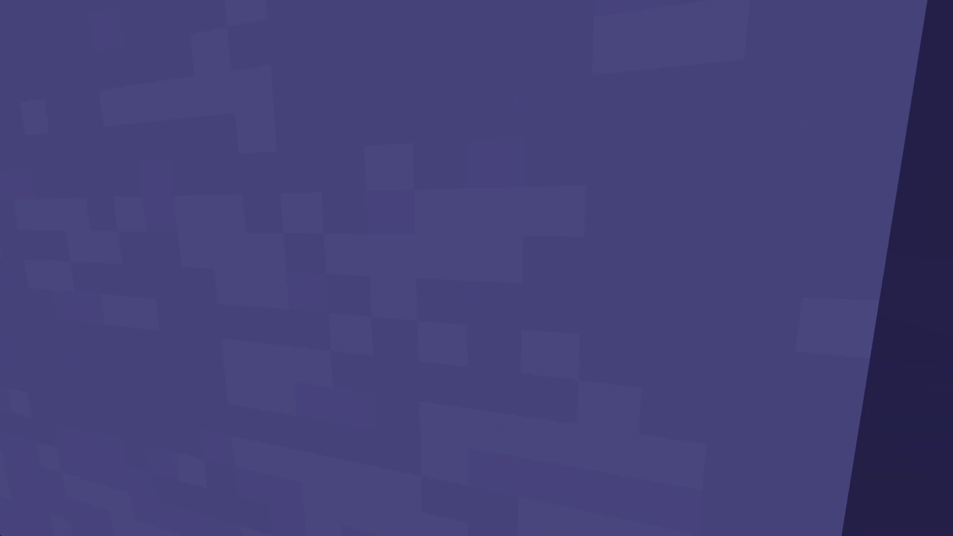
pyautogui.press('w')
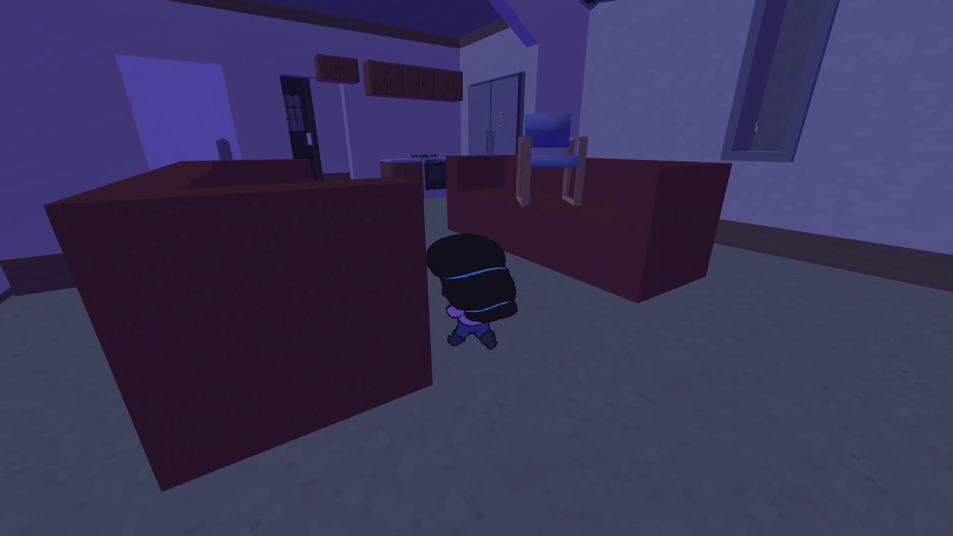
pyautogui.press('w')
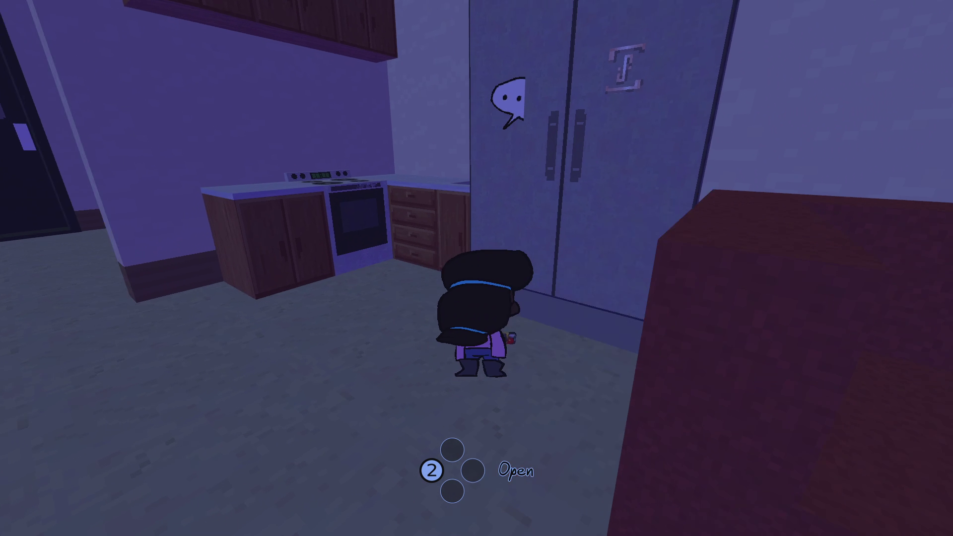
# Open the fridge, climb its ladder into the hidden room, then quit back to the editor.
pyautogui.press('2')
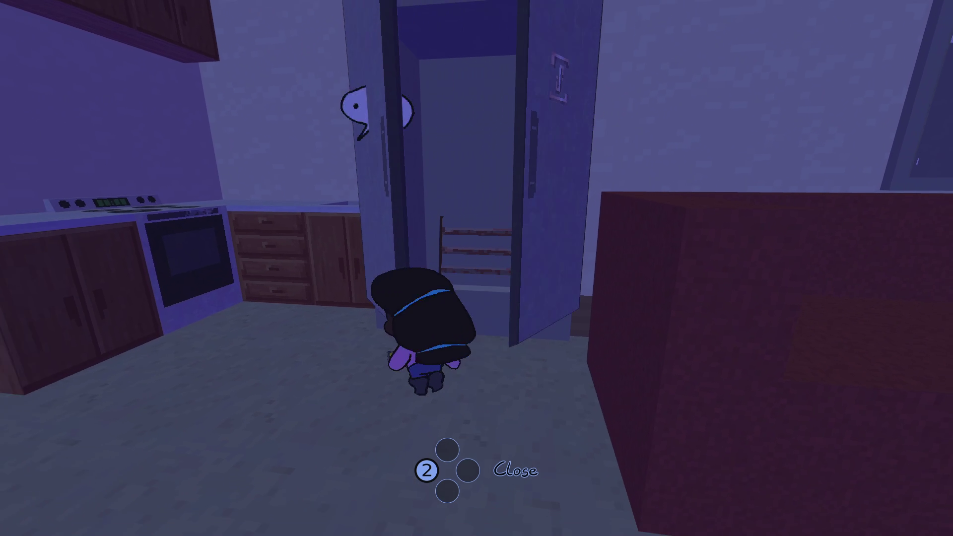
pyautogui.press('w')
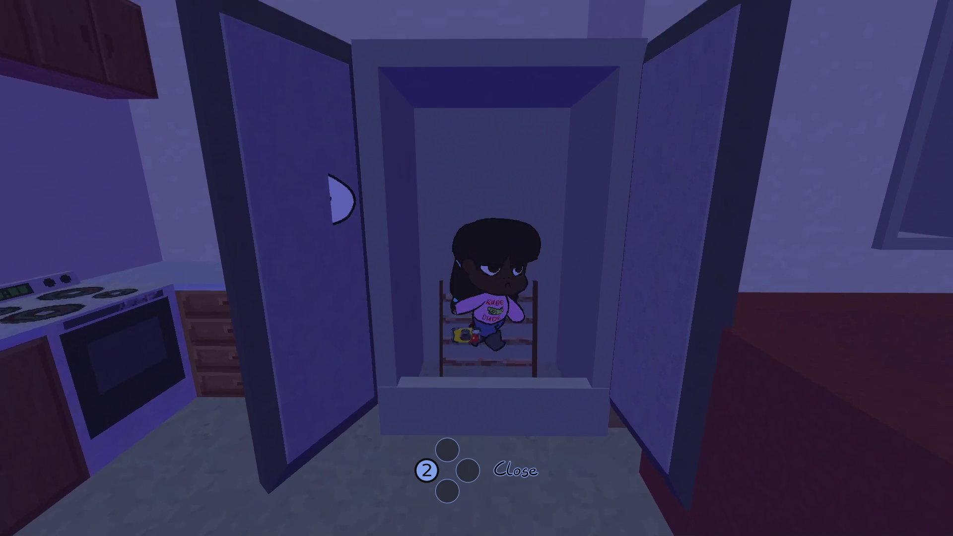
pyautogui.press('w')
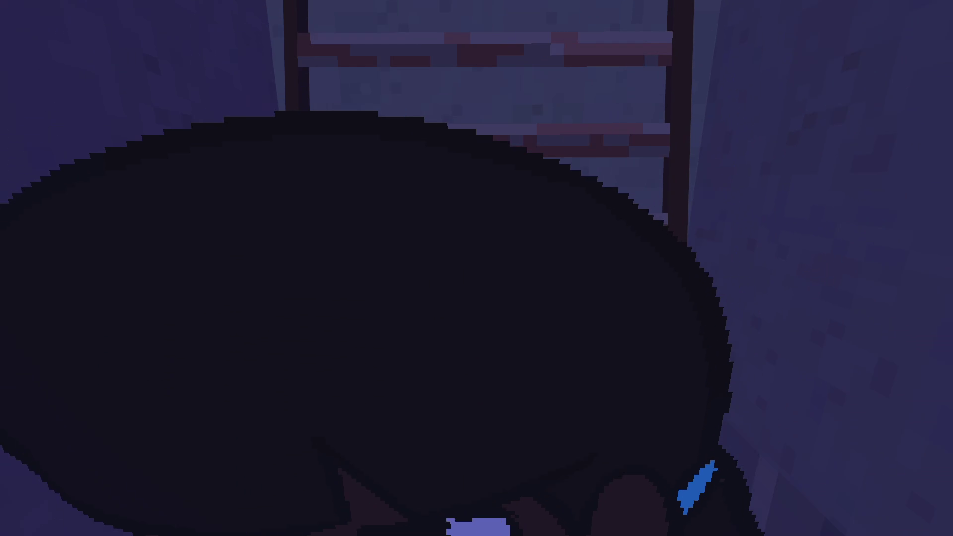
pyautogui.press('w')
pyautogui.press('w')
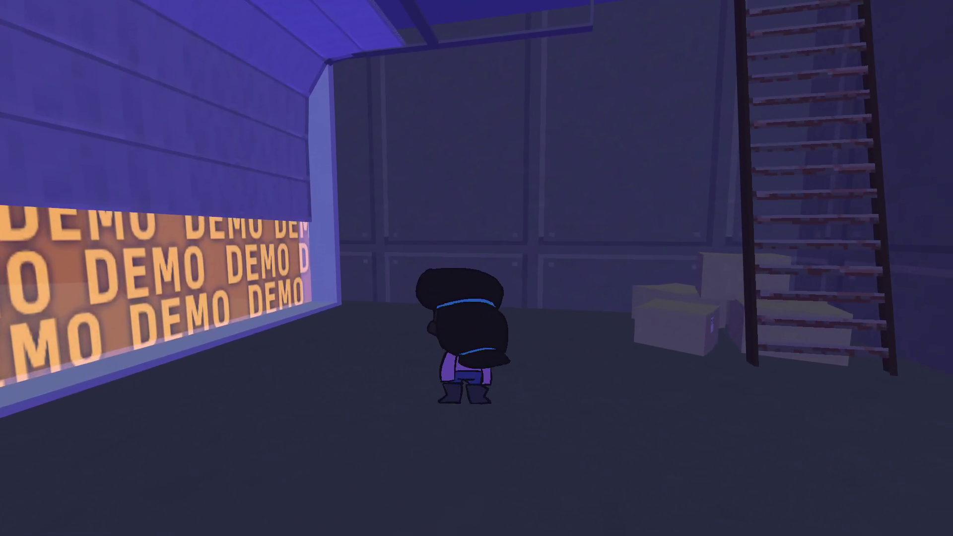
pyautogui.press('s')
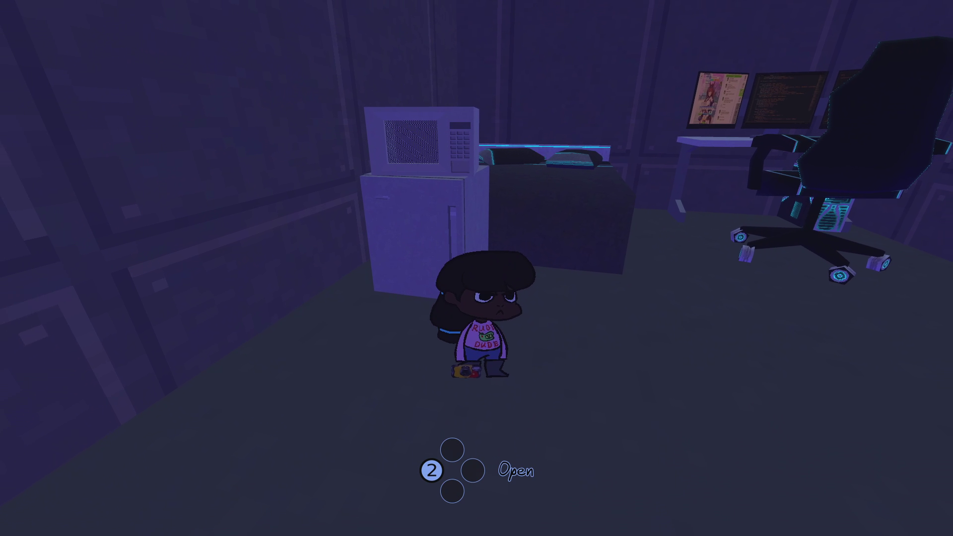
pyautogui.press('Escape')
pyautogui.press('F8')
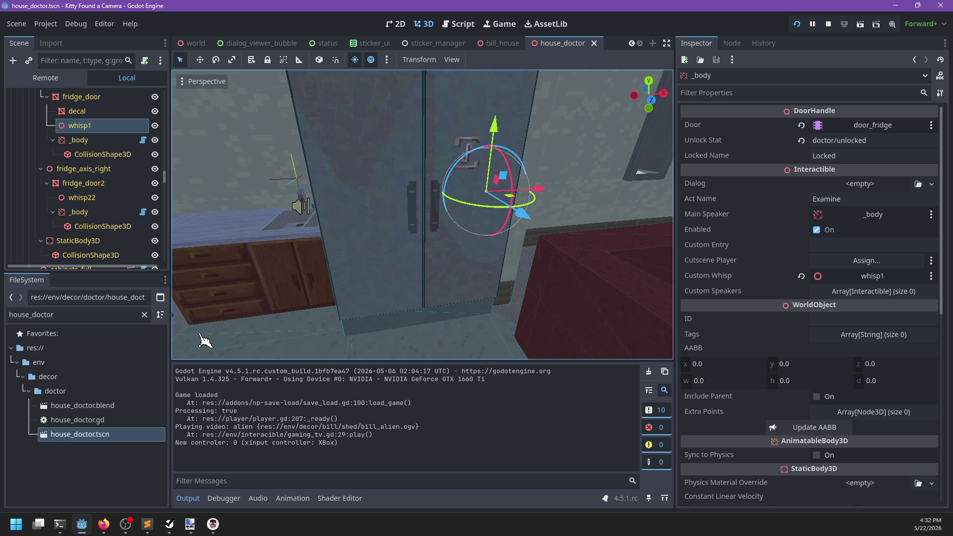
# Filter FileSystem for 'ui' and open the ui.tscn scene.
pyautogui.doubleClick(96, 314)
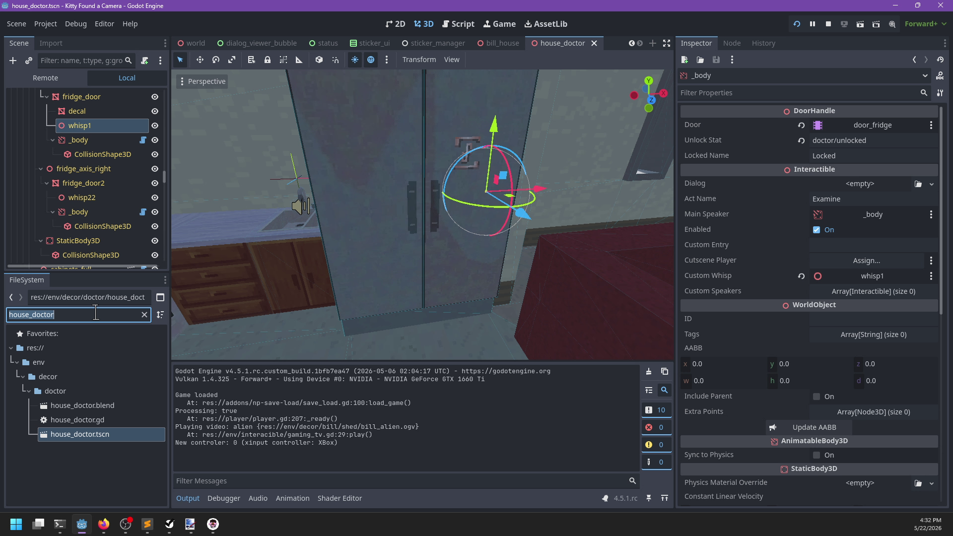
pyautogui.write('ui')
pyautogui.scroll(-5, 117, 420)
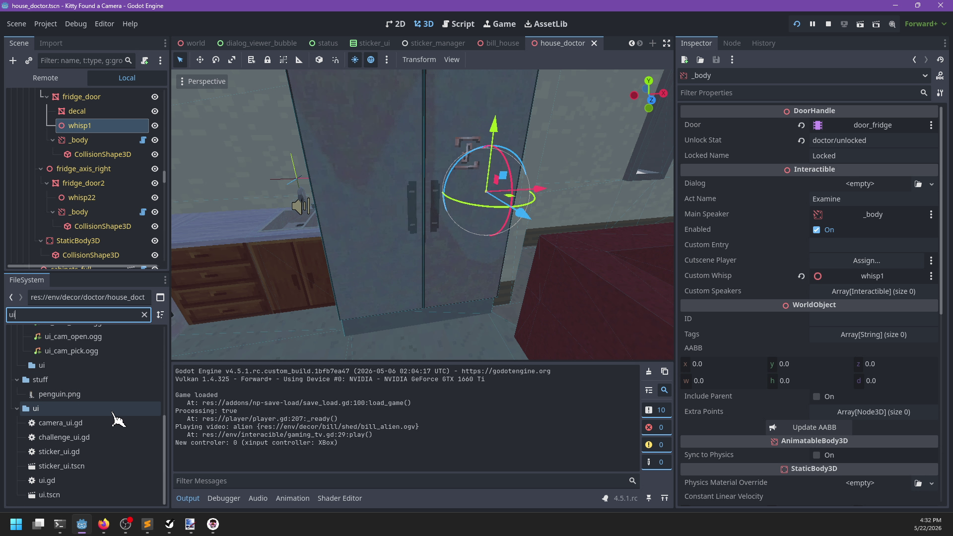
pyautogui.doubleClick(68, 496)
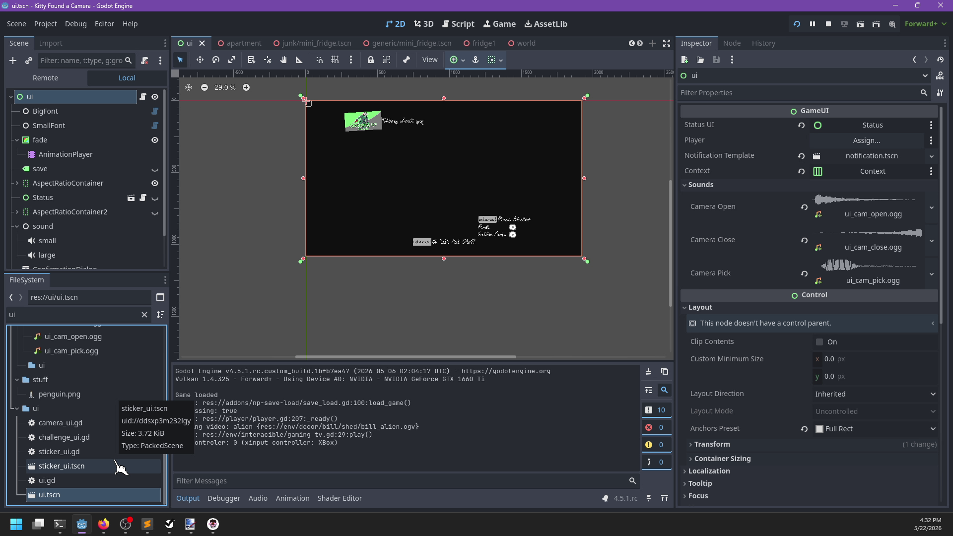
# Expand AspectRatioContainer, select the prompt node and view its Inspector down to Geometry.
pyautogui.scroll(-2, 127, 238)
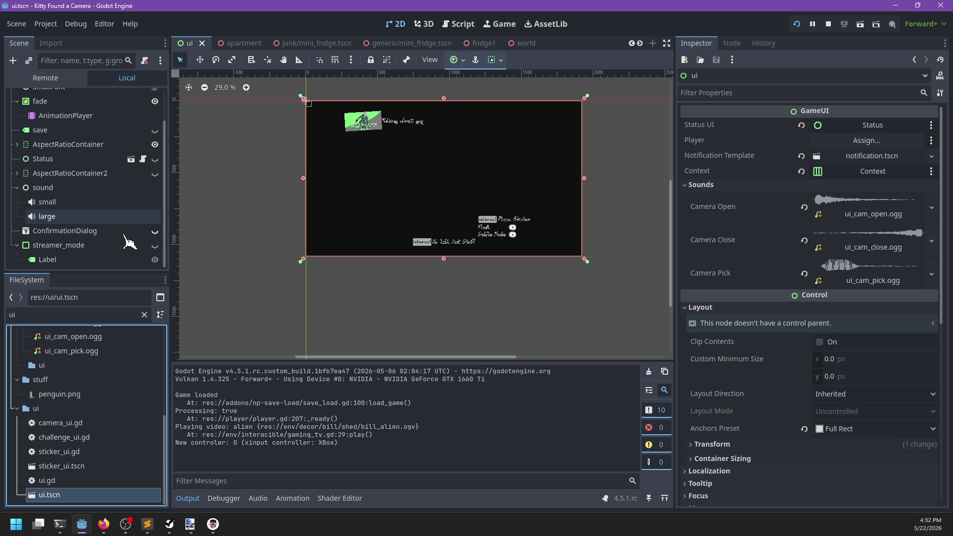
pyautogui.scroll(2, 105, 226)
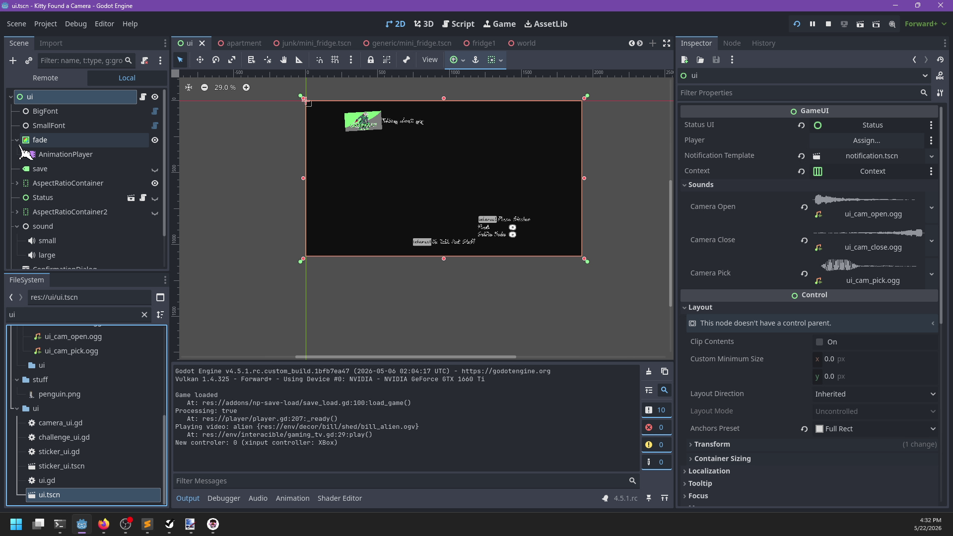
pyautogui.scroll(-2, 45, 169)
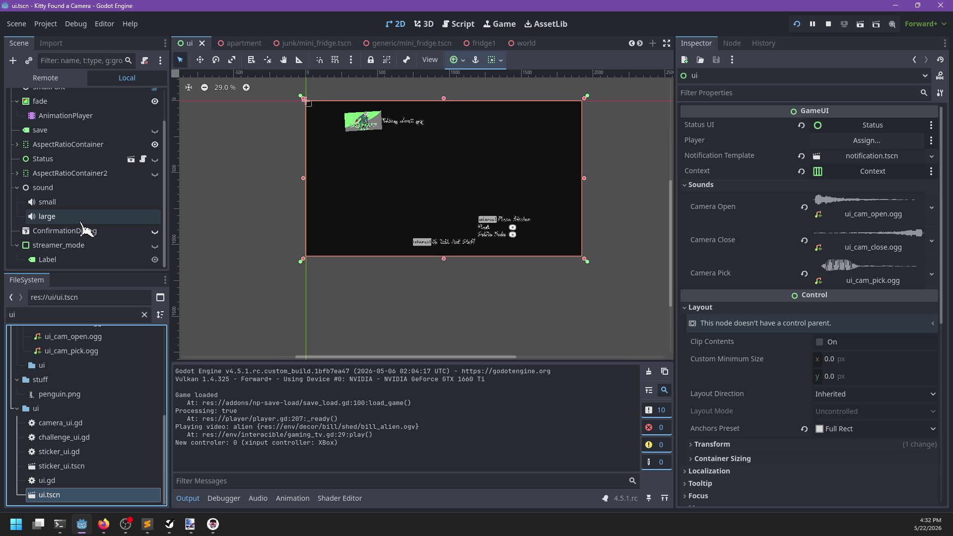
pyautogui.click(17, 144)
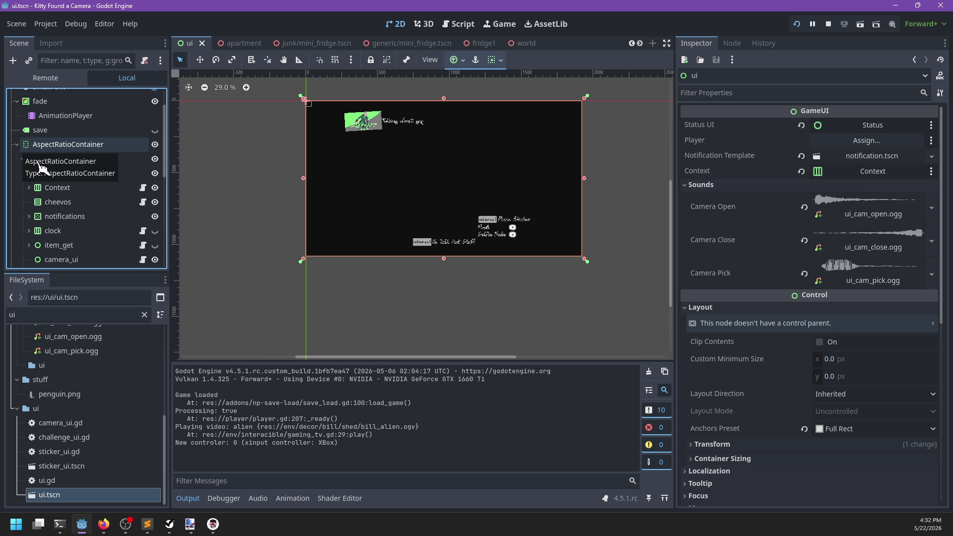
pyautogui.scroll(-5, 85, 181)
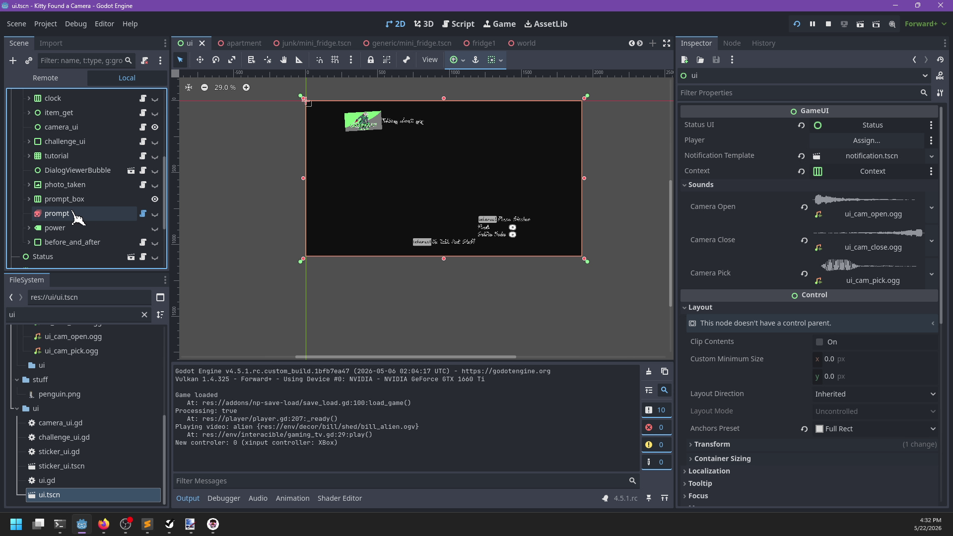
pyautogui.click(55, 214)
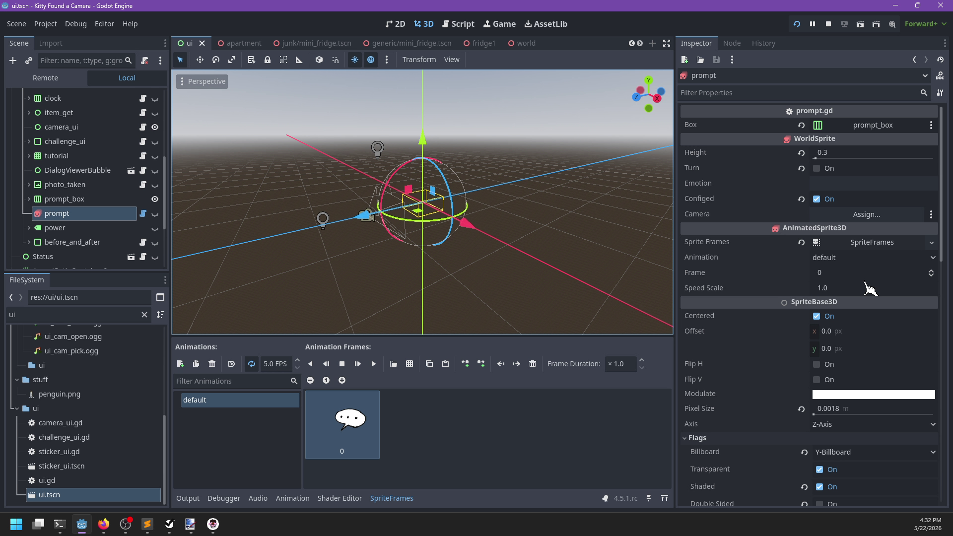
pyautogui.scroll(-5, 767, 323)
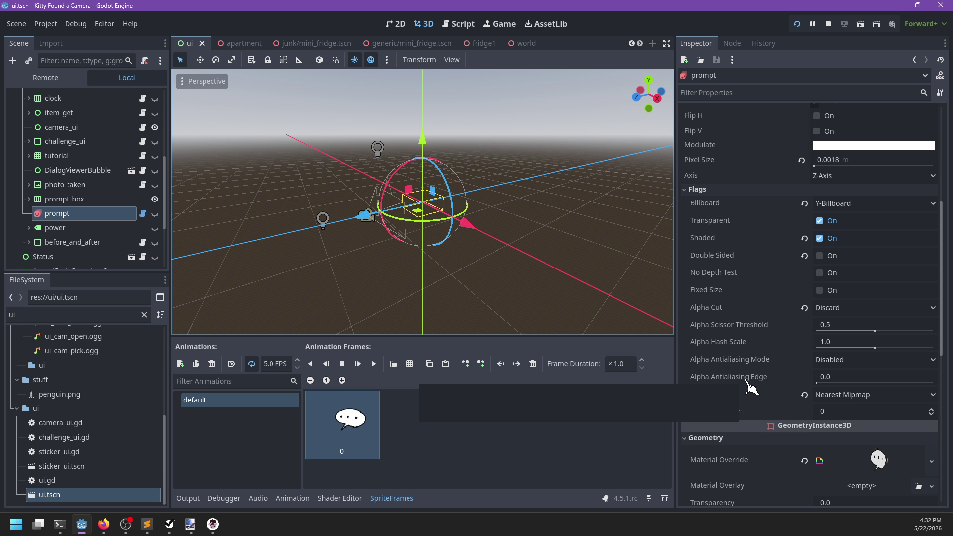
pyautogui.scroll(-2, 750, 386)
pyautogui.scroll(-3, 750, 386)
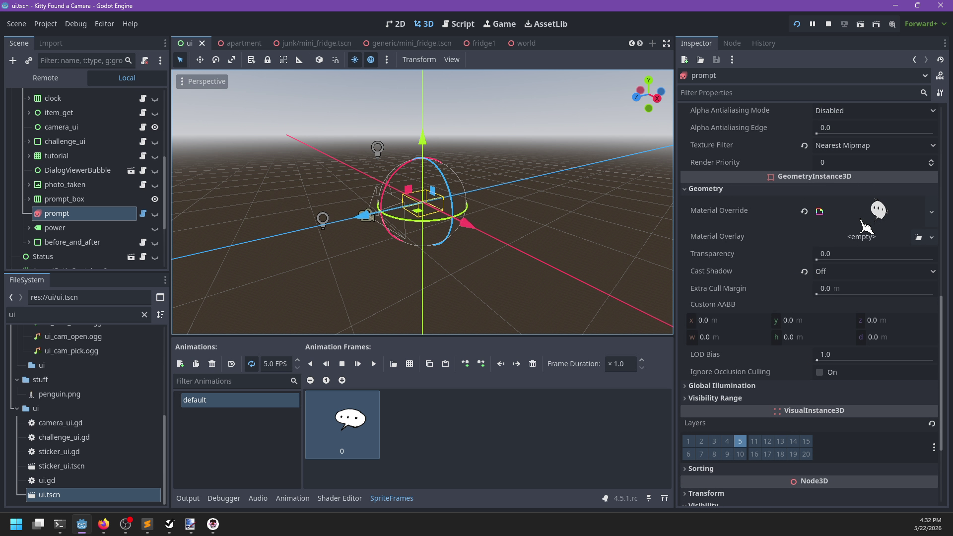
# Expand the prompt's Material Override and open its shader in the Shader Editor.
pyautogui.click(870, 214)
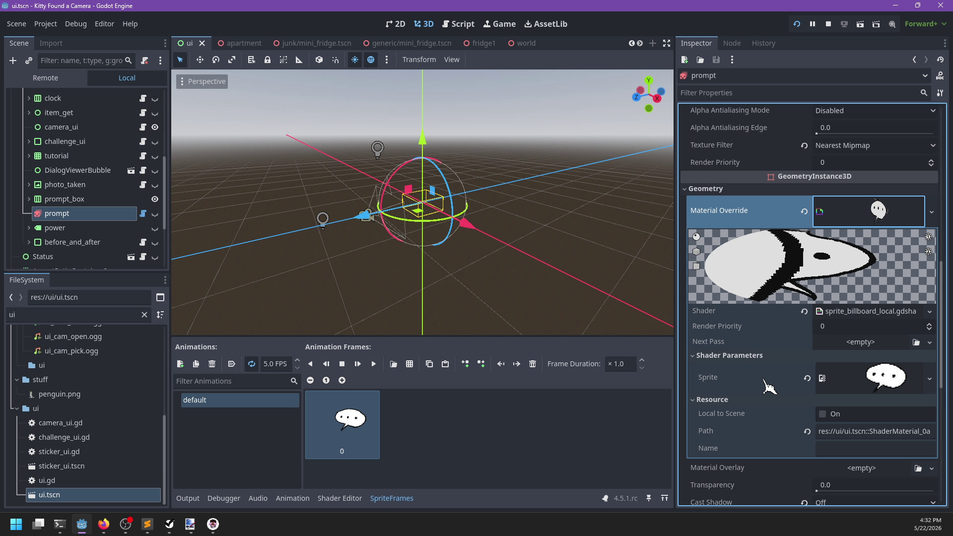
pyautogui.click(851, 313)
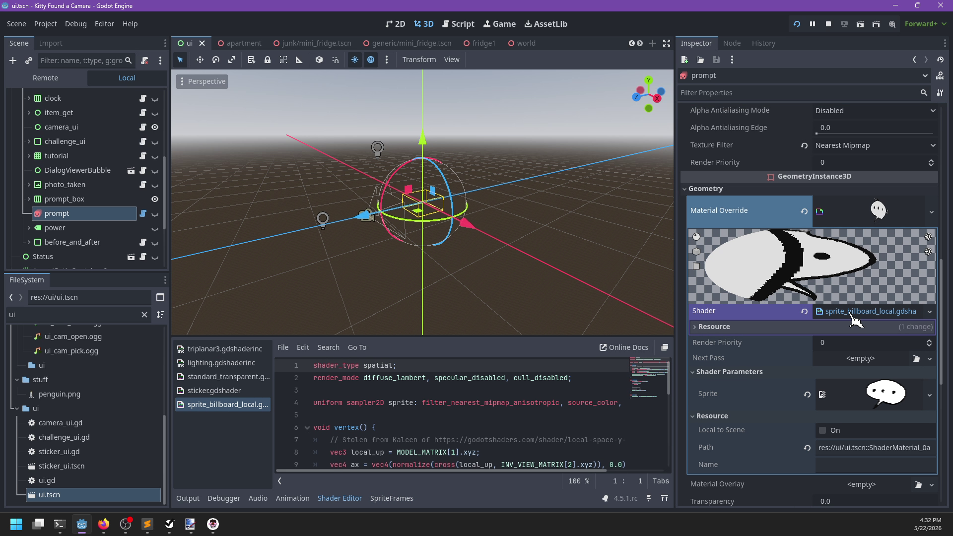
pyautogui.scroll(-5, 565, 428)
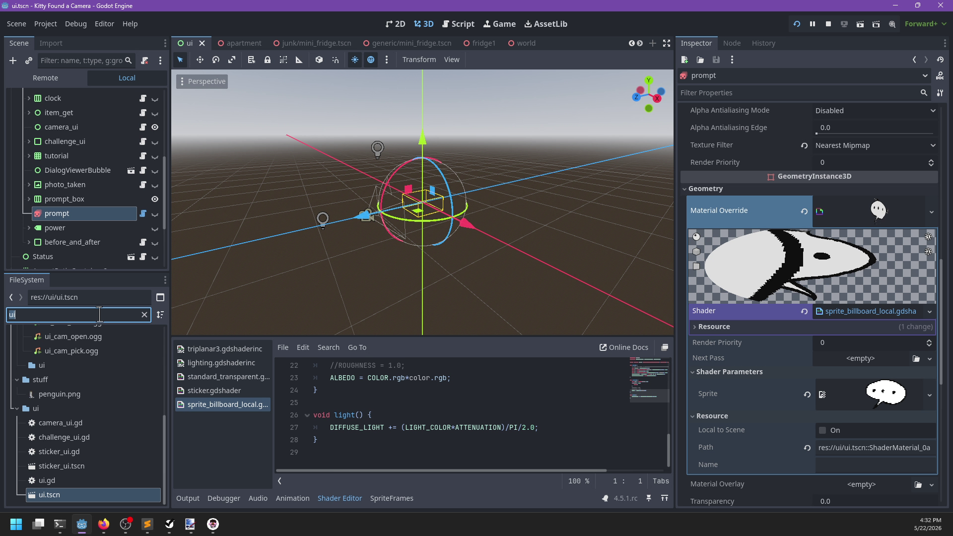
# Filter FileSystem for 'prompt', then 'standard', then 'sprite' to find the billboard shaders.
pyautogui.write('prompt')
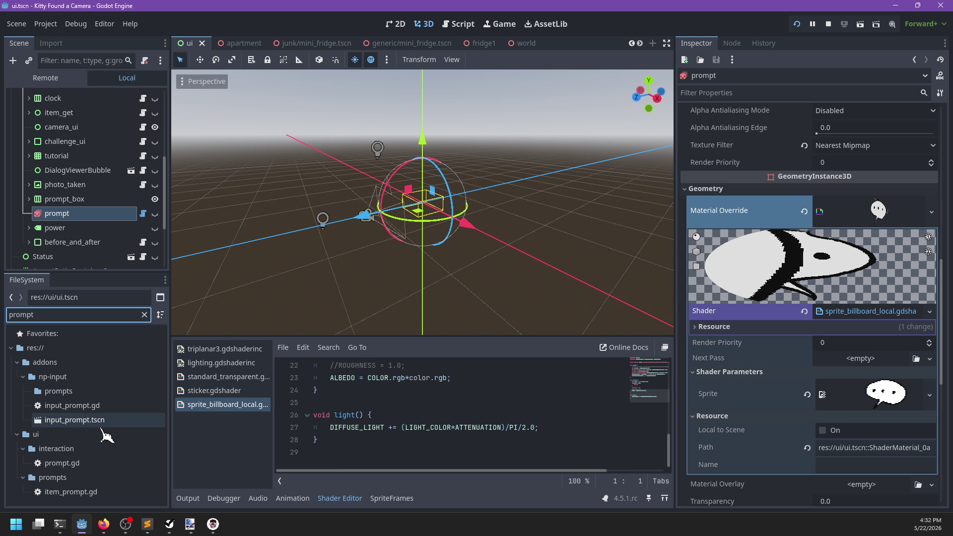
pyautogui.hotkey('ctrl', 'a')
pyautogui.write('standard')
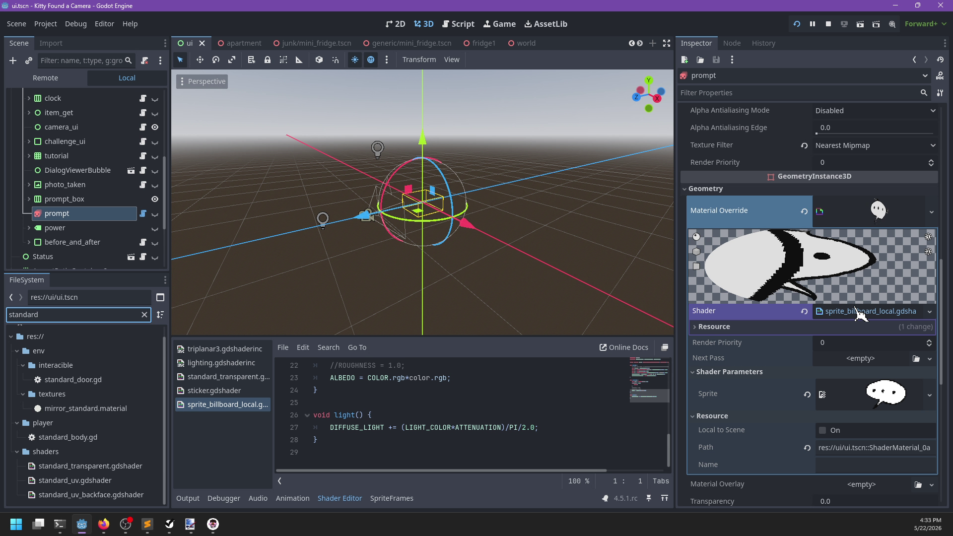
pyautogui.hotkey('ctrl', 'a')
pyautogui.write('sprite')
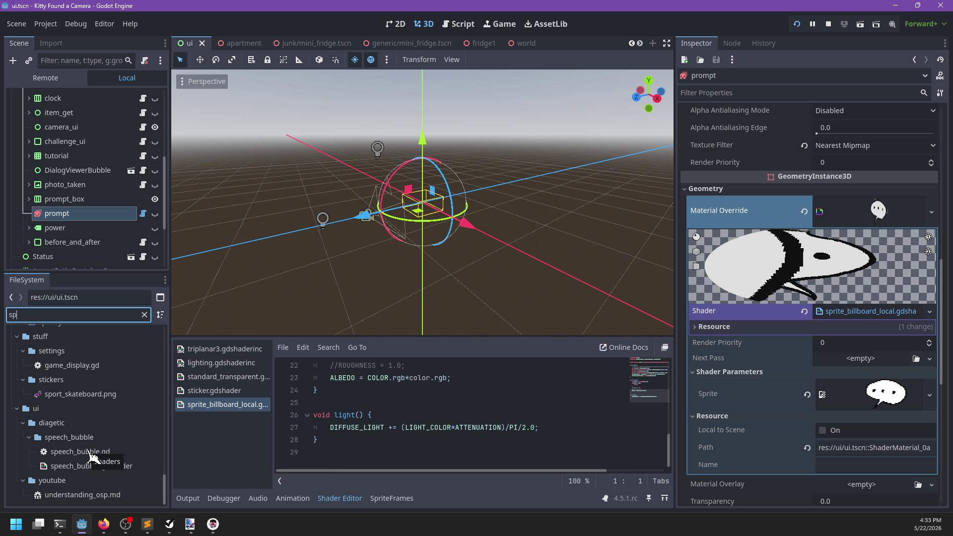
pyautogui.rightClick(82, 464)
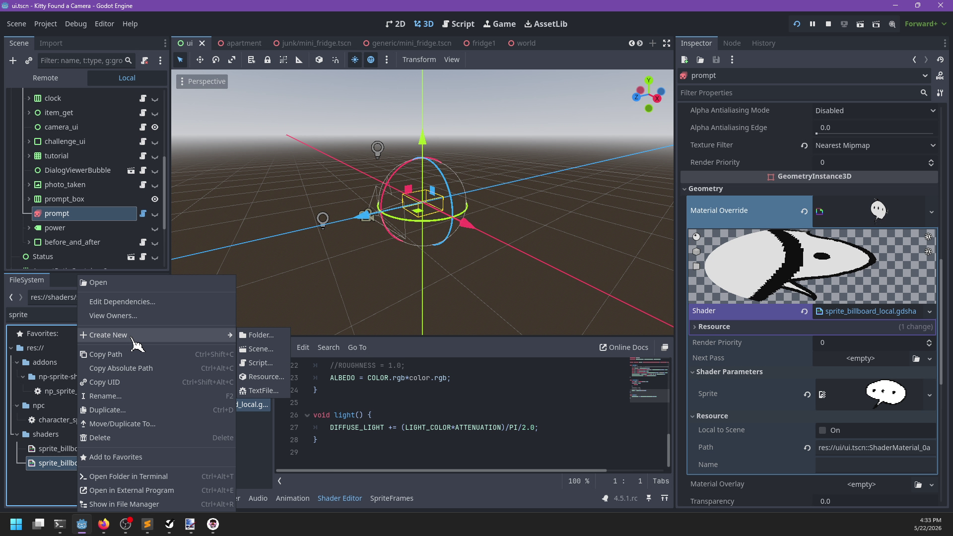
# Duplicate sprite_billboard_local.gdshader as prompt.gdshader.
pyautogui.click(133, 410)
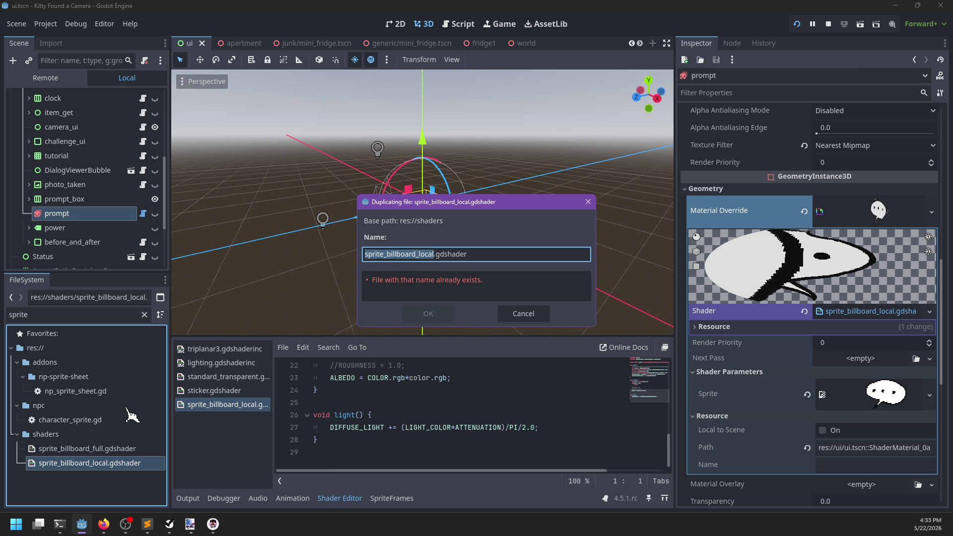
pyautogui.write('pt')
pyautogui.press('Return')
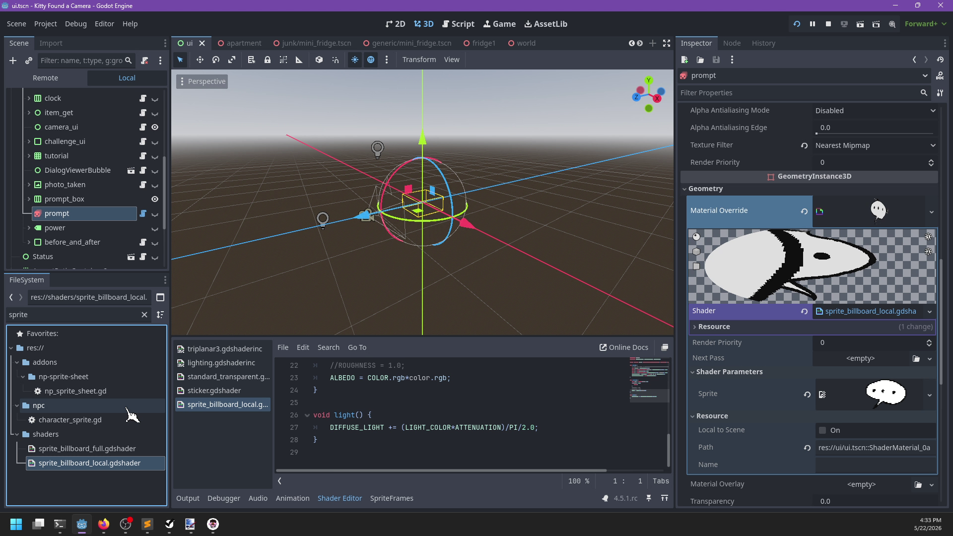
# Clear the file filter and set prompt.gdshader as the prompt material's shader.
pyautogui.click(144, 315)
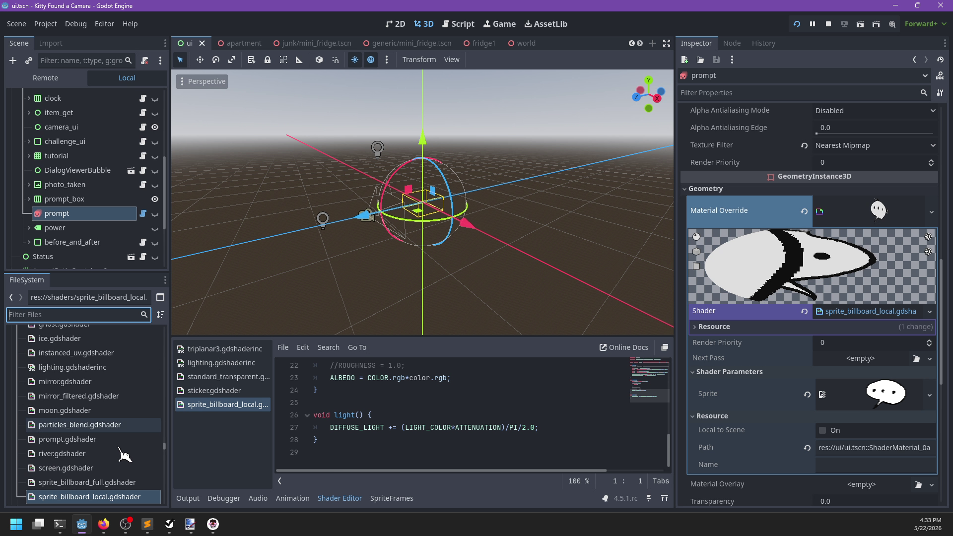
pyautogui.scroll(-3, 122, 447)
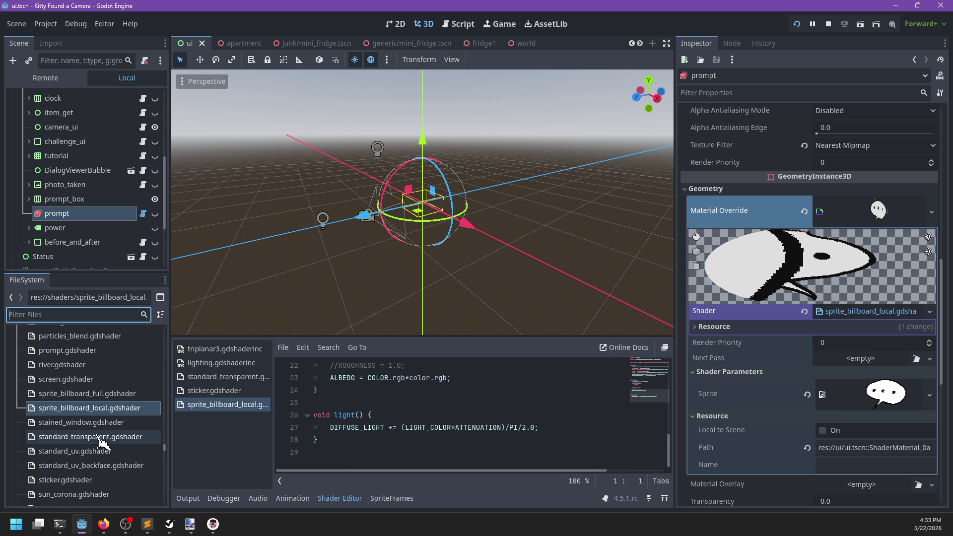
pyautogui.moveTo(65, 376)
pyautogui.mouseDown()
pyautogui.moveTo(850, 345)
pyautogui.moveTo(864, 317)
pyautogui.mouseUp()
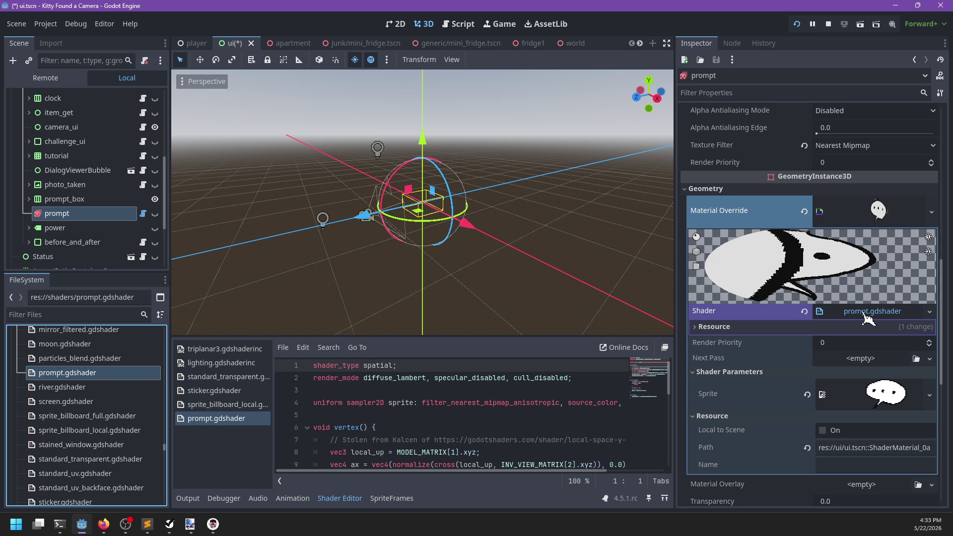
# Append depth_test_disabed and depth_draw_never to prompt.gdshader's render_mode line and save.
pyautogui.click(568, 372)
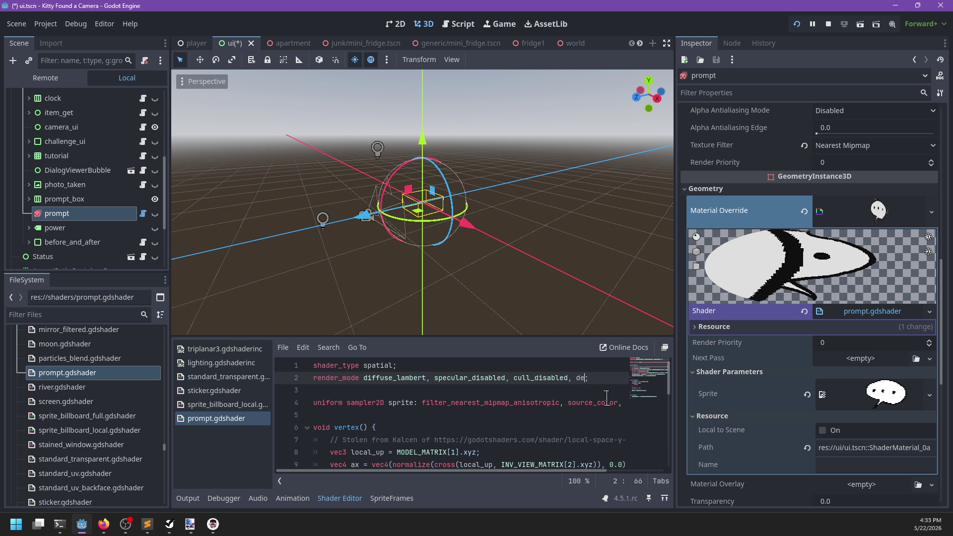
pyautogui.write('test_')
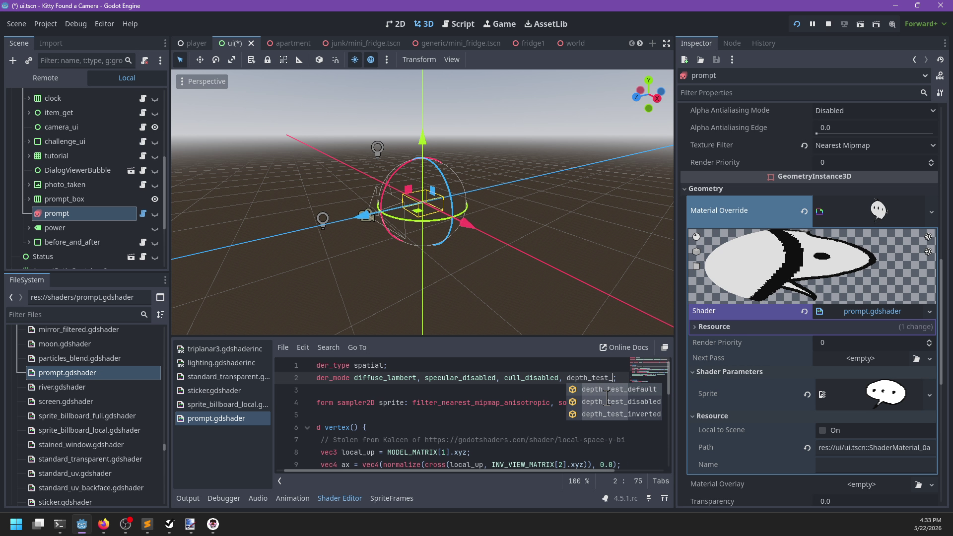
pyautogui.write('disabed, depth')
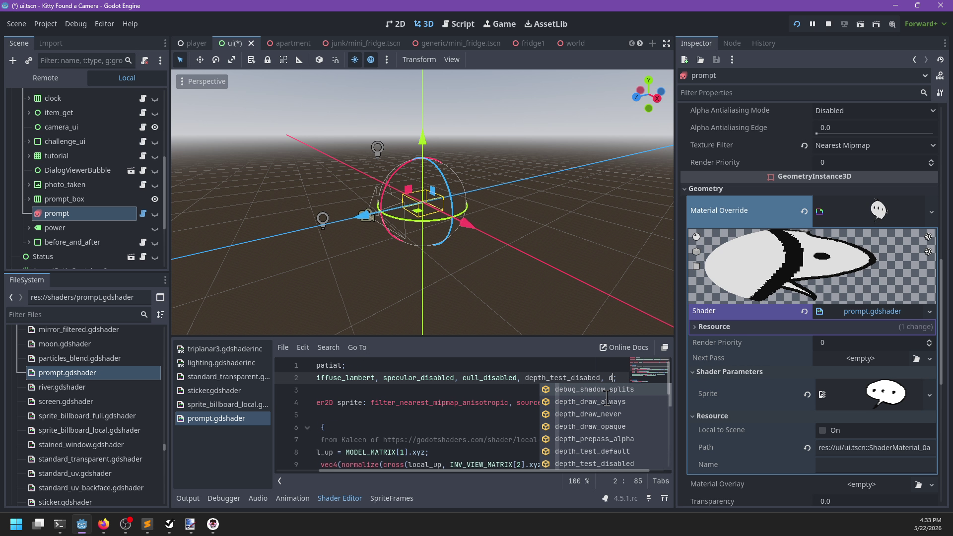
pyautogui.write('_draw_never')
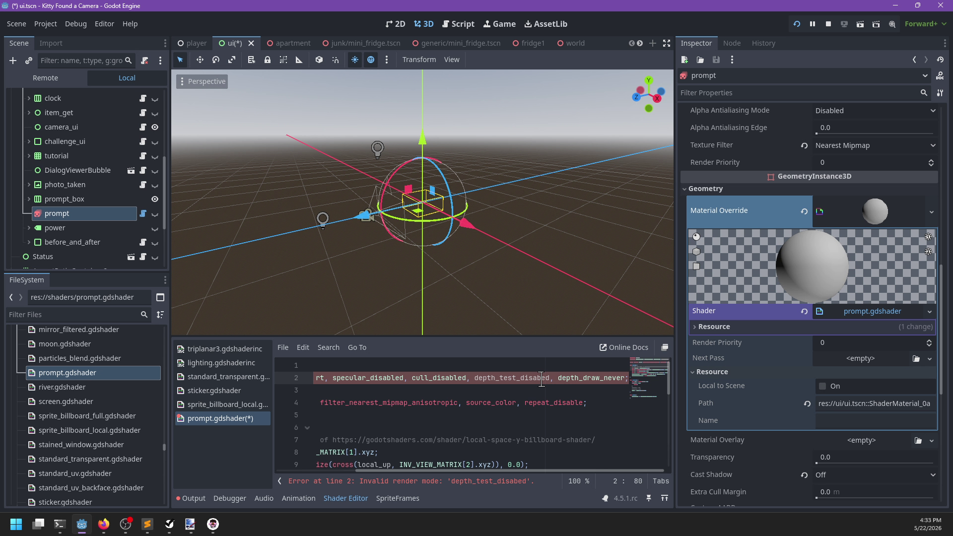
pyautogui.hotkey('ctrl', 's')
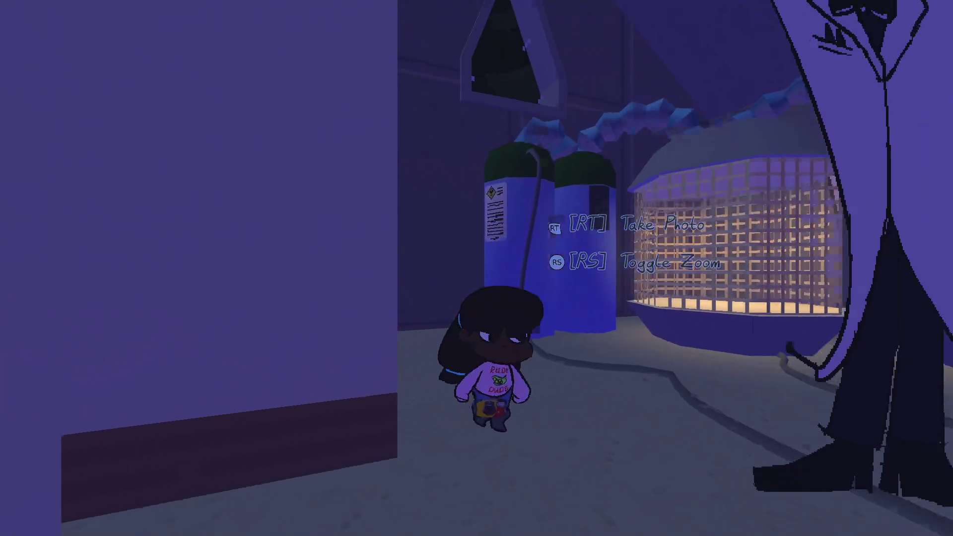
# Walk the character from the Doctor down into the kitchen and face the fridge.
pyautogui.press('w')
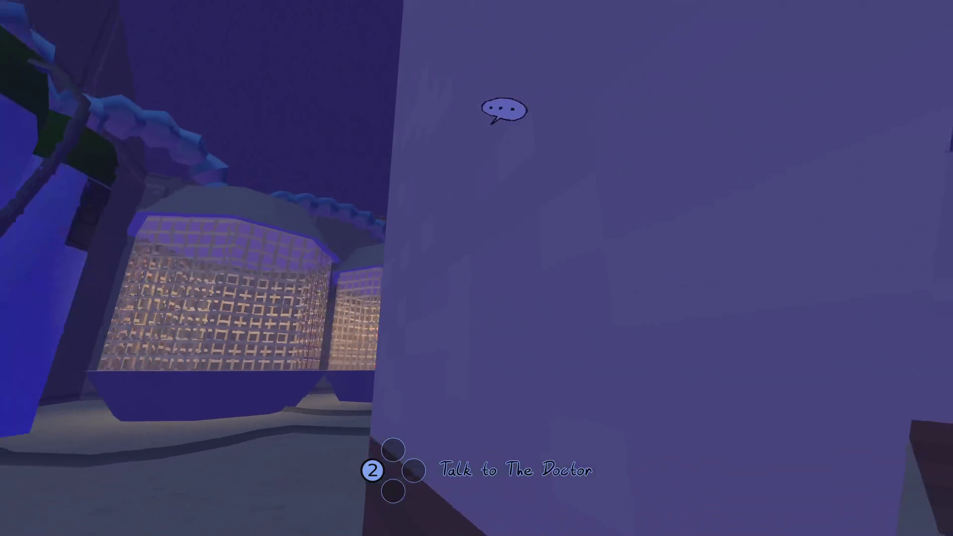
pyautogui.press('s')
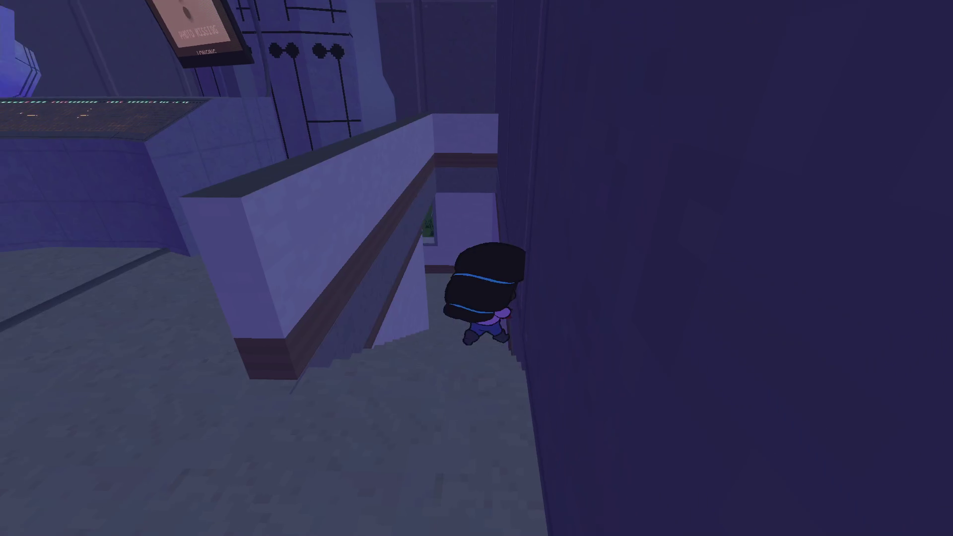
pyautogui.press('w')
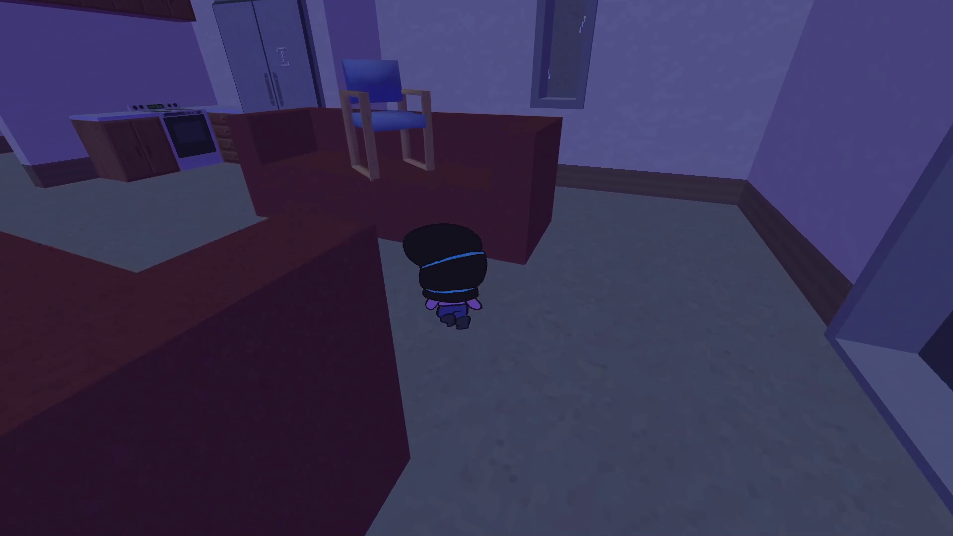
pyautogui.press('w')
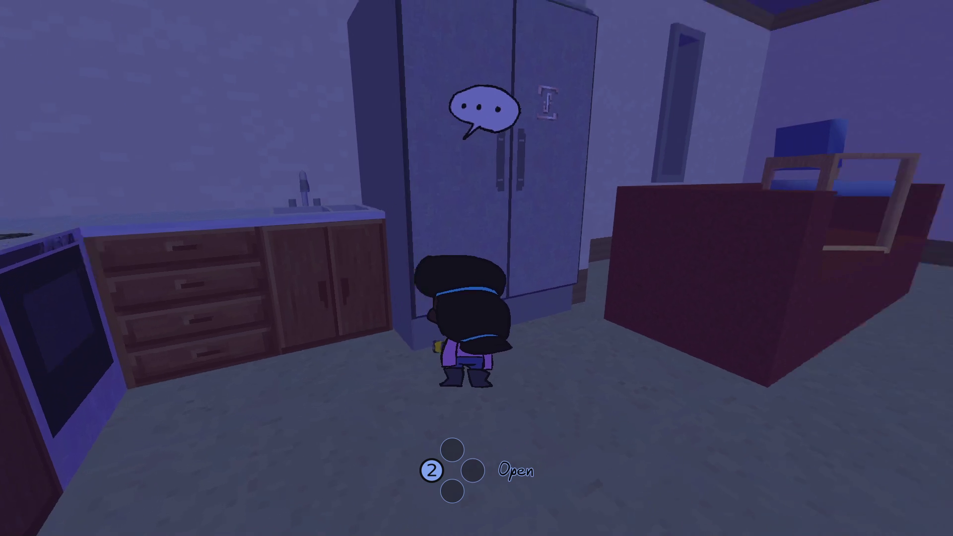
pyautogui.press('s')
pyautogui.press('w')
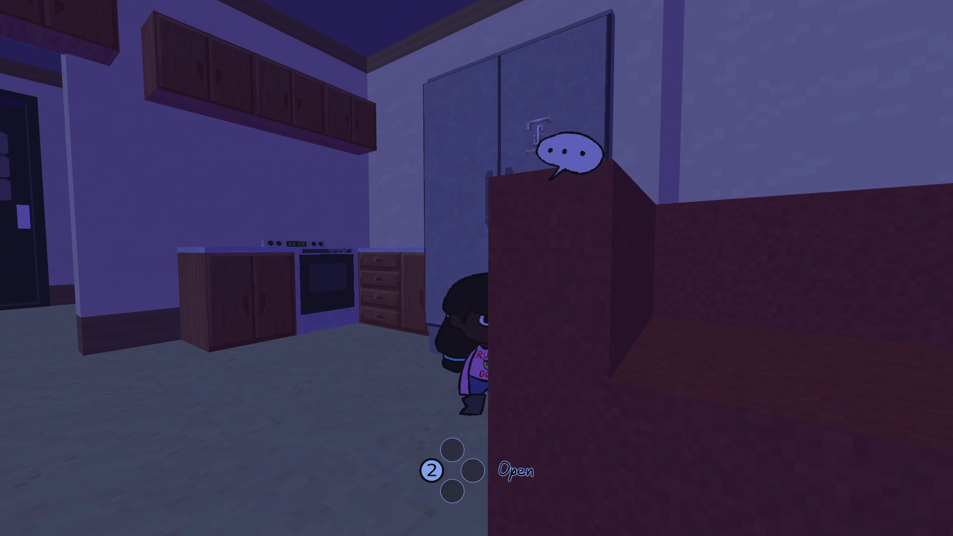
pyautogui.press('s')
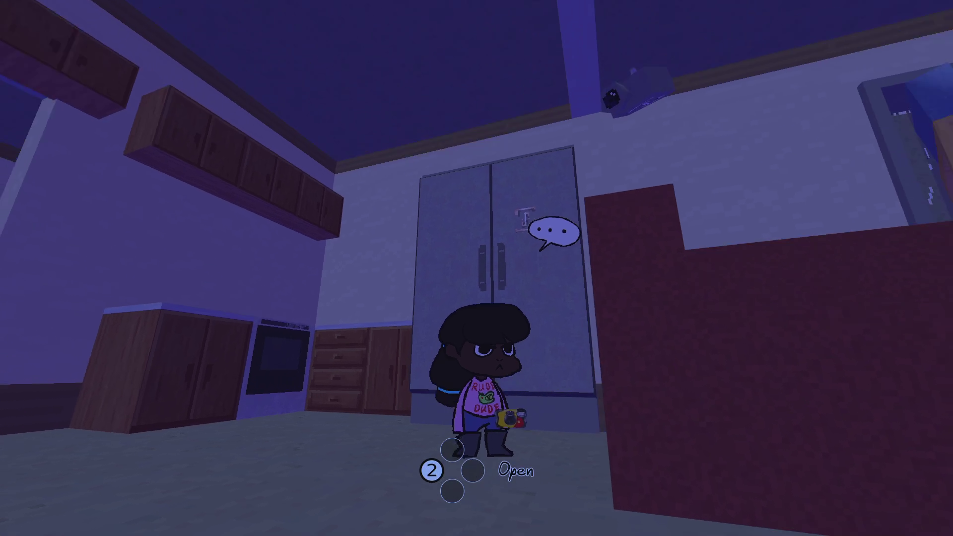
pyautogui.press('w')
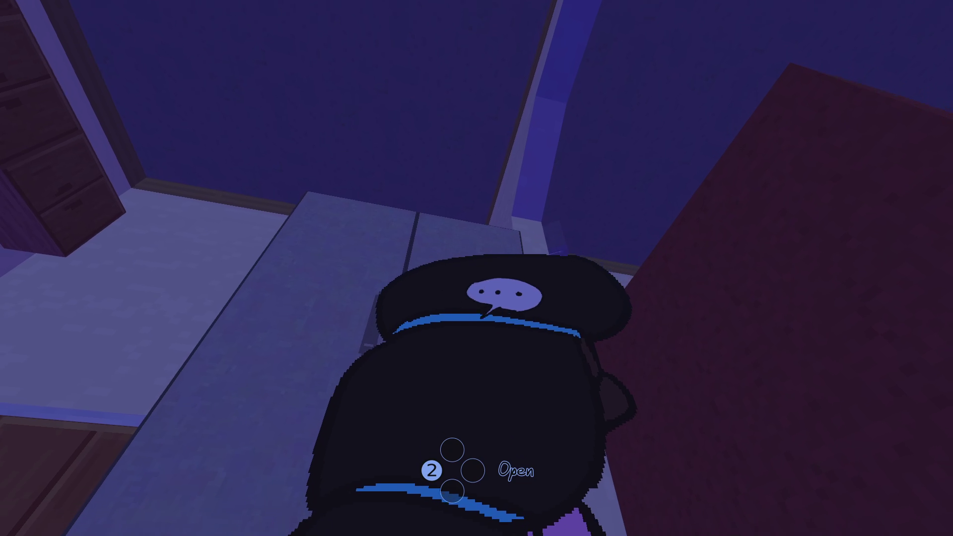
pyautogui.press('s')
pyautogui.press('w')
# Open the kitchen fridge, go inside to the hidden room, and open the small white fridge.
pyautogui.press('e')
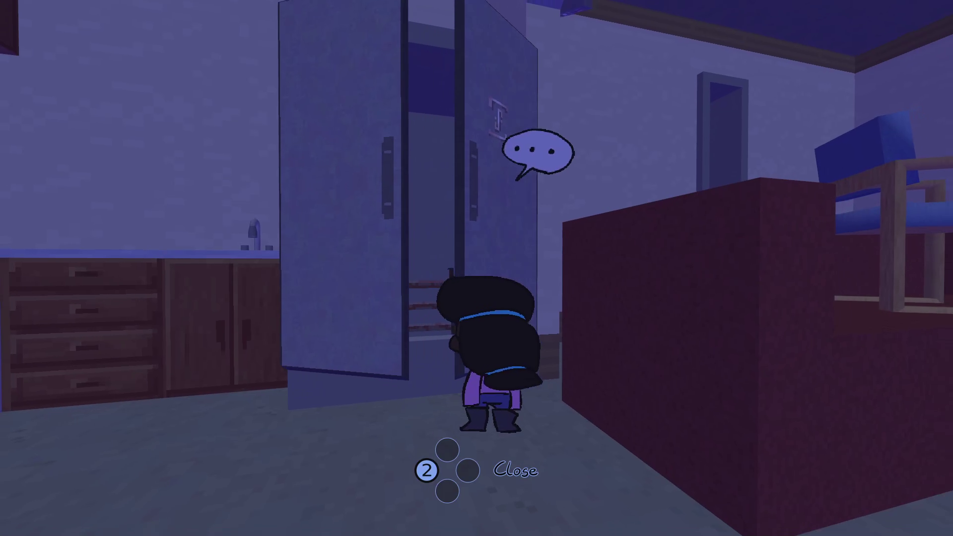
pyautogui.press('w')
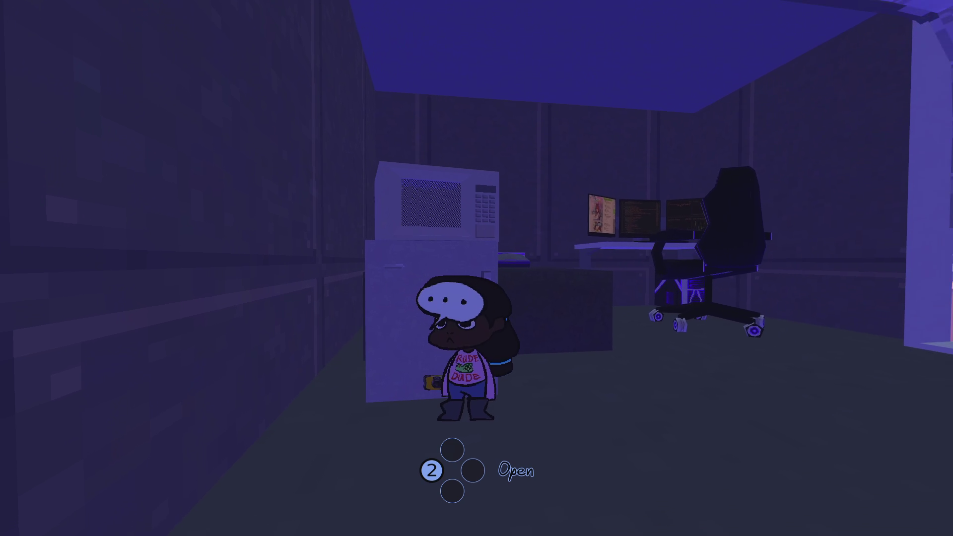
pyautogui.press('e')
pyautogui.press('w')
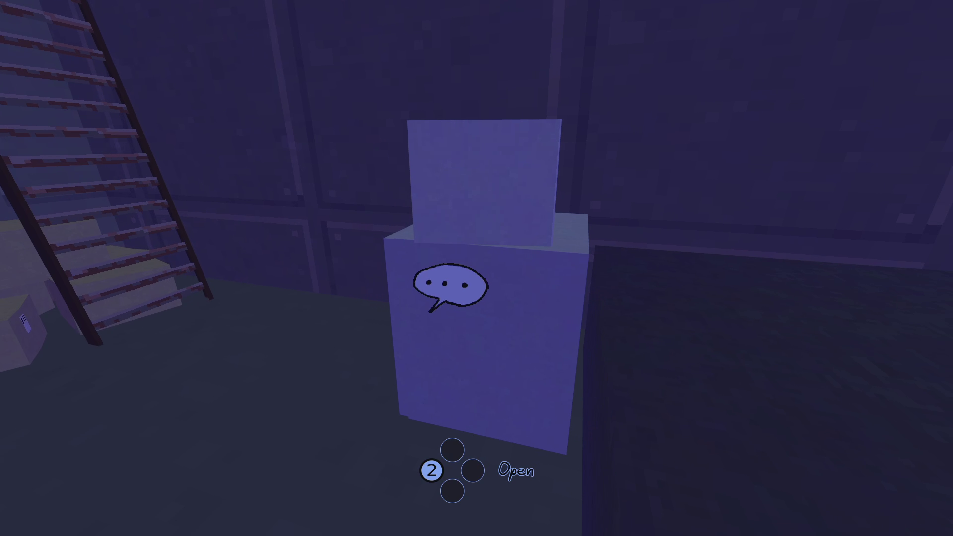
# Walk to the desk chair, sit in it, and climb onto the desk by the keyboard.
pyautogui.press('e')
pyautogui.press('w')
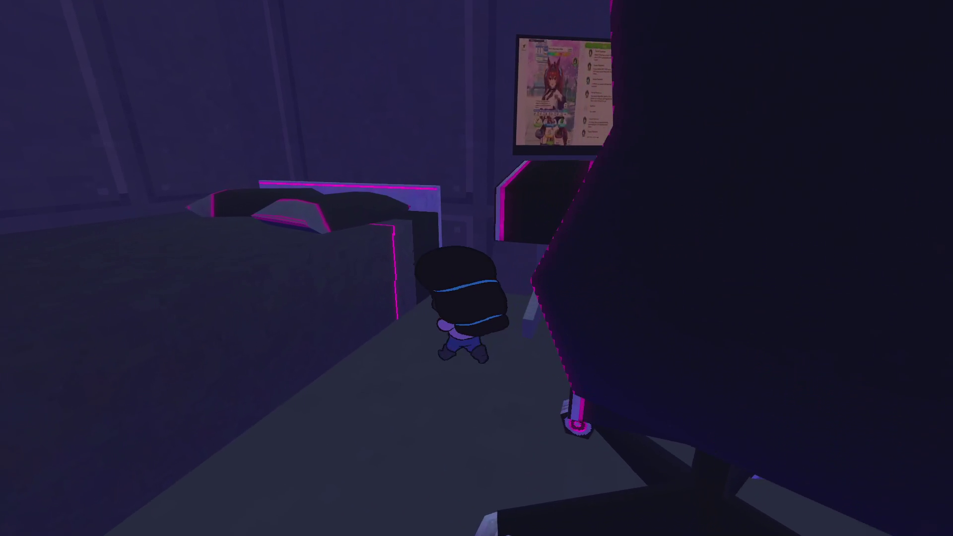
pyautogui.press('s')
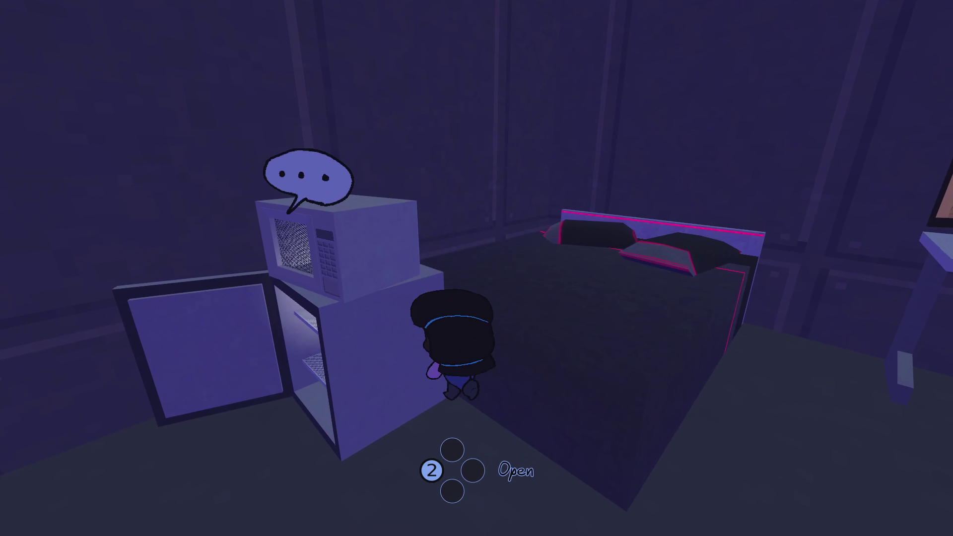
pyautogui.press('s')
pyautogui.press('d')
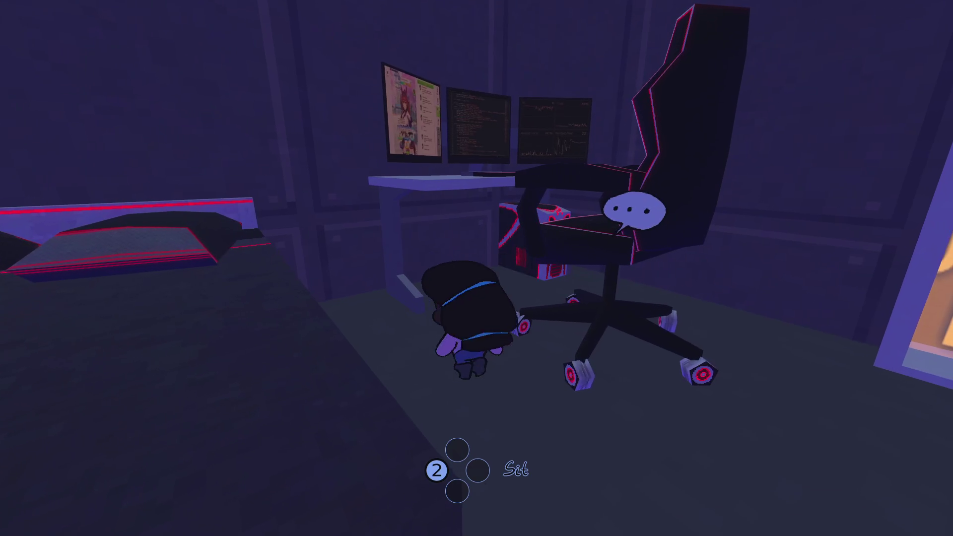
pyautogui.press('2')
pyautogui.press('space')
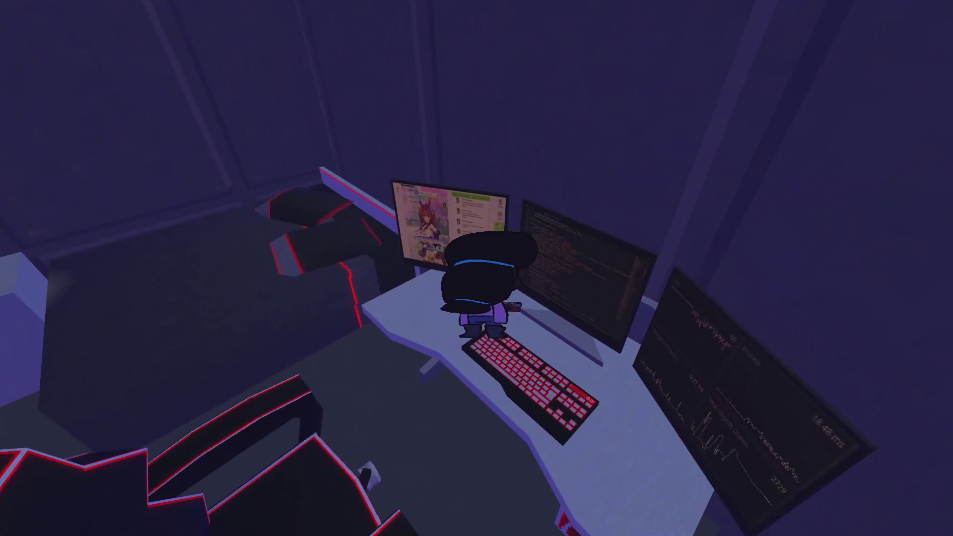
# Get down from the desk and climb the ladder back up into the kitchen.
pyautogui.press('s')
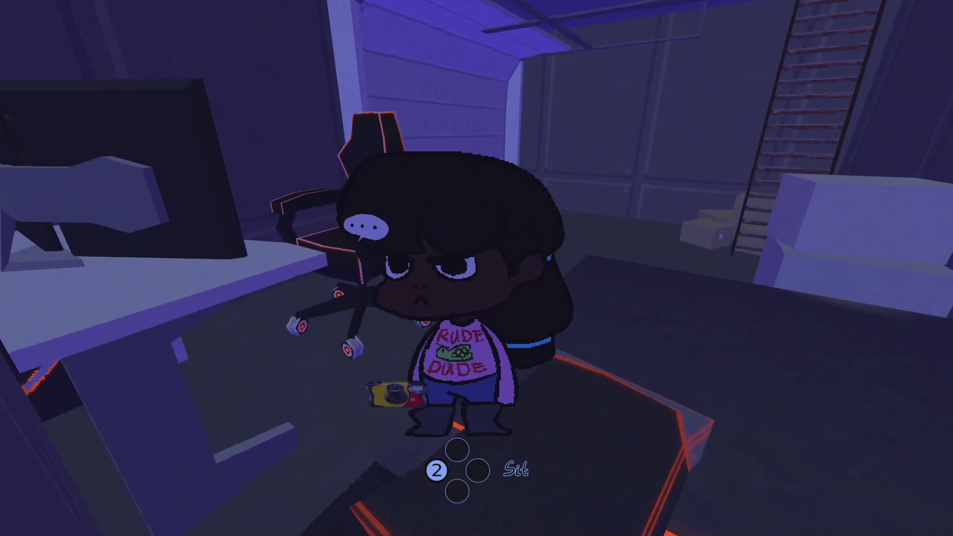
pyautogui.press('w')
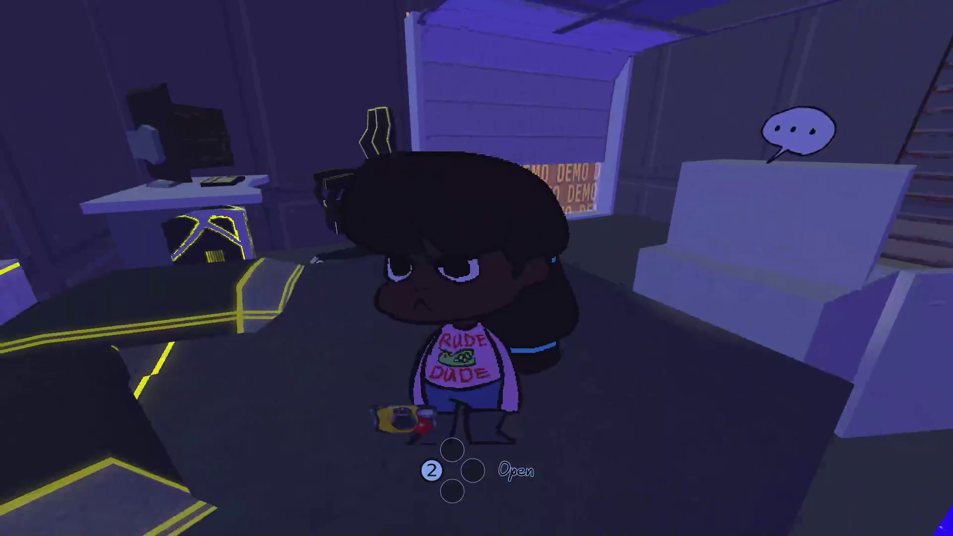
pyautogui.press('s')
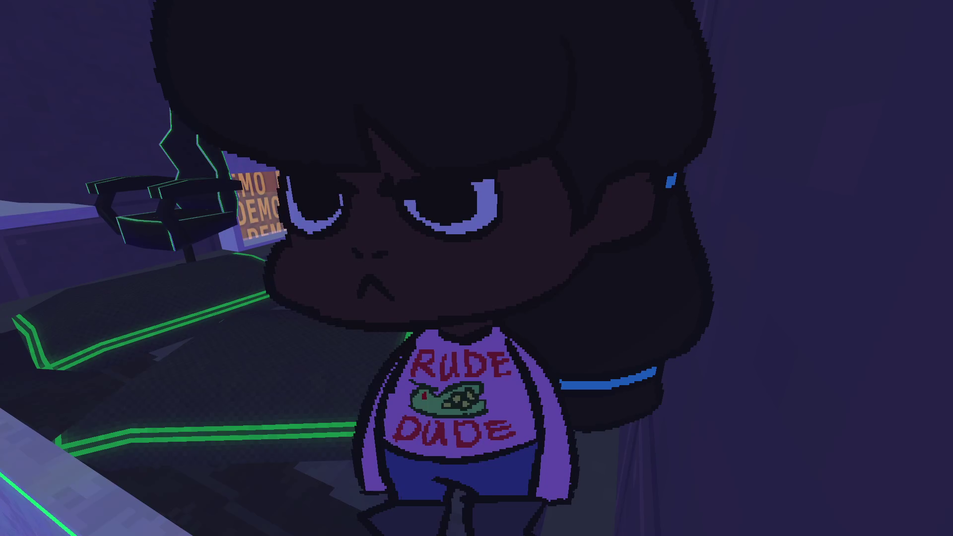
pyautogui.press('w')
pyautogui.press('space')
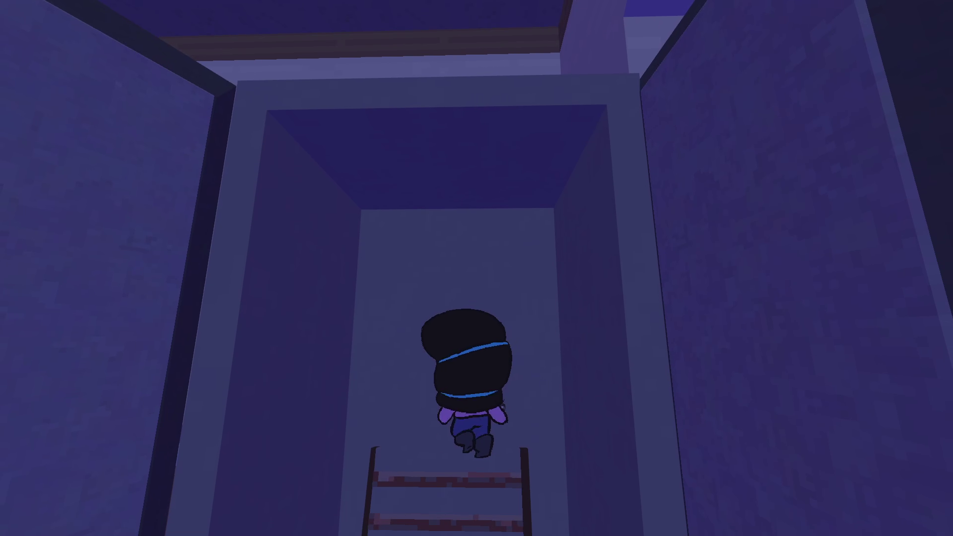
pyautogui.press('s')
pyautogui.press('w')
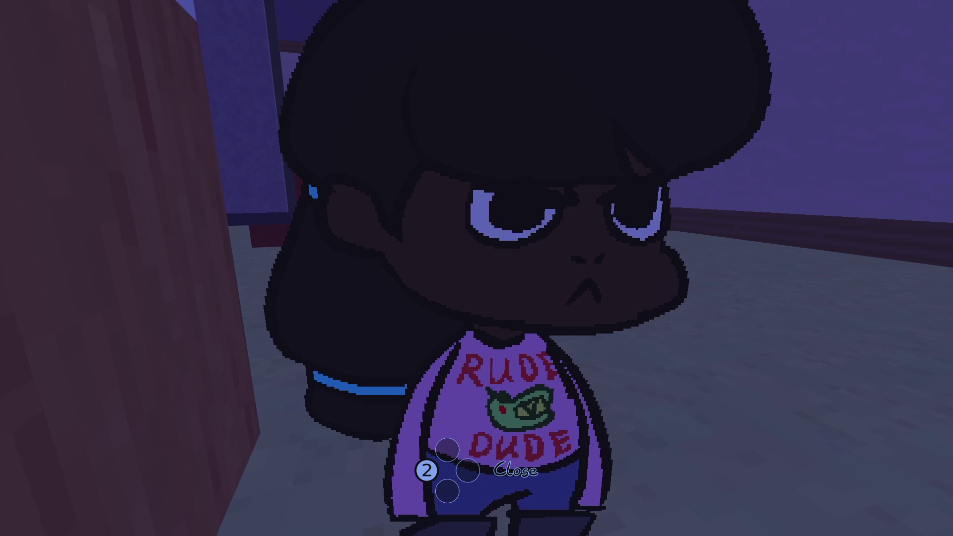
# Take out the disposable camera, then put it away and walk off.
pyautogui.press('e')
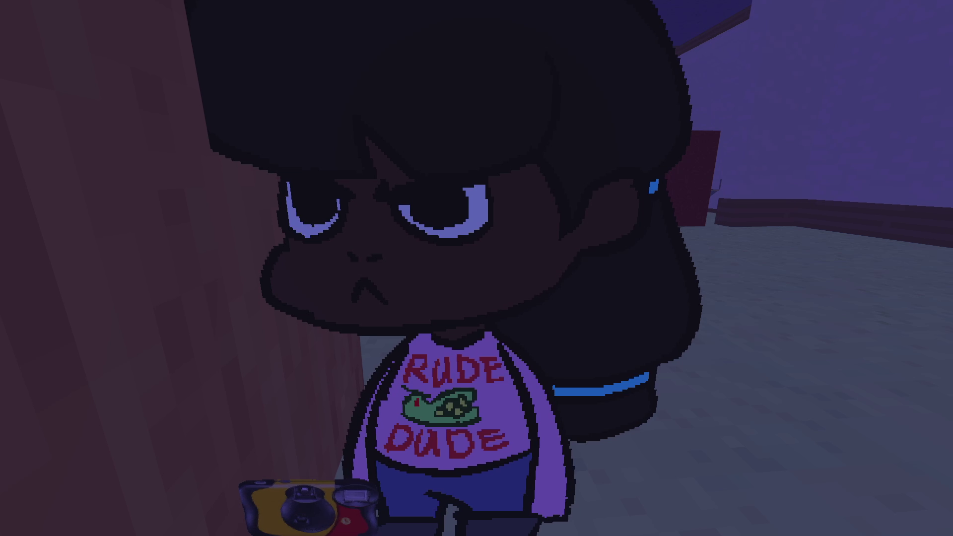
pyautogui.press('w')
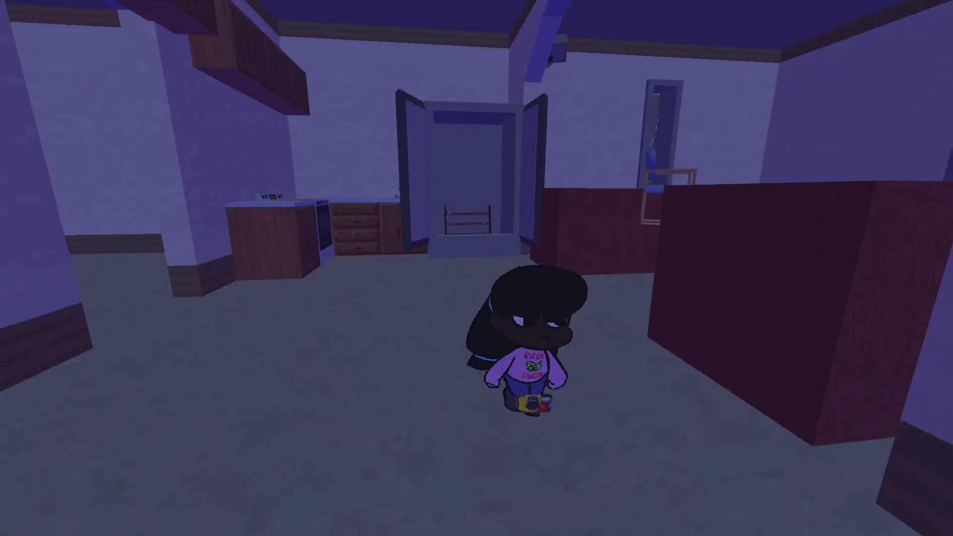
pyautogui.press('w')
pyautogui.press('s')
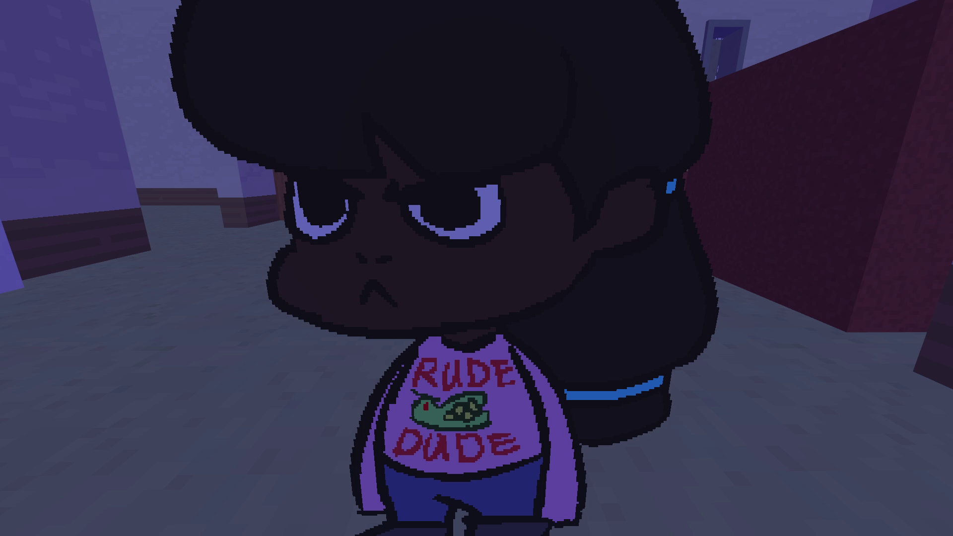
# Walk through the bathroom and living room, up to the tool-chest room, and back downstairs.
pyautogui.press('w')
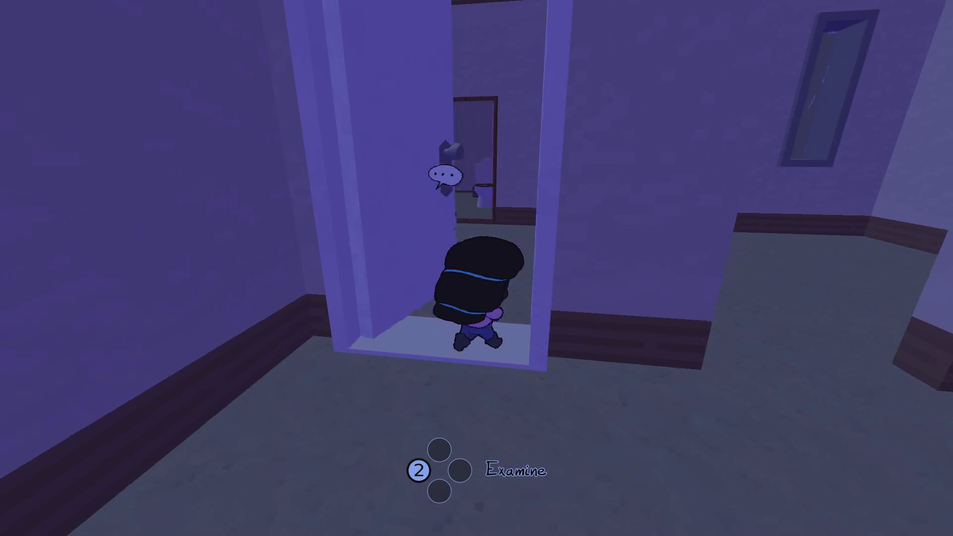
pyautogui.press('s')
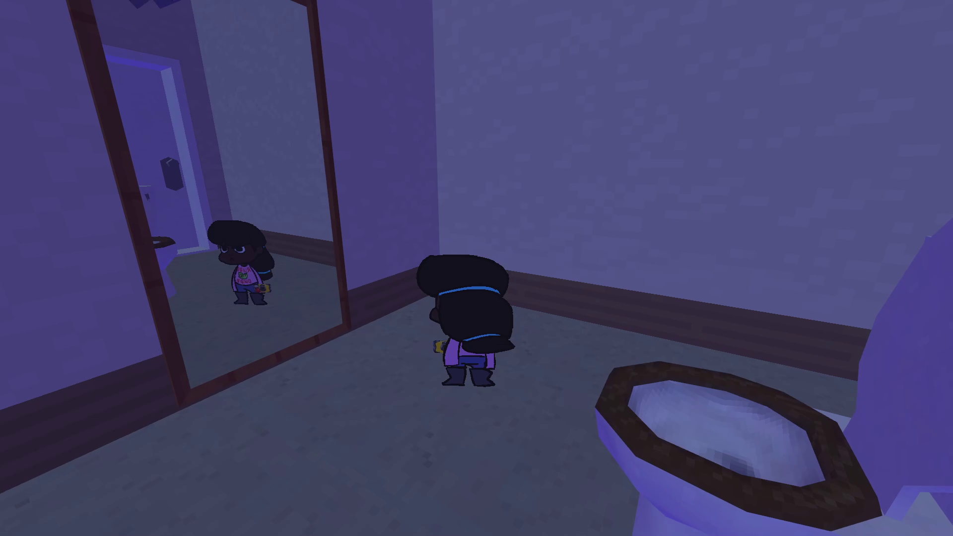
pyautogui.press('w')
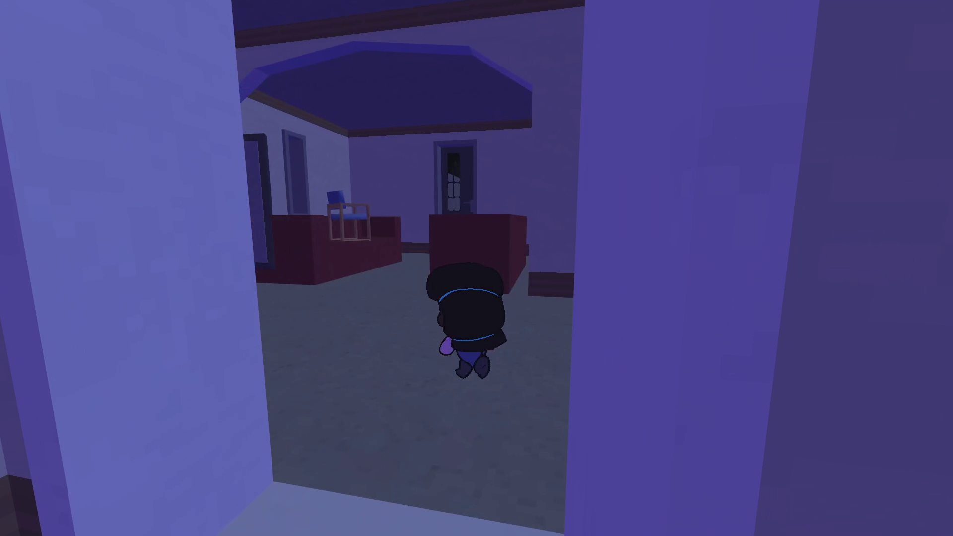
pyautogui.press('w')
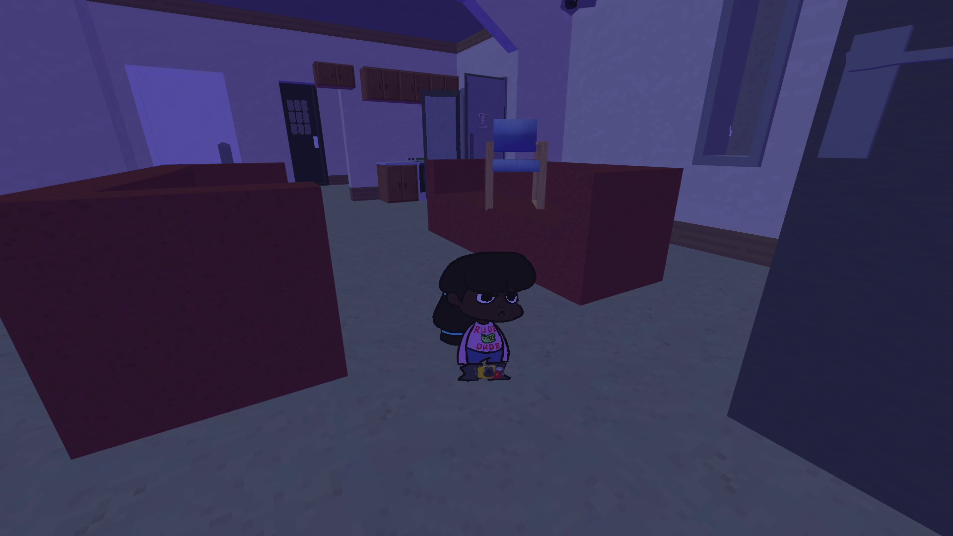
pyautogui.press('s')
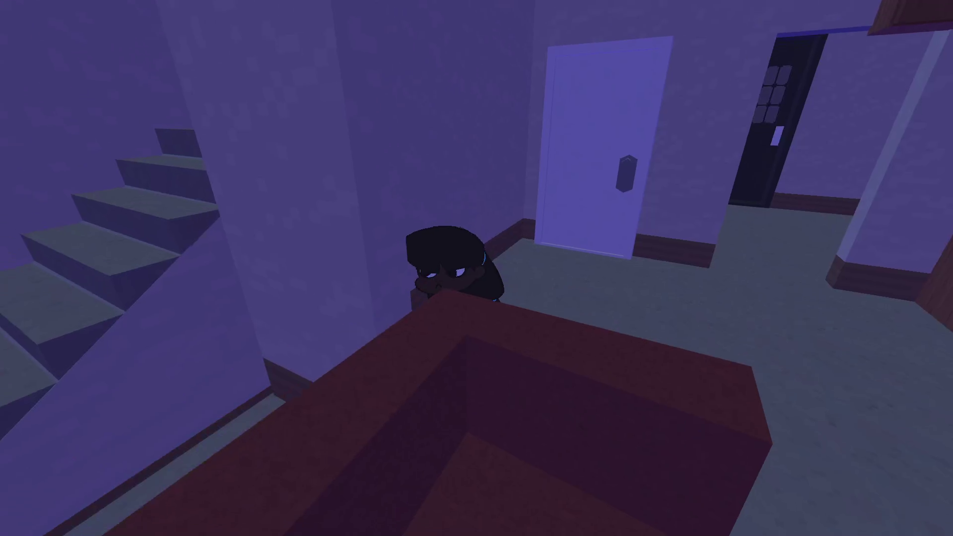
pyautogui.press('s')
pyautogui.press('w')
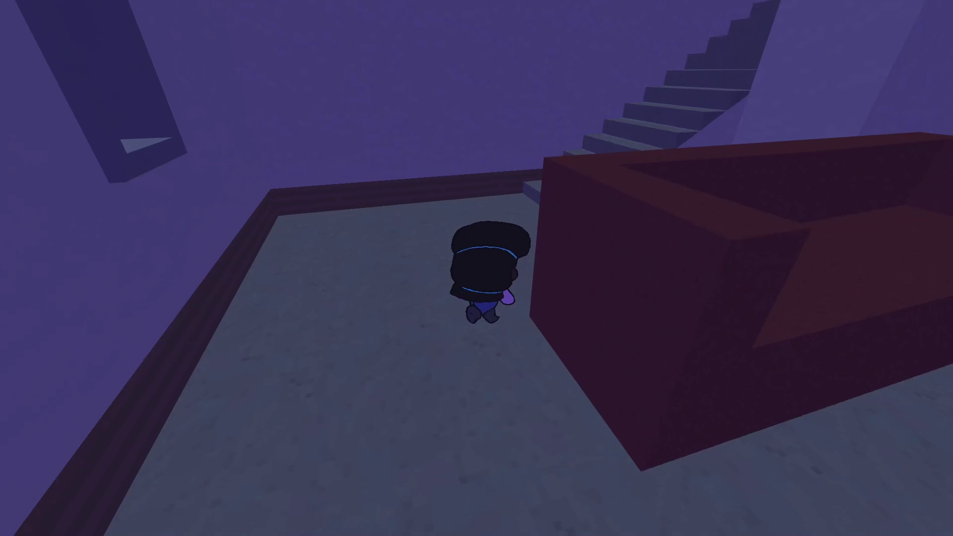
pyautogui.press('w')
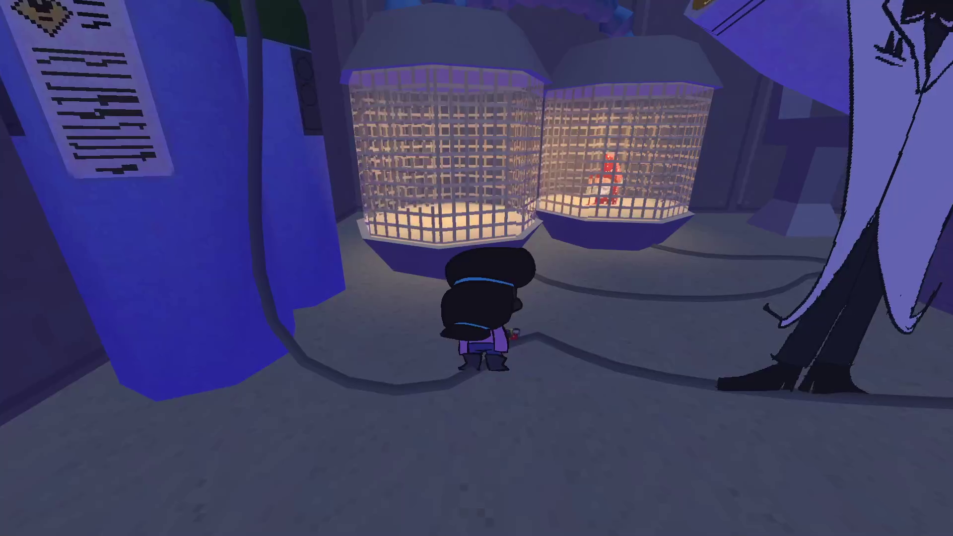
pyautogui.press('s')
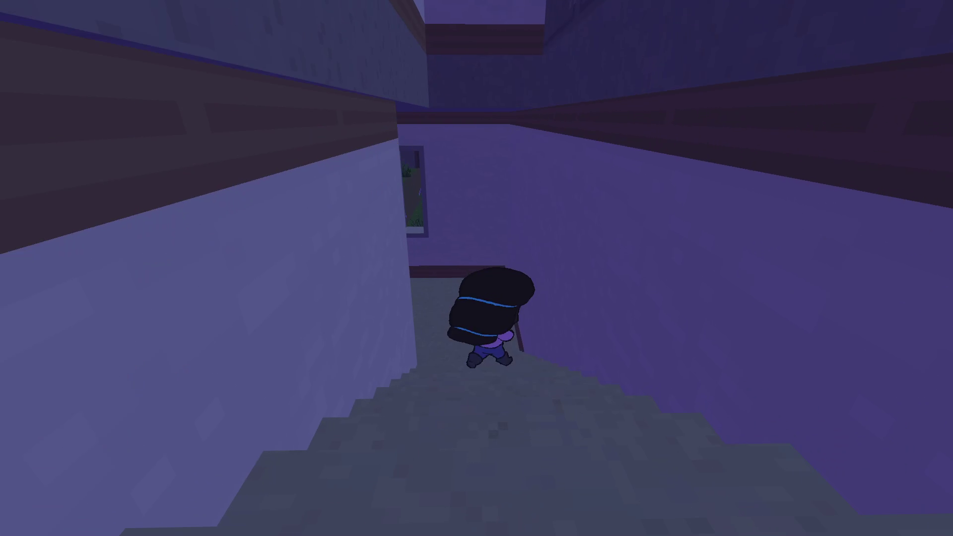
# Go out the front door and walk along the garden path.
pyautogui.press('w')
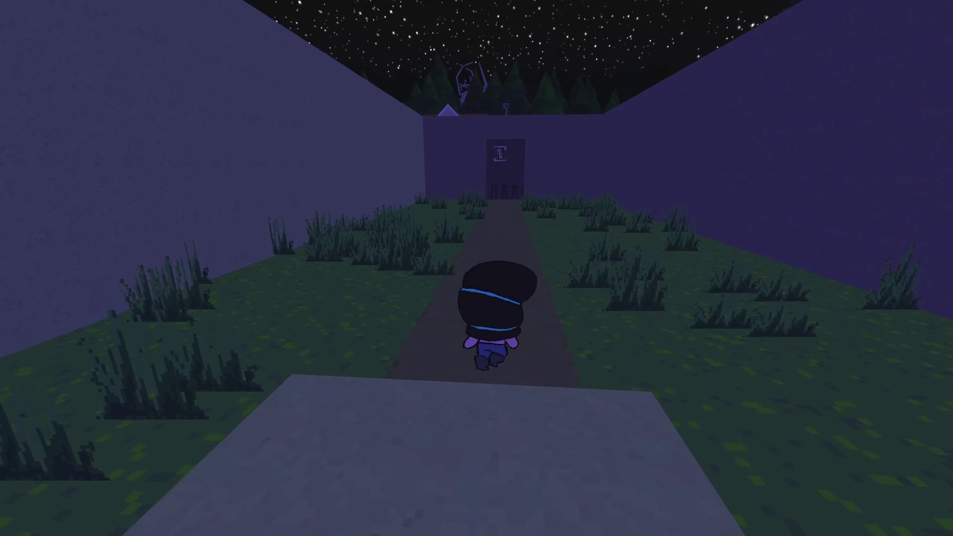
pyautogui.press('w')
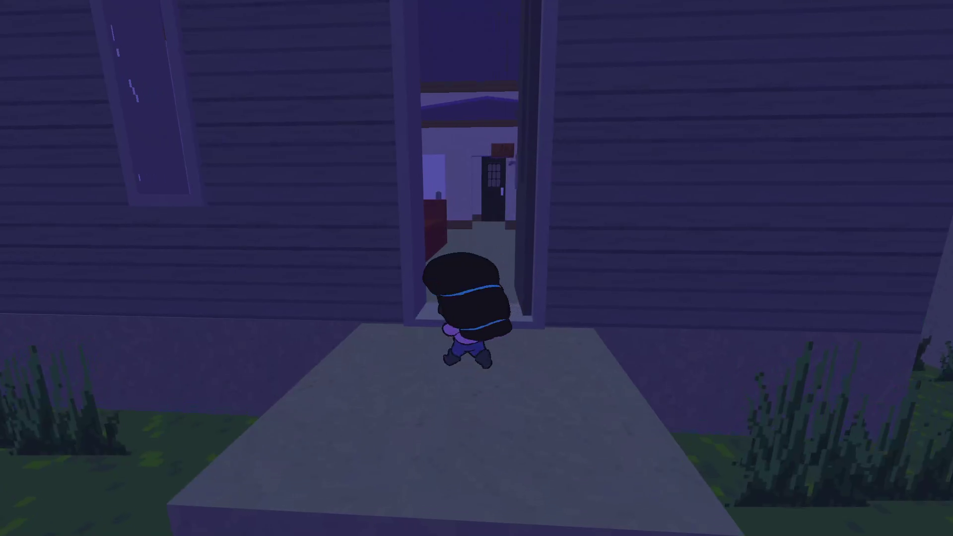
pyautogui.press('w')
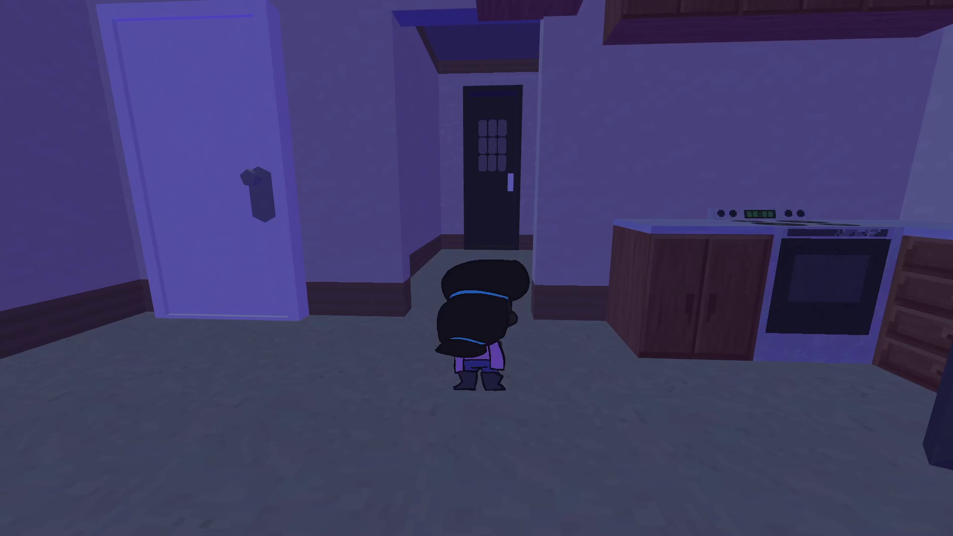
pyautogui.press('w')
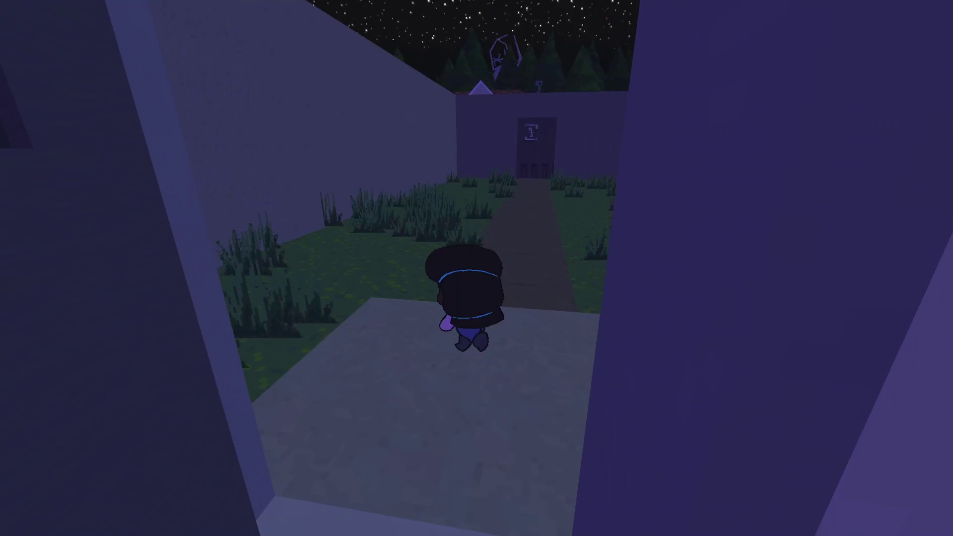
# Open the notebook to the Junk page, then close it.
pyautogui.press('Tab')
pyautogui.press('e')
pyautogui.press('e')
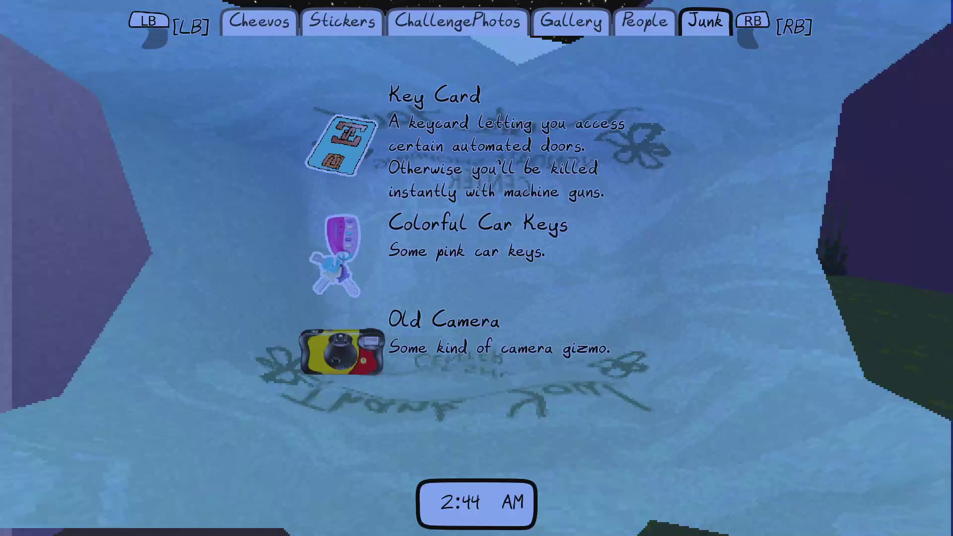
pyautogui.press('Tab')
# Run through the door to the street, past the mailboxes onto the driveway.
pyautogui.press('w')
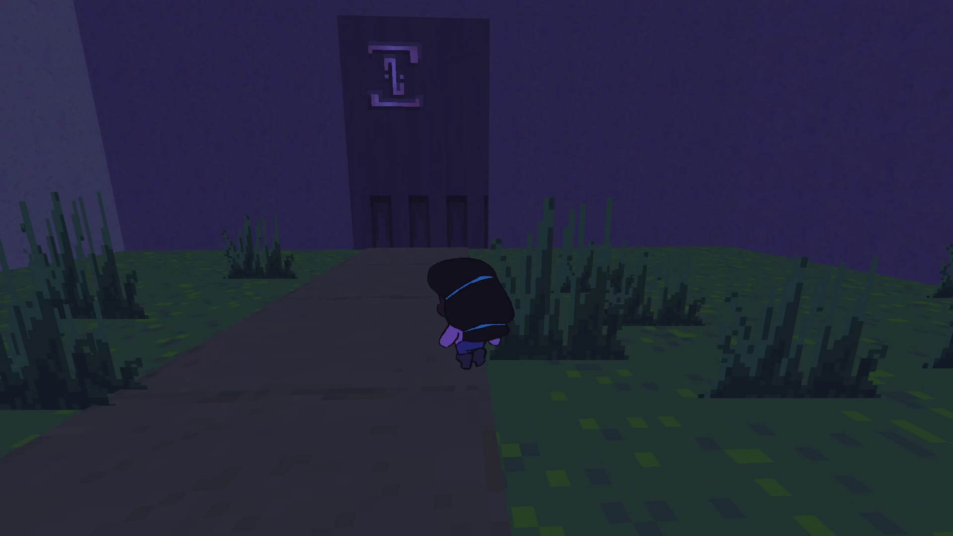
pyautogui.press('s')
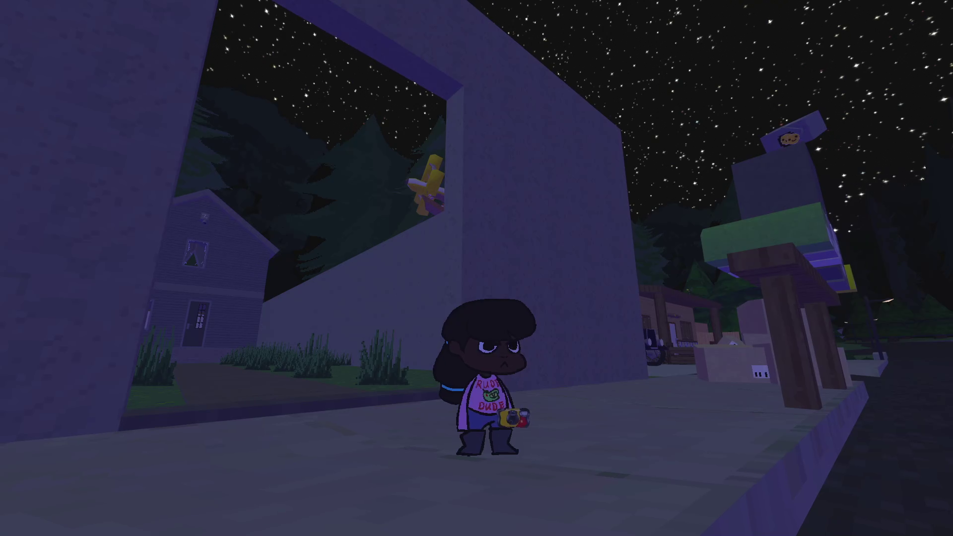
pyautogui.press('w')
pyautogui.press('w')
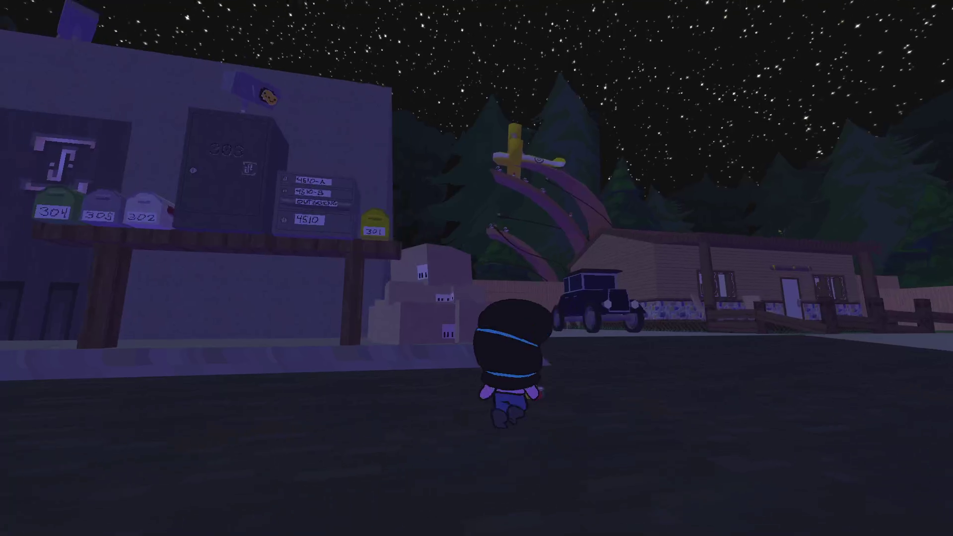
# Get into the pink toy car and drive it off the driveway down the road.
pyautogui.press('w')
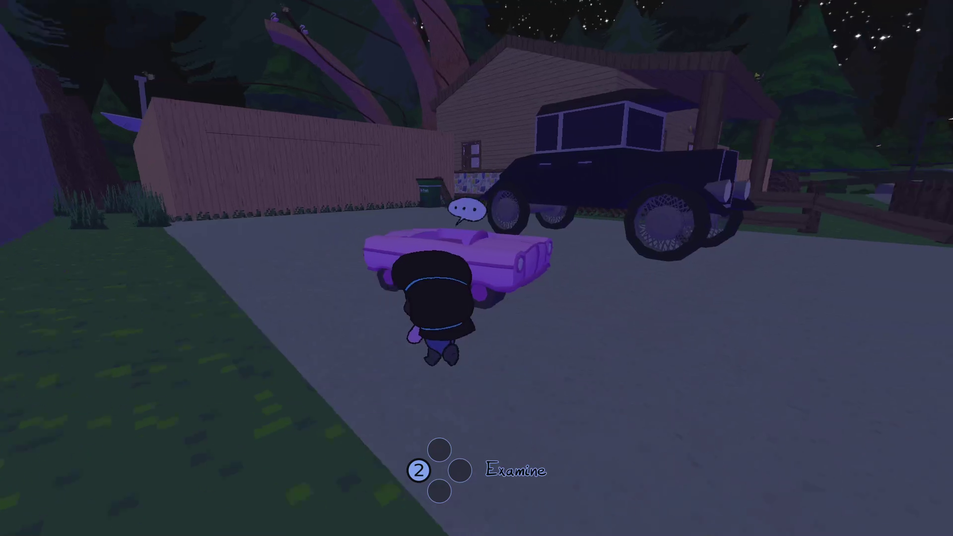
pyautogui.press('e')
pyautogui.press('w')
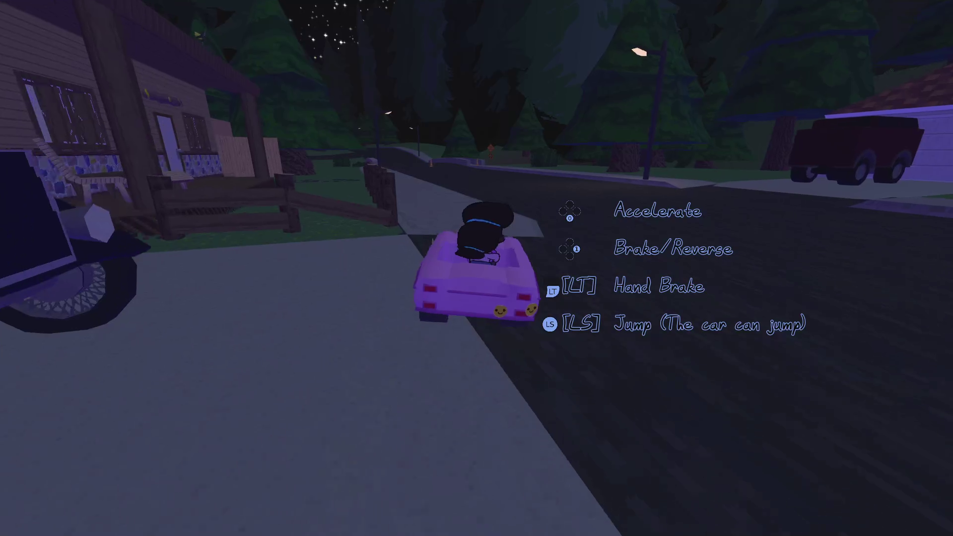
pyautogui.press('w')
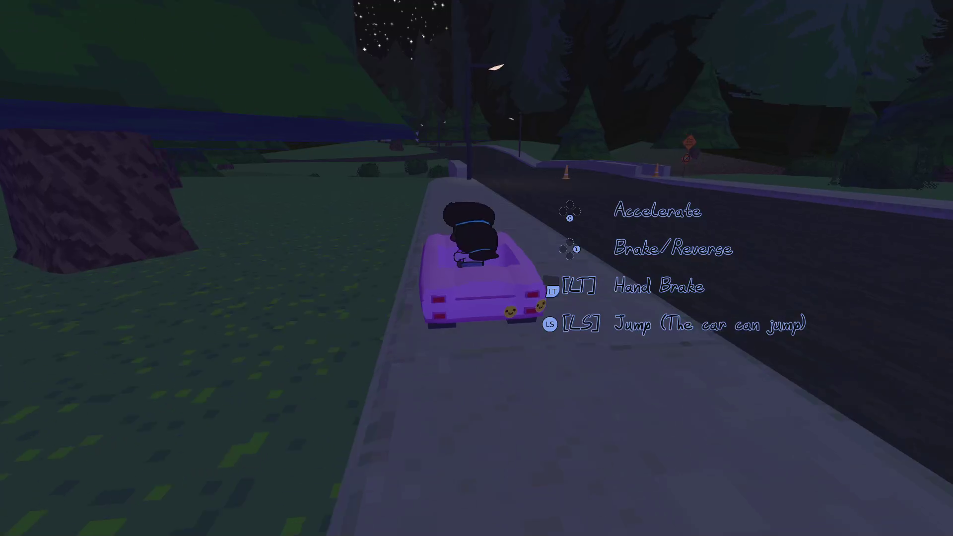
pyautogui.press('d')
pyautogui.press('w')
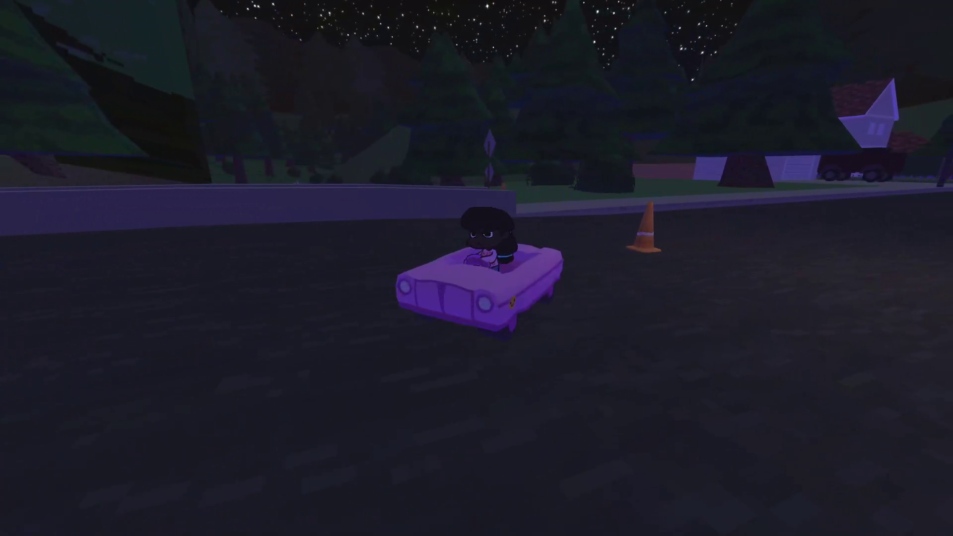
pyautogui.press('a')
pyautogui.press('w')
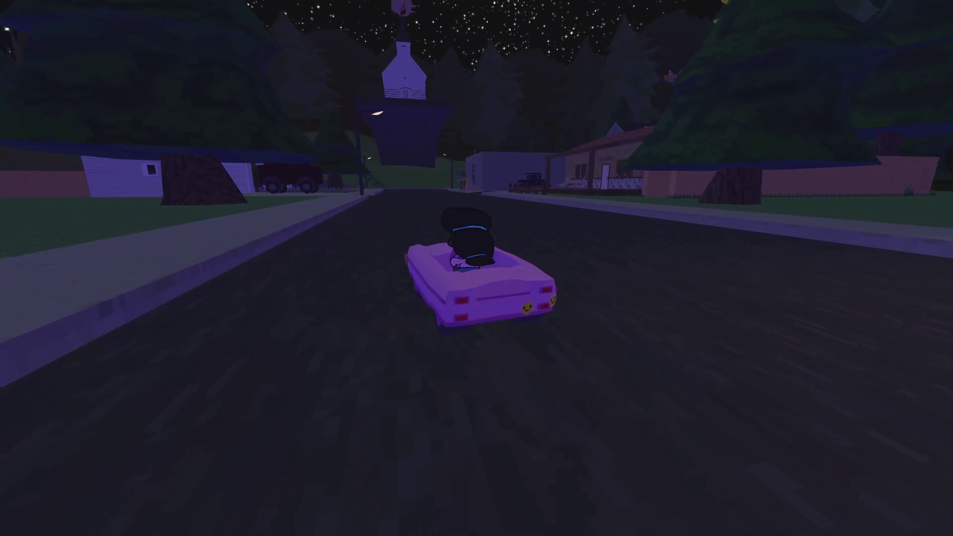
# Swerve and jump the car, drive past the house onto the grass, and pause.
pyautogui.press('a')
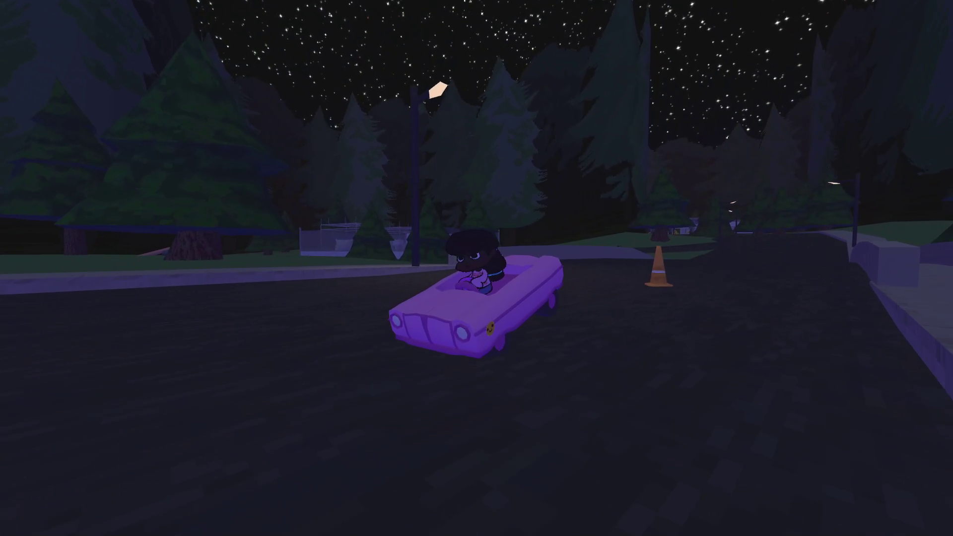
pyautogui.press('w')
pyautogui.press('w')
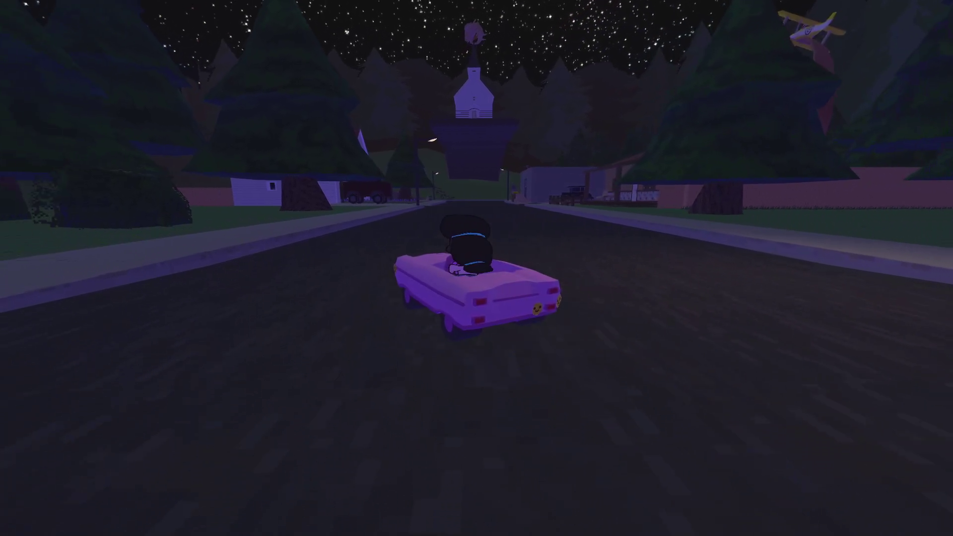
pyautogui.press('a')
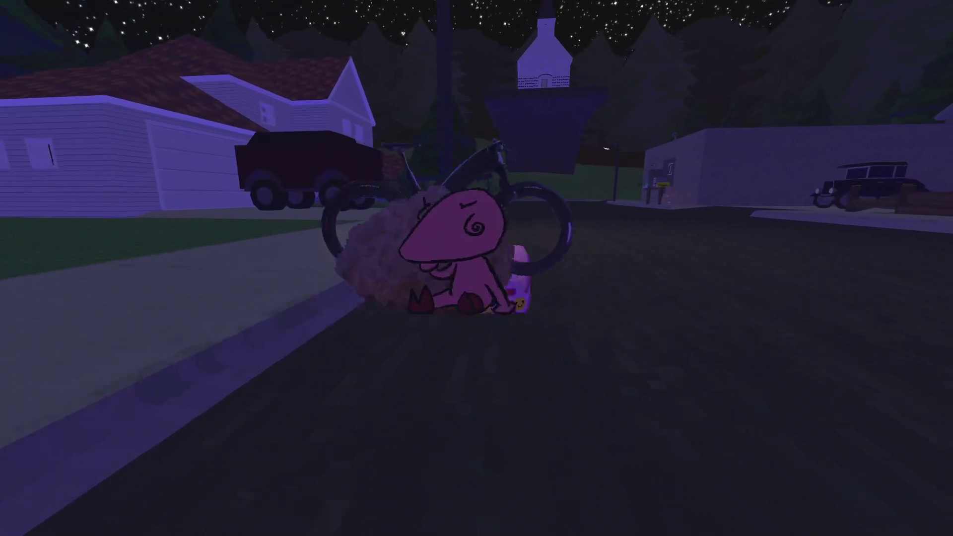
pyautogui.press('w')
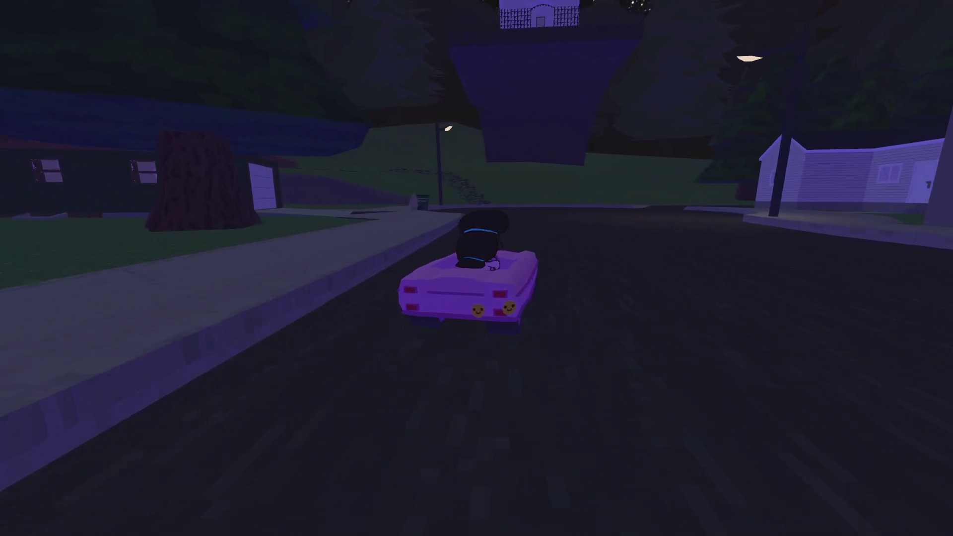
pyautogui.press('a')
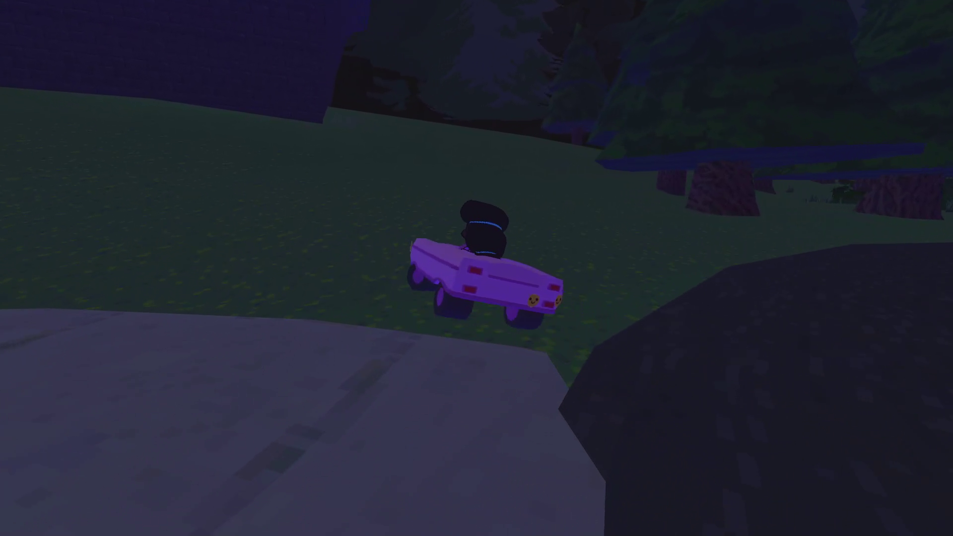
pyautogui.press('Escape')
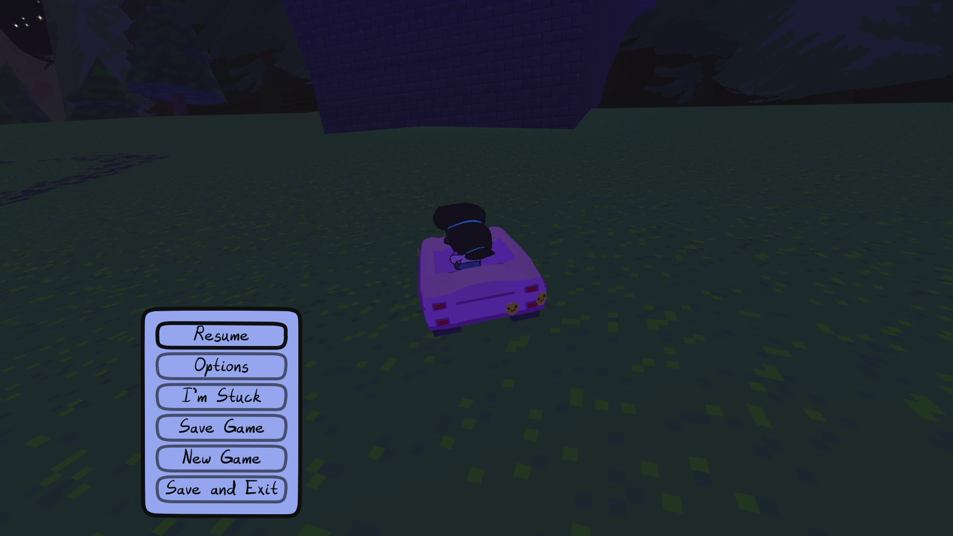
# In NP-ToDo, complete the bill's yard task and expand 'Slow the player down', then quit the game.
pyautogui.hotkey('alt', 'Tab')
pyautogui.scroll(10, 303, 328)
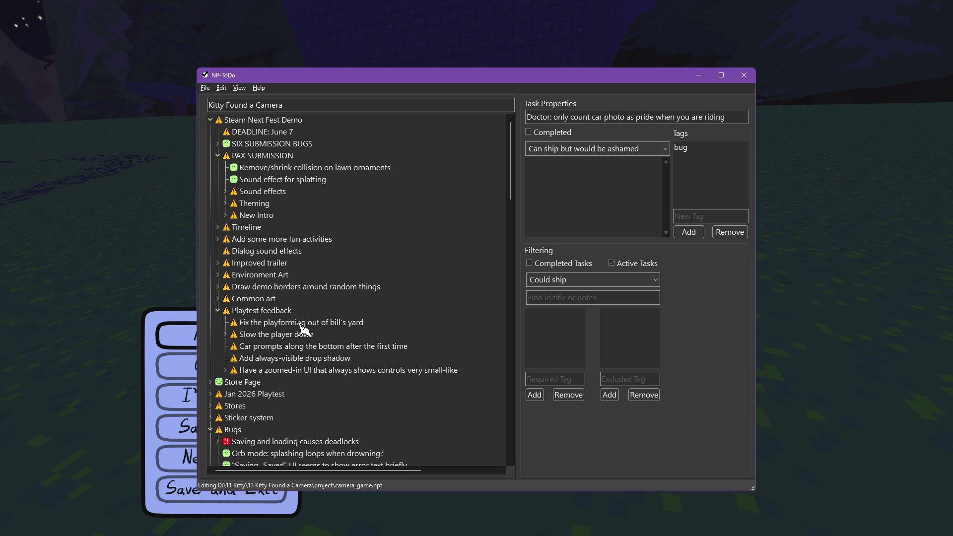
pyautogui.click(302, 325)
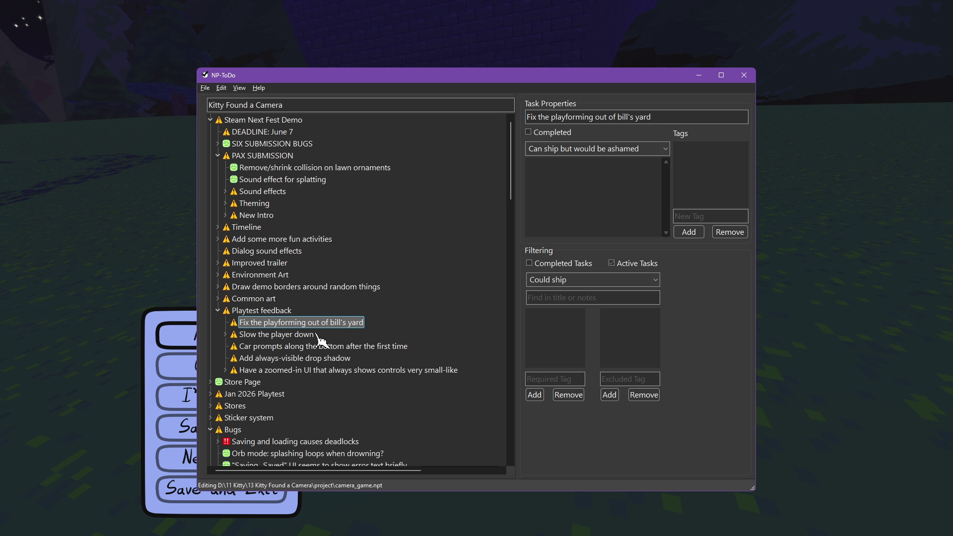
pyautogui.rightClick(308, 321)
pyautogui.click(323, 324)
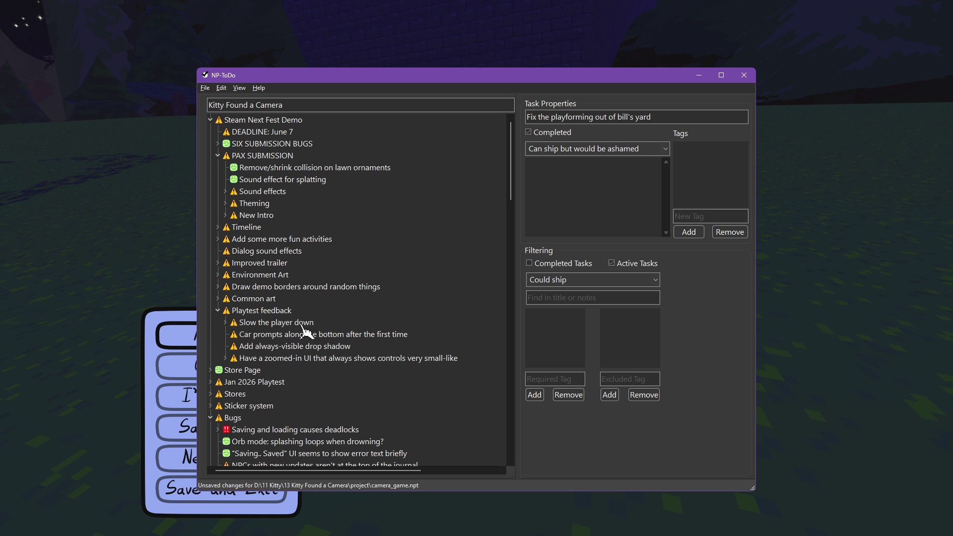
pyautogui.doubleClick(246, 324)
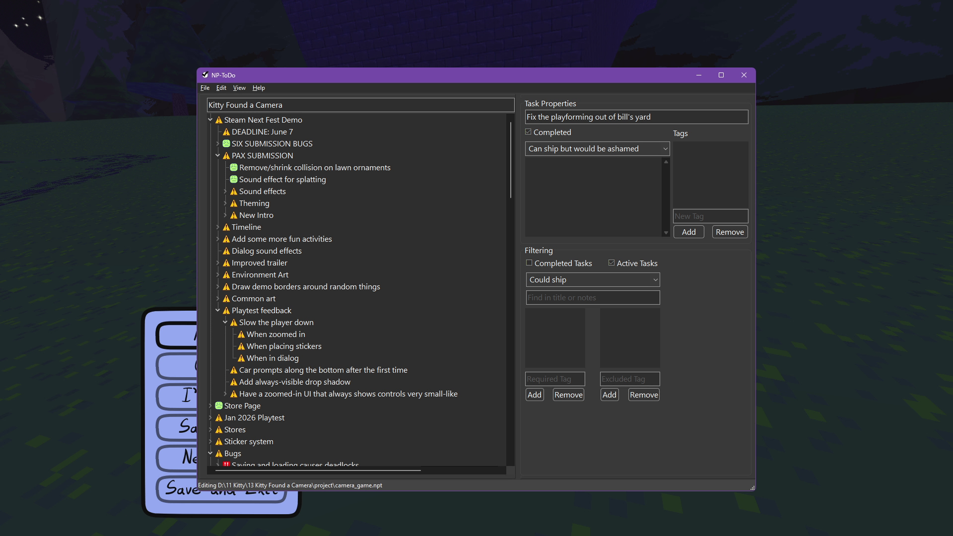
pyautogui.hotkey('alt', 'Tab')
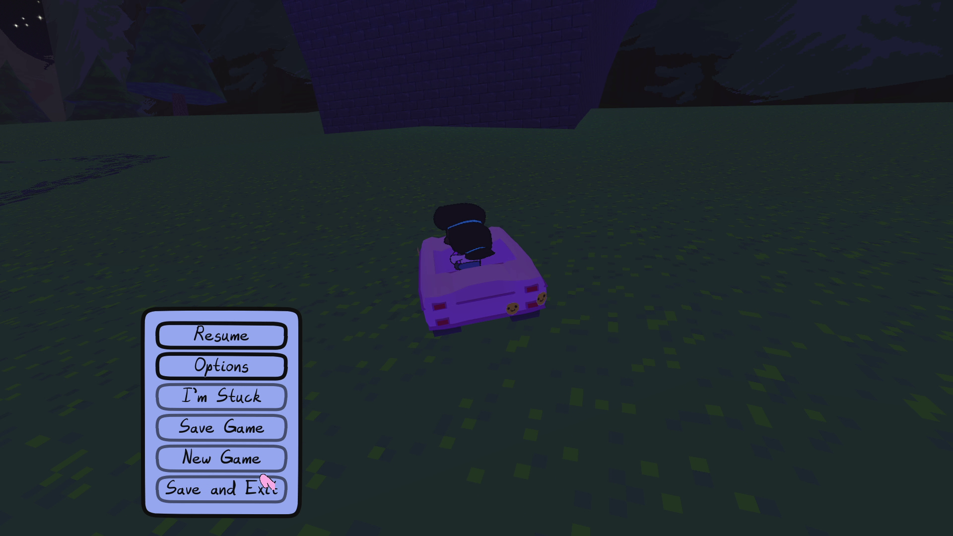
pyautogui.click(258, 491)
# In the Script editor, open player.gd and search it for 'tween'.
pyautogui.click(436, 10)
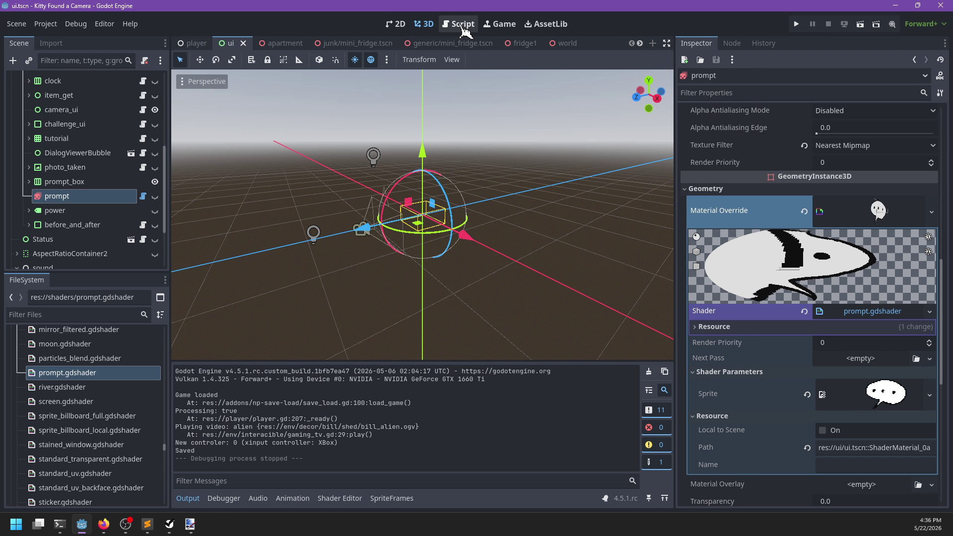
pyautogui.click(461, 23)
pyautogui.scroll(2, 238, 169)
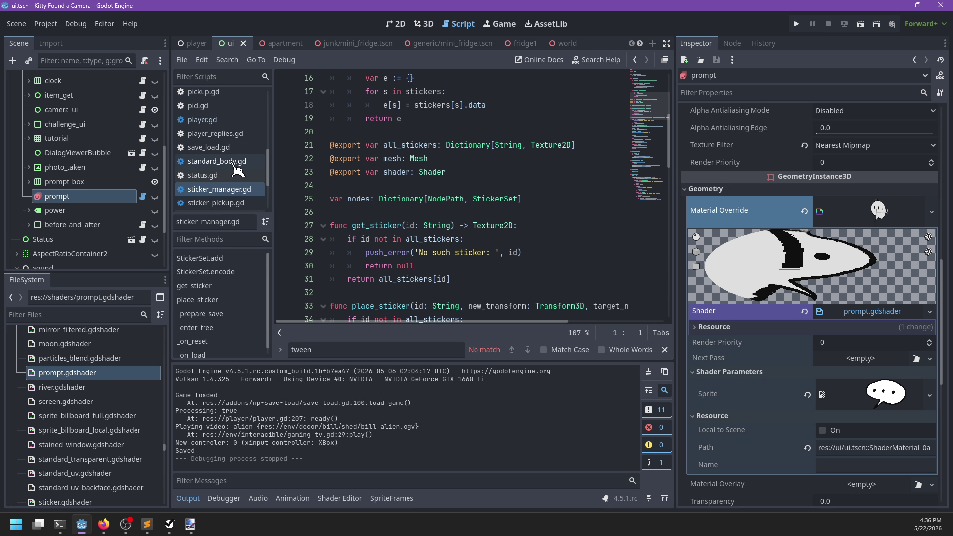
pyautogui.click(202, 119)
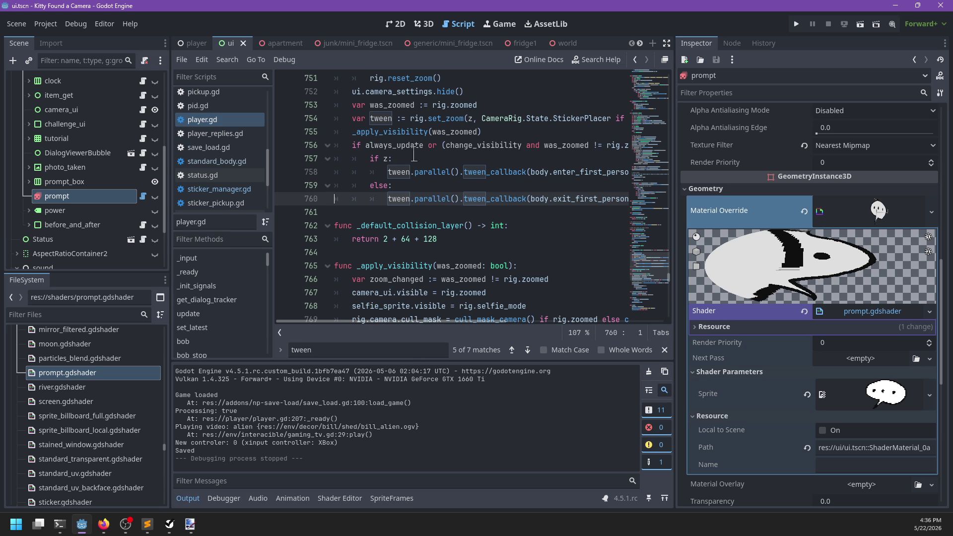
pyautogui.click(485, 220)
pyautogui.hotkey('ctrl', 'f')
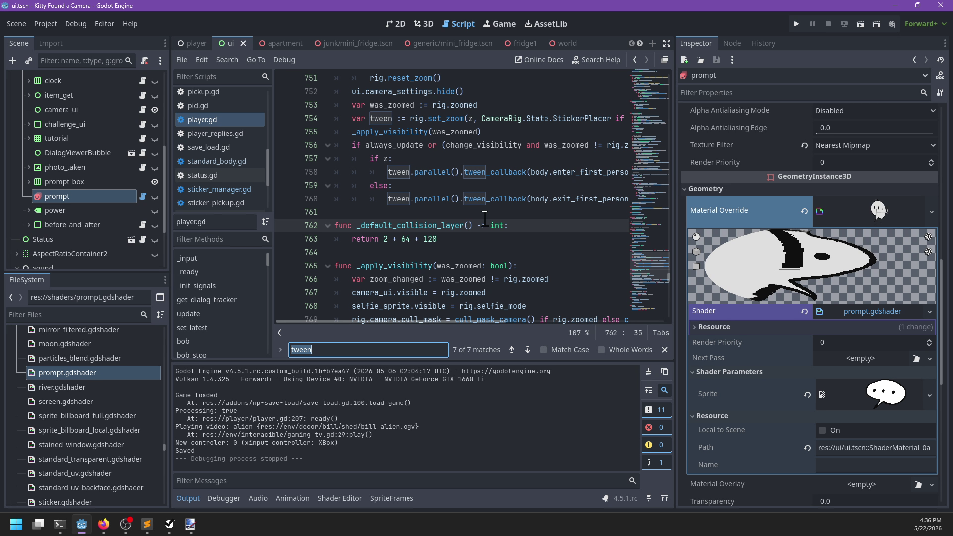
pyautogui.press('Return')
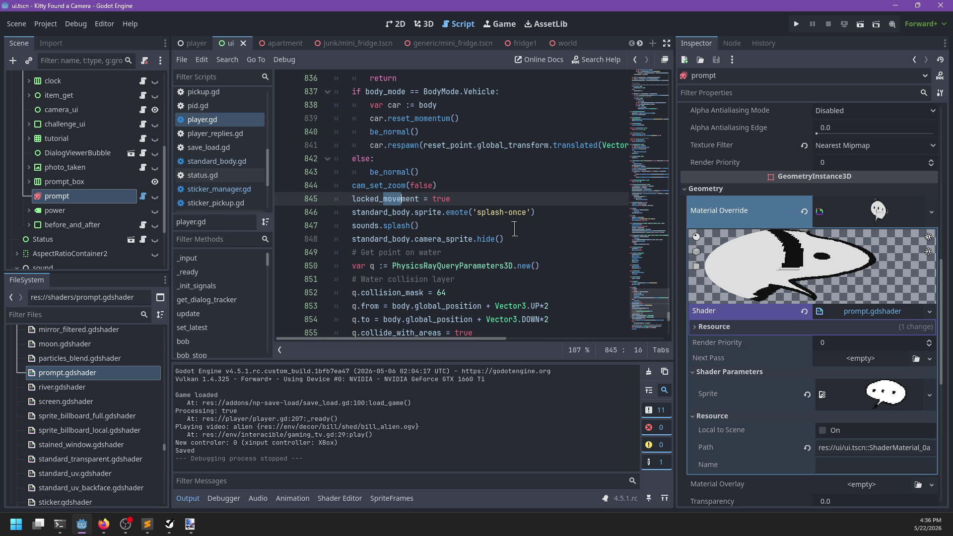
pyautogui.press('Escape')
# Open standard_body.gd, hide the output log, and place the caret after the VEL_JUMP constant.
pyautogui.scroll(1, 518, 236)
pyautogui.click(217, 162)
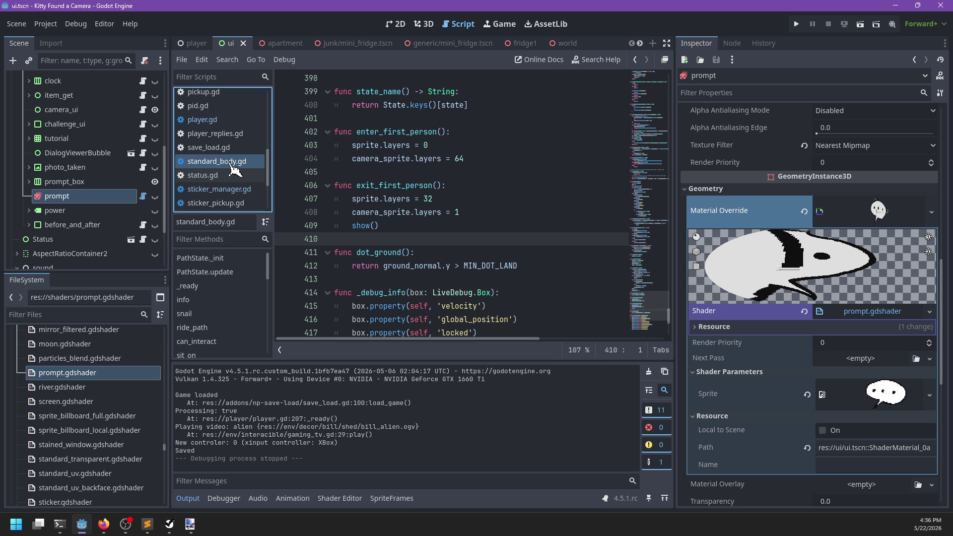
pyautogui.scroll(4, 548, 224)
pyautogui.click(548, 224)
pyautogui.scroll(20, 547, 224)
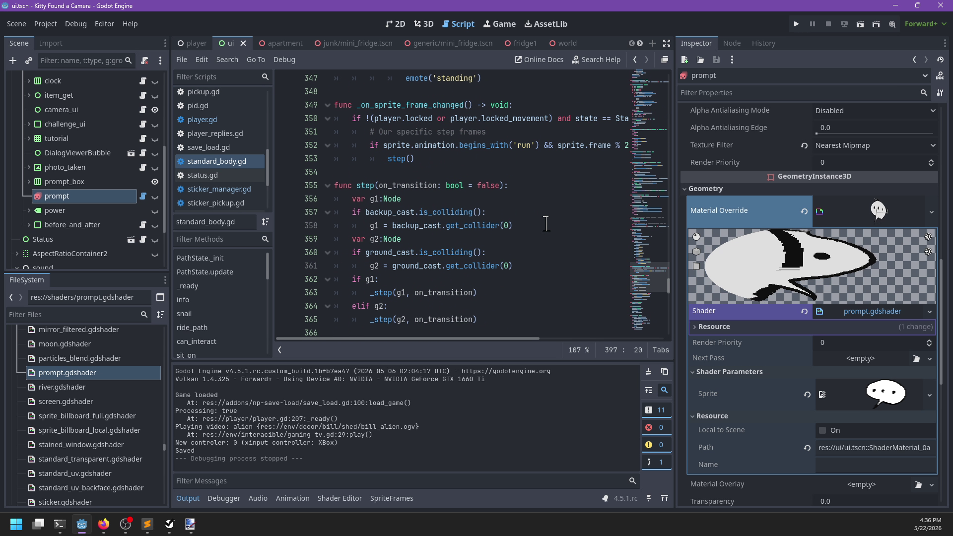
pyautogui.scroll(20, 546, 223)
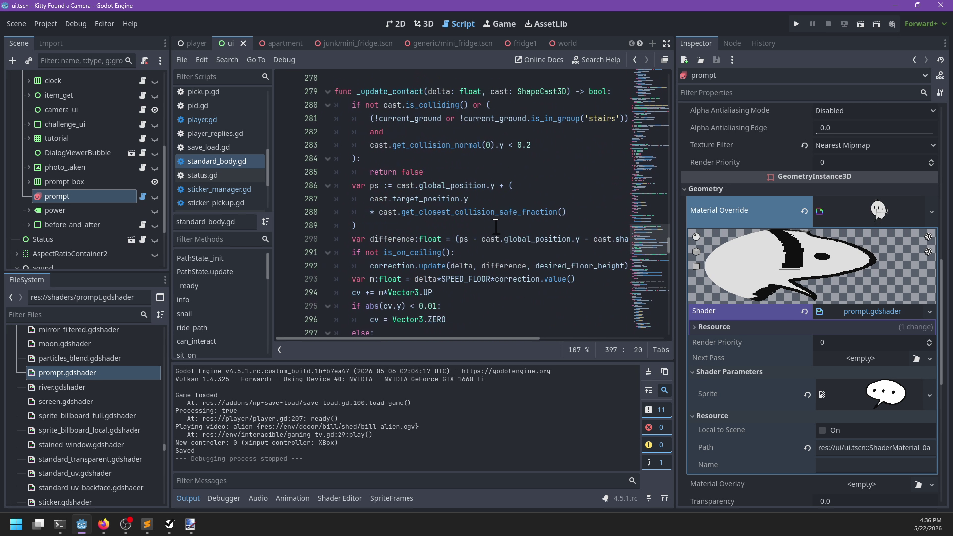
pyautogui.click(188, 498)
pyautogui.scroll(12, 472, 291)
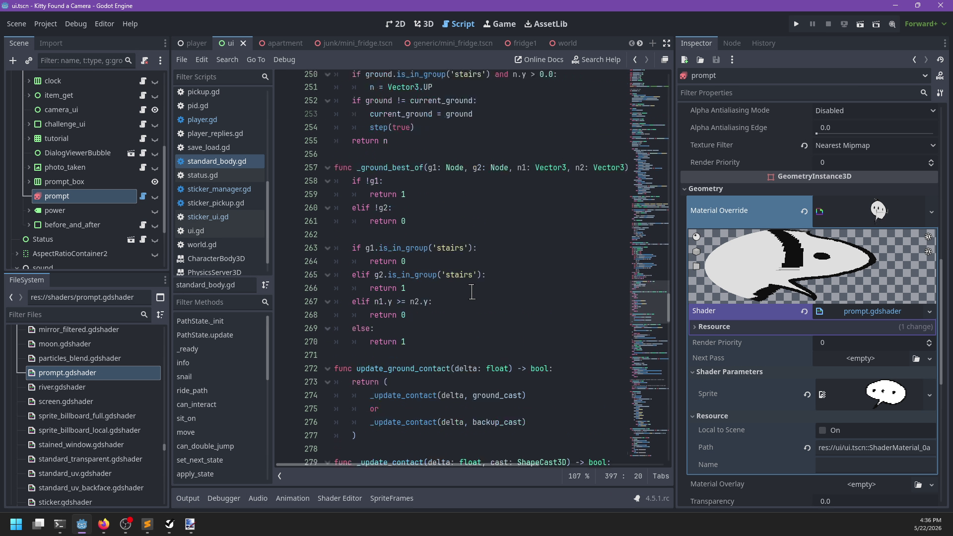
pyautogui.moveTo(652, 284); pyautogui.dragTo(650, 113)
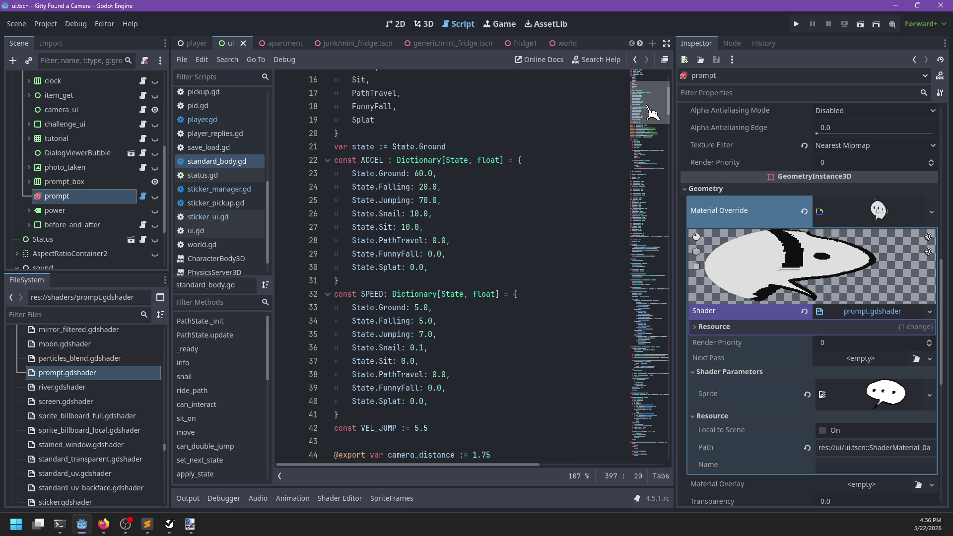
pyautogui.scroll(-4, 650, 112)
pyautogui.scroll(7, 427, 194)
pyautogui.scroll(-6, 456, 223)
pyautogui.click(449, 299)
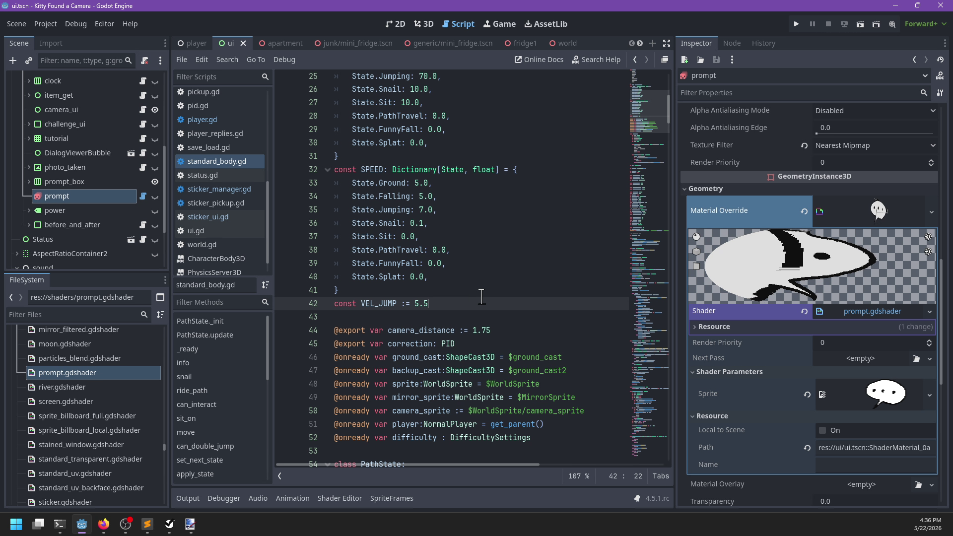
# Below VEL_JUMP, declare SPEEDF_ZOOMED := 0.5 and SPEEDF_DIALOG := 0.3, and start SPEEDF_STICKERS.
pyautogui.press('Return')
pyautogui.write('const SPEEDF_Z')
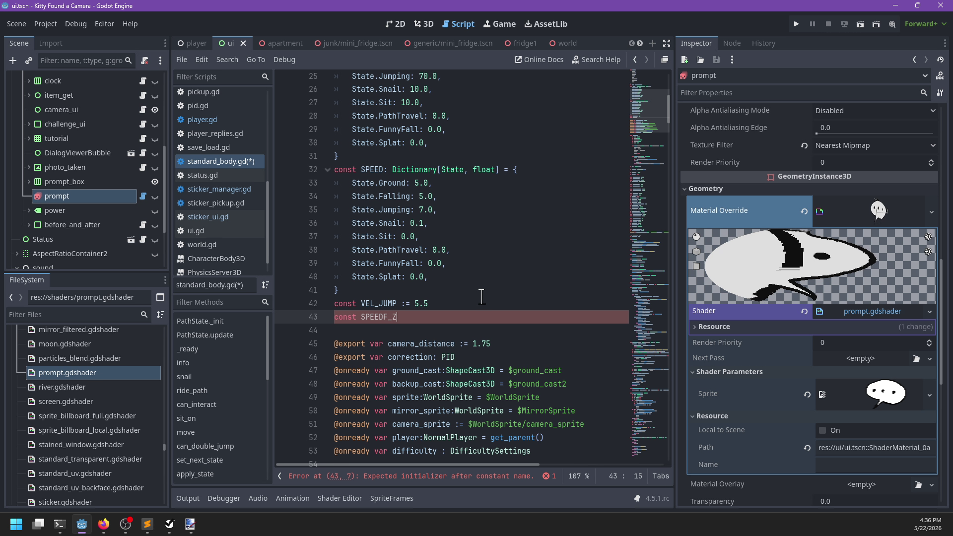
pyautogui.write('OOMED := 0.')
pyautogui.write('5')
pyautogui.press('Return')
pyautogui.write('const SPEEDF_D')
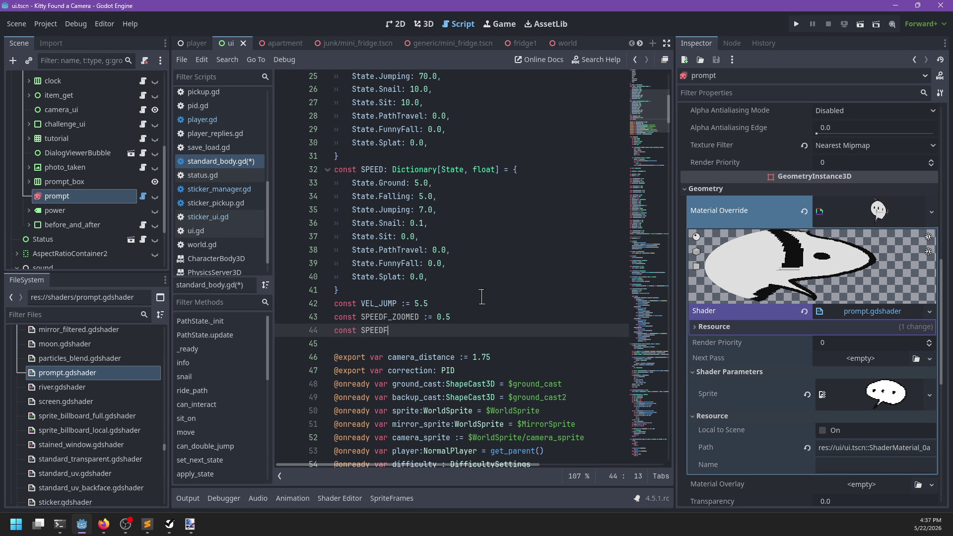
pyautogui.write('IALOG')
pyautogui.write(' := 0.3')
pyautogui.press('Return')
pyautogui.write('const ')
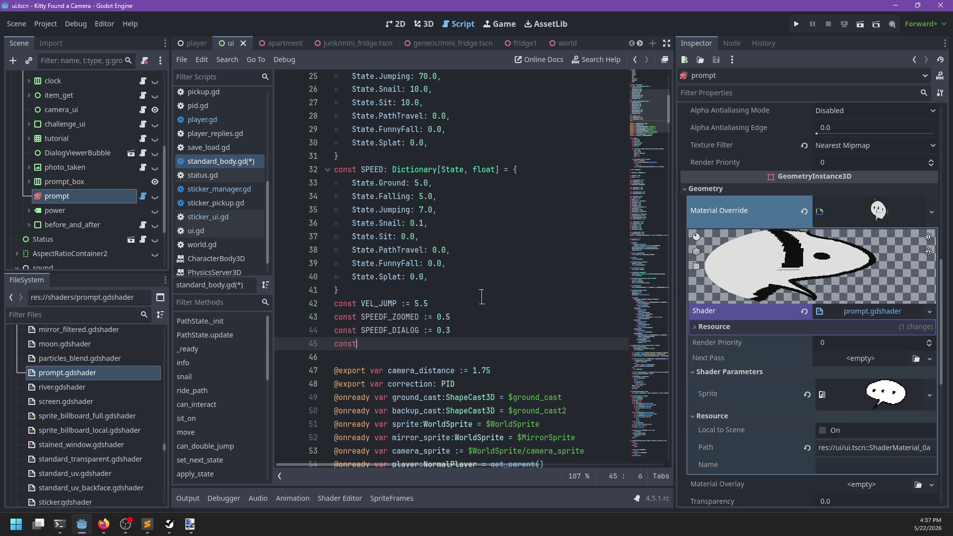
pyautogui.write('SPEEDF_STICKERS := 0.8')
# Save the script and search it for the move function.
pyautogui.hotkey('ctrl', 's')
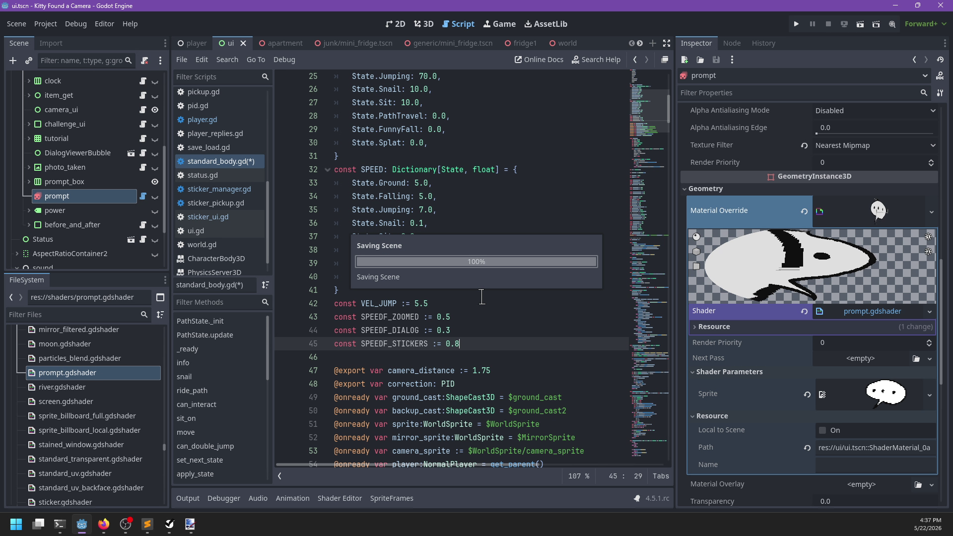
pyautogui.press('Up')
pyautogui.press('Up')
pyautogui.press('Up')
pyautogui.press('Return')
pyautogui.scroll(-2, 481, 298)
pyautogui.scroll(-5, 482, 298)
pyautogui.hotkey('ctrl', 'f')
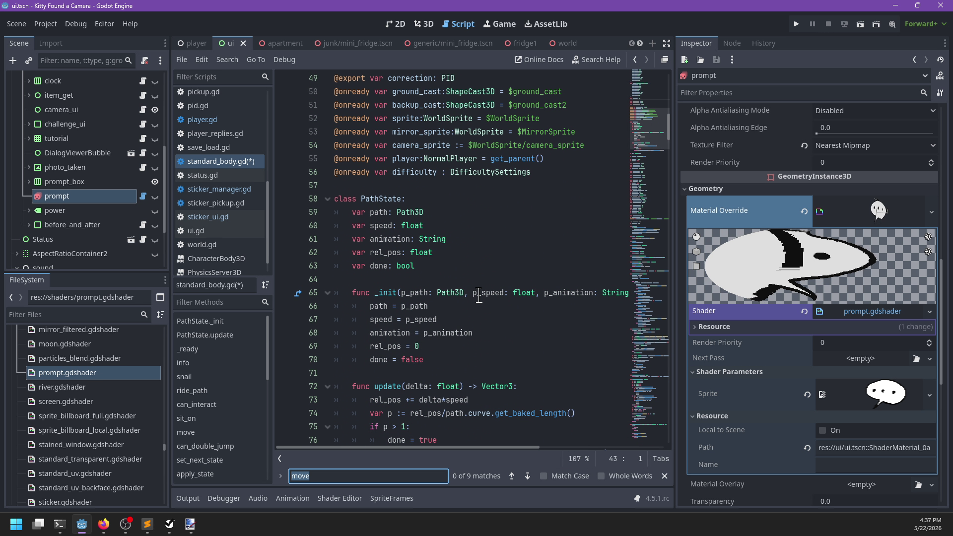
pyautogui.press('Return')
pyautogui.press('Escape')
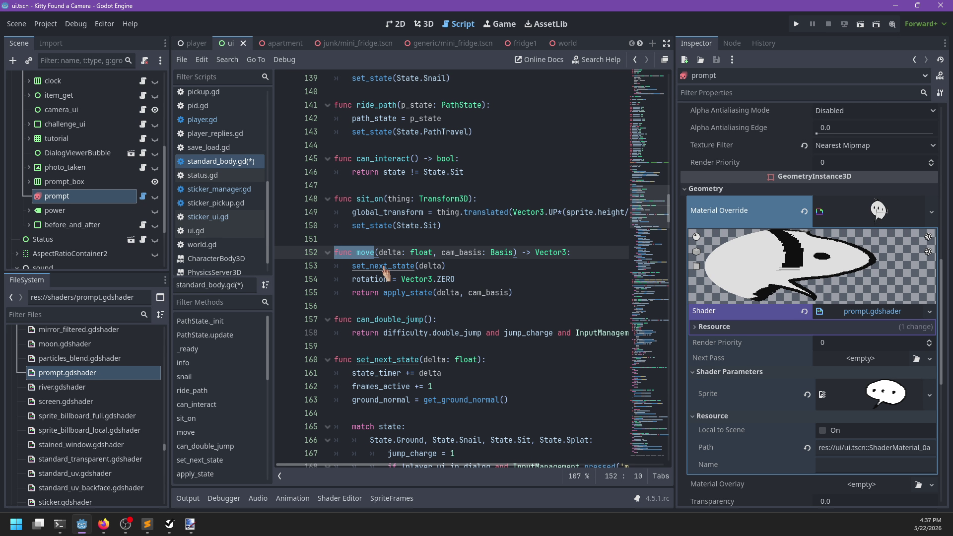
# Jump to the set_next_state definition and scroll down to apply_state.
pyautogui.keyDown('ctrl'); pyautogui.click(384, 269); pyautogui.keyUp('ctrl')
pyautogui.scroll(-2, 456, 312)
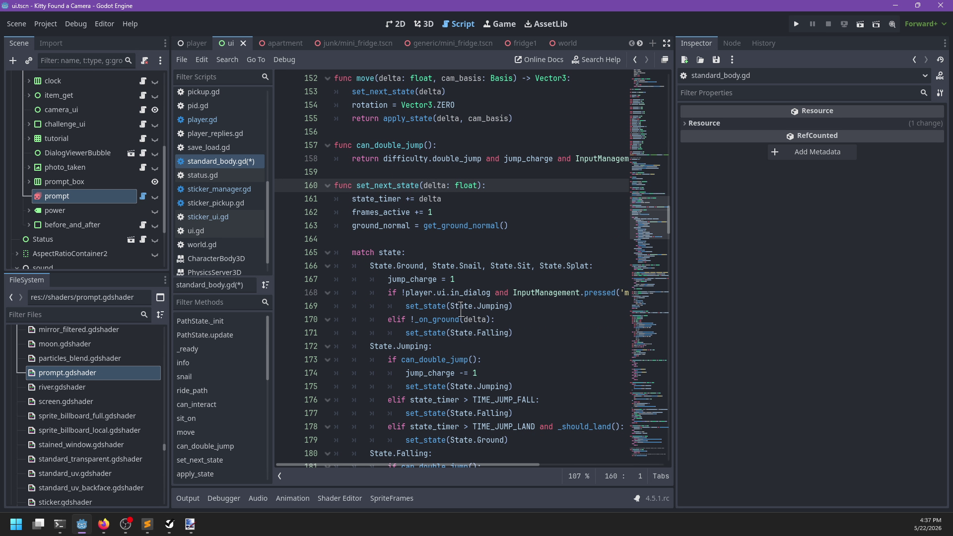
pyautogui.hscroll(2, 528, 328)
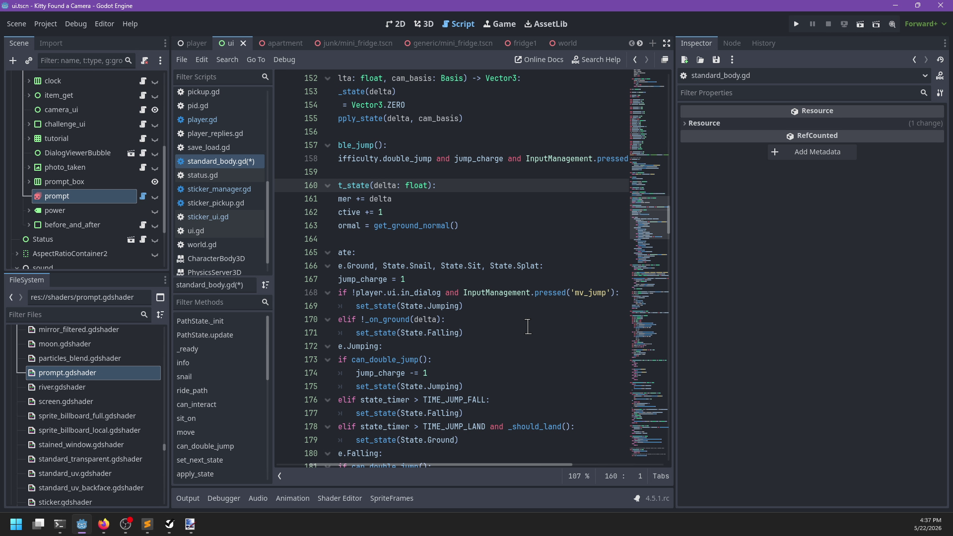
pyautogui.hscroll(-2, 528, 328)
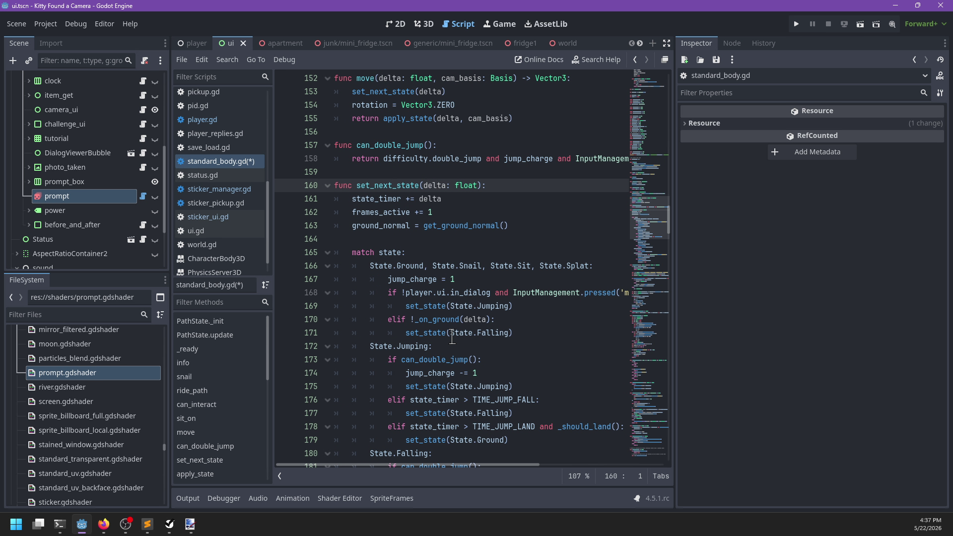
pyautogui.scroll(-5, 453, 336)
pyautogui.scroll(-6, 452, 335)
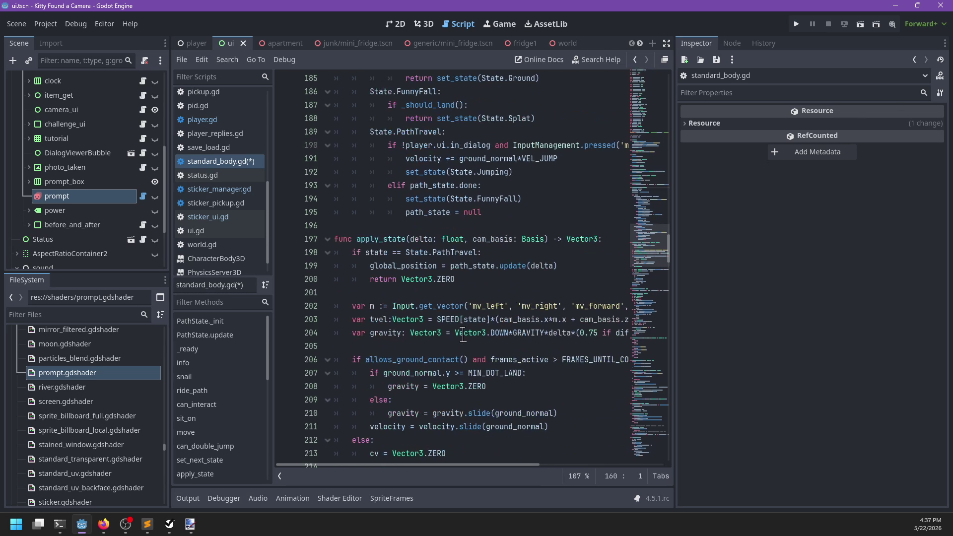
# Select the apply_state name, then add and remove a trial 'state' line after return Vector3.ZERO.
pyautogui.click(375, 239)
pyautogui.doubleClick(376, 239)
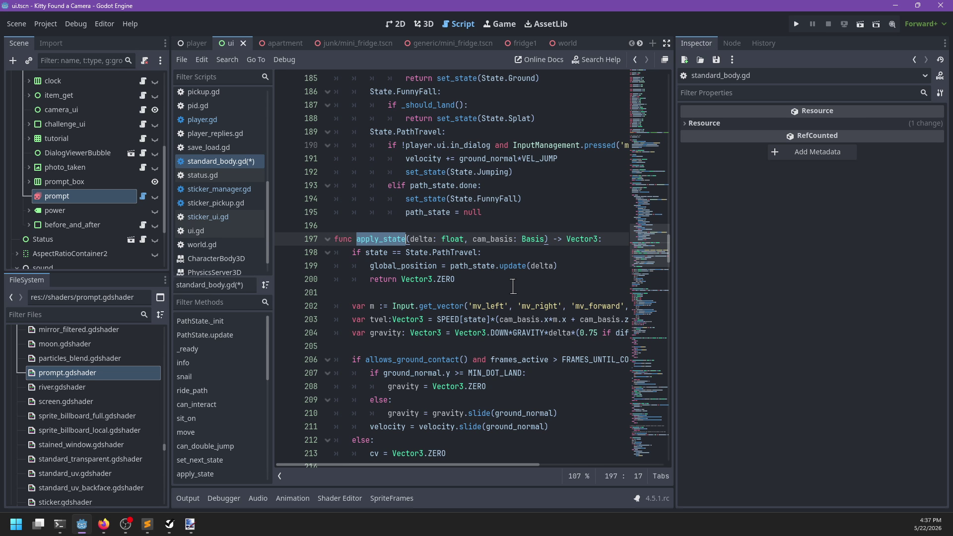
pyautogui.click(477, 274)
pyautogui.press('Return')
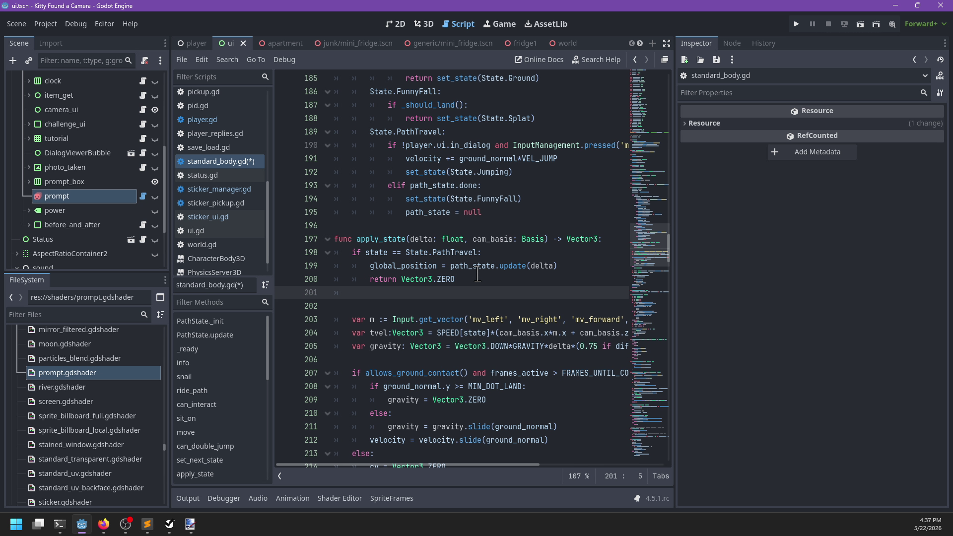
pyautogui.write('ifstate')
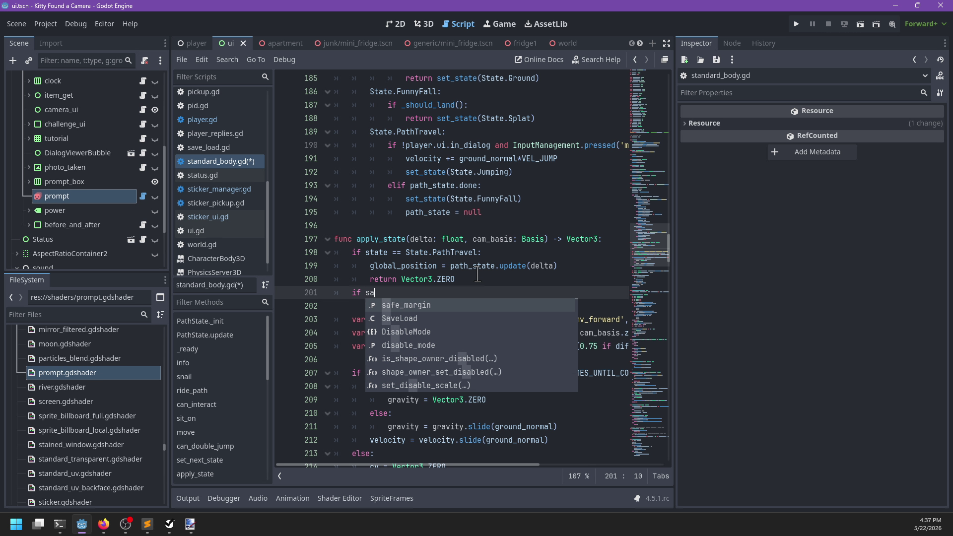
pyautogui.press('BackSpace')
pyautogui.press('BackSpace')
pyautogui.press('BackSpace')
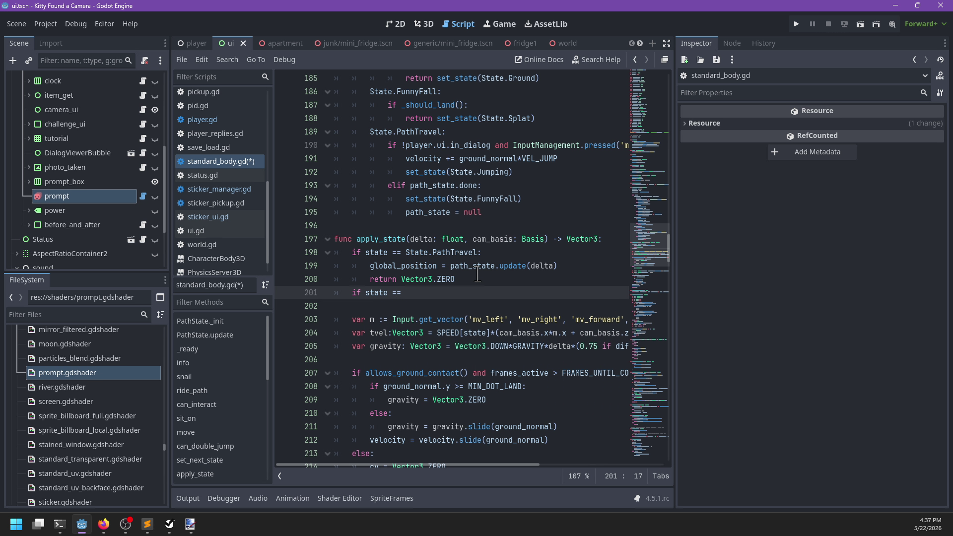
pyautogui.press('BackSpace')
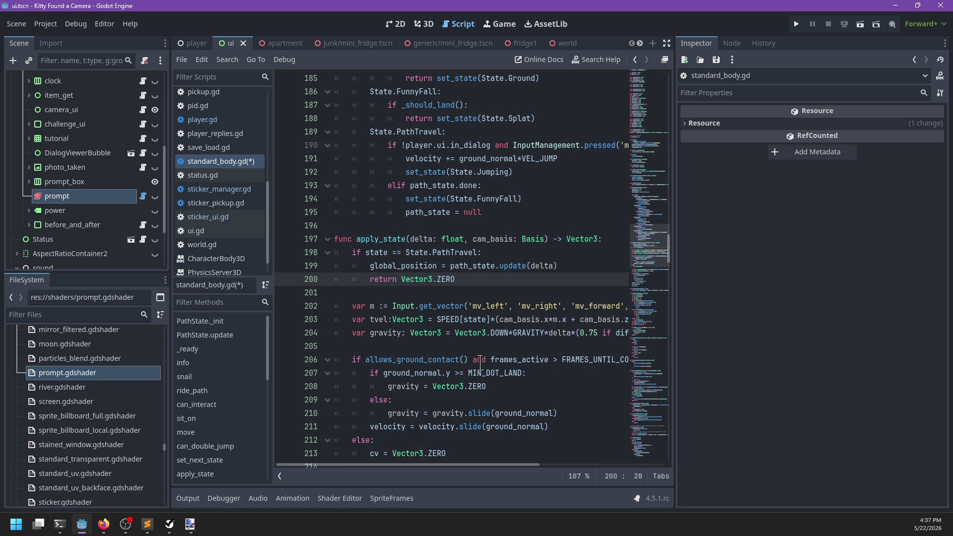
# Insert a new line after velocity = velocity.slide(ground_normal) in apply_state's ground branch.
pyautogui.scroll(-1, 453, 368)
pyautogui.click(412, 327)
pyautogui.scroll(-2, 528, 334)
pyautogui.hscroll(3, 529, 334)
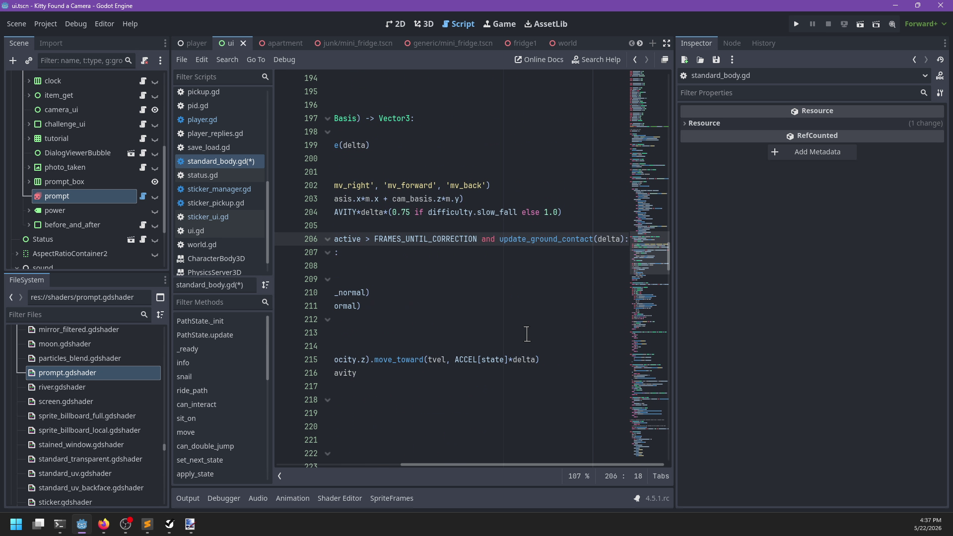
pyautogui.hscroll(-3, 527, 334)
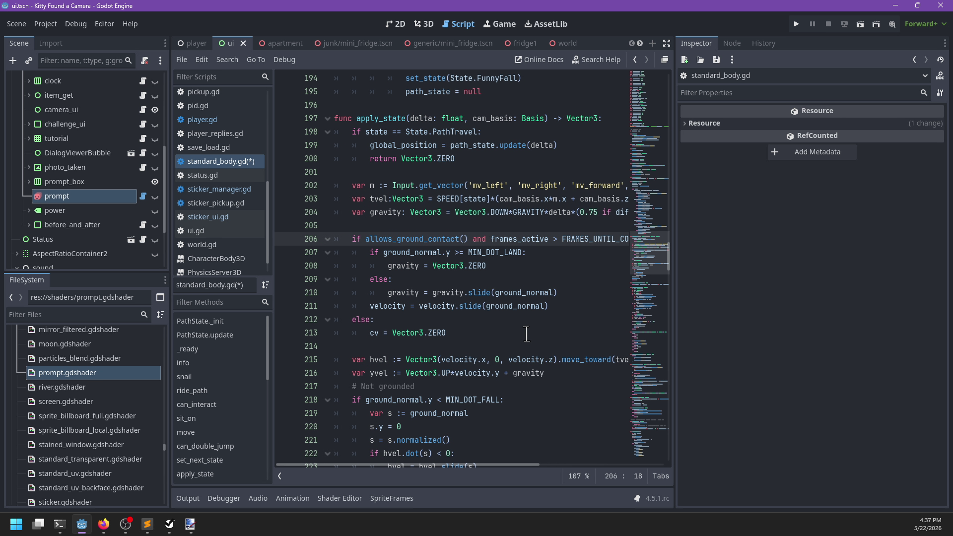
pyautogui.scroll(-2, 526, 334)
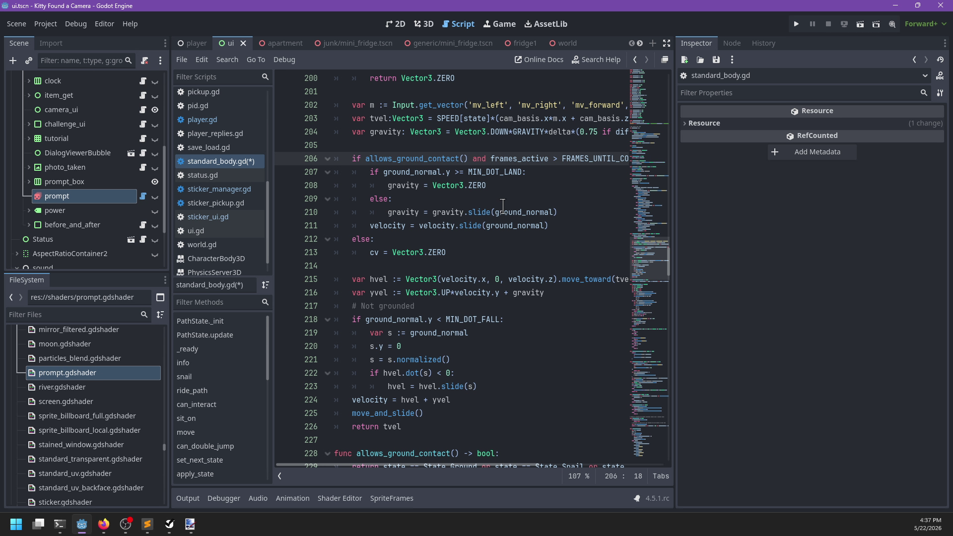
pyautogui.scroll(-1, 500, 209)
pyautogui.hscroll(3, 500, 210)
pyautogui.hscroll(-3, 501, 211)
pyautogui.scroll(3, 496, 213)
pyautogui.click(555, 304)
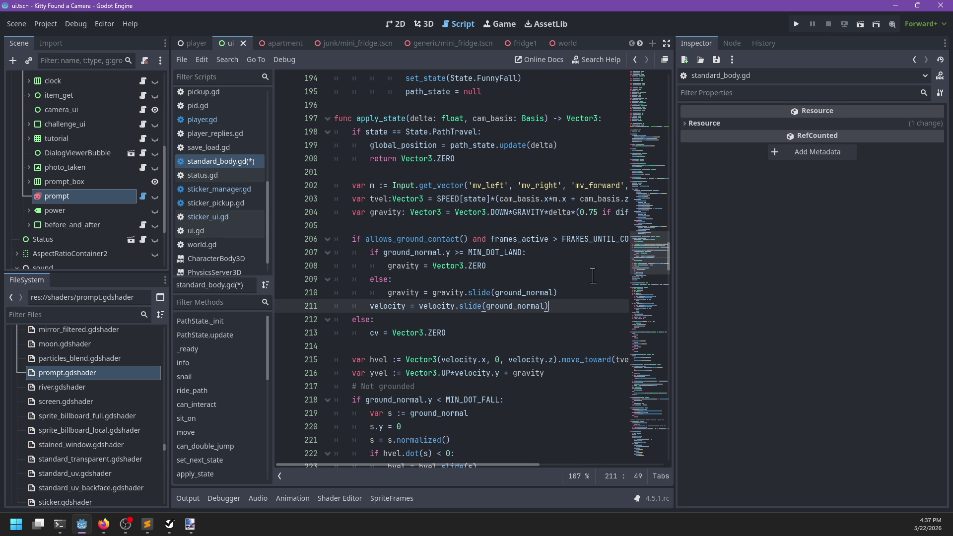
pyautogui.press('Return')
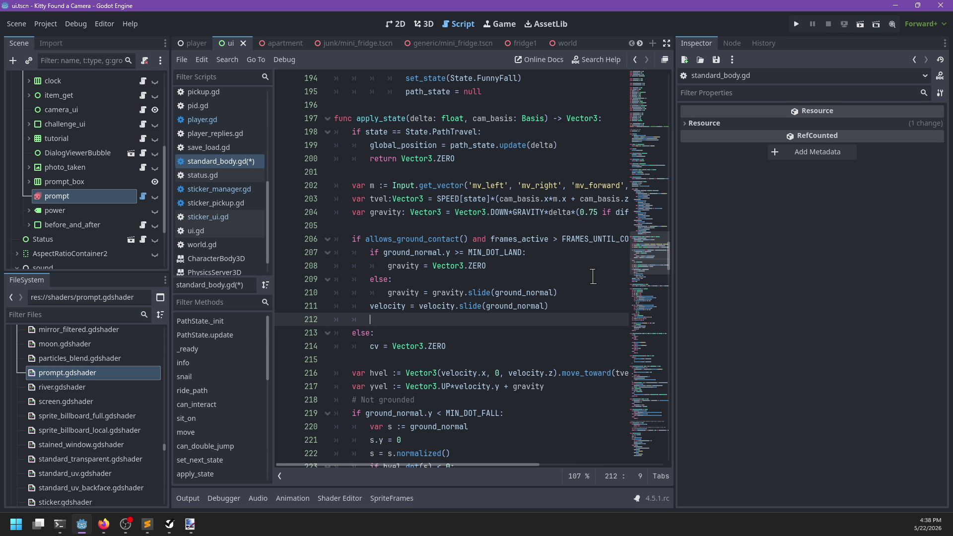
# Type an 'if player.rig.zoomed:' check inside the ground branch.
pyautogui.write('if')
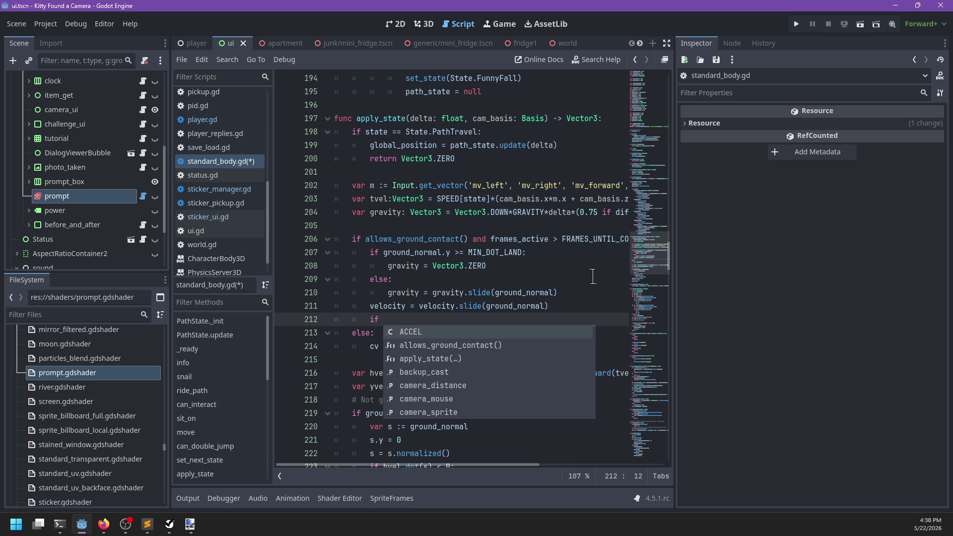
pyautogui.press('BackSpace')
pyautogui.press('BackSpace')
pyautogui.press('BackSpace')
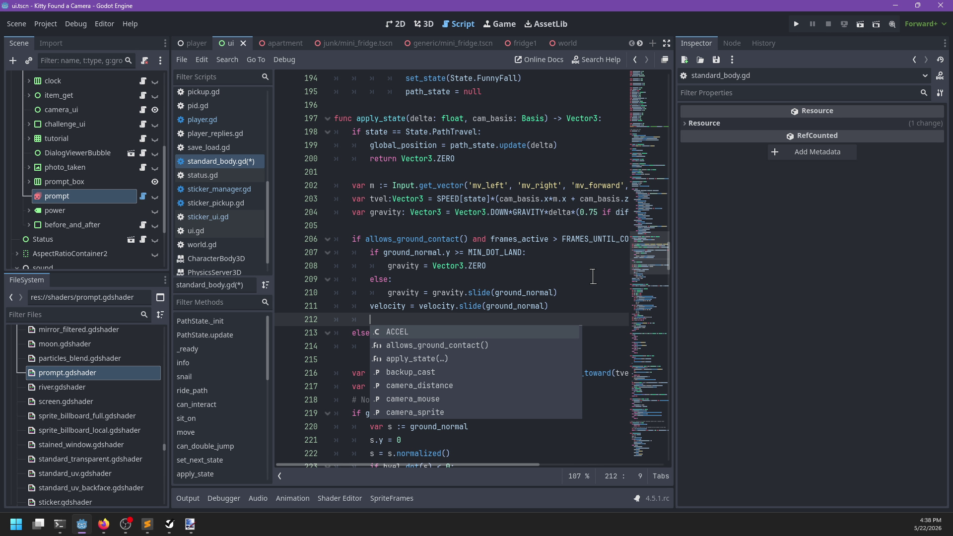
pyautogui.write('if player.')
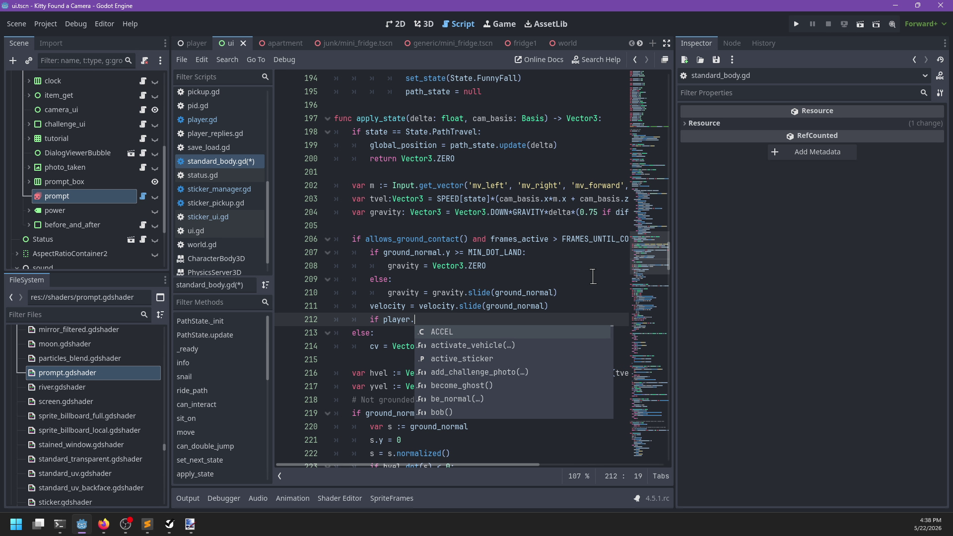
pyautogui.write('rig.zi')
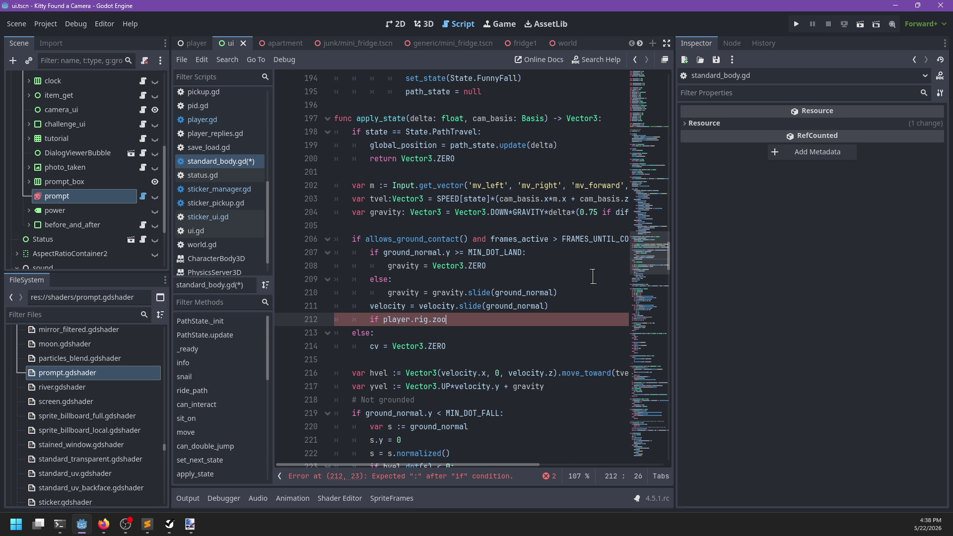
pyautogui.write(':')
pyautogui.press('Return')
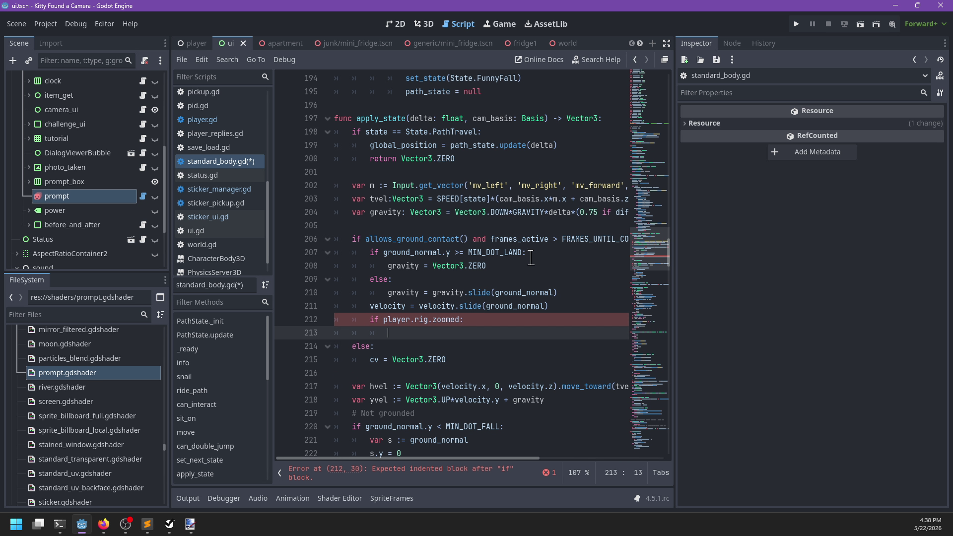
# Move the zoomed check up to just after the path-travel return, before the movement input.
pyautogui.click(390, 225)
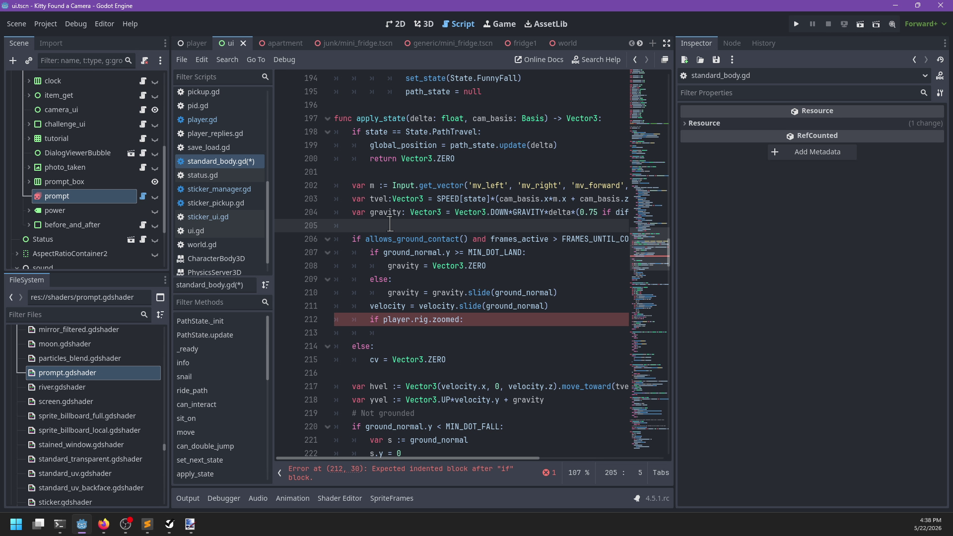
pyautogui.moveTo(451, 333); pyautogui.dragTo(571, 307)
pyautogui.hotkey('ctrl', 'c')
pyautogui.press('BackSpace')
pyautogui.click(399, 221)
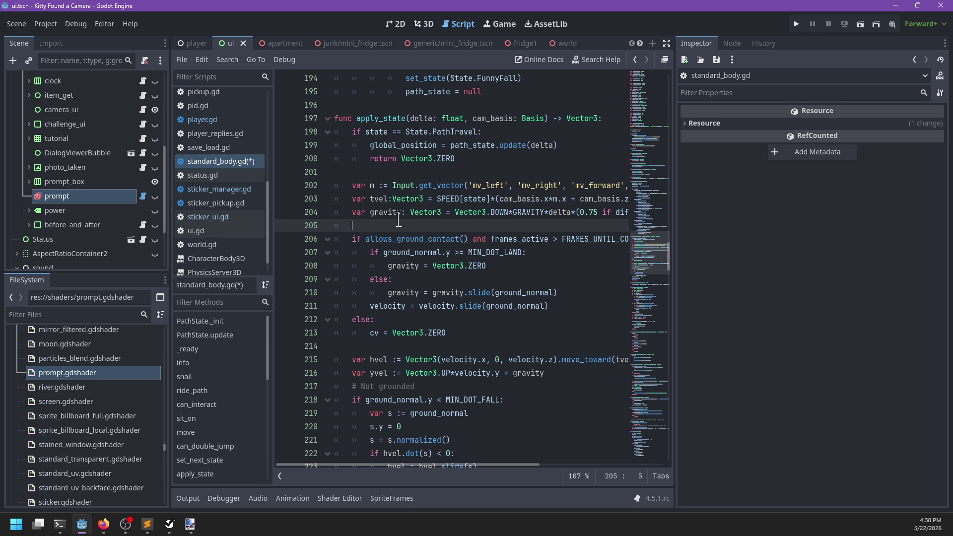
pyautogui.click(389, 171)
pyautogui.hotkey('ctrl', 'v')
pyautogui.hotkey('shift', 'Up')
pyautogui.hotkey('shift', 'Home')
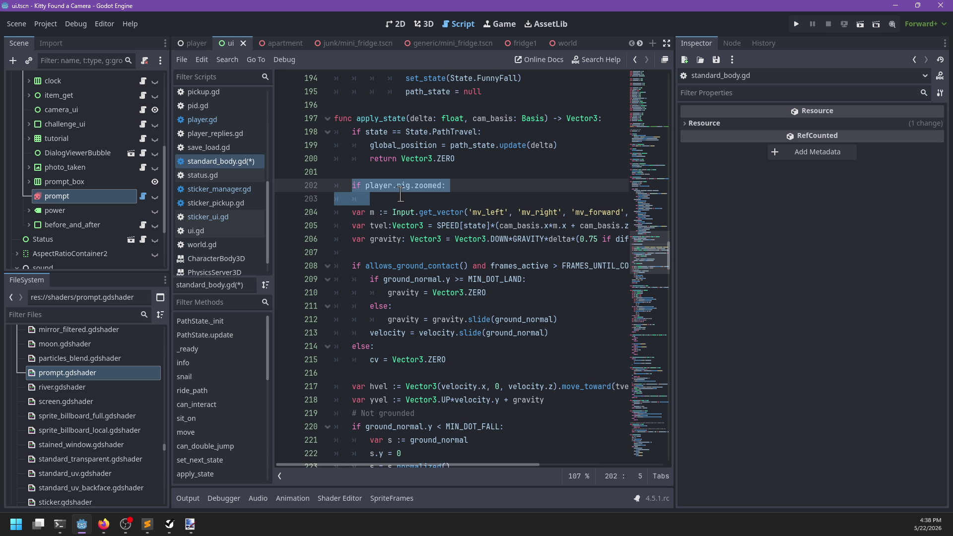
# Declare var speed := SPEED[state] on the line above the zoomed check.
pyautogui.click(400, 195)
pyautogui.press('Up')
pyautogui.press('Up')
pyautogui.press('Tab')
pyautogui.write('var ')
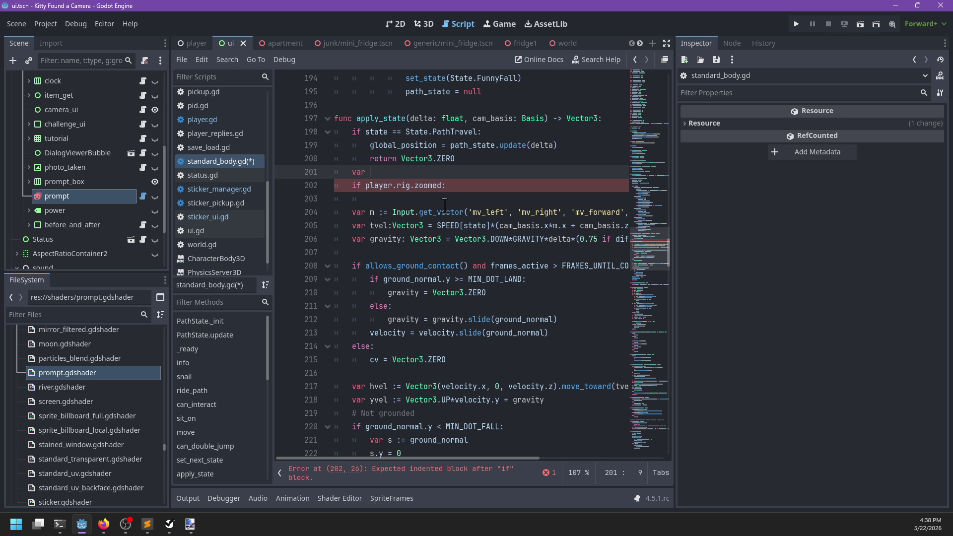
pyautogui.write('speed :=')
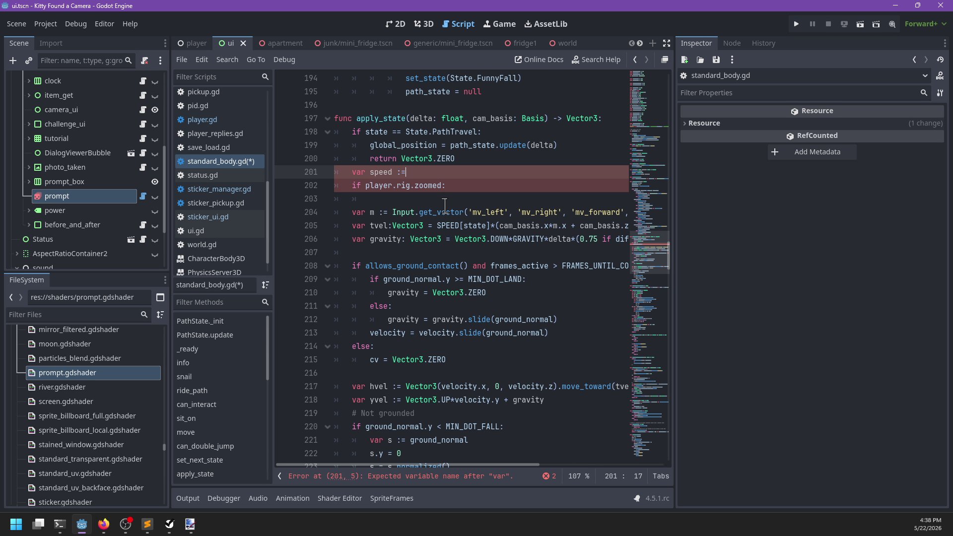
pyautogui.write(' SPEED]s')
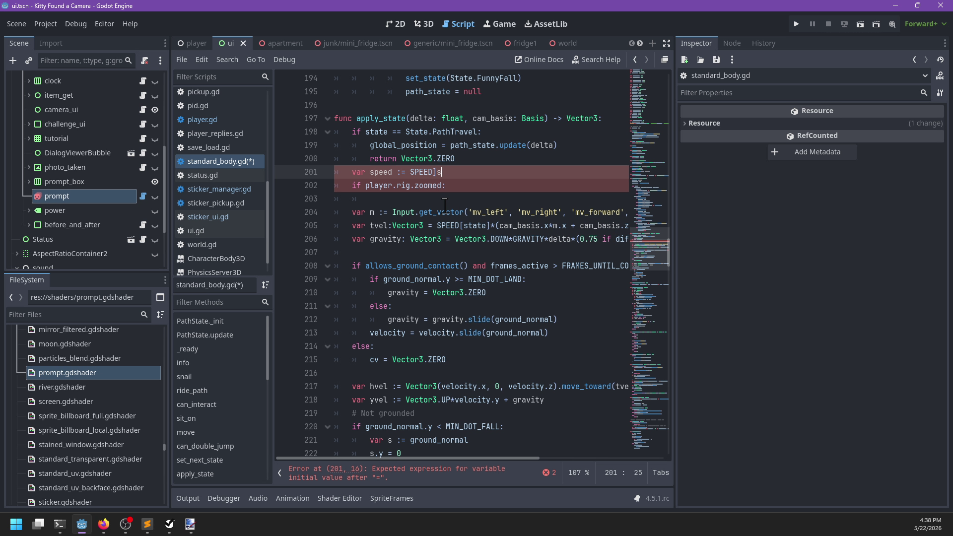
pyautogui.press('BackSpace')
pyautogui.press('BackSpace')
pyautogui.press('BackSpace')
pyautogui.write('[state')
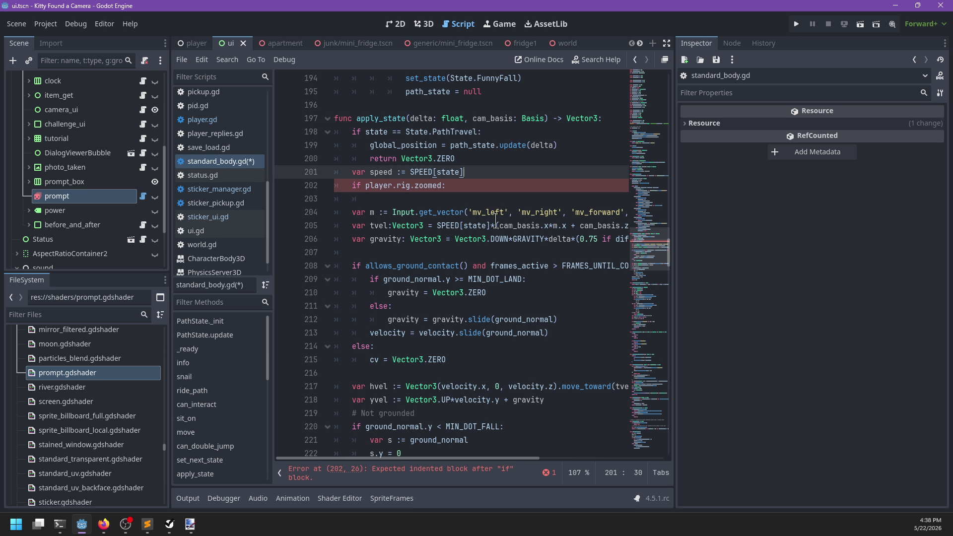
# Replace SPEED[state]* with speed* in the tvel calculation.
pyautogui.moveTo(495, 225); pyautogui.dragTo(438, 224)
pyautogui.press('BackSpace')
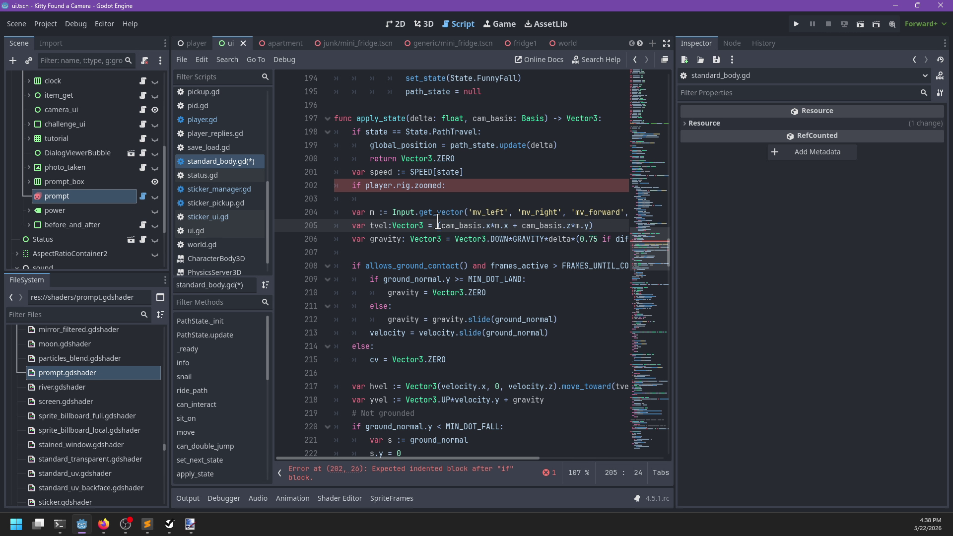
pyautogui.write('speed*')
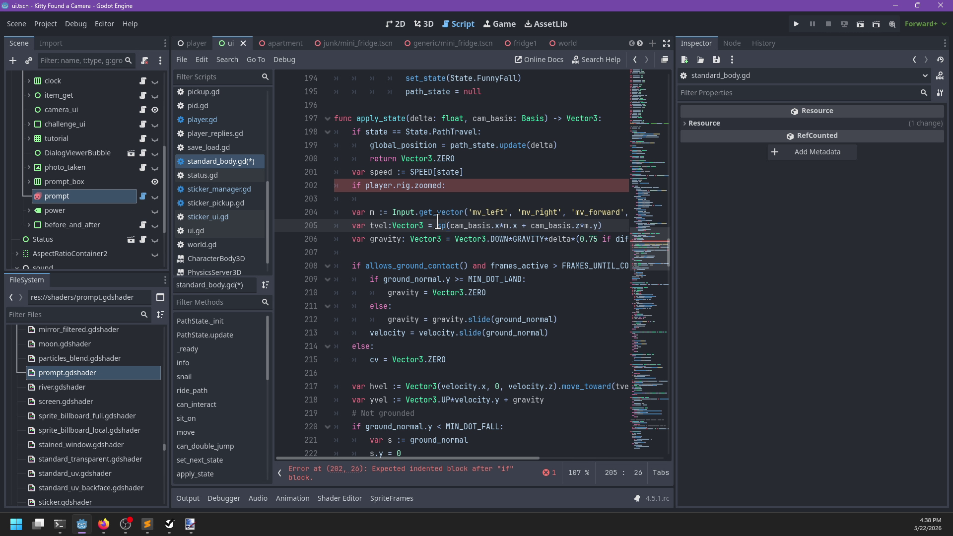
pyautogui.click(417, 197)
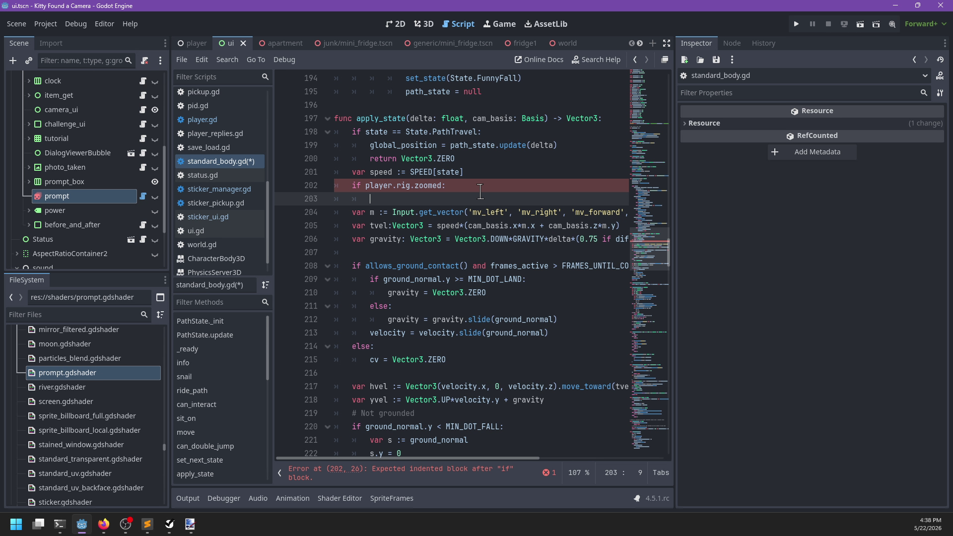
# Multiply speed by SPEEDF_ZOOMED when zoomed, and by SPEEDF_DIALOG under an elif ui.in_dialog check.
pyautogui.write('speed *=SPEE')
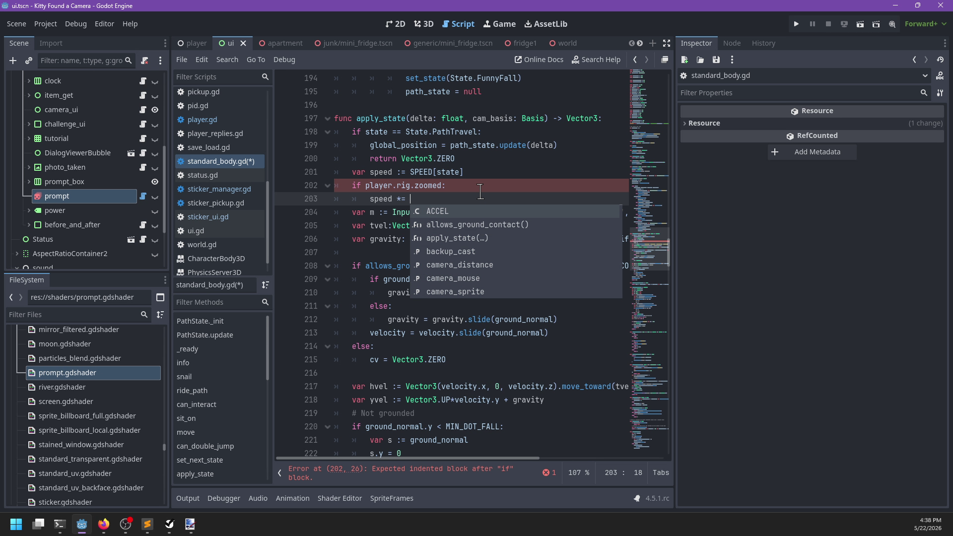
pyautogui.press('Return')
pyautogui.press('Return')
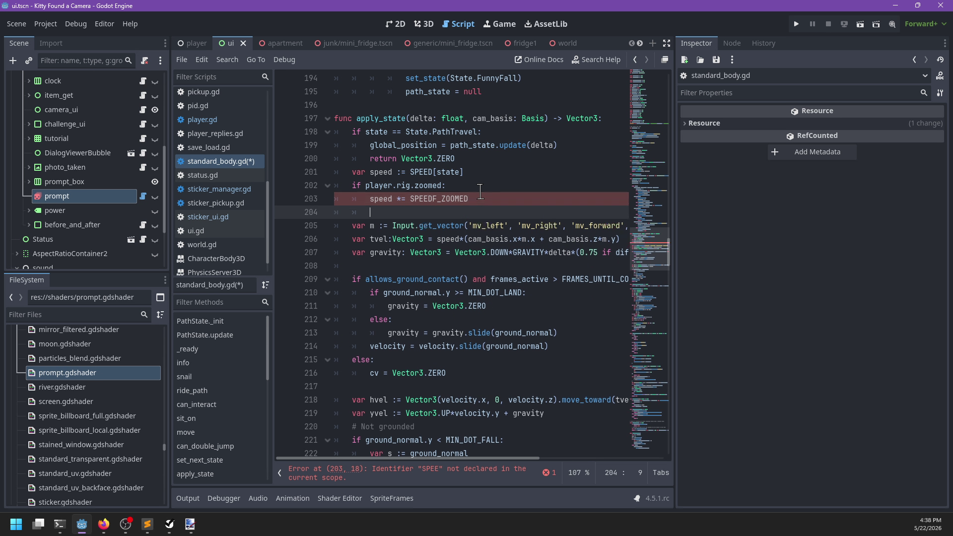
pyautogui.write('r.is_in')
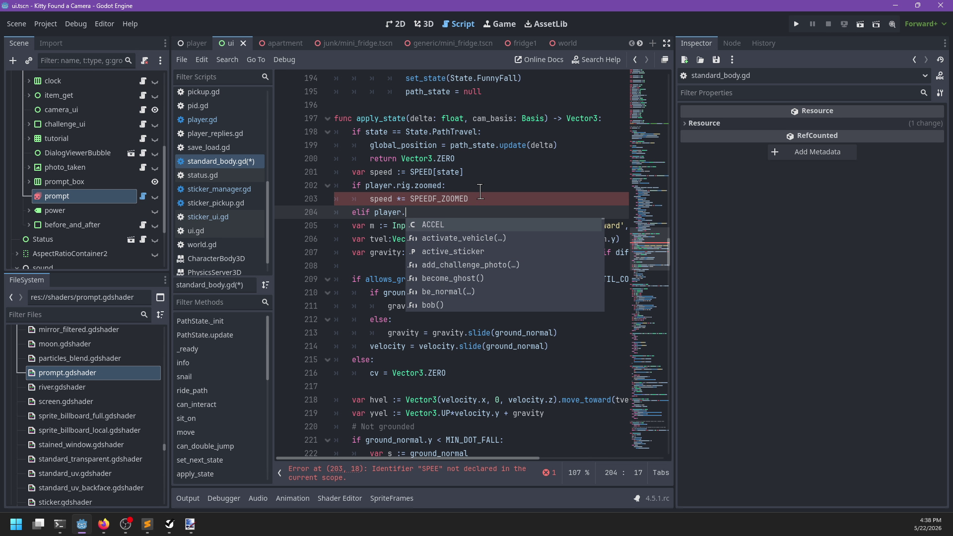
pyautogui.press('BackSpace')
pyautogui.press('BackSpace')
pyautogui.press('BackSpace')
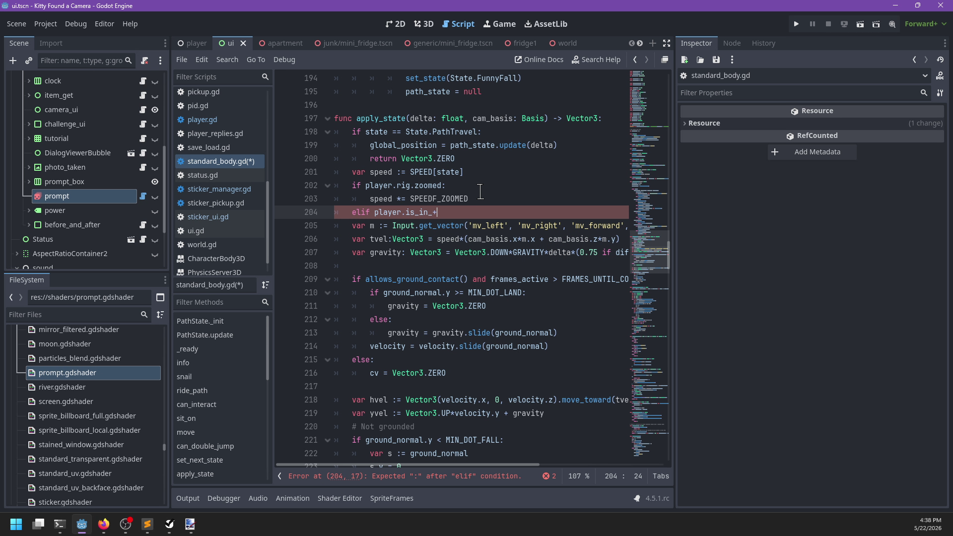
pyautogui.write('ui.in_dialog:')
pyautogui.write('speed *= SPEEDF')
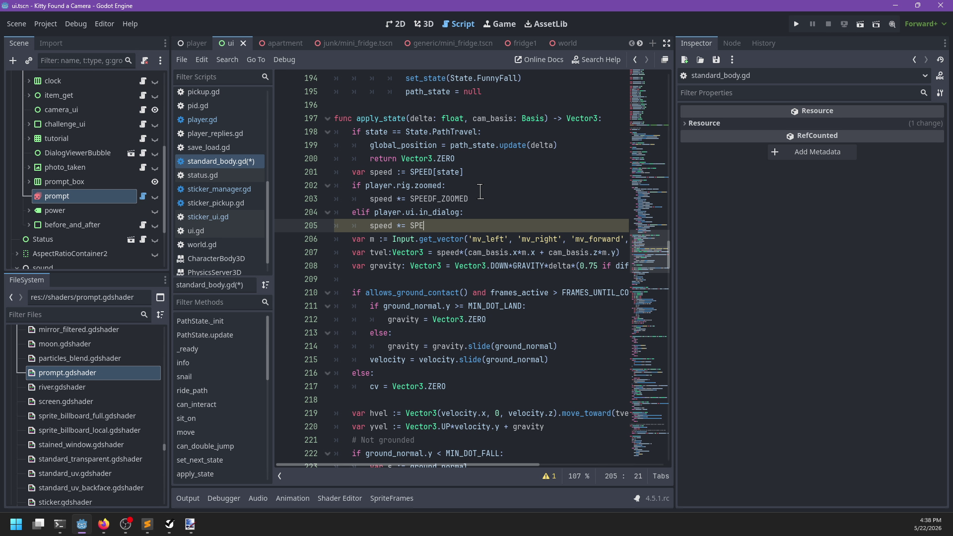
pyautogui.write('_')
pyautogui.press('Return')
pyautogui.press('Return')
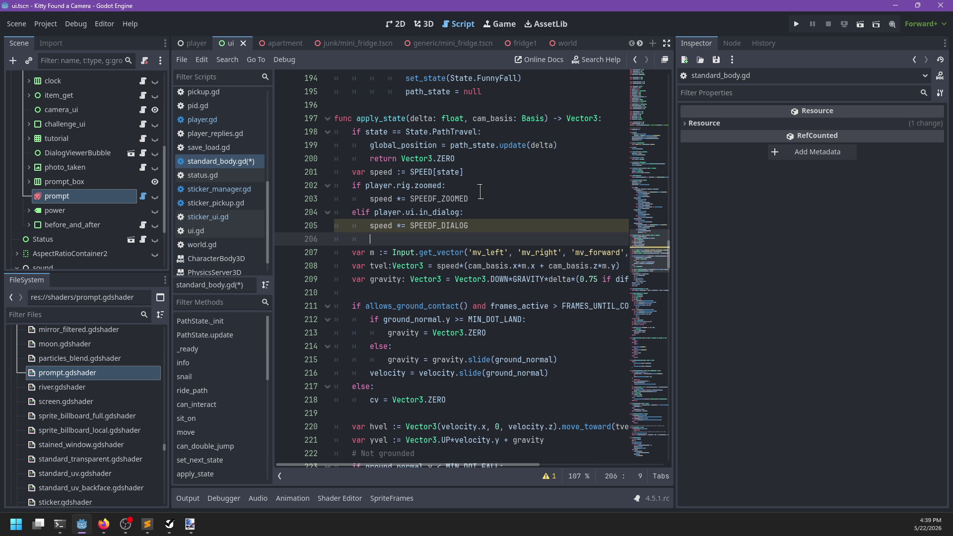
# Add an is_placing_stickers elif multiplying by SPEEDF_STICKERS, tidy blank lines, and run the game.
pyautogui.write('elif player.is_p')
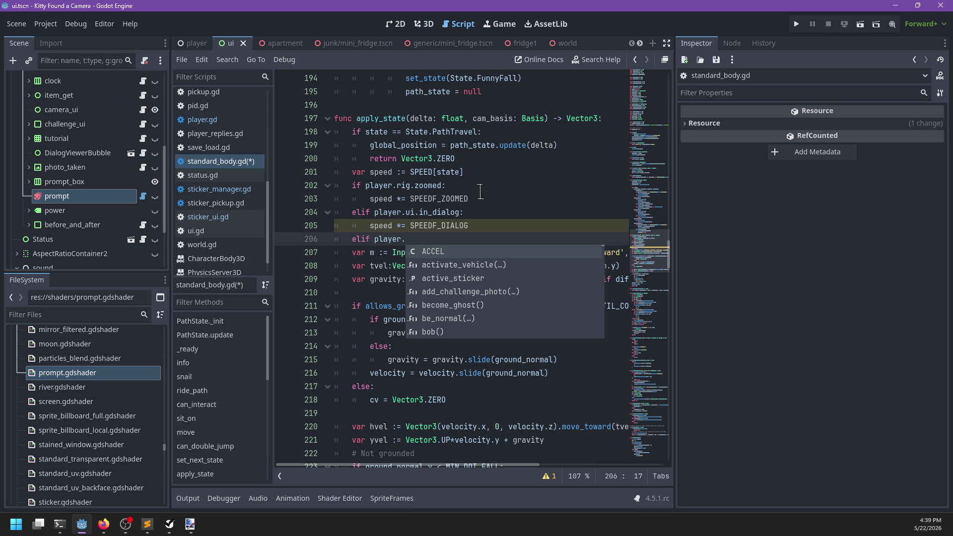
pyautogui.press('Return')
pyautogui.write(':"')
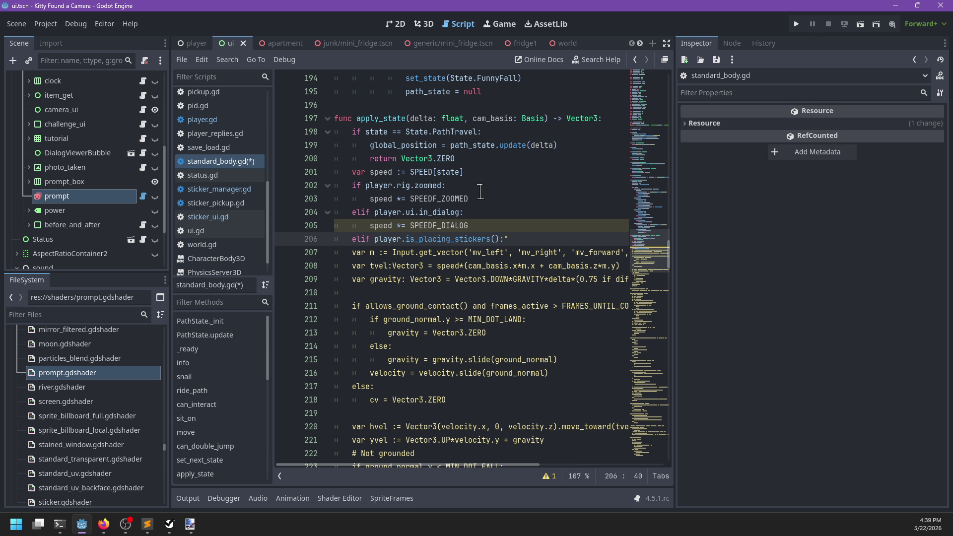
pyautogui.press('BackSpace')
pyautogui.press('Return')
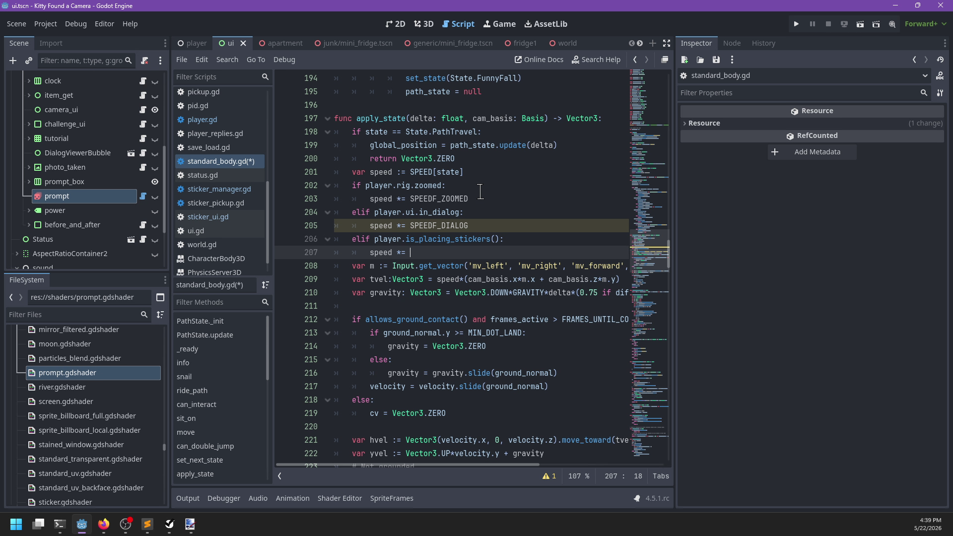
pyautogui.write('SPEEDF_')
pyautogui.press('Down')
pyautogui.press('Return')
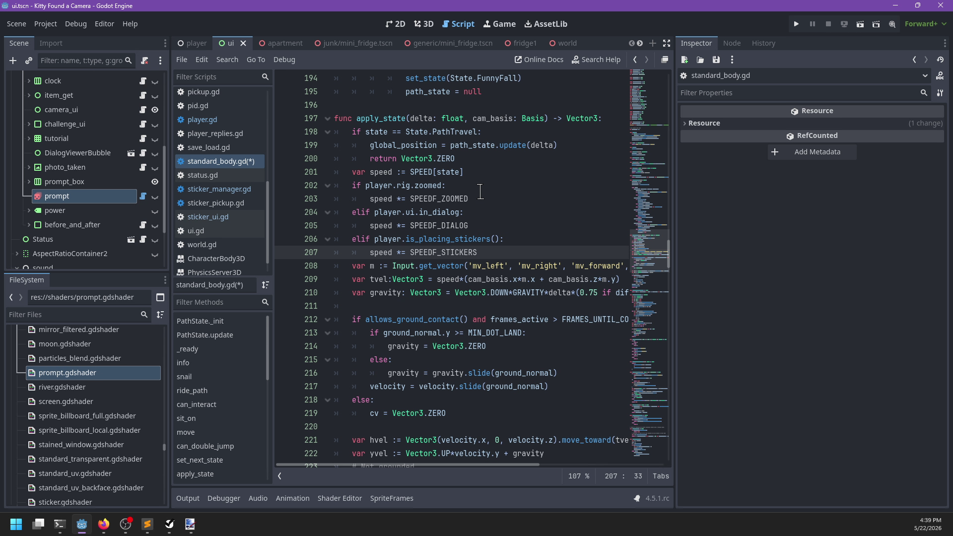
pyautogui.press('Return')
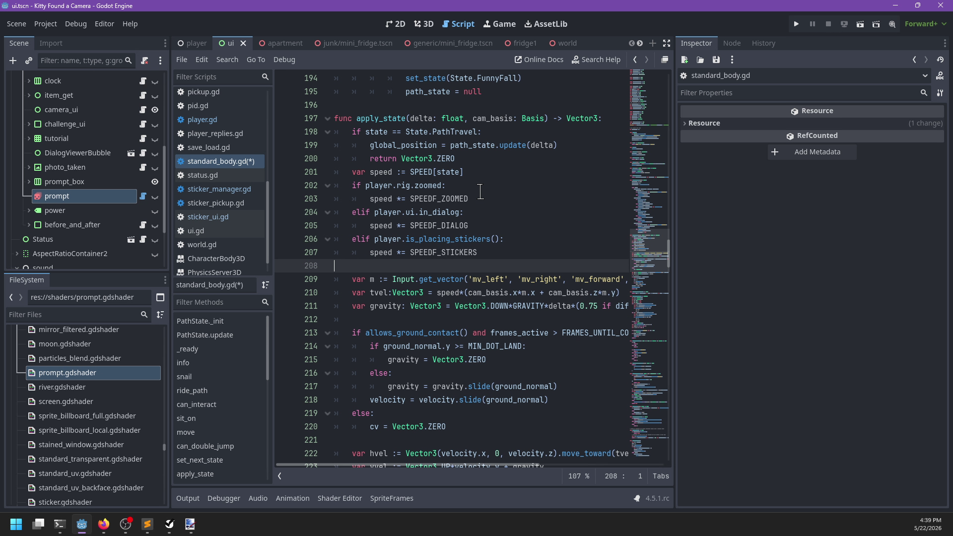
pyautogui.click(460, 158)
pyautogui.press('Return')
pyautogui.hotkey('ctrl', 's')
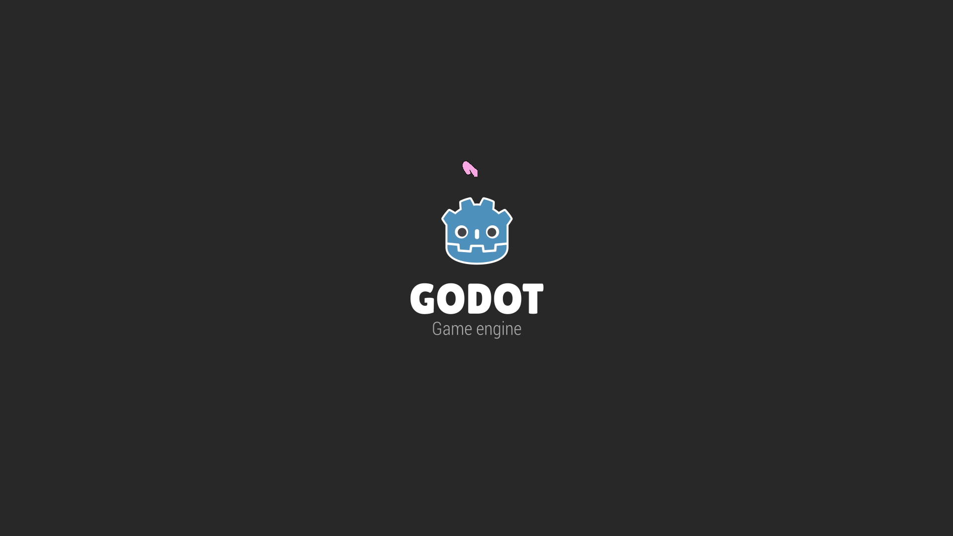
# Move the in_dialog check to the top as an if, make the zoomed check elif, and relaunch.
pyautogui.hotkey('alt', 'Tab')
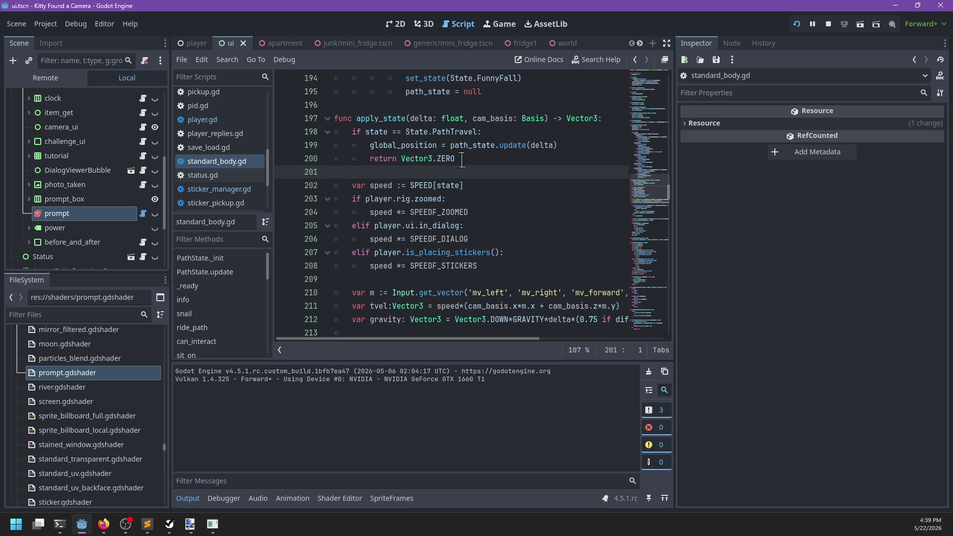
pyautogui.moveTo(482, 236); pyautogui.dragTo(354, 224)
pyautogui.hotkey('alt', 'Up')
pyautogui.hotkey('alt', 'Up')
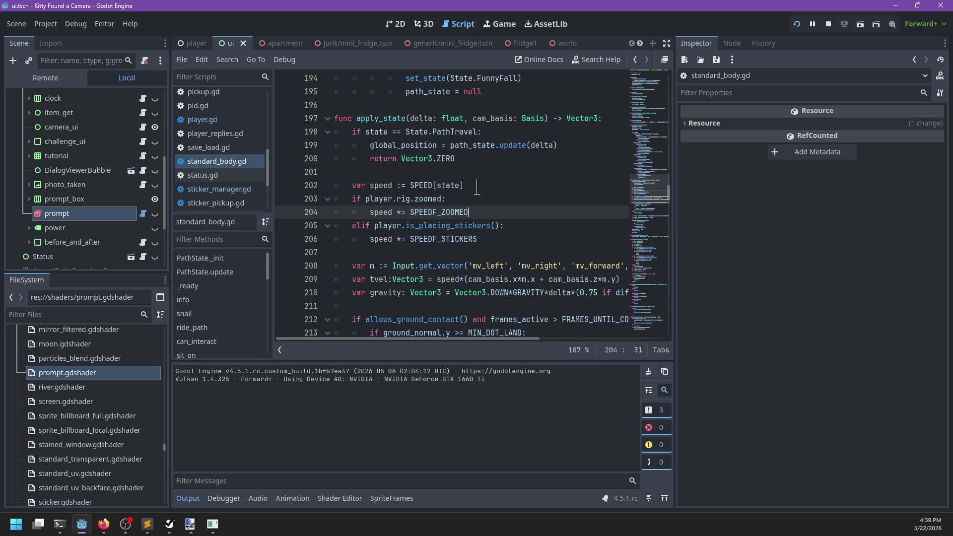
pyautogui.click(361, 201)
pyautogui.press('BackSpace')
pyautogui.press('BackSpace')
pyautogui.press('Down')
pyautogui.press('Down')
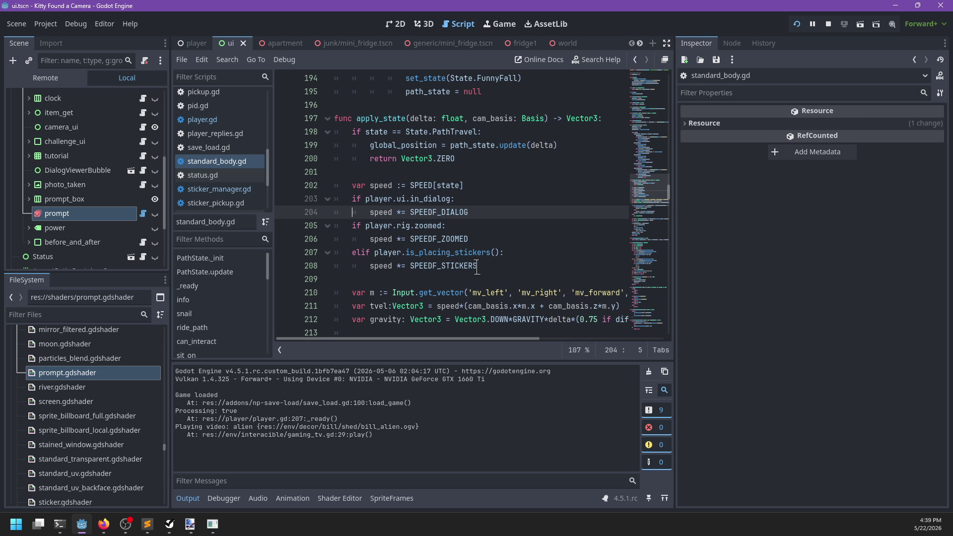
pyautogui.write('el')
pyautogui.hotkey('ctrl', 's')
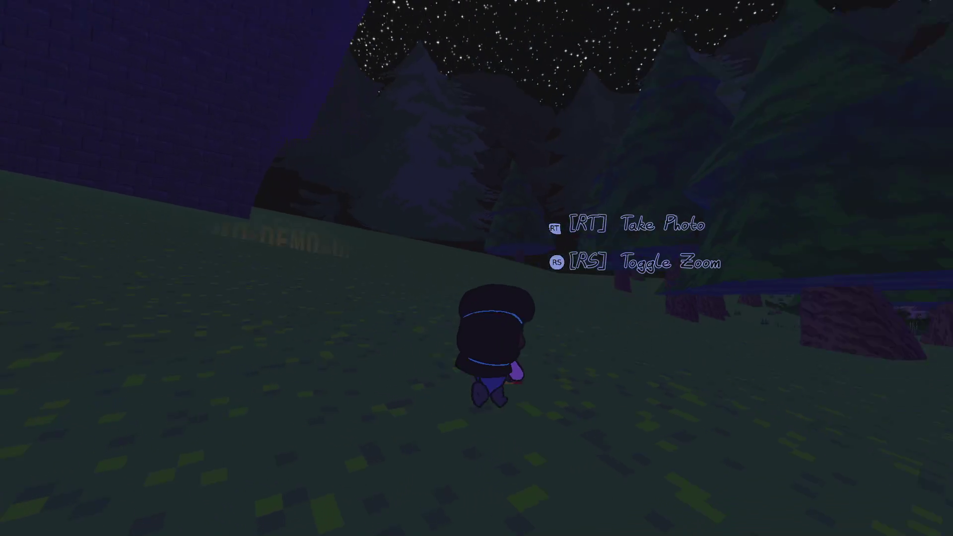
# Walk the character from the road along the sidewalk and across the lawn to the porch.
pyautogui.press('w')
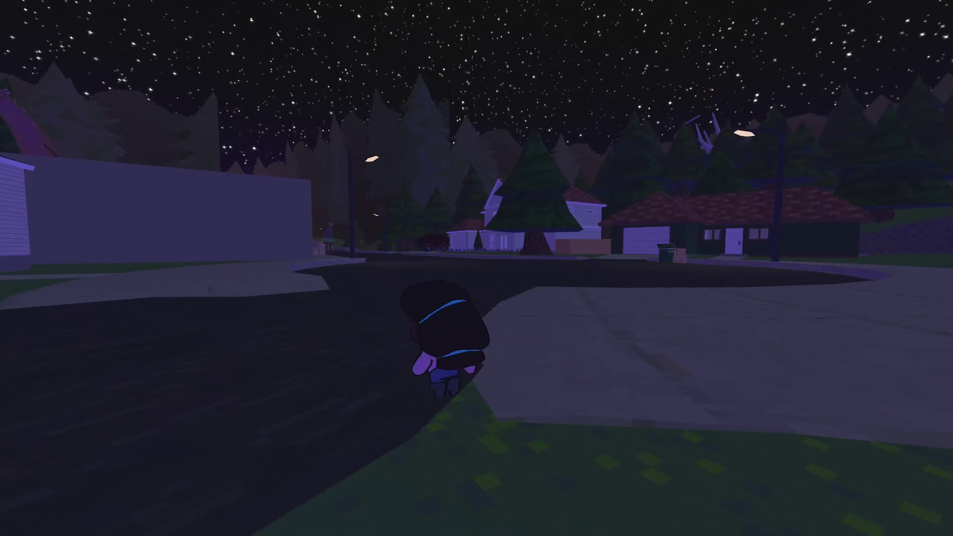
pyautogui.press('w')
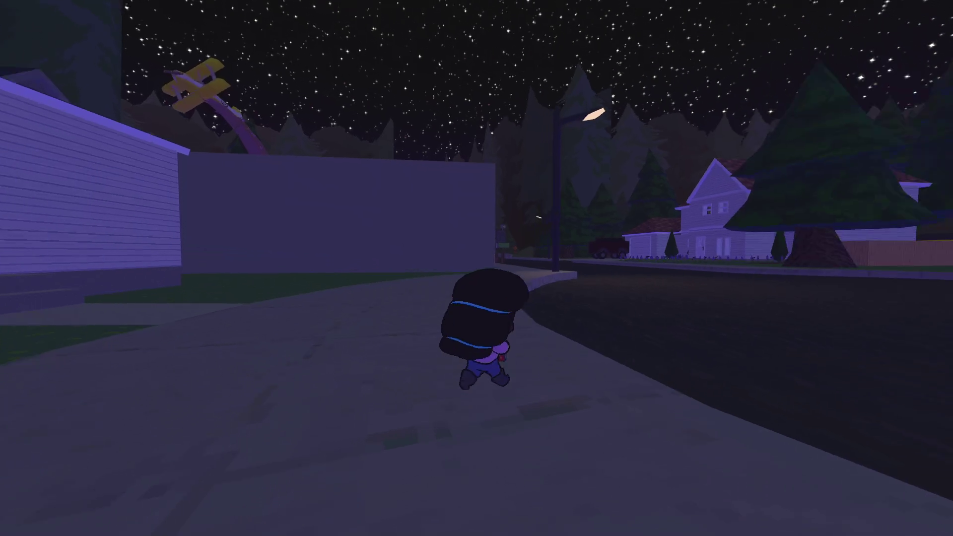
pyautogui.press('w')
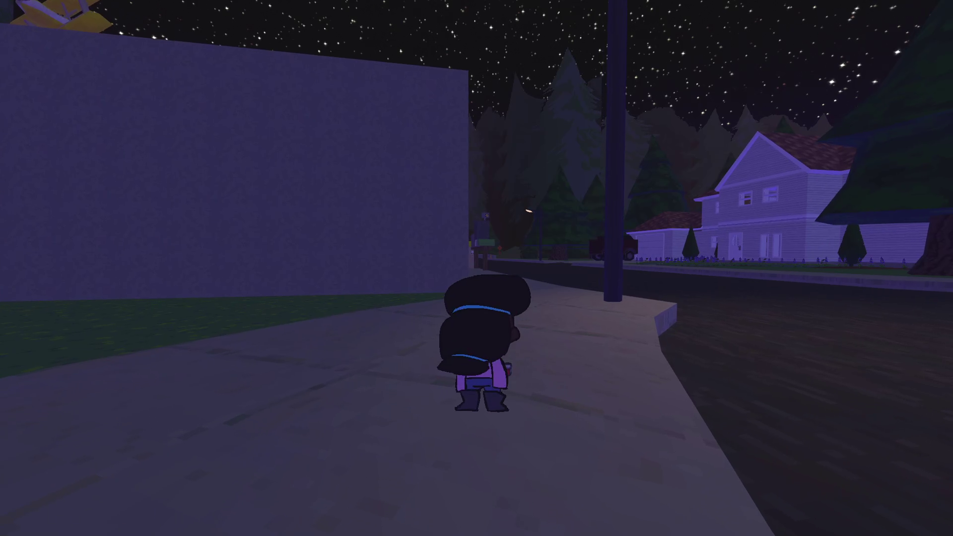
pyautogui.press('w')
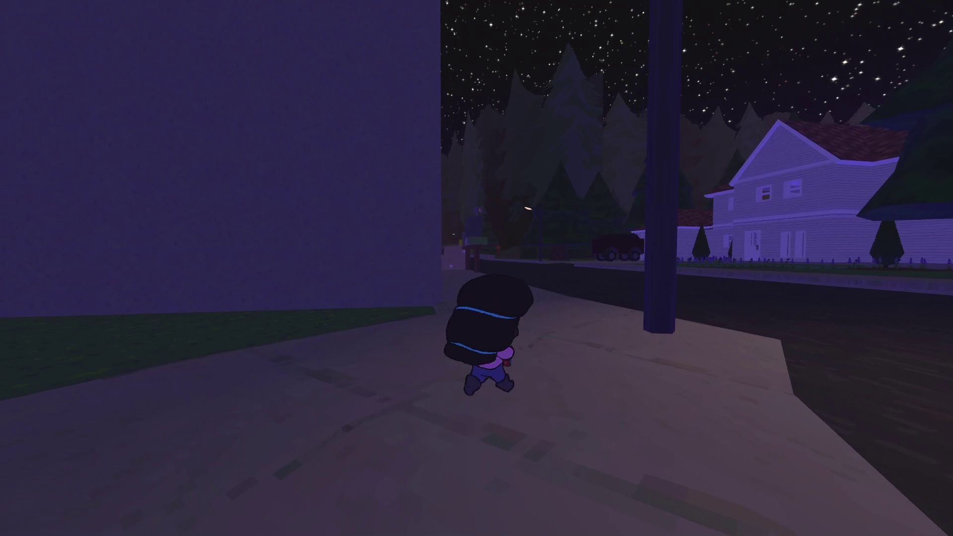
pyautogui.press('w')
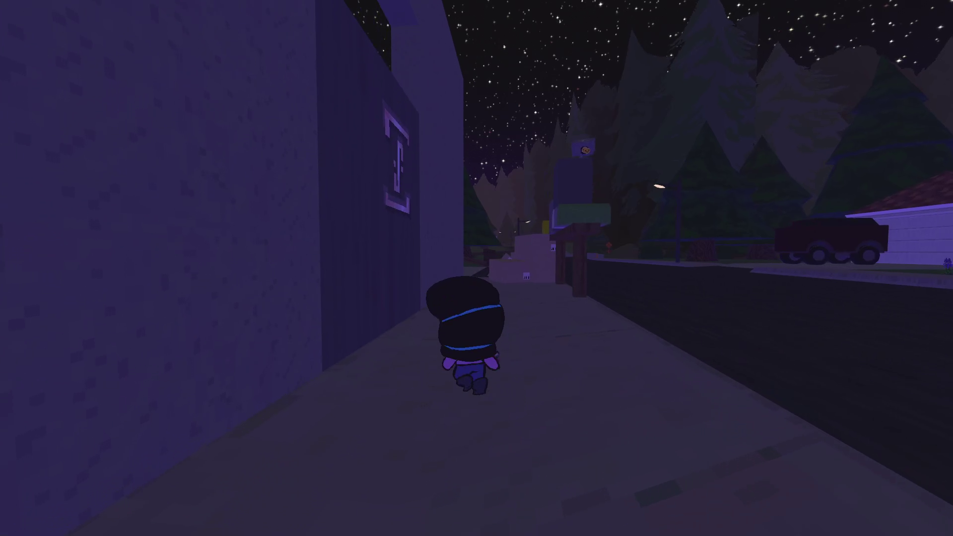
pyautogui.press('w')
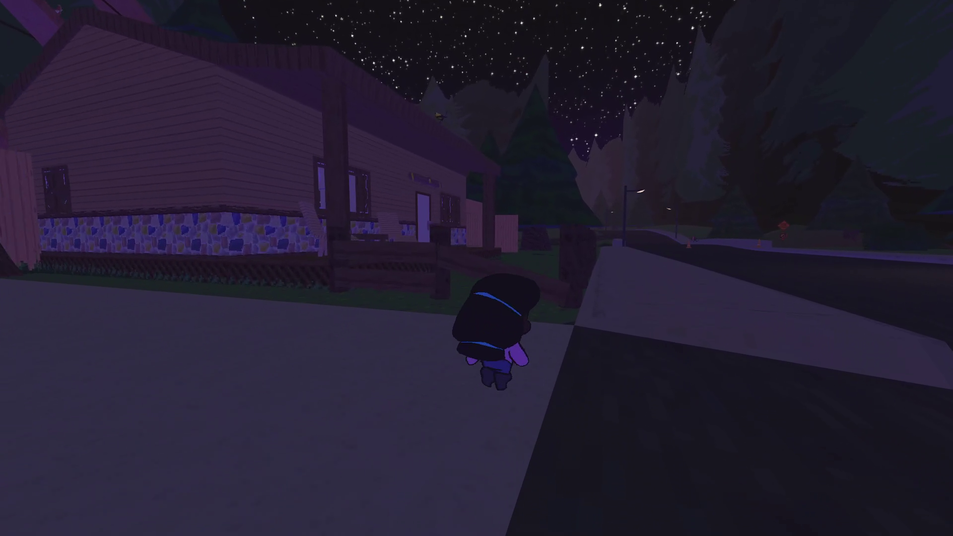
pyautogui.press('w')
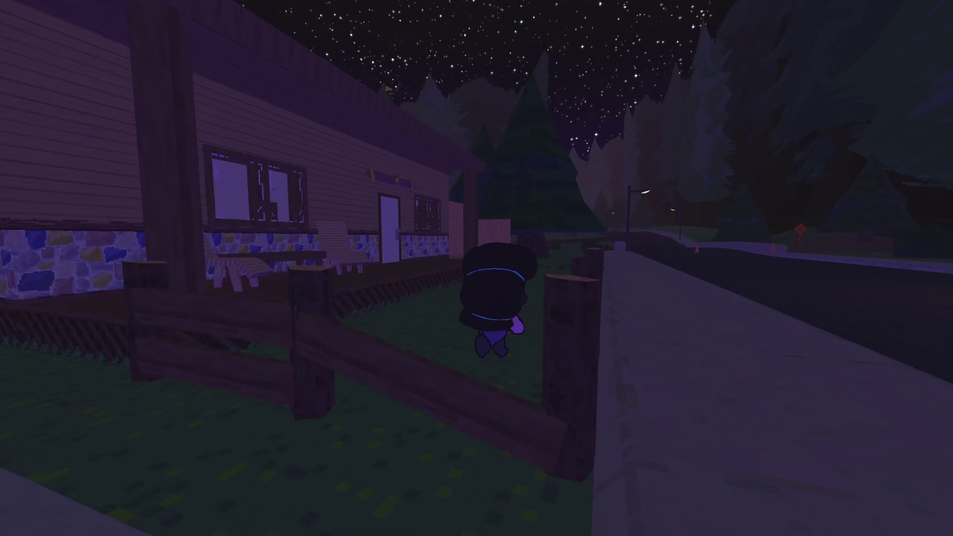
# Test walking with the zoomed and first-person cameras, then pause and return to the editor.
pyautogui.press('c')
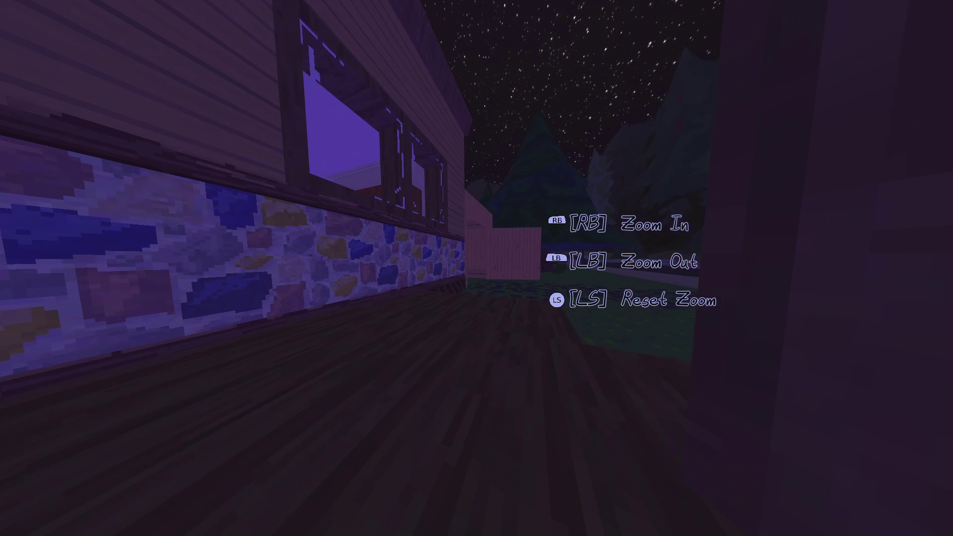
pyautogui.press('w')
pyautogui.press('c')
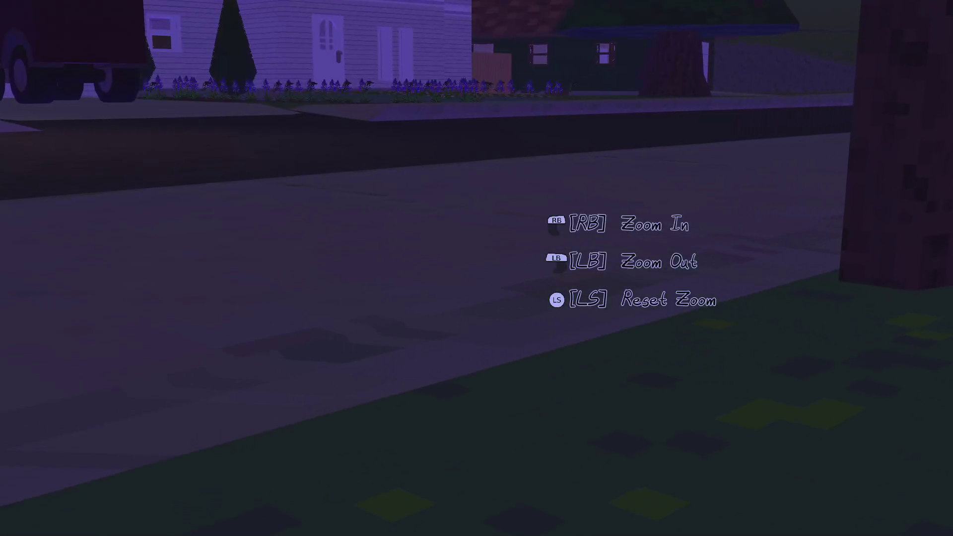
pyautogui.press('w')
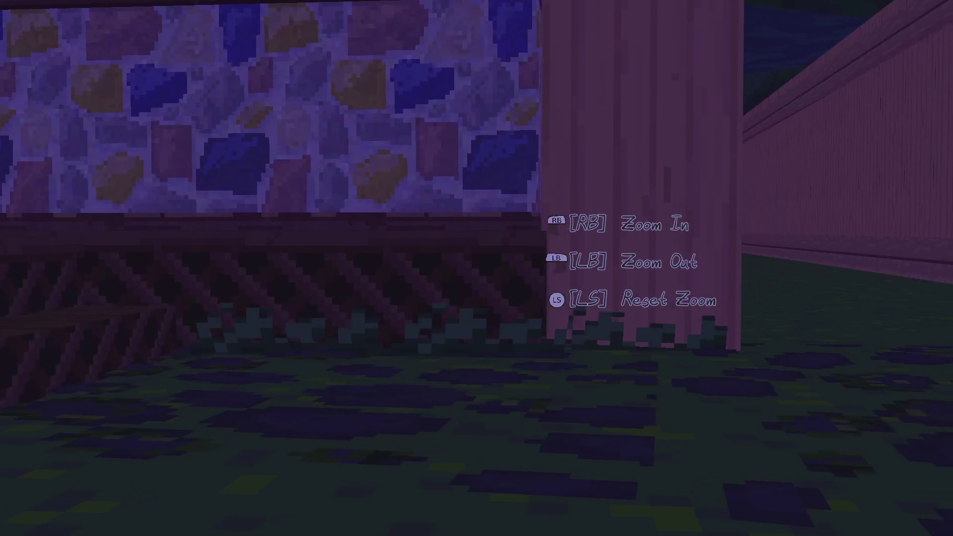
pyautogui.press('c')
pyautogui.press('w')
pyautogui.press('w')
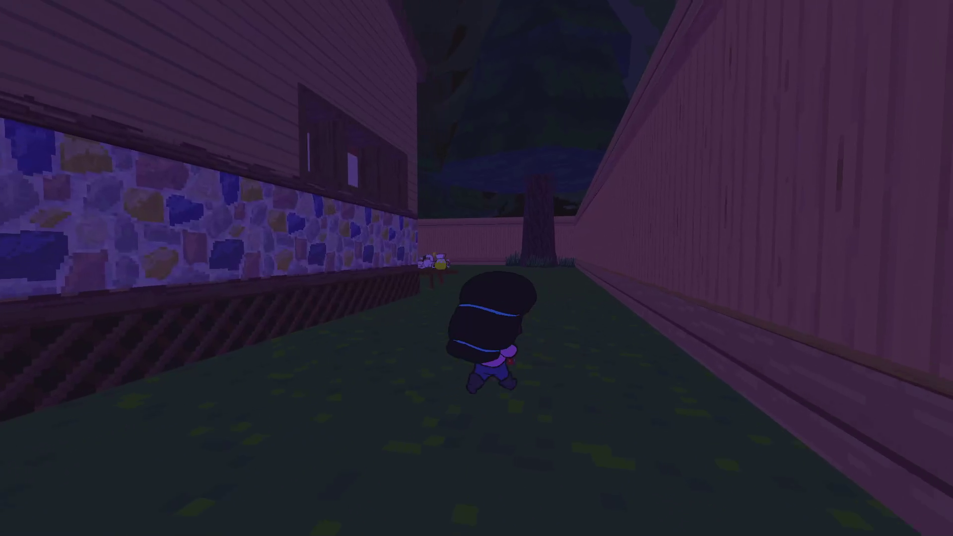
pyautogui.press('w')
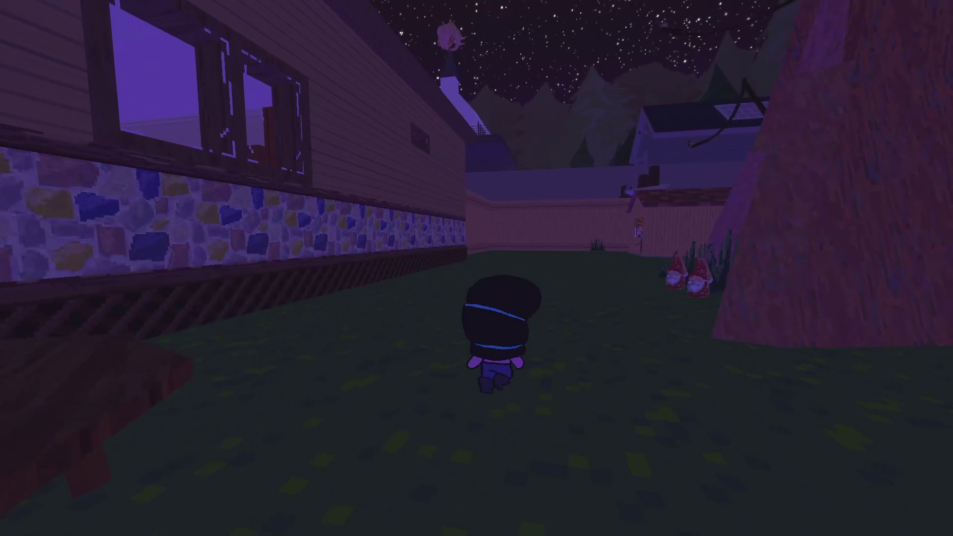
pyautogui.press('c')
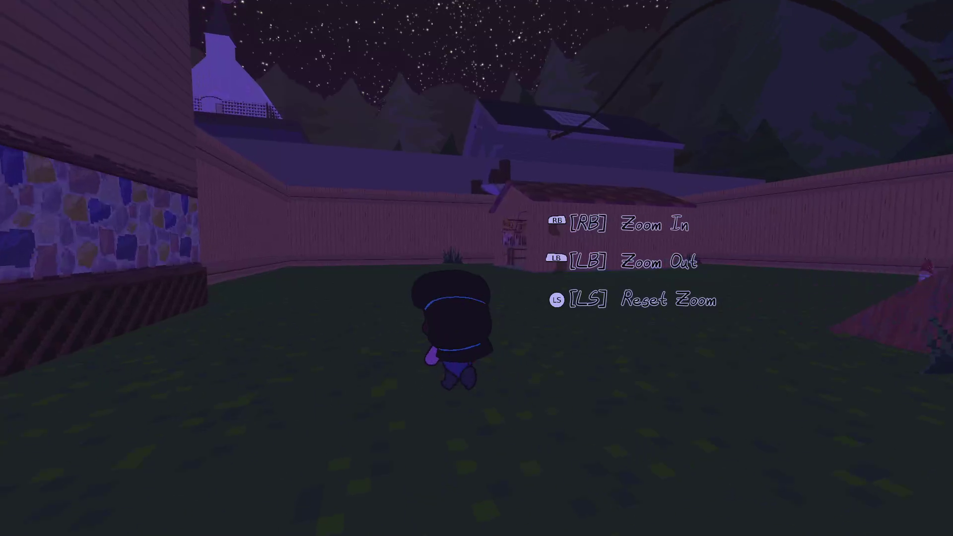
pyautogui.press('Escape')
pyautogui.hotkey('alt', 'Tab')
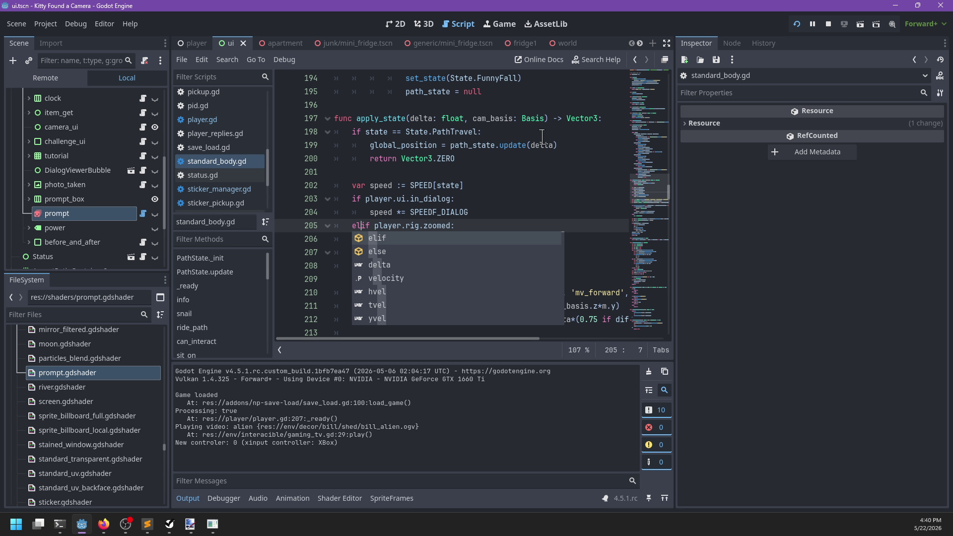
# Review player.gd around the power_up function on line 830.
pyautogui.click(520, 199)
pyautogui.click(218, 123)
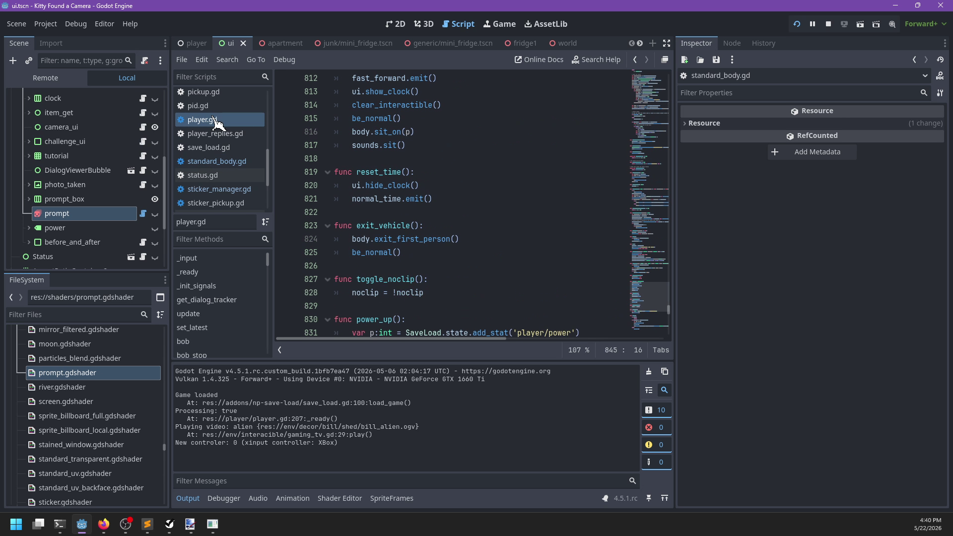
pyautogui.scroll(-3, 477, 237)
pyautogui.click(493, 188)
pyautogui.click(486, 198)
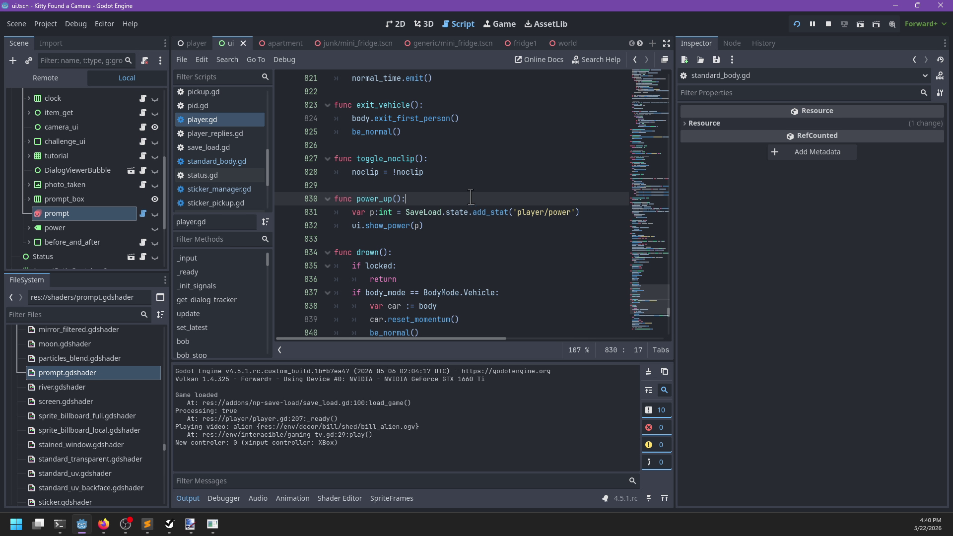
pyautogui.scroll(-2, 228, 169)
pyautogui.scroll(6, 242, 166)
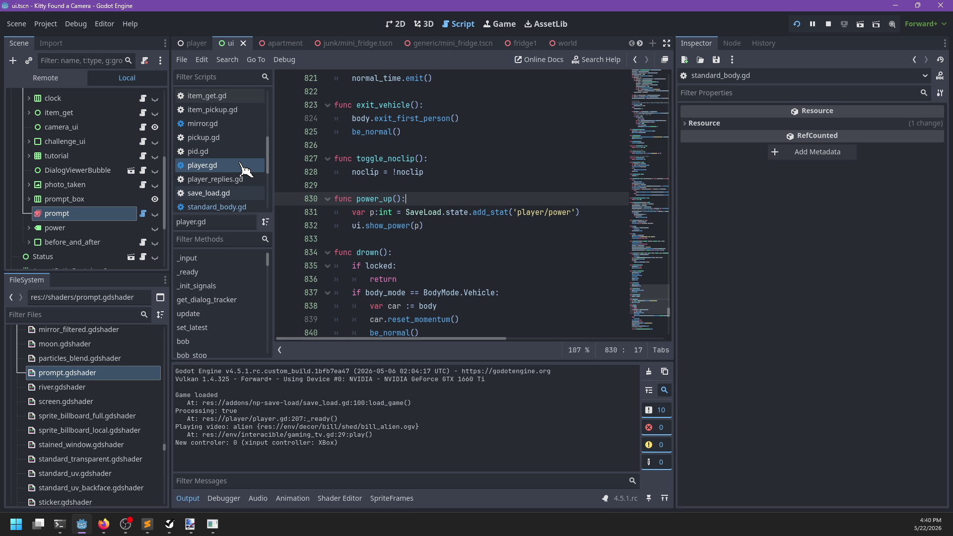
pyautogui.scroll(-4, 241, 164)
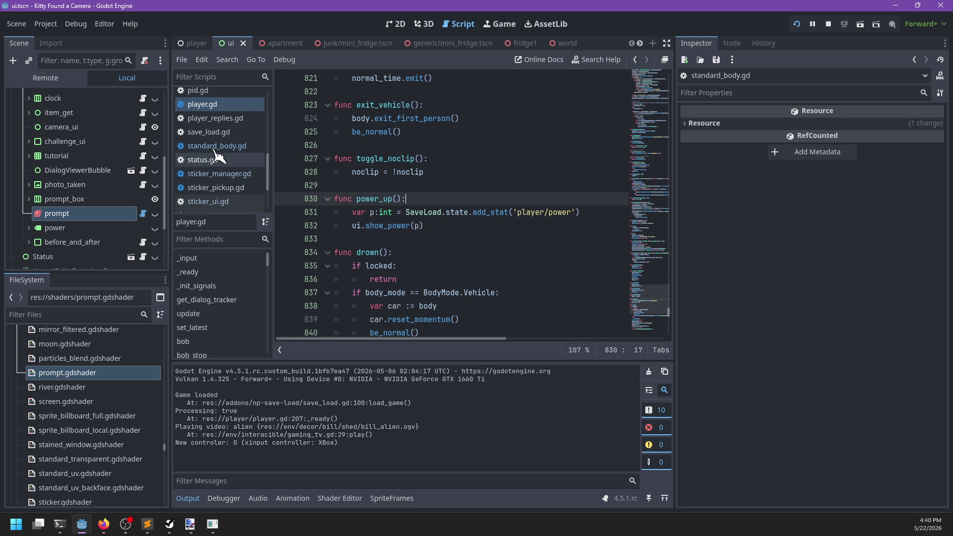
# Return to standard_body.gd and check the dialog speed lines around 204-207.
pyautogui.click(222, 174)
pyautogui.click(222, 146)
pyautogui.click(555, 210)
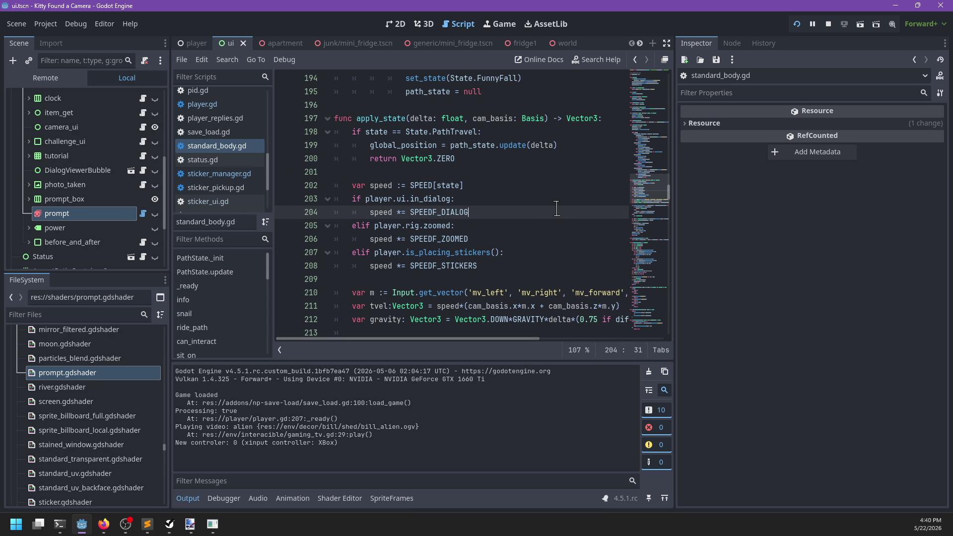
pyautogui.scroll(-1, 556, 208)
pyautogui.click(550, 206)
# Search standard_body.gd for 'sprite' to reach update_visuals' emote('run') line.
pyautogui.hotkey('ctrl', 'f')
pyautogui.write('sprite')
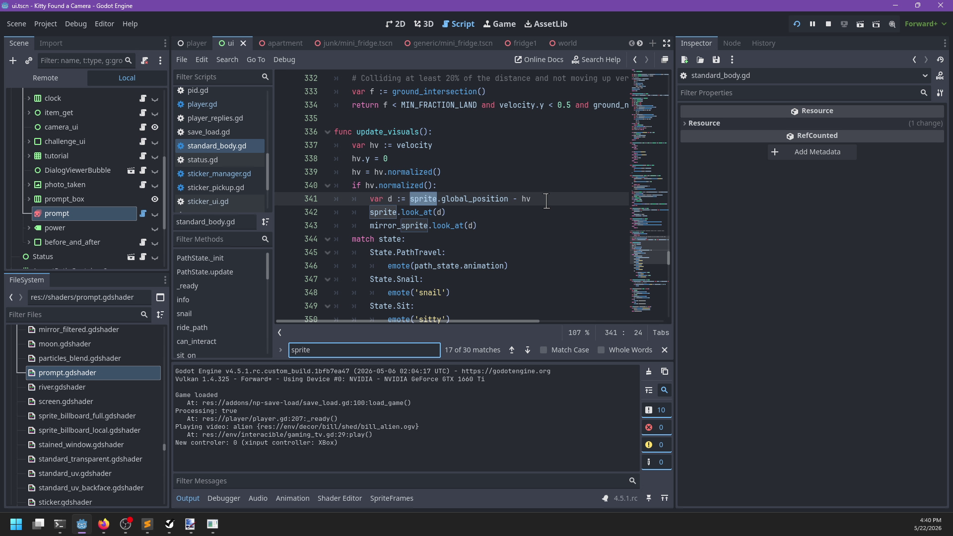
pyautogui.scroll(-4, 463, 238)
pyautogui.press('Escape')
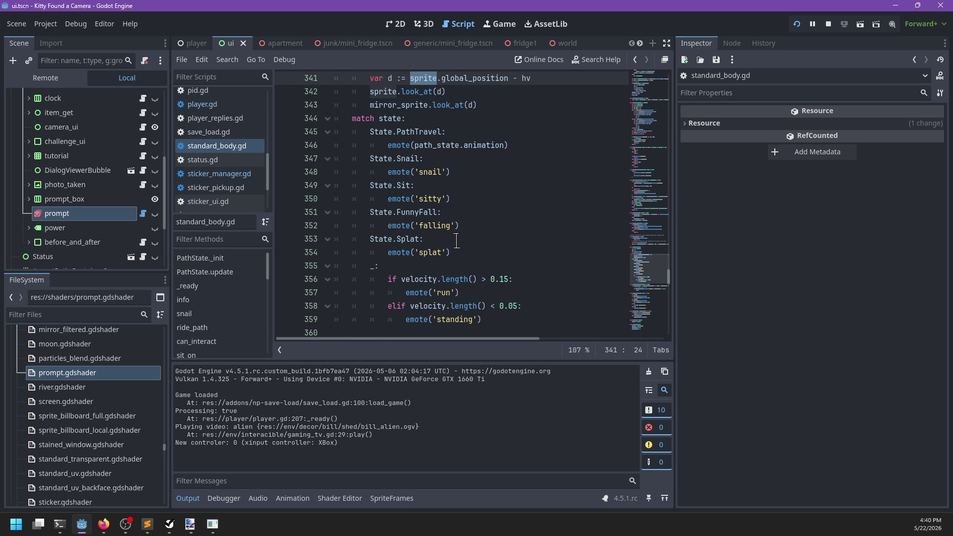
pyautogui.click(480, 251)
# Add a new line under emote('run') starting sprite.speed_scale via autocomplete.
pyautogui.press('Return')
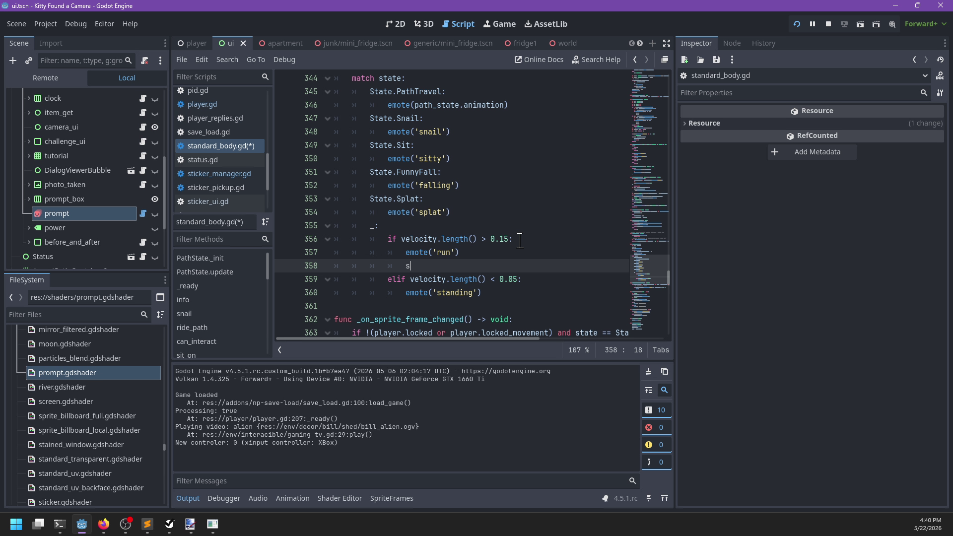
pyautogui.write('pee')
pyautogui.press('BackSpace')
pyautogui.press('BackSpace')
pyautogui.write('rite.sp')
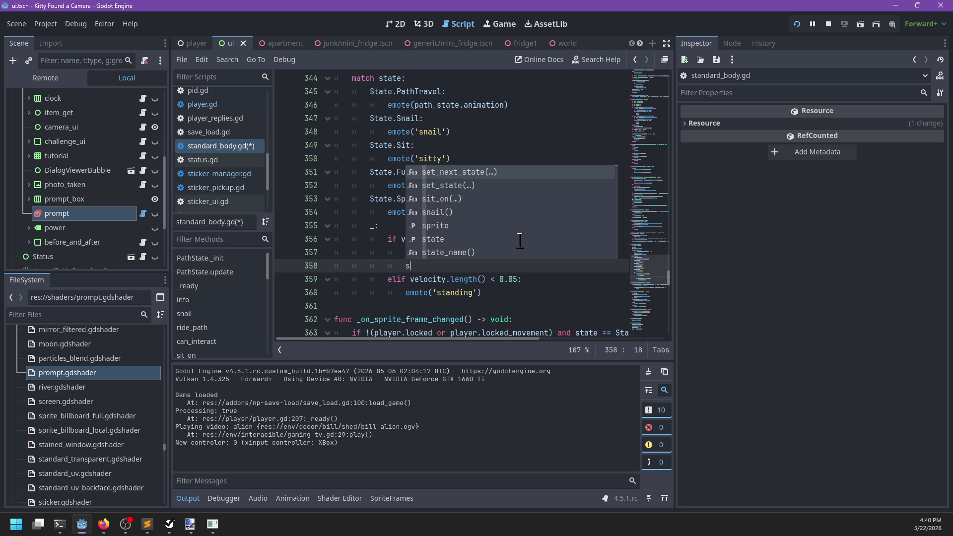
pyautogui.write('ee')
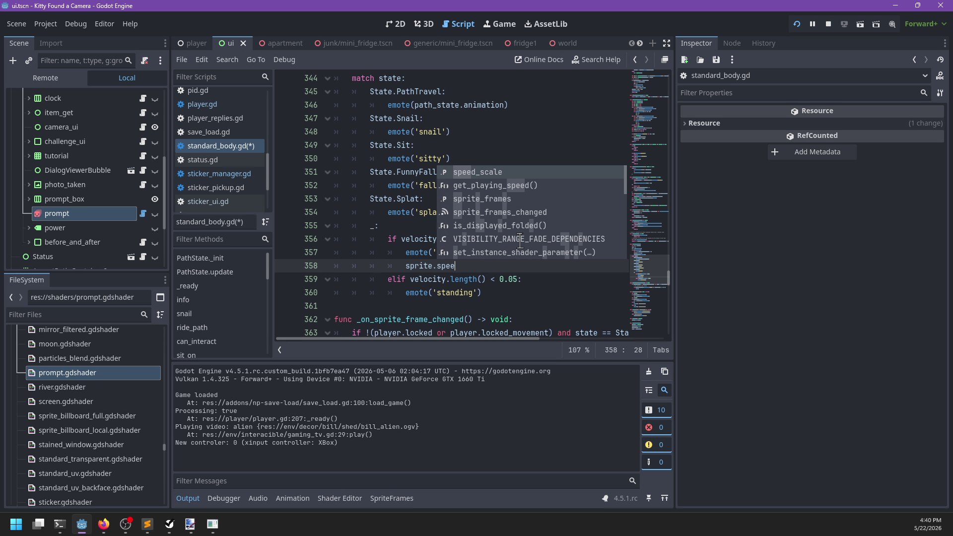
pyautogui.press('Return')
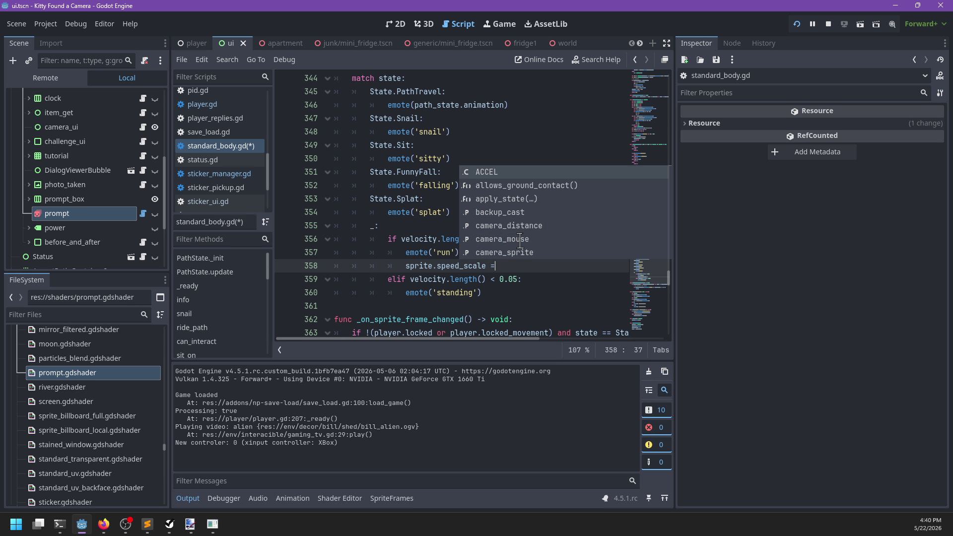
# Set it to clamp(velocity.length()/SPEED[state], 0.3, …), still unfinished.
pyautogui.write('v')
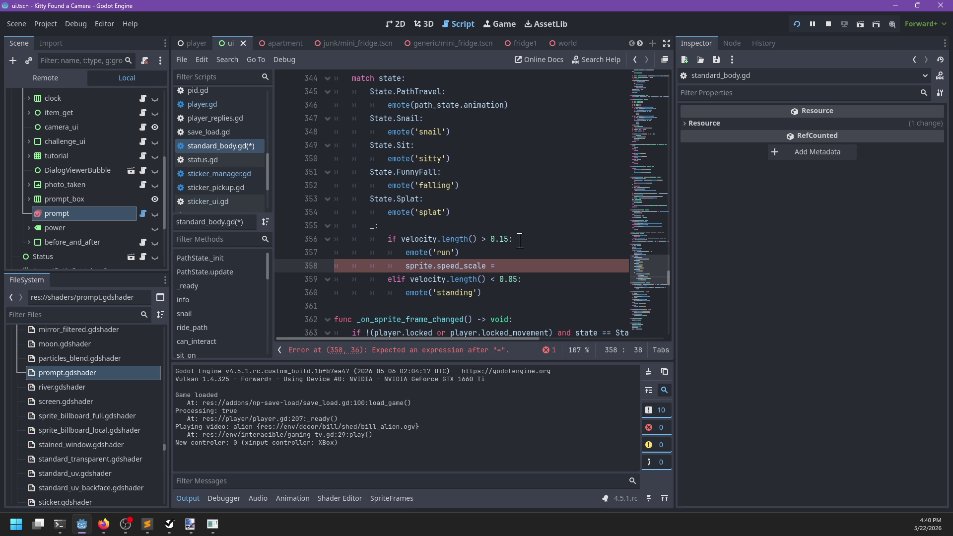
pyautogui.write('elocity.lengt')
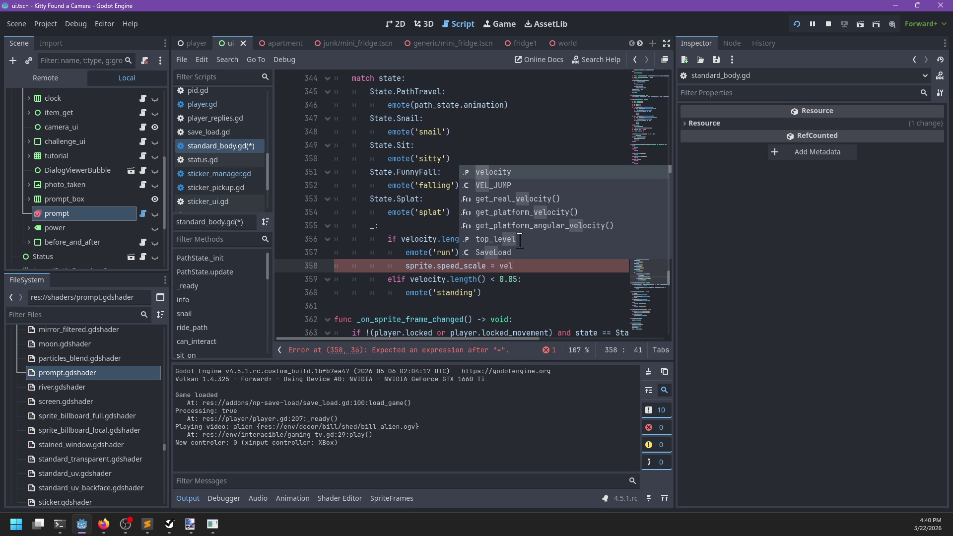
pyautogui.press('Return')
pyautogui.write('.length(')
pyautogui.press('Escape')
pyautogui.write('SPEED[')
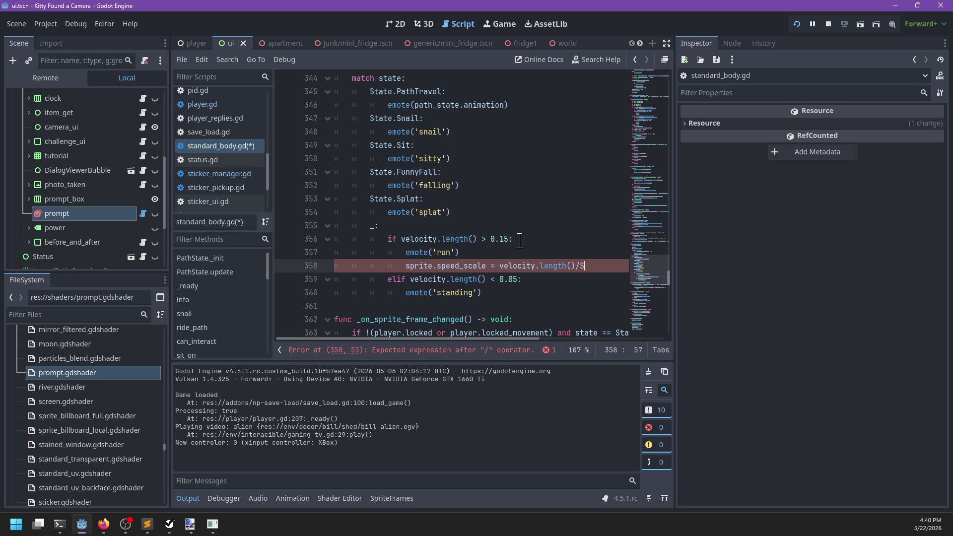
pyautogui.write('state]')
pyautogui.hotkey('ctrl', 'Left')
pyautogui.hotkey('ctrl', 'Left')
pyautogui.hotkey('ctrl', 'Left')
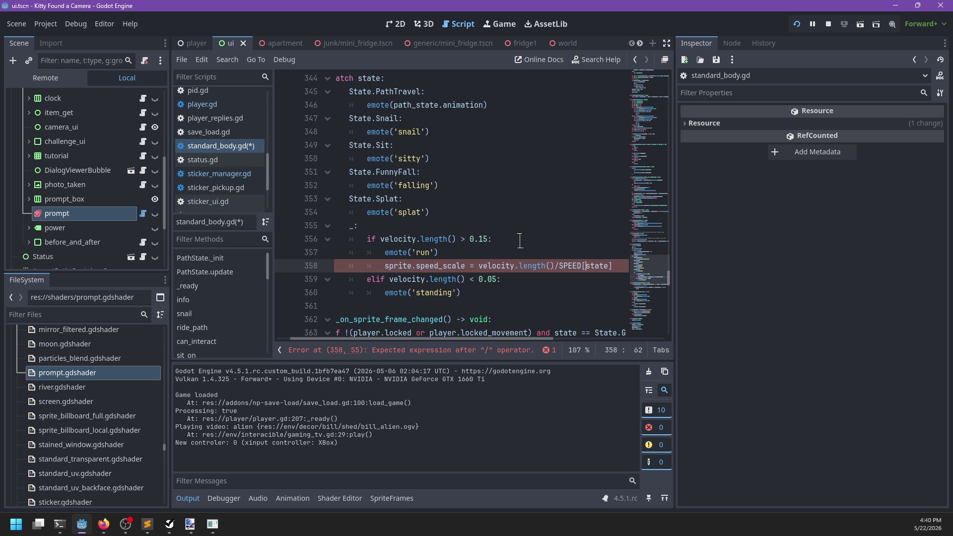
pyautogui.write('(')
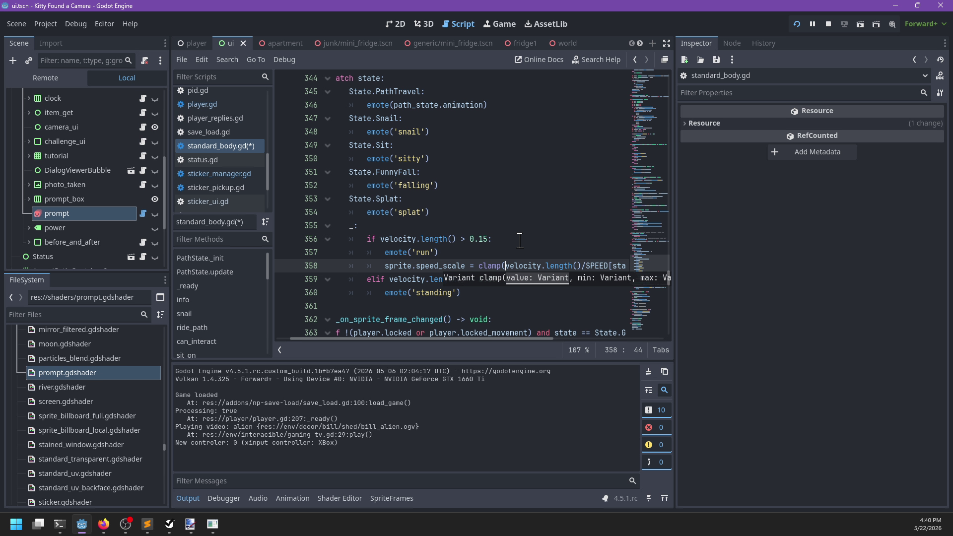
pyautogui.press('End')
pyautogui.write(', 0')
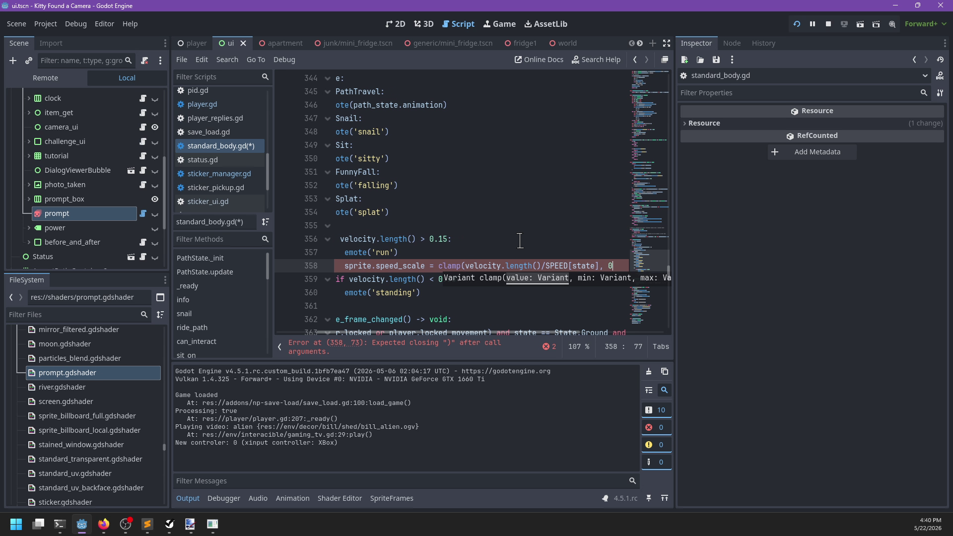
pyautogui.write('.3, 0')
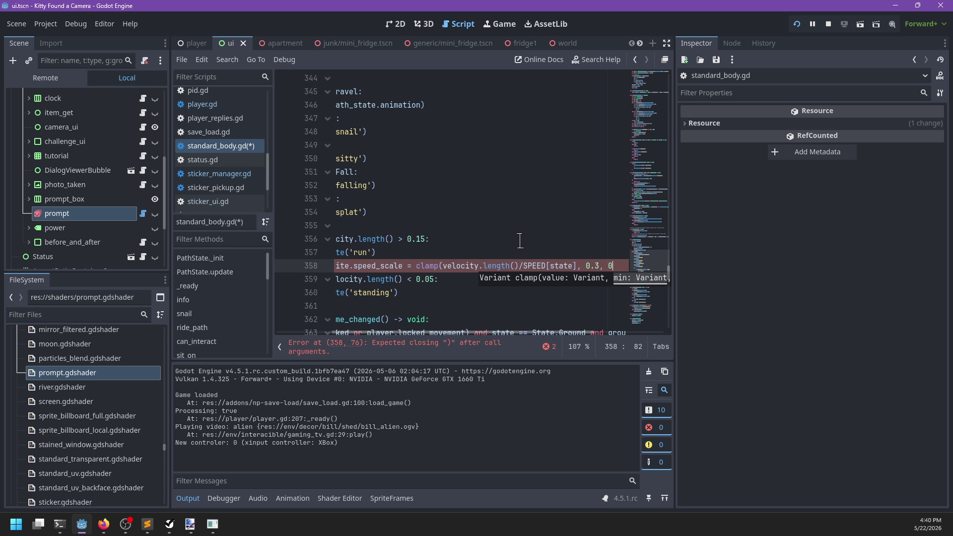
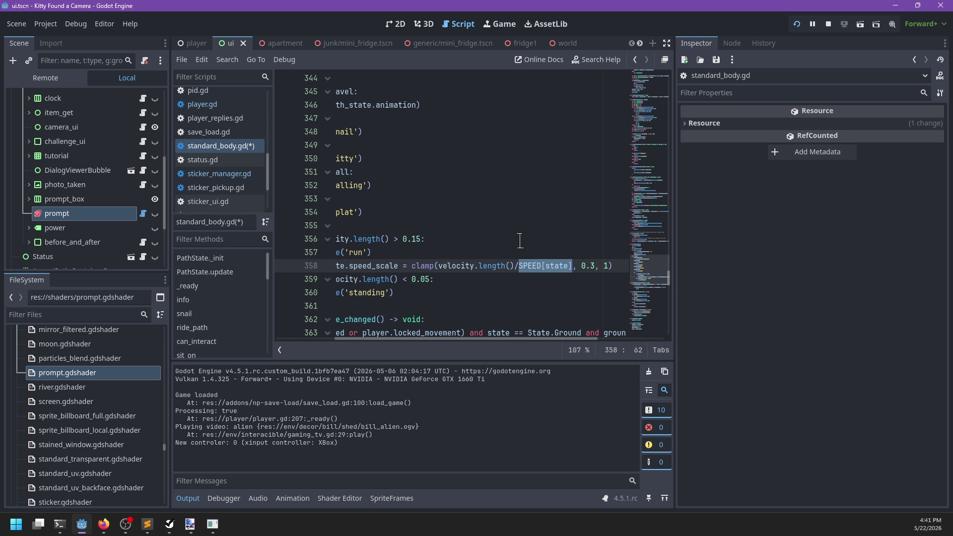
# In standard_body.gd, store SPEED[state] in 's' and guard the sprite.speed_scale line with 'if s:', then save.
pyautogui.hotkey('ctrl', 'shift', 'Return')
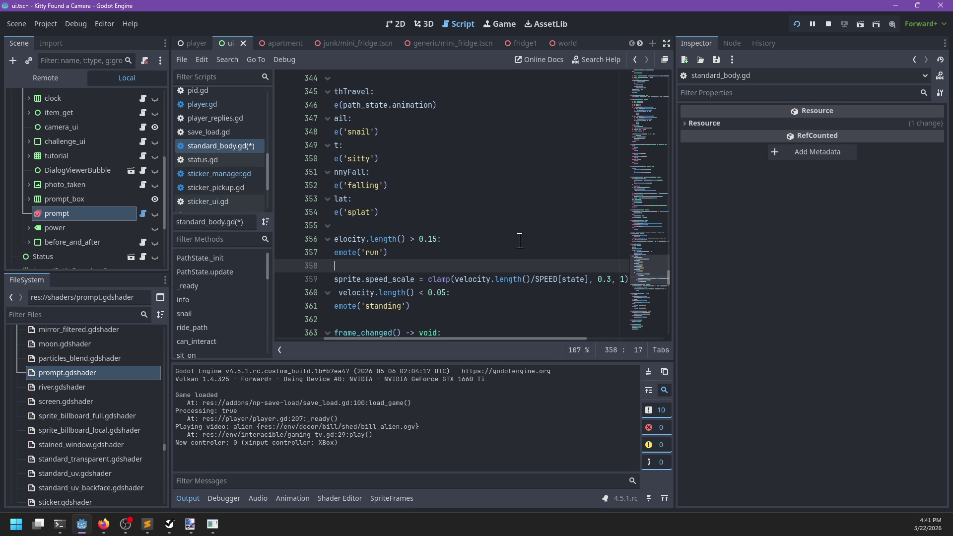
pyautogui.hotkey('ctrl', 'z')
pyautogui.hotkey('ctrl', 'Return')
pyautogui.write('var s :=')
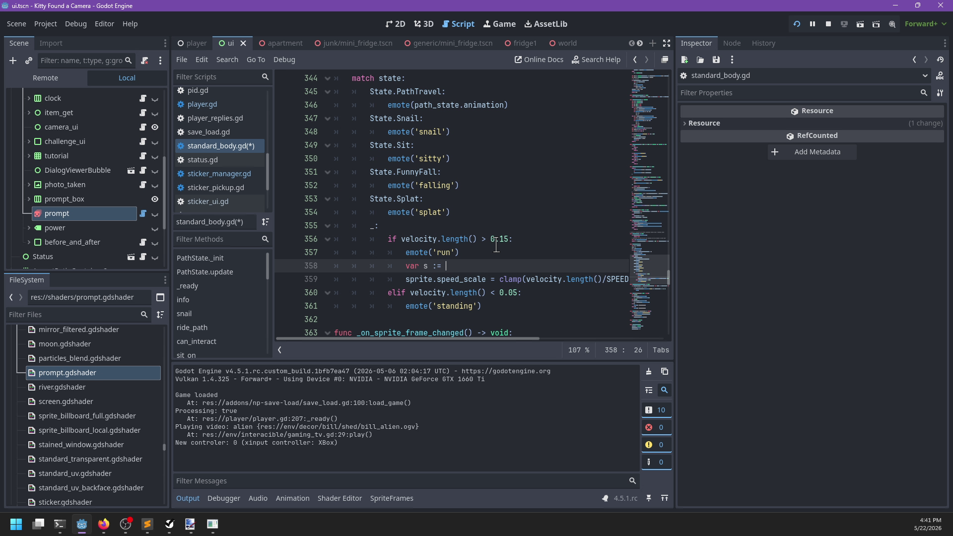
pyautogui.write('SPED')
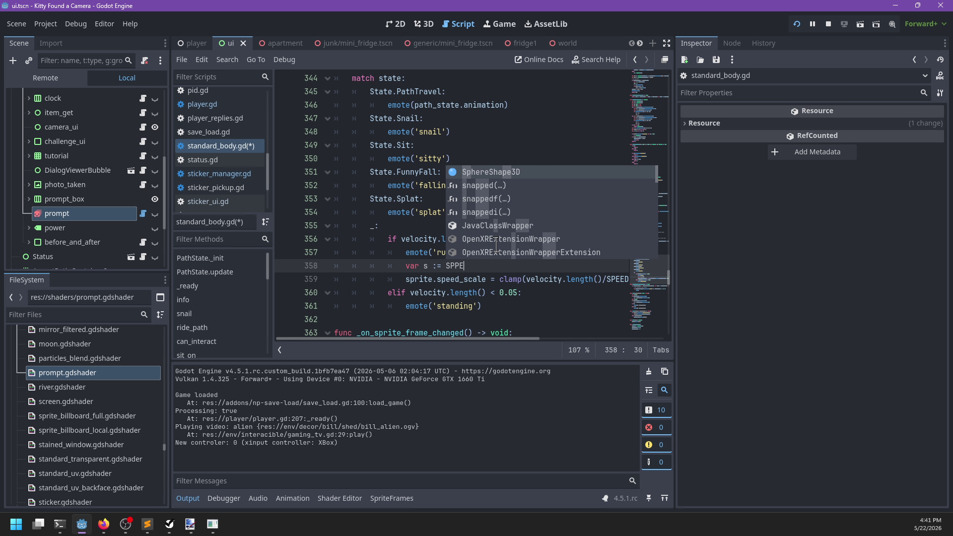
pyautogui.press('Return')
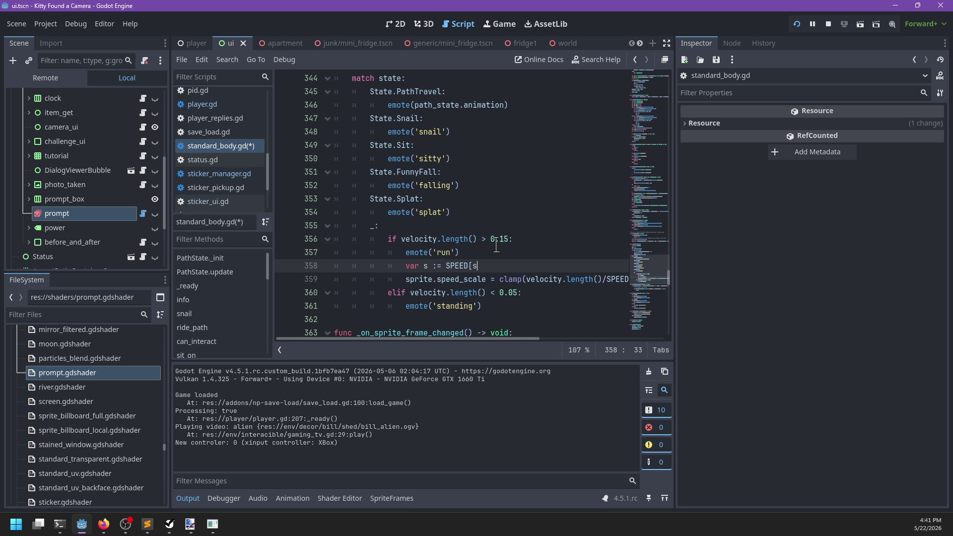
pyautogui.press('Return')
pyautogui.write('if s:')
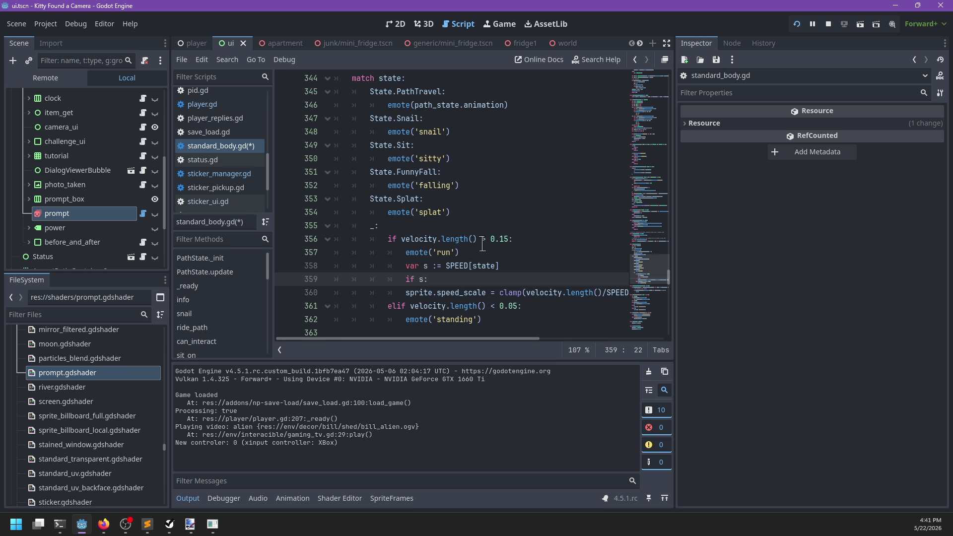
pyautogui.click(407, 292)
pyautogui.hscroll(3, 449, 287)
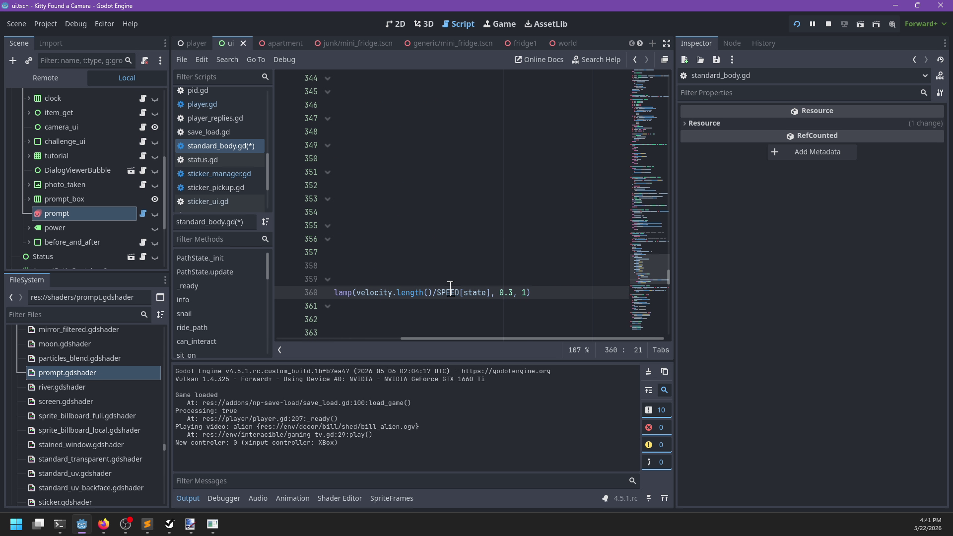
pyautogui.hscroll(-3, 450, 287)
pyautogui.press('Up')
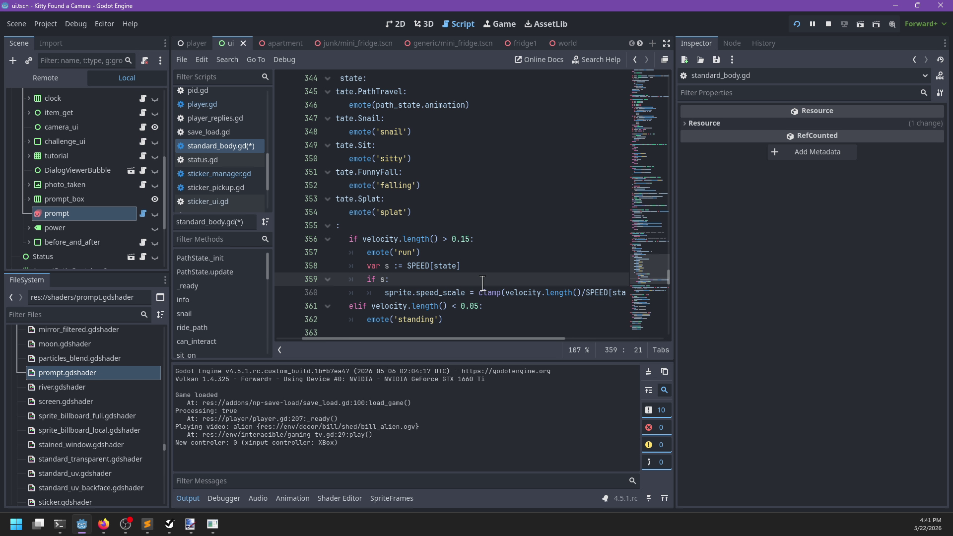
pyautogui.hotkey('ctrl', 's')
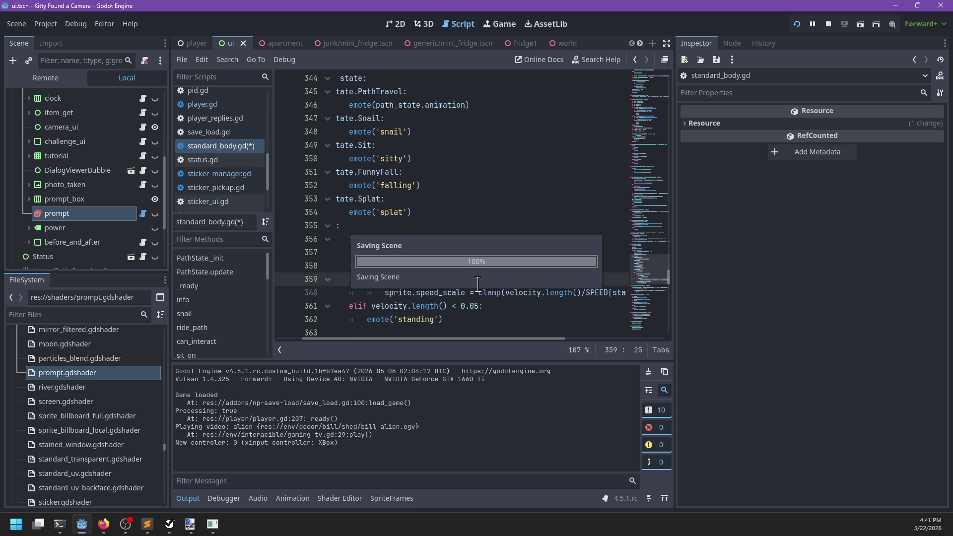
# Resume the running game, opening the sticker bar and walking the kid toward the house and back fence.
pyautogui.hscroll(3, 488, 281)
pyautogui.hscroll(-3, 488, 280)
pyautogui.hotkey('alt', 'Tab')
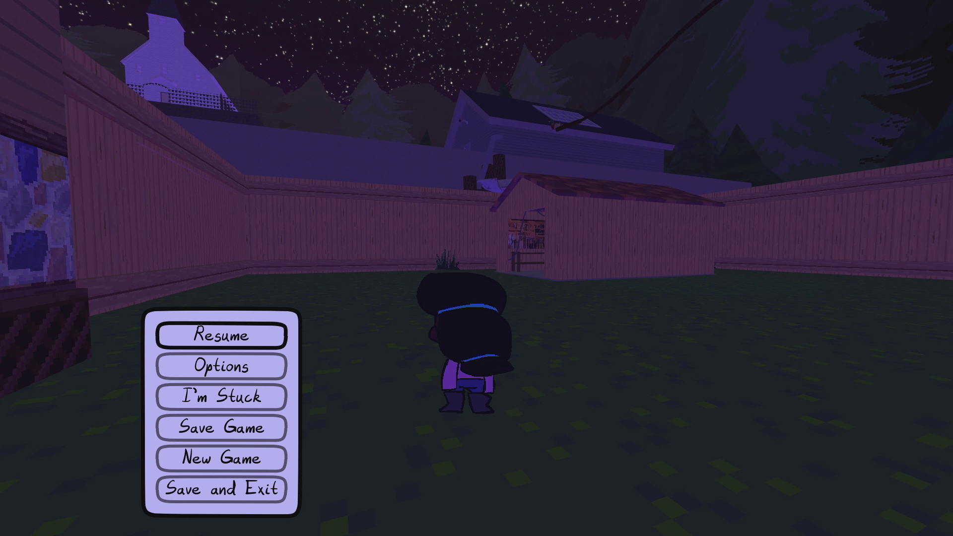
pyautogui.press('Escape')
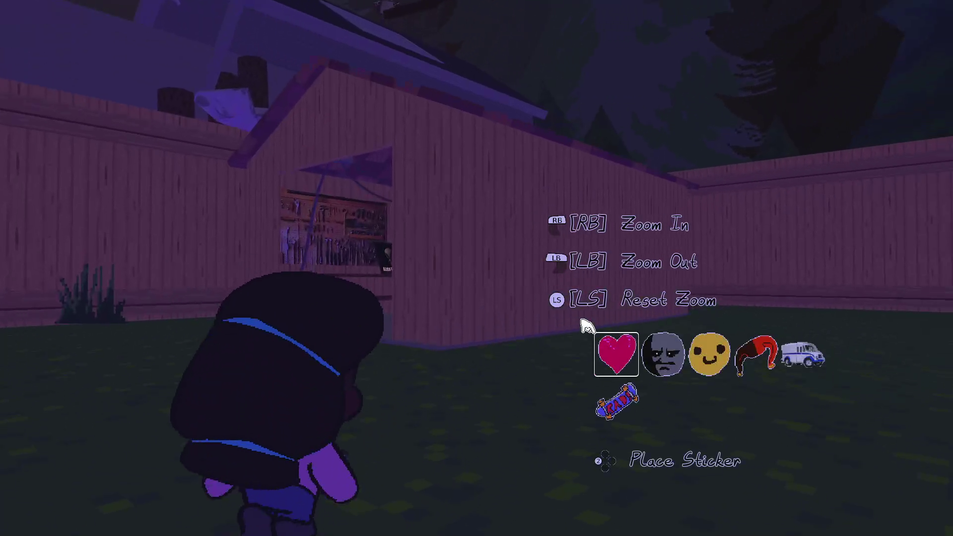
pyautogui.scroll(3, 477, 268)
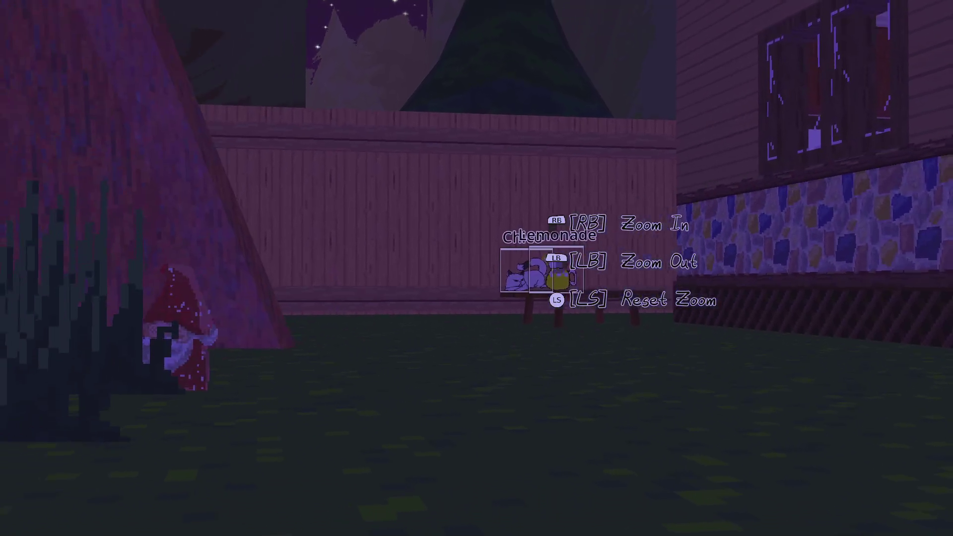
pyautogui.scroll(-3, 477, 268)
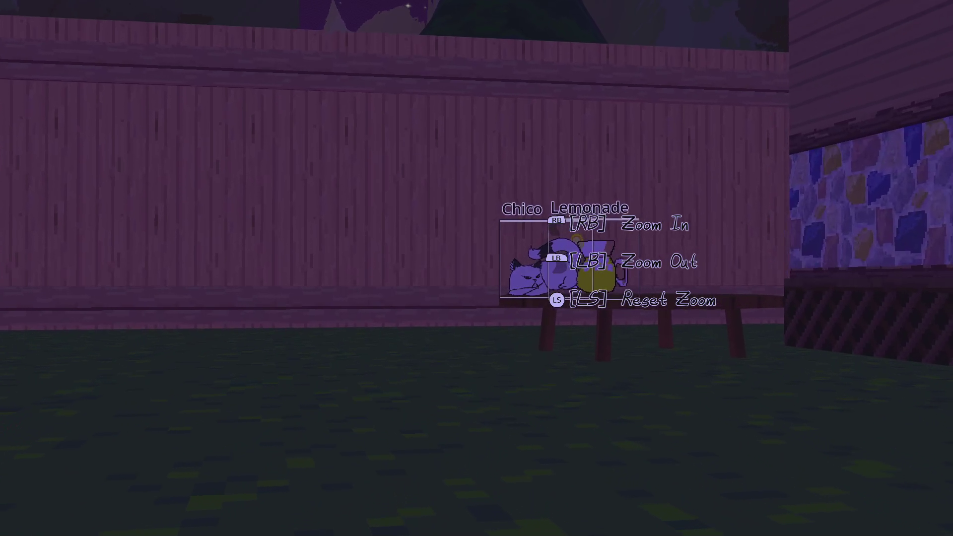
pyautogui.press('Tab')
pyautogui.scroll(3, 578, 323)
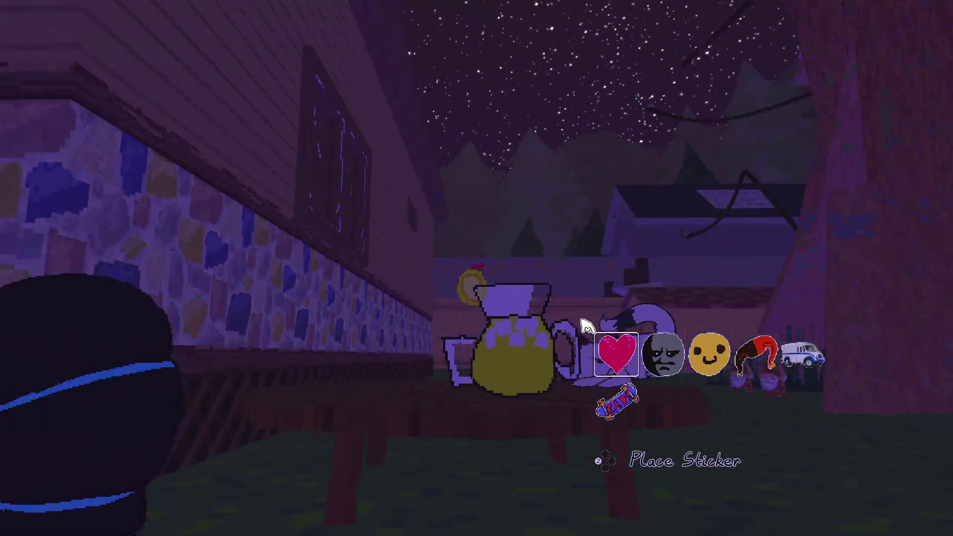
pyautogui.press('w')
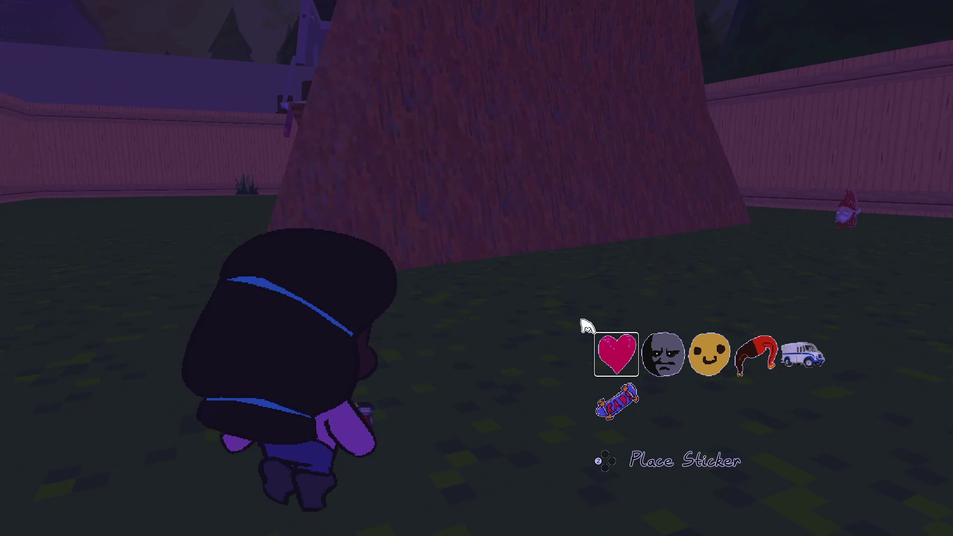
pyautogui.press('Tab')
pyautogui.press('w')
pyautogui.press('Tab')
# Walk past the shed to the cat's table, check first-person view, then enter the shed toward the old man.
pyautogui.scroll(3, 589, 325)
pyautogui.press('w')
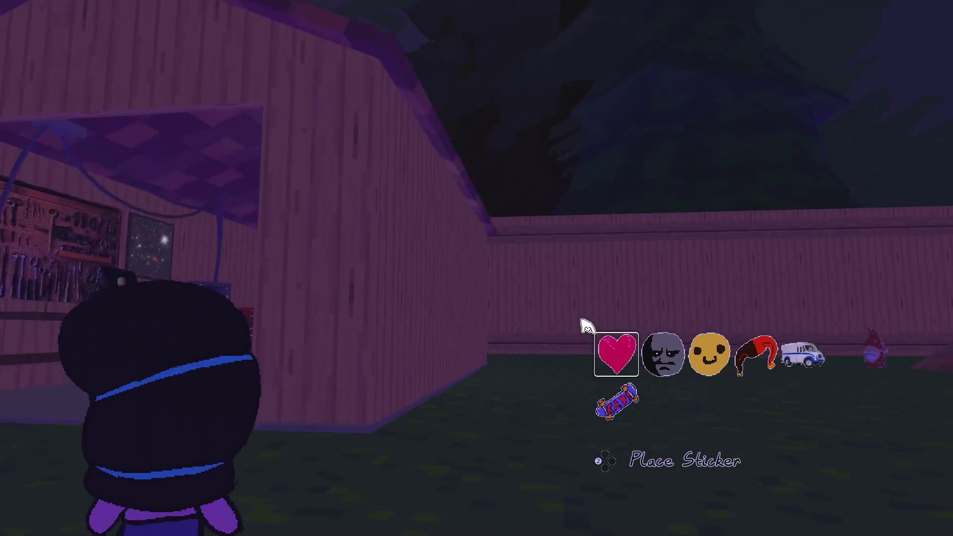
pyautogui.press('Tab')
pyautogui.press('w')
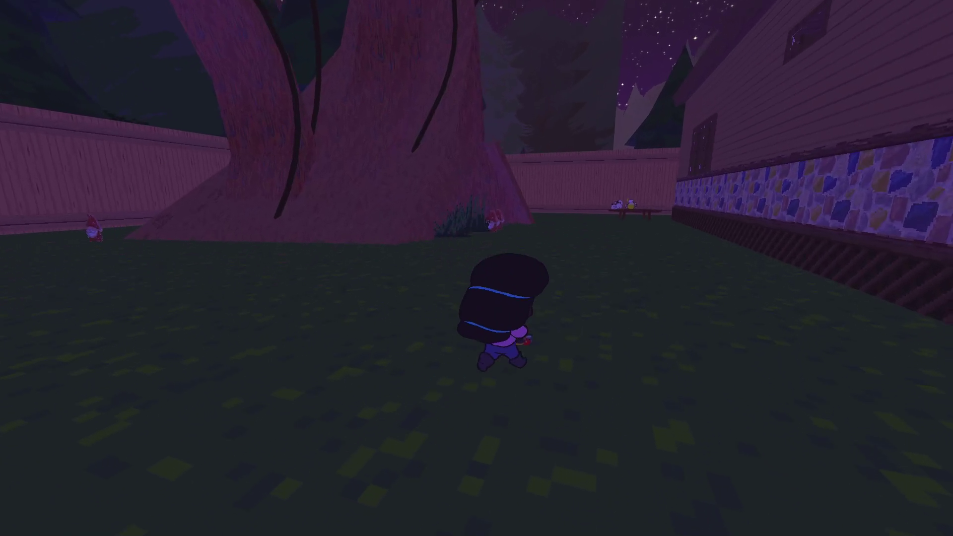
pyautogui.press('w')
pyautogui.press('Tab')
pyautogui.press('w')
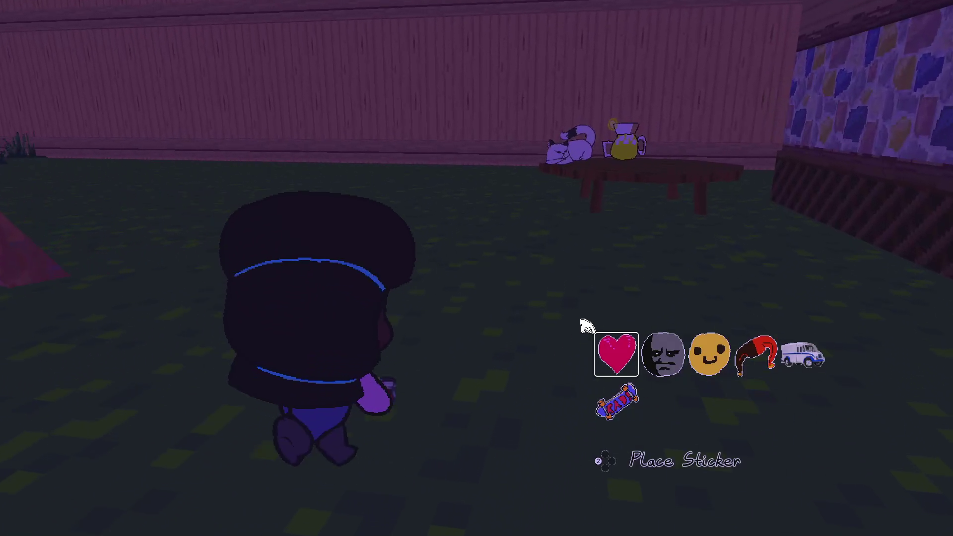
pyautogui.press('c')
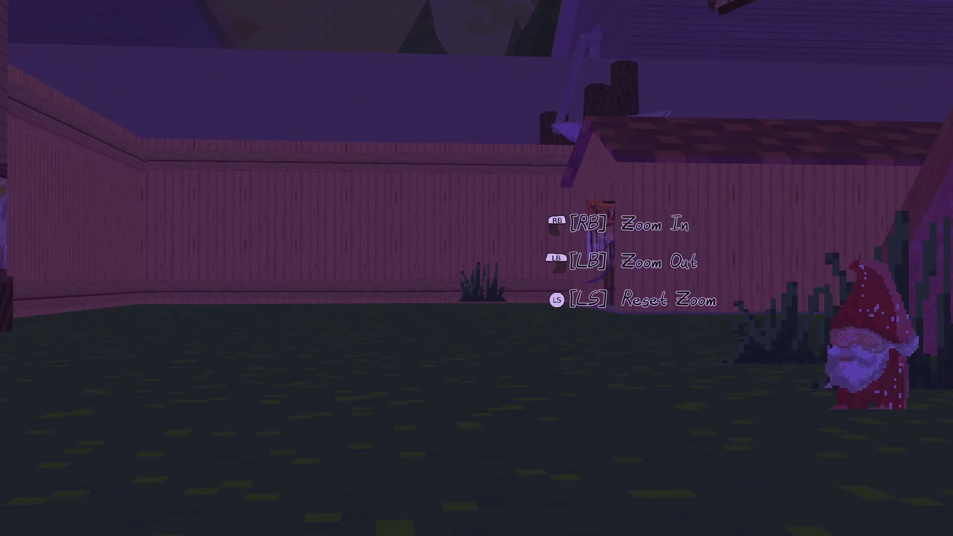
pyautogui.press('c')
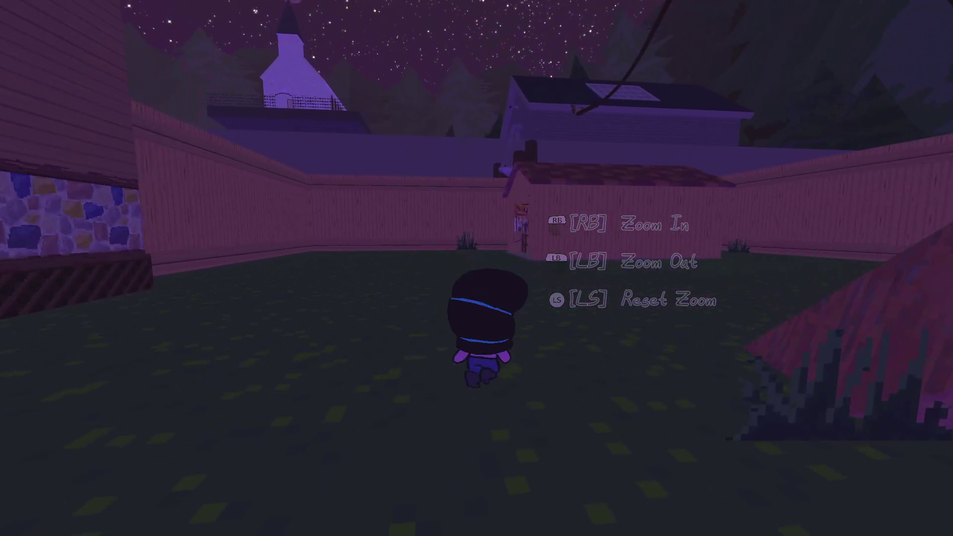
pyautogui.press('w')
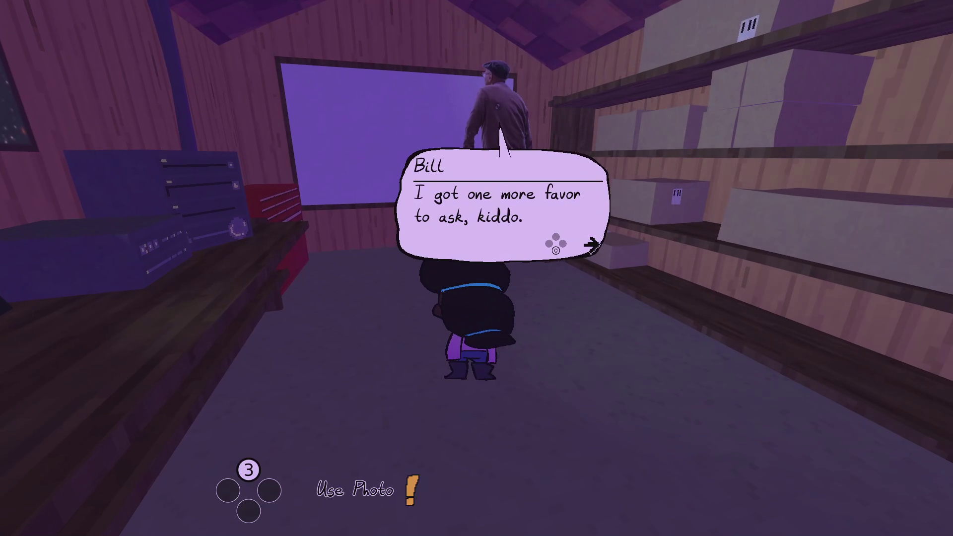
# Change the speed-scale clamp minimum from 0.3 to 0.75, save the script, and return to the game.
pyautogui.hotkey('alt', 'Tab')
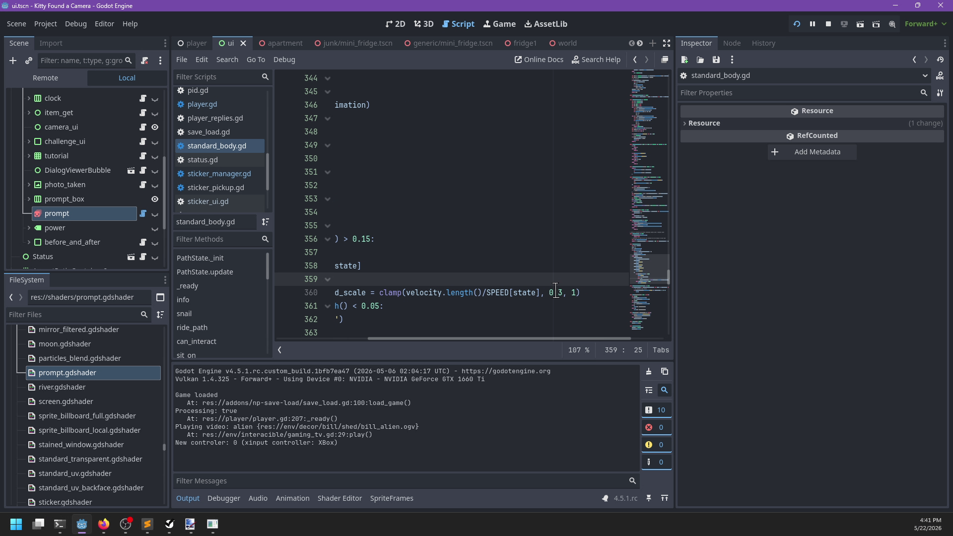
pyautogui.click(560, 293)
pyautogui.press('BackSpace')
pyautogui.write('5')
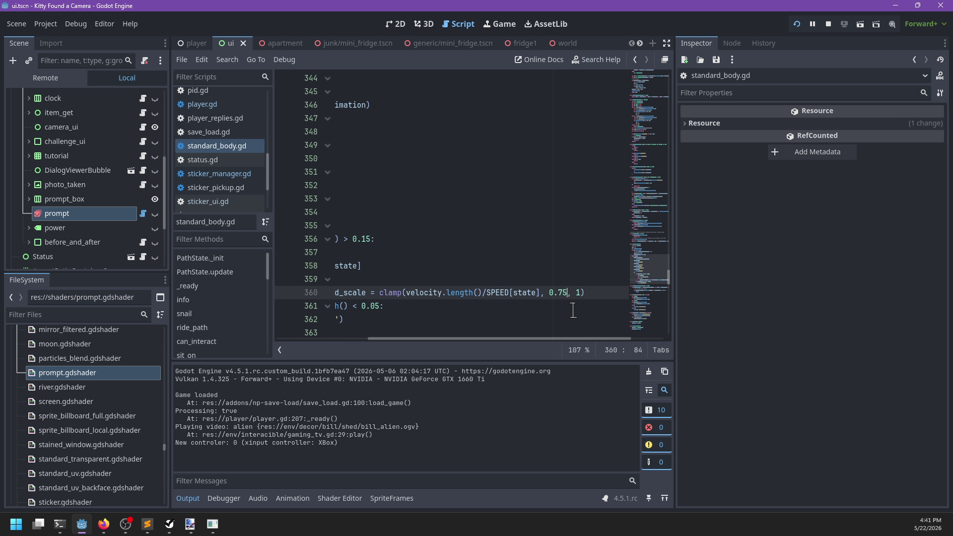
pyautogui.hotkey('ctrl', 's')
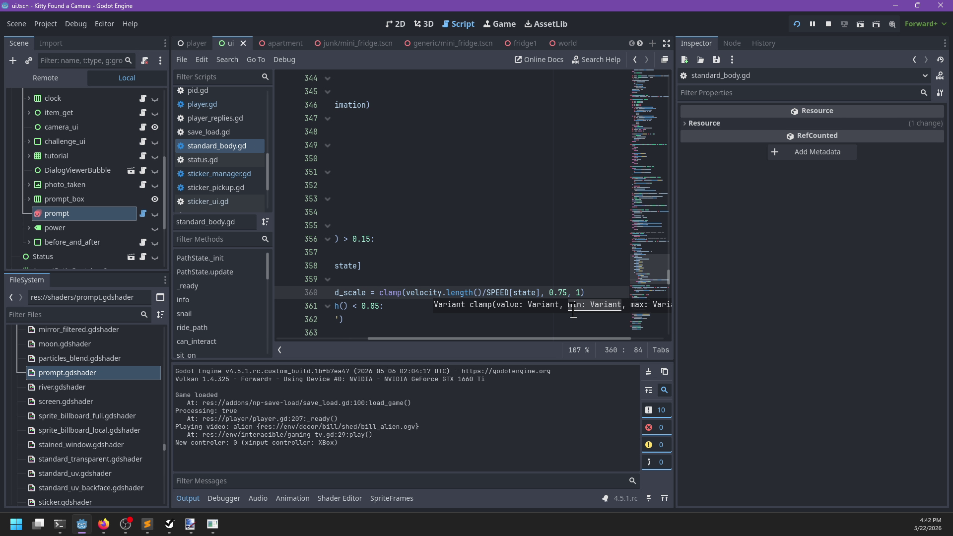
pyautogui.hotkey('alt', 'Tab')
# Talk to the old man and have the house-and-car photo framed.
pyautogui.press('w')
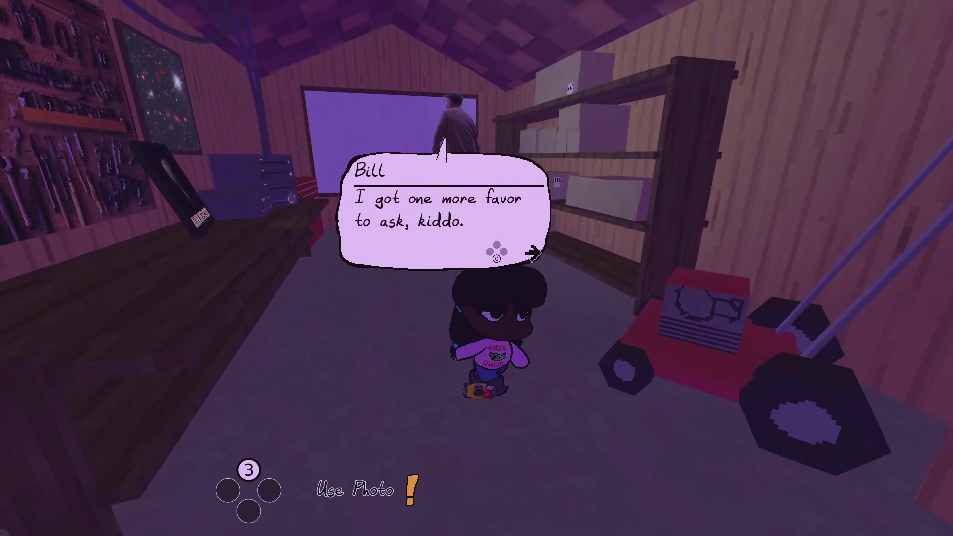
pyautogui.press('w')
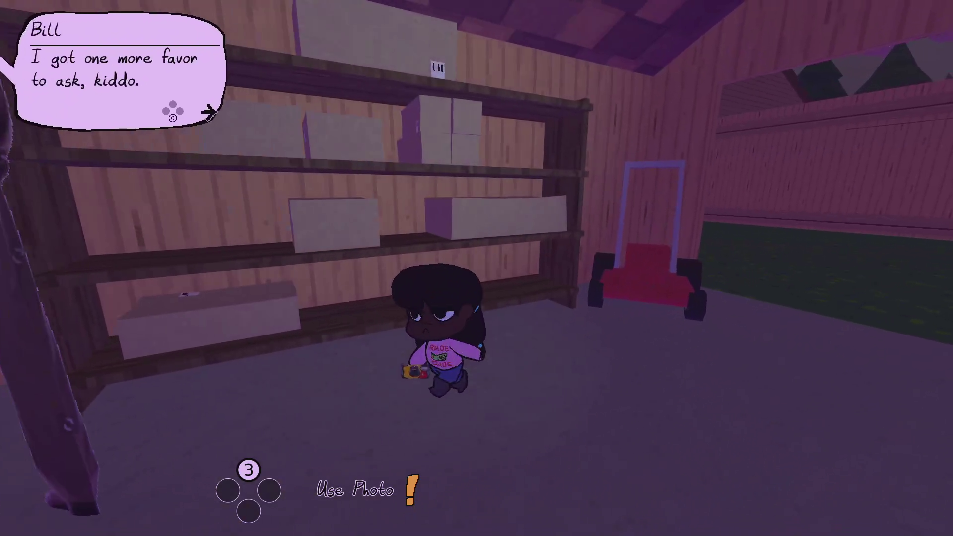
pyautogui.press('space')
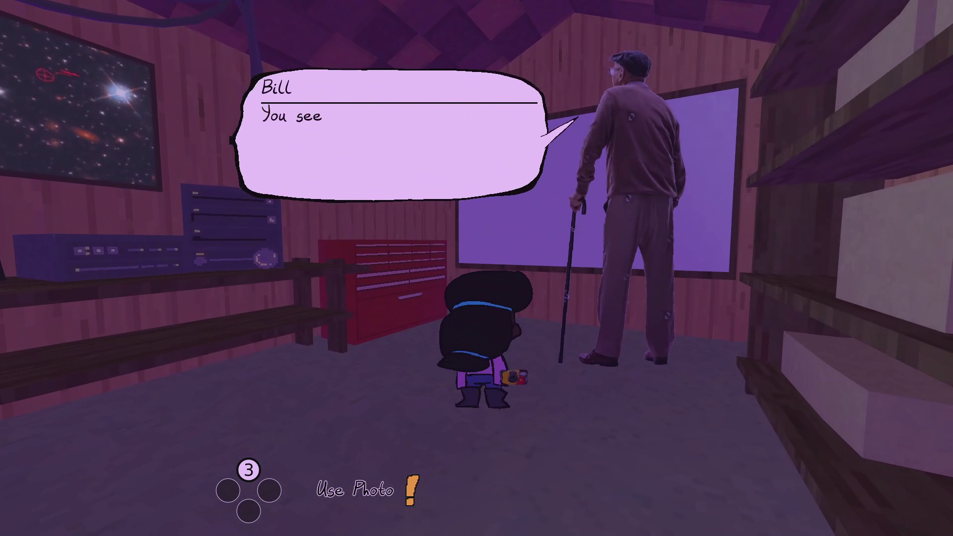
pyautogui.press('space')
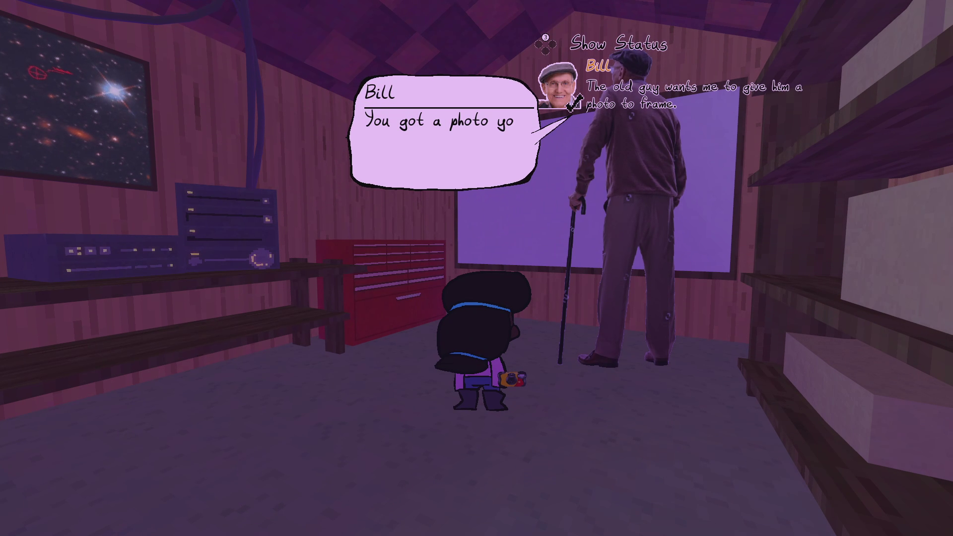
pyautogui.press('space')
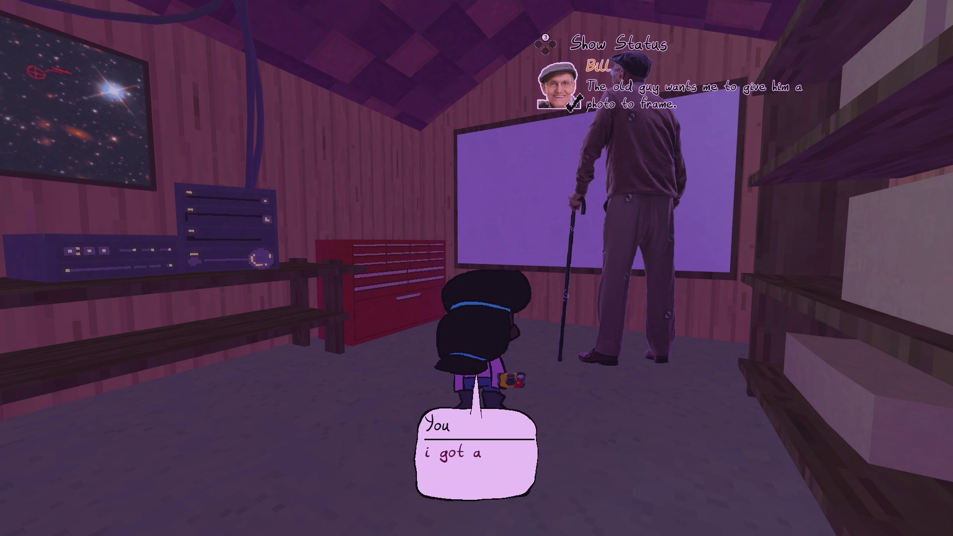
pyautogui.press('space')
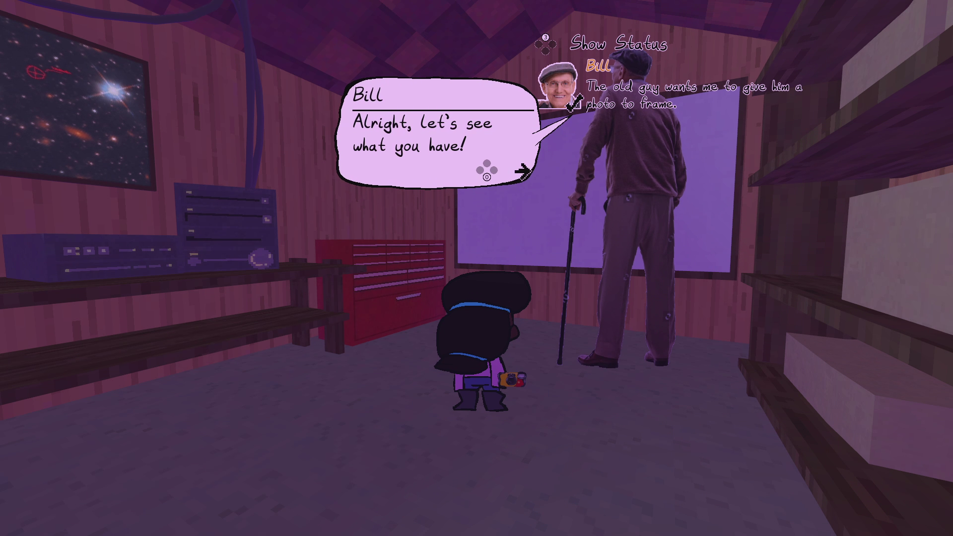
pyautogui.press('space')
pyautogui.scroll(-1, 159, 351)
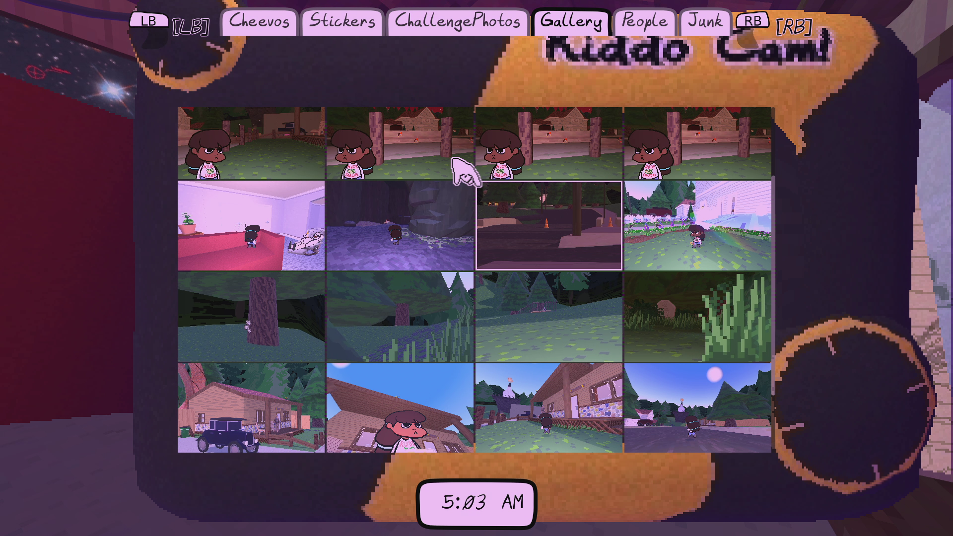
pyautogui.scroll(-1, 315, 354)
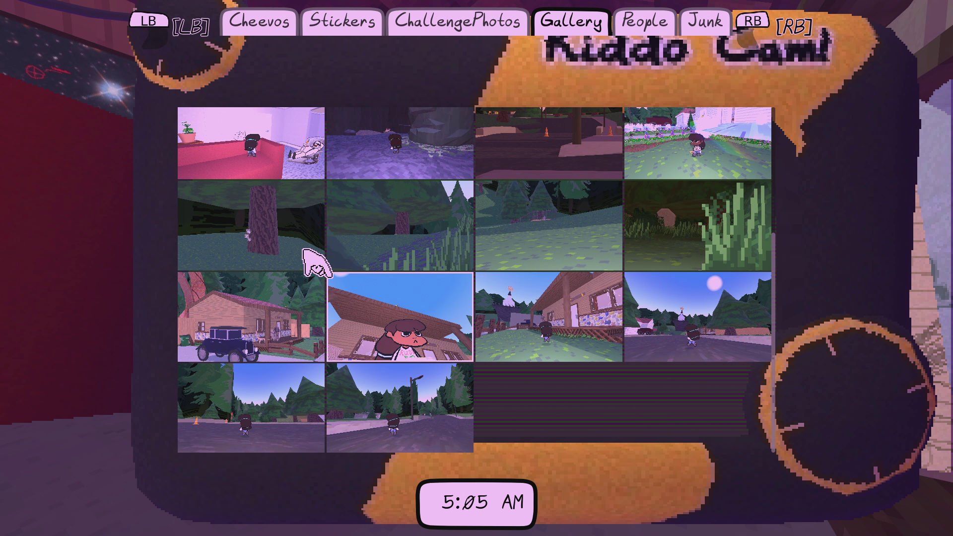
pyautogui.click(194, 288)
pyautogui.click(328, 449)
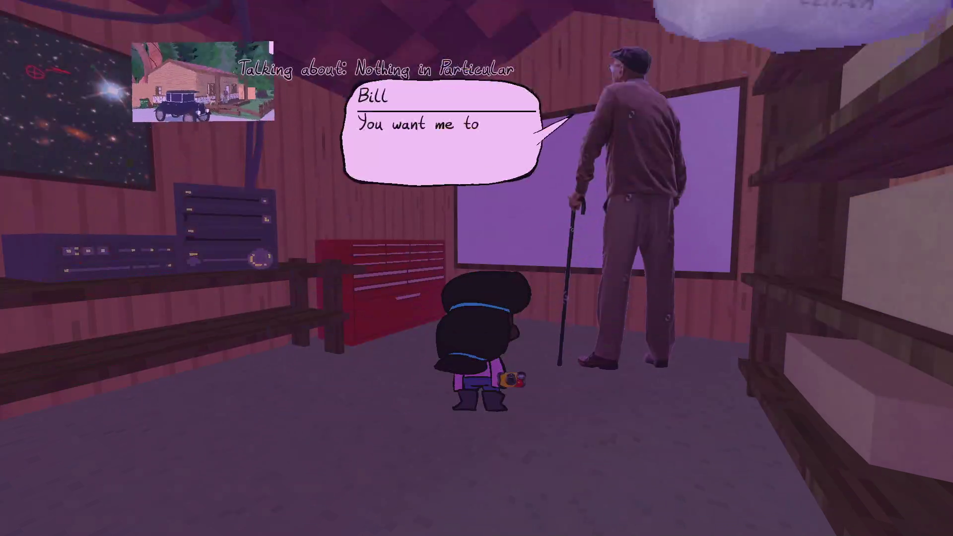
pyautogui.press('Return')
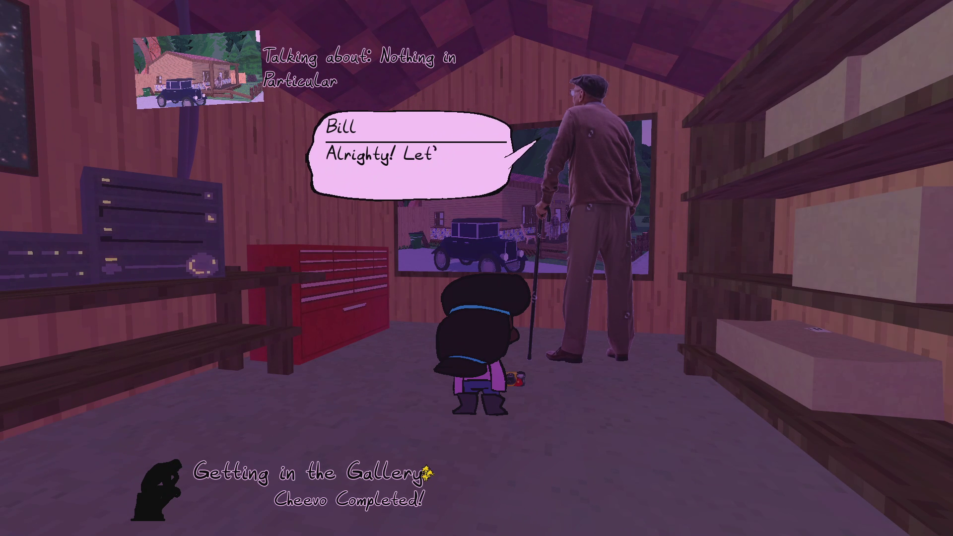
pyautogui.press('Return')
# Leave the shed, flip between the gallery and challenge pages, then pause and stop the game.
pyautogui.press('s')
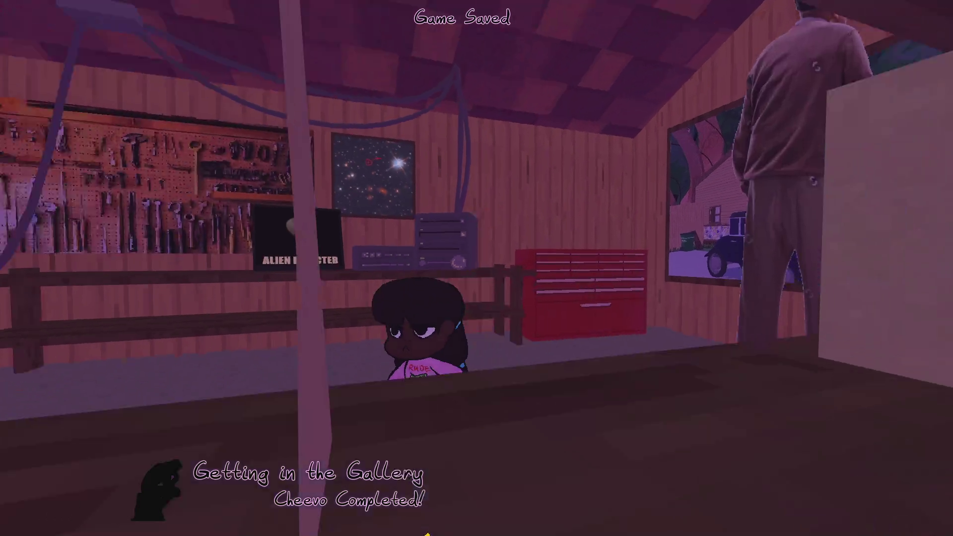
pyautogui.press('Tab')
pyautogui.press('q')
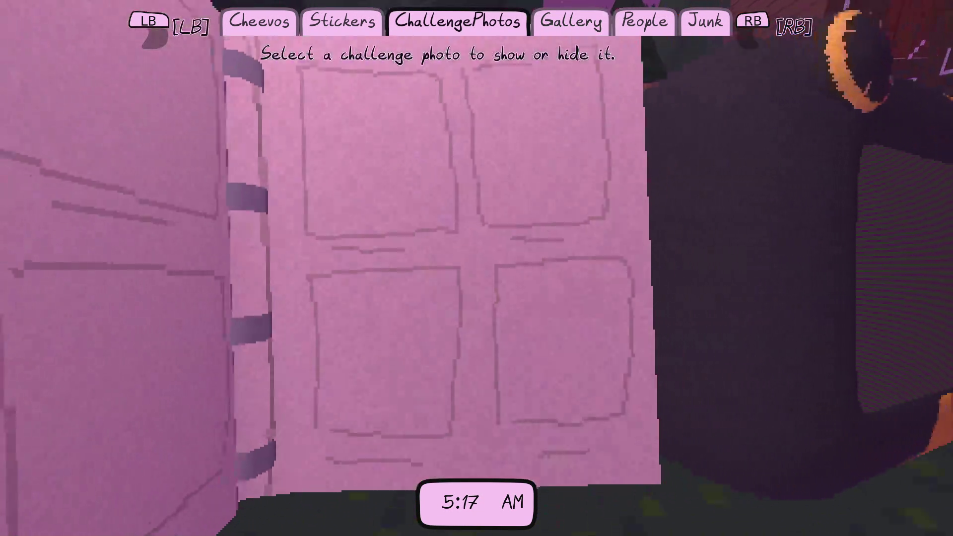
pyautogui.press('e')
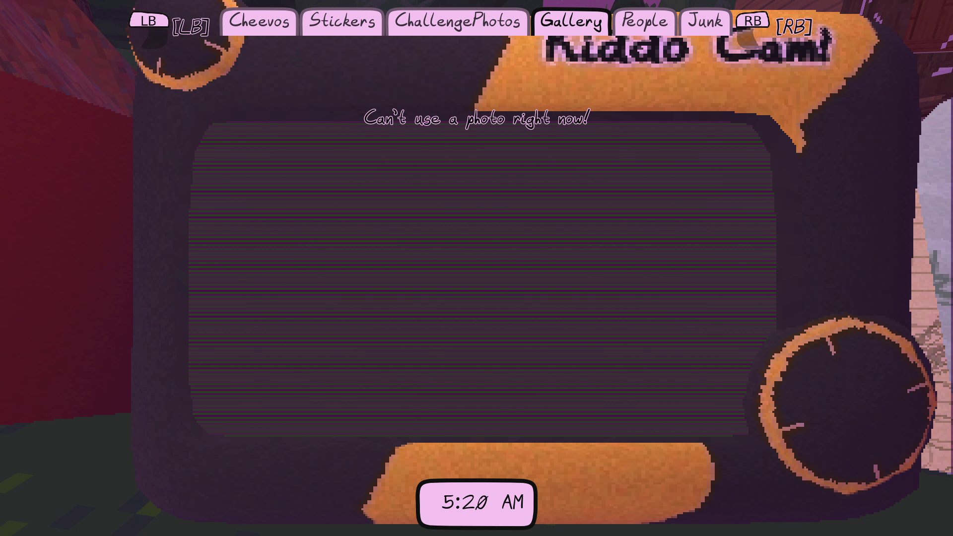
pyautogui.press('Tab')
pyautogui.press('Escape')
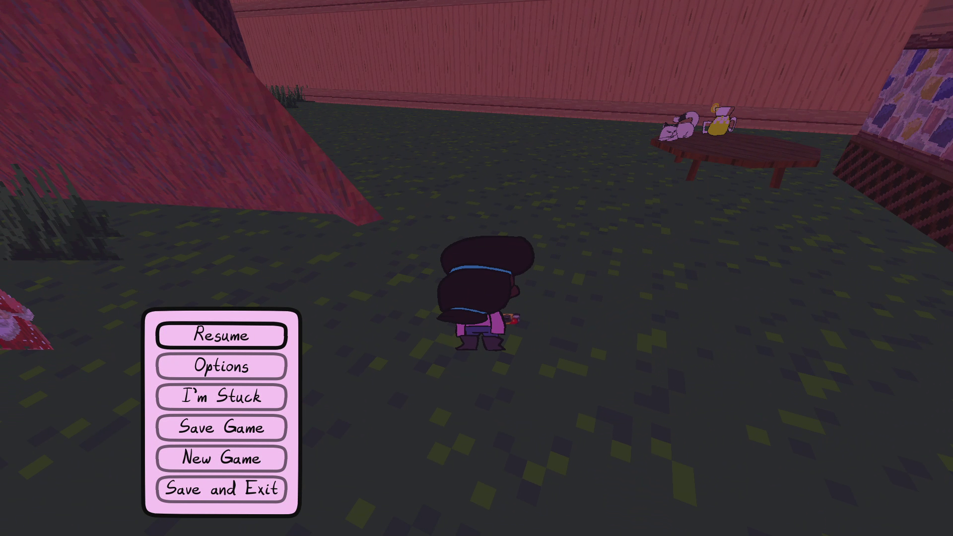
pyautogui.hotkey('alt', 'F4')
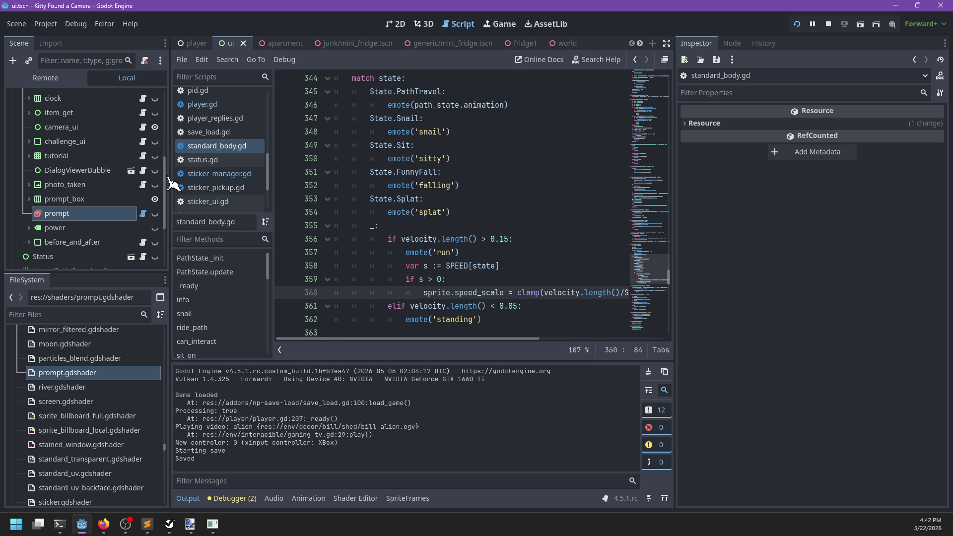
# Open player.gd and locate the _on_dialog_exited() function by searching 'dialog_ex'.
pyautogui.scroll(-3, 218, 164)
pyautogui.scroll(5, 231, 139)
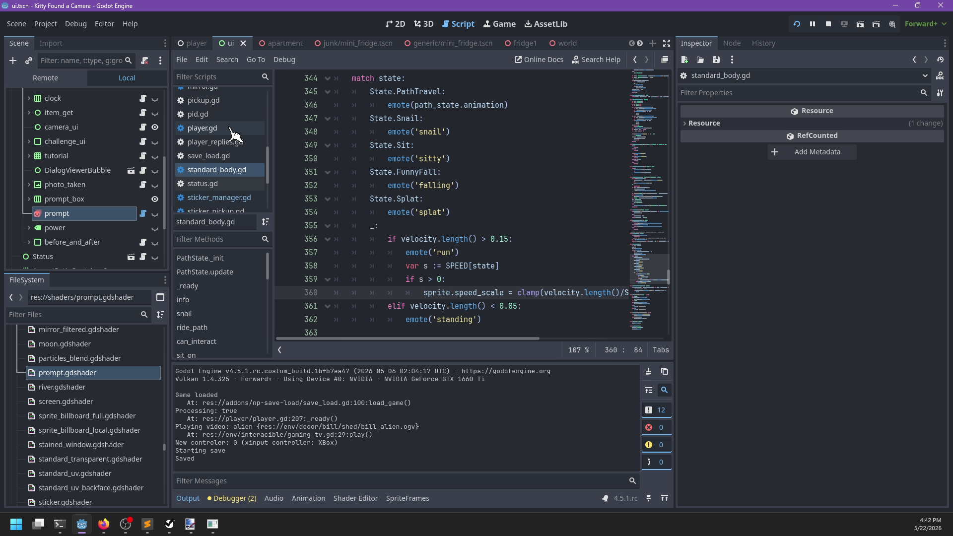
pyautogui.click(234, 128)
pyautogui.hotkey('ctrl', 'f')
pyautogui.write('exit_dialo')
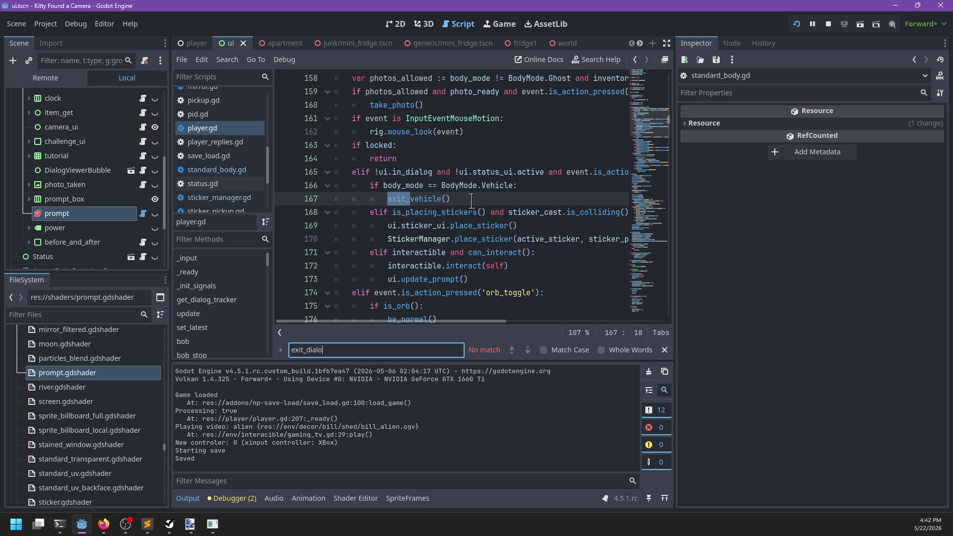
pyautogui.hotkey('ctrl', 'a')
pyautogui.write('di')
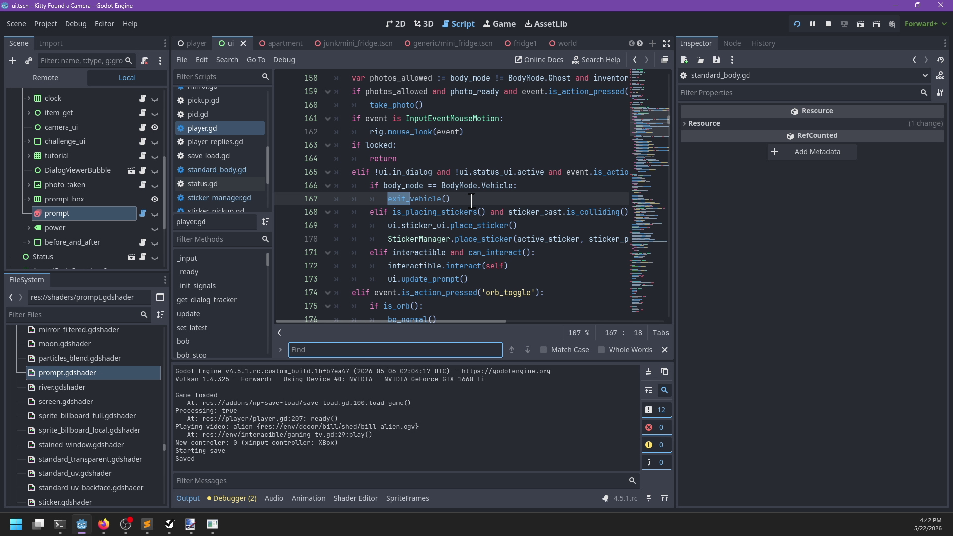
pyautogui.write('alog_exited')
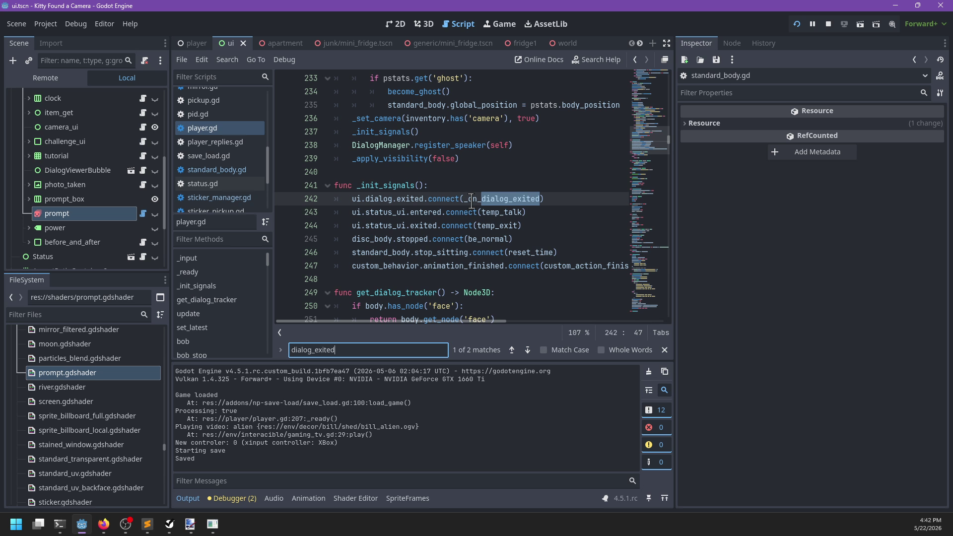
pyautogui.press('Escape')
pyautogui.keyDown('ctrl'); pyautogui.click(478, 199); pyautogui.keyUp('ctrl')
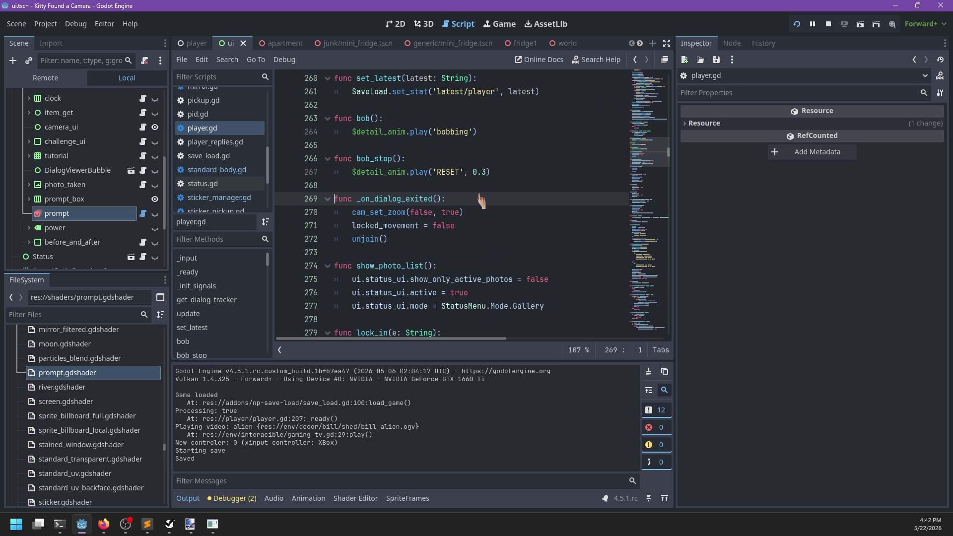
# Add 'ui.dialog.eval.special_dialog_allowed = true' inside it, save, and run the game with F5.
pyautogui.press('Return')
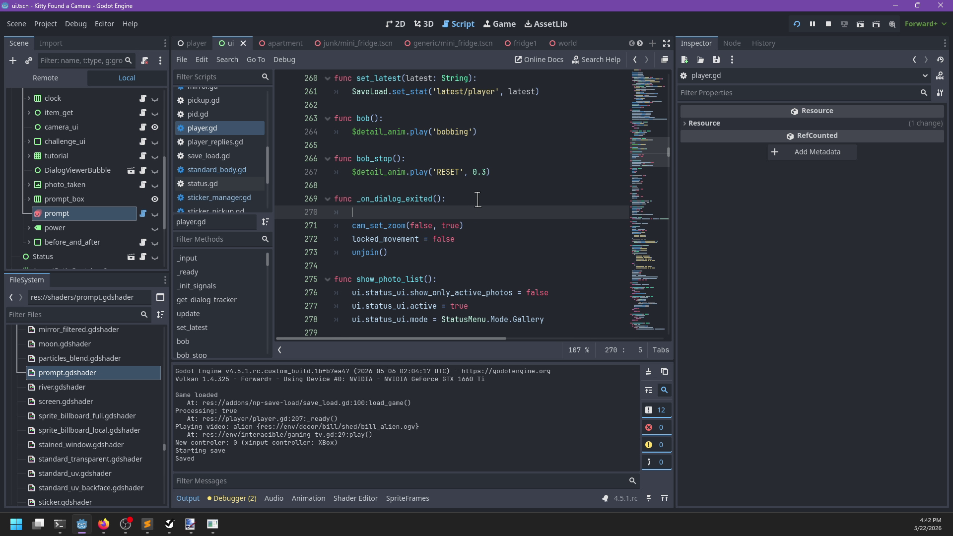
pyautogui.write('ui.dialog.eval')
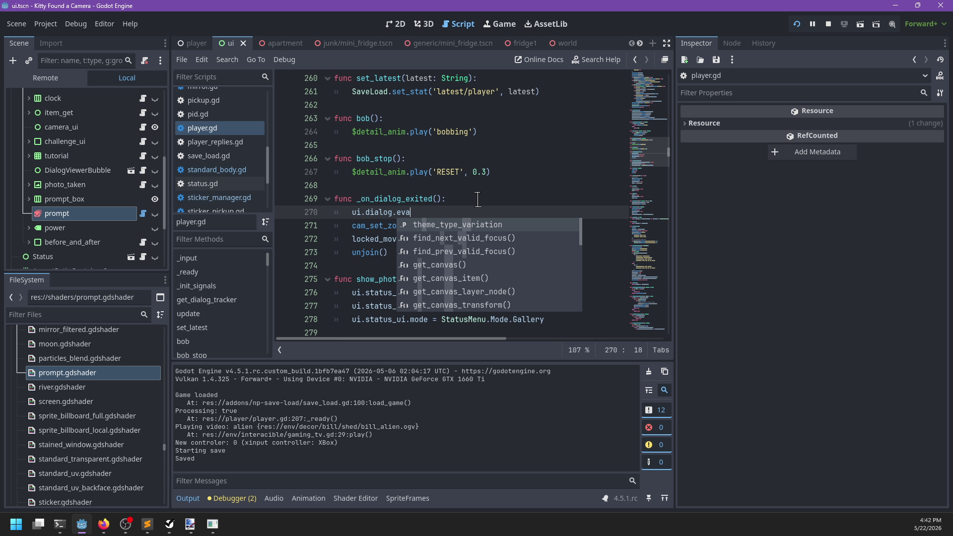
pyautogui.write('.')
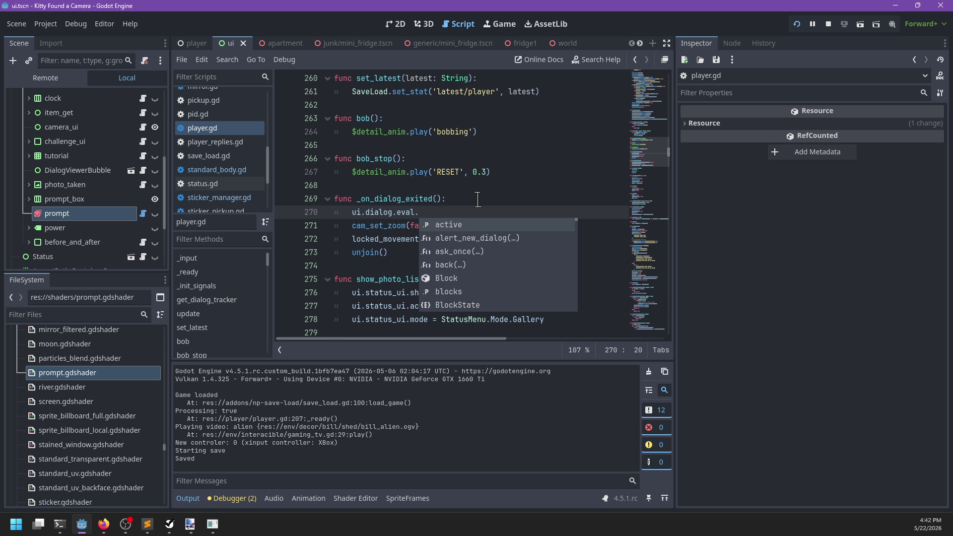
pyautogui.write('spe')
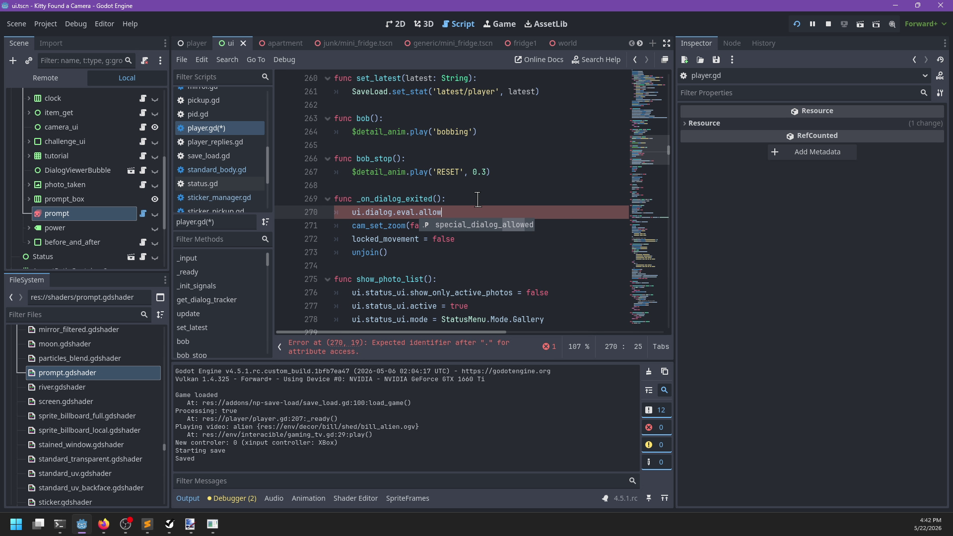
pyautogui.press('Return')
pyautogui.write('tr')
pyautogui.press('Return')
pyautogui.hotkey('ctrl', 's')
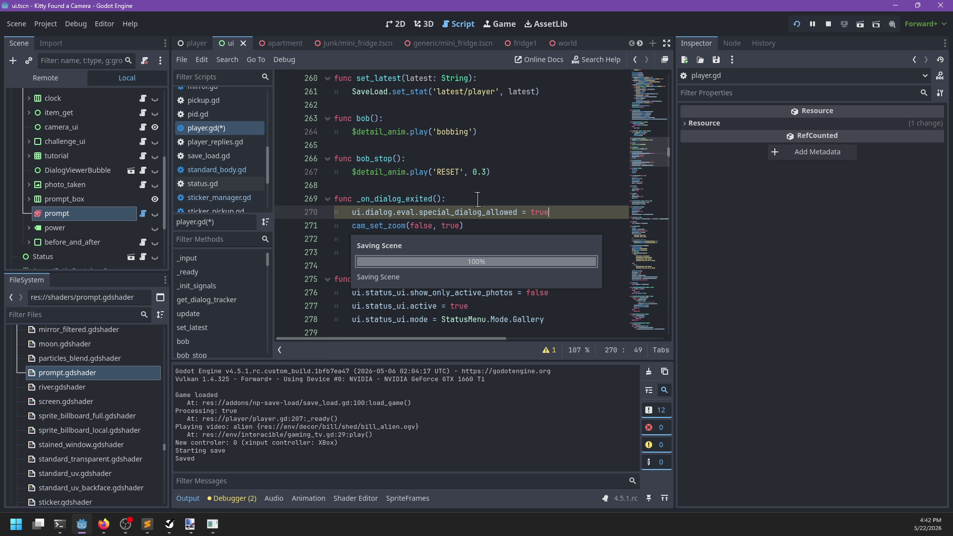
pyautogui.press('F5')
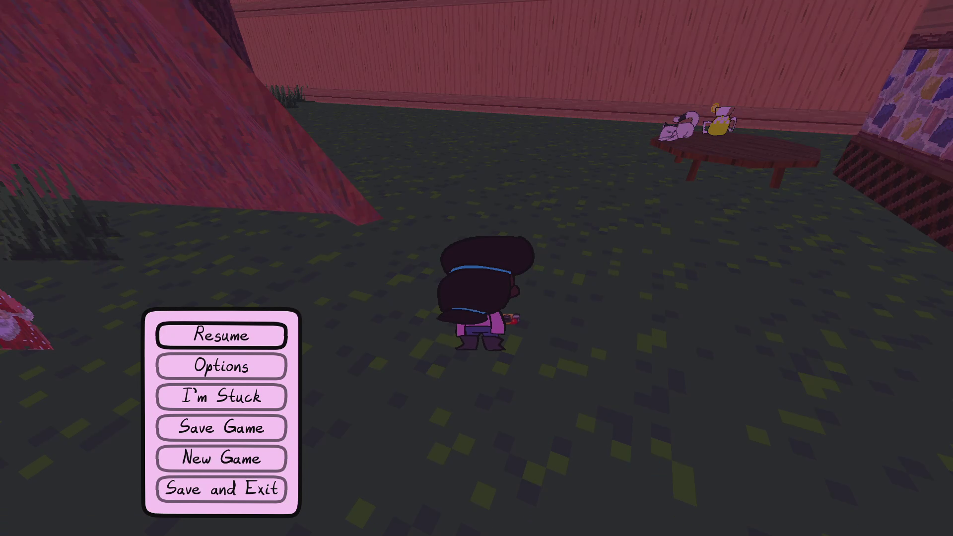
# Walk into the shed and show a gallery photo to the old man.
pyautogui.press('w')
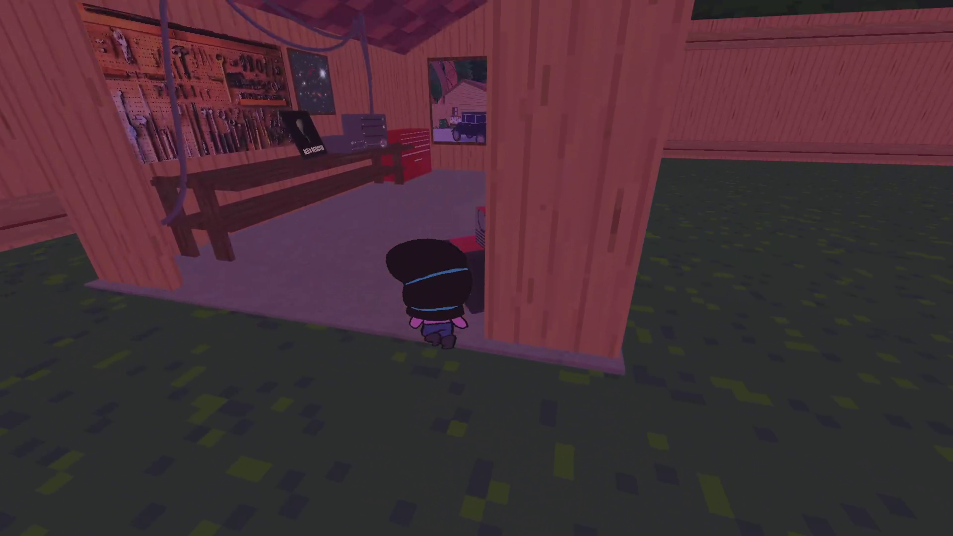
pyautogui.press('Tab')
pyautogui.press('Return')
pyautogui.press('Return')
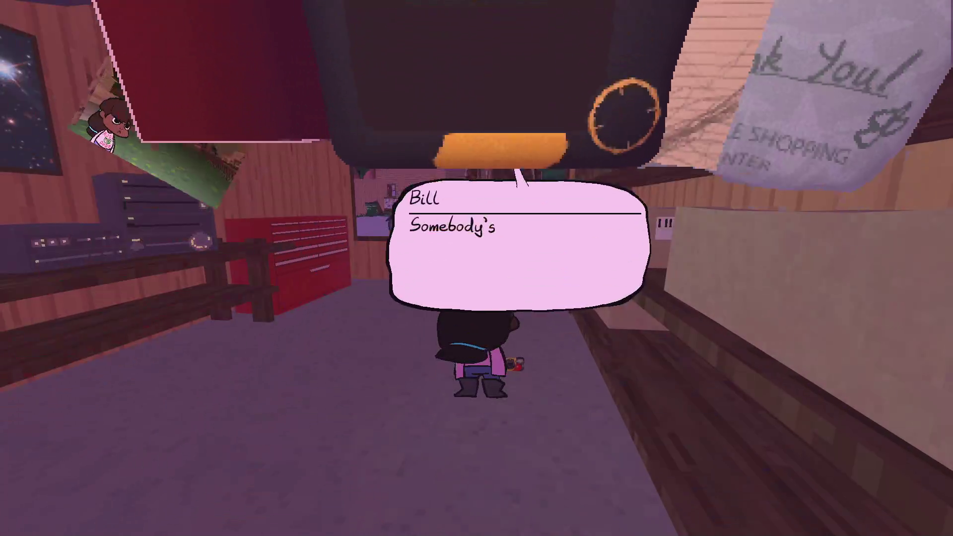
pyautogui.press('Return')
pyautogui.press('Return')
pyautogui.press('s')
# Reopen the gallery, browse the photo thumbnails with the arrow keys, then quit the game.
pyautogui.press('Tab')
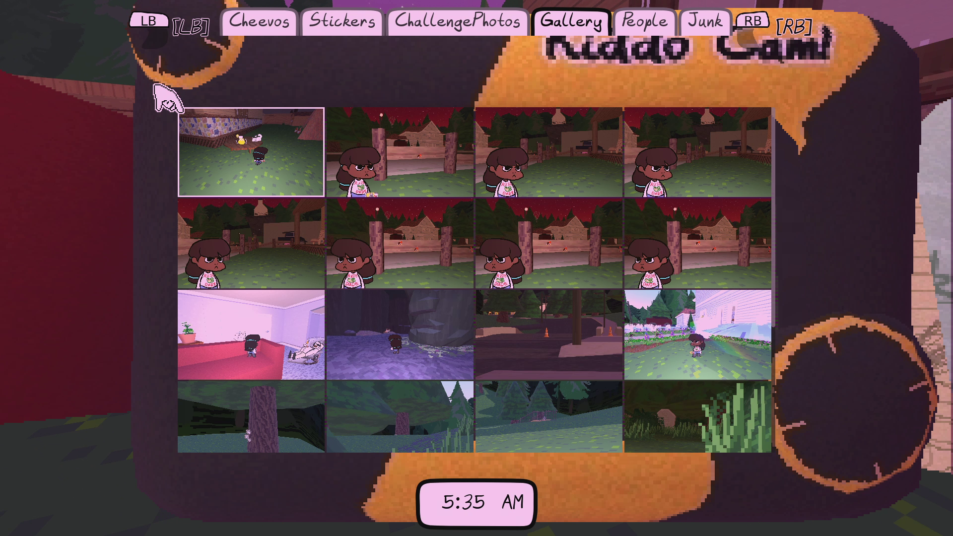
pyautogui.press('Right')
pyautogui.press('Right')
pyautogui.press('Down')
pyautogui.press('Down')
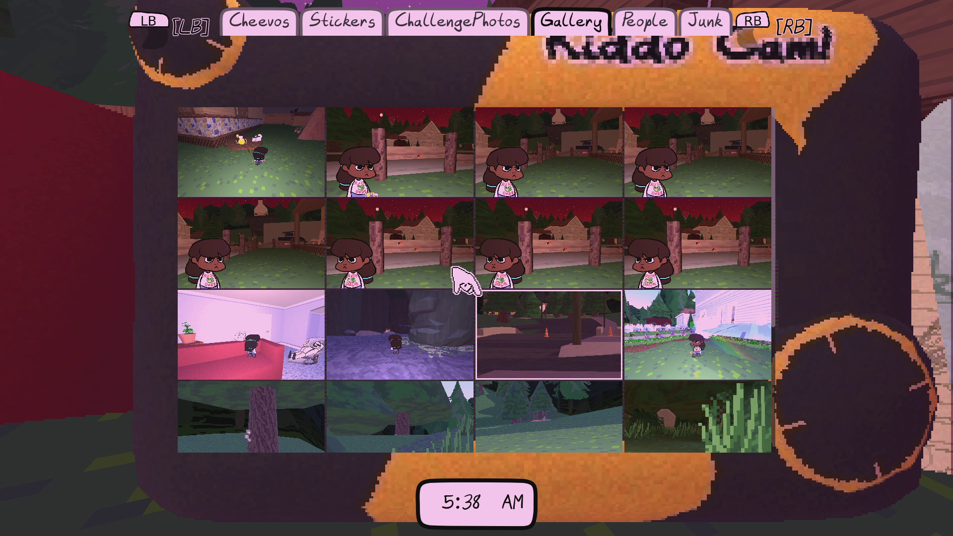
pyautogui.press('Down')
pyautogui.press('Down')
pyautogui.press('Left')
pyautogui.press('Left')
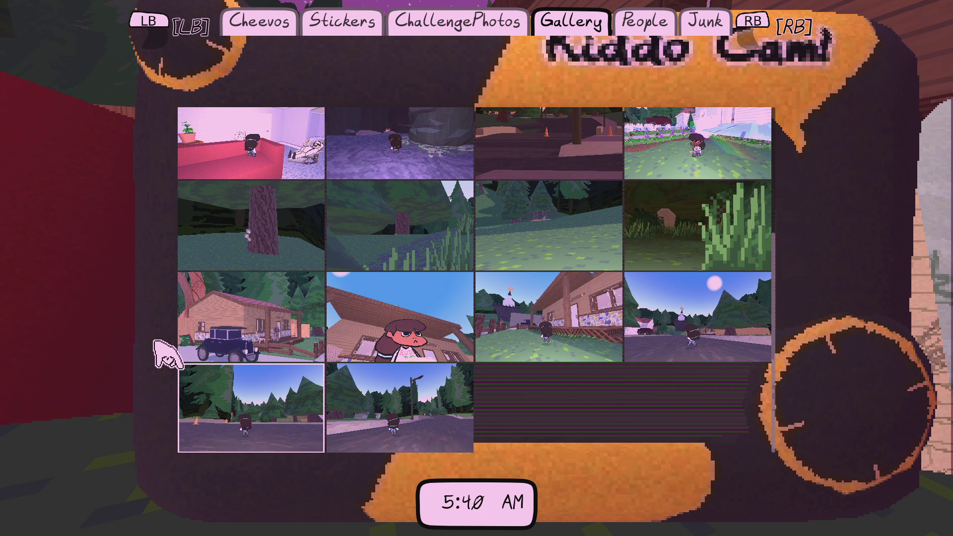
pyautogui.press('Up')
pyautogui.press('Up')
pyautogui.press('Up')
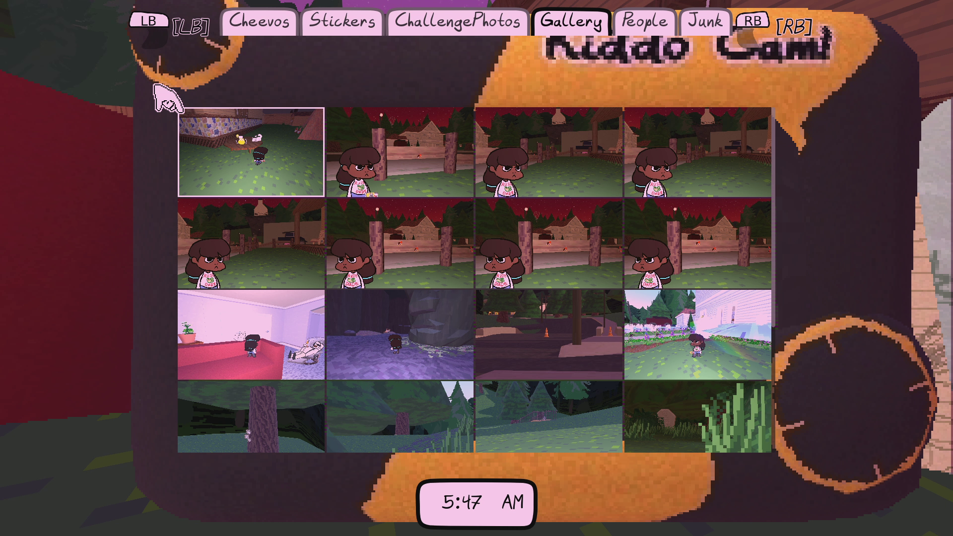
pyautogui.press('Right')
pyautogui.press('Right')
pyautogui.press('Left')
pyautogui.press('Right')
pyautogui.press('Right')
pyautogui.press('Down')
pyautogui.press('Left')
pyautogui.press('Down')
pyautogui.press('Left')
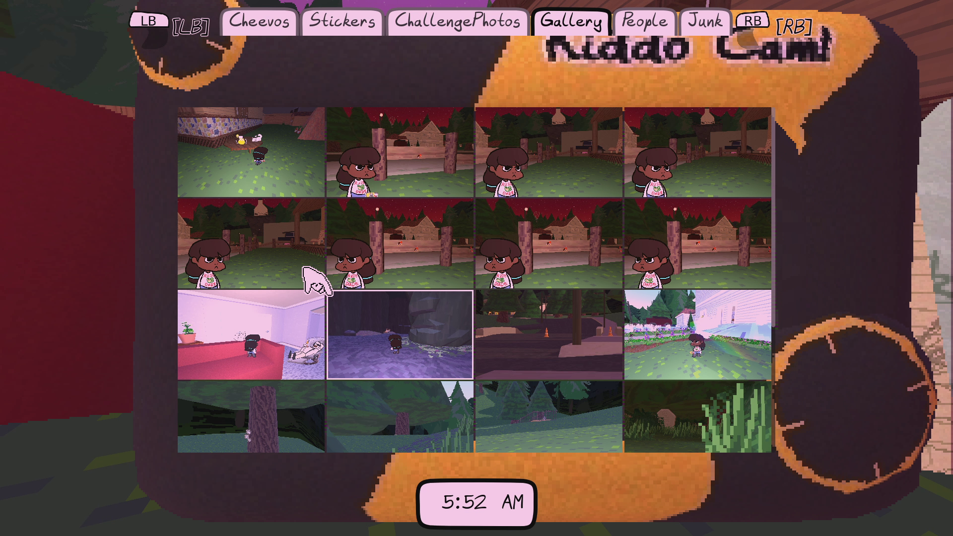
pyautogui.press('Down')
pyautogui.press('Down')
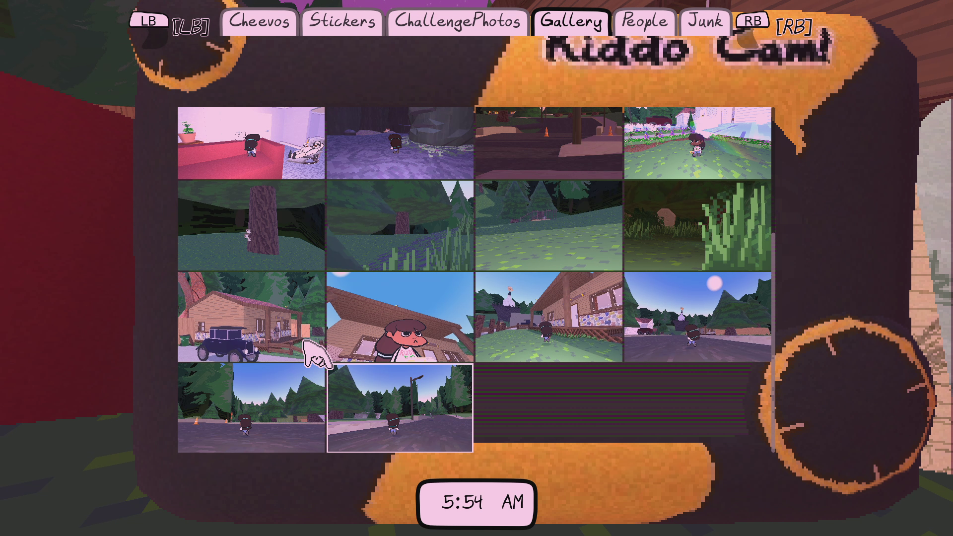
pyautogui.press('Down')
pyautogui.press('Escape')
pyautogui.press('Escape')
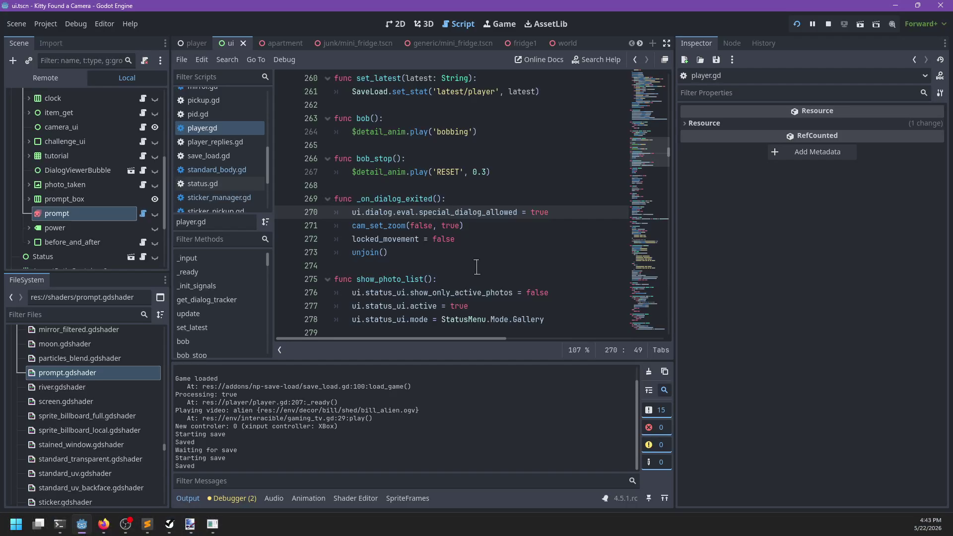
# Delete the special_dialog_allowed line from player.gd and save.
pyautogui.hotkey('ctrl', 'BackSpace')
pyautogui.hotkey('ctrl', 'BackSpace')
pyautogui.hotkey('ctrl', 'BackSpace')
pyautogui.press('BackSpace')
pyautogui.press('BackSpace')
pyautogui.hotkey('ctrl', 's')
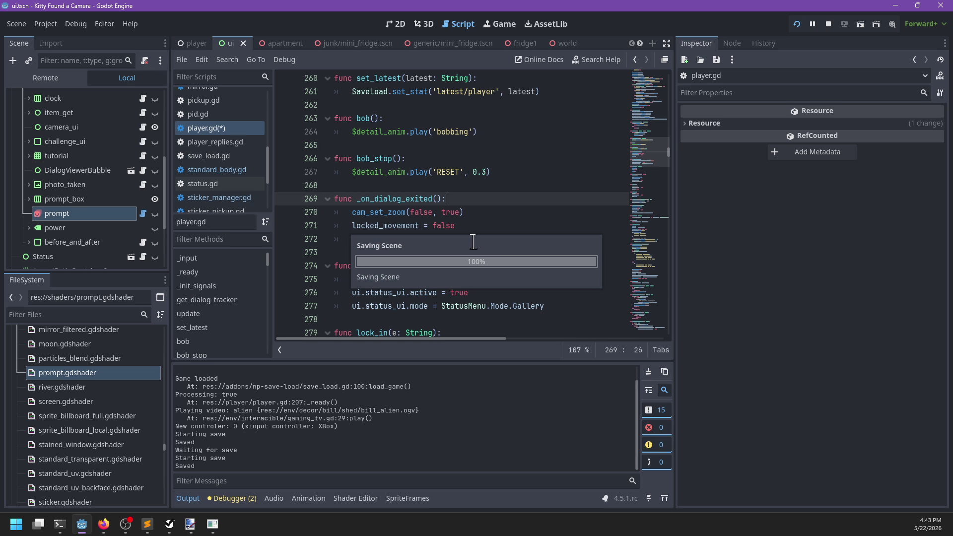
# In status.gd, prefix the special_dialog_allowed check on line 185 with 'ui.in_dialog and', then save.
pyautogui.scroll(-3, 243, 191)
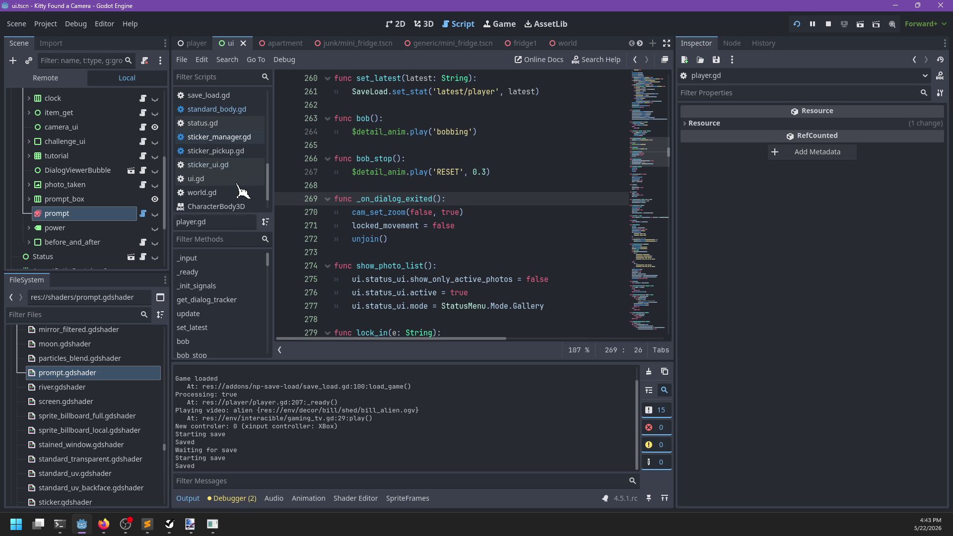
pyautogui.click(203, 124)
pyautogui.click(494, 211)
pyautogui.hotkey('ctrl', 'f')
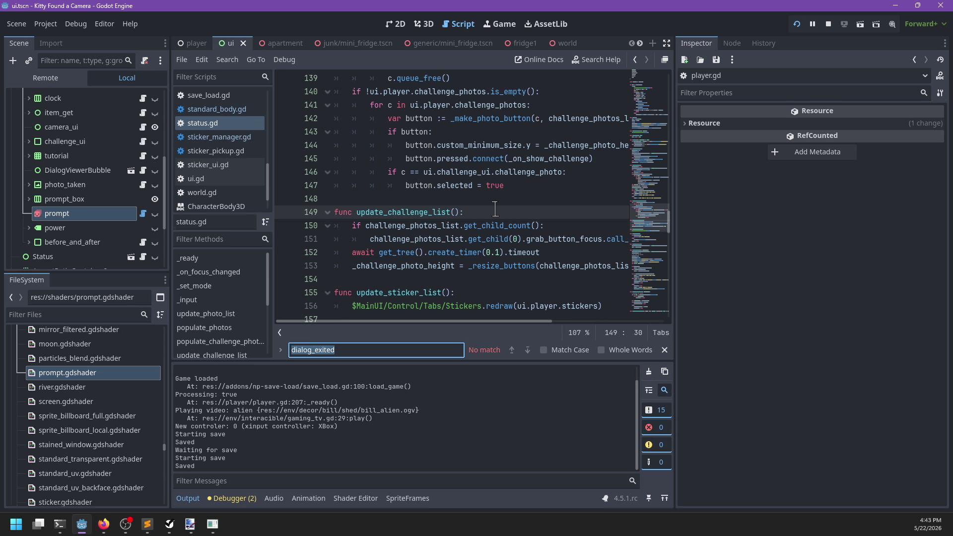
pyautogui.write('special_d')
pyautogui.press('Escape')
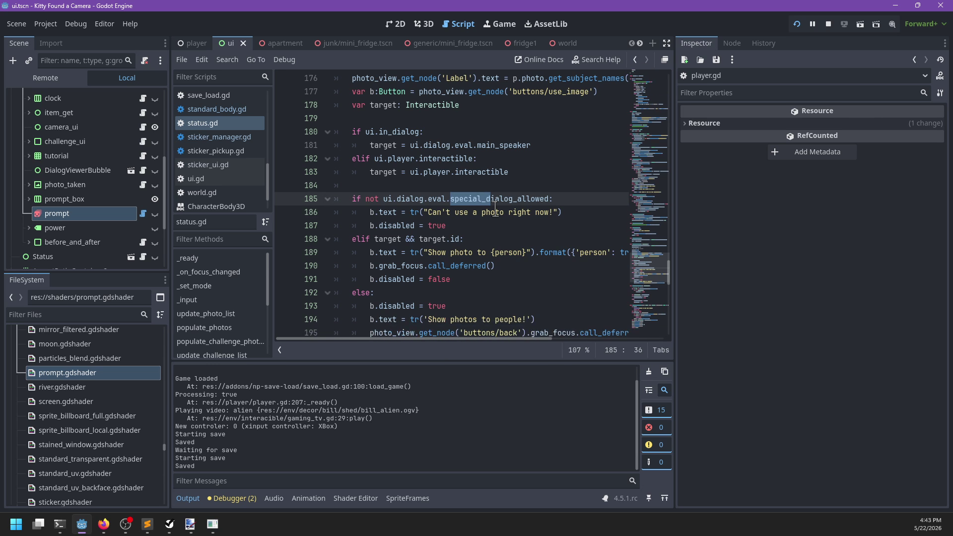
pyautogui.hotkey('ctrl', 'Left')
pyautogui.hotkey('ctrl', 'Left')
pyautogui.hotkey('ctrl', 'Left')
pyautogui.write('ui.in_dialog and')
pyautogui.hotkey('ctrl', 's')
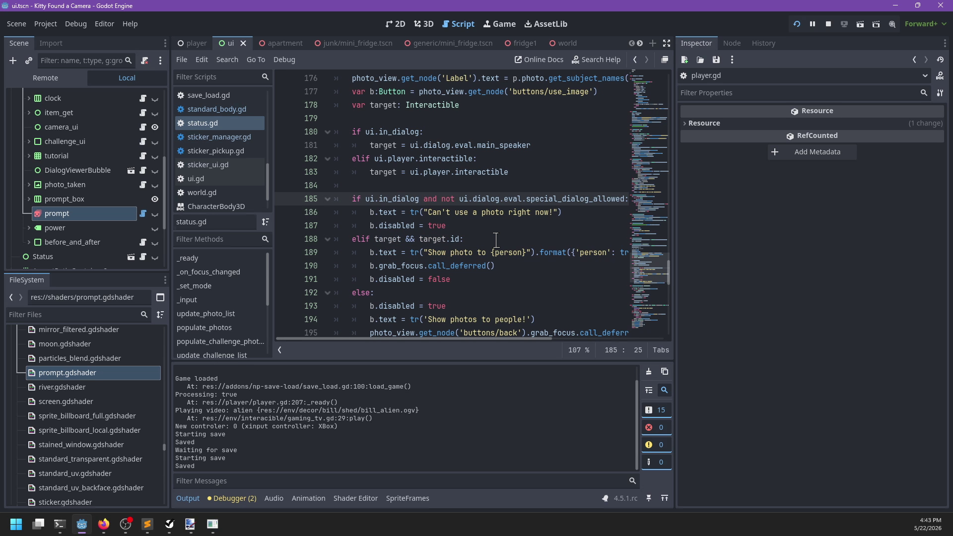
pyautogui.hotkey('alt', 'Tab')
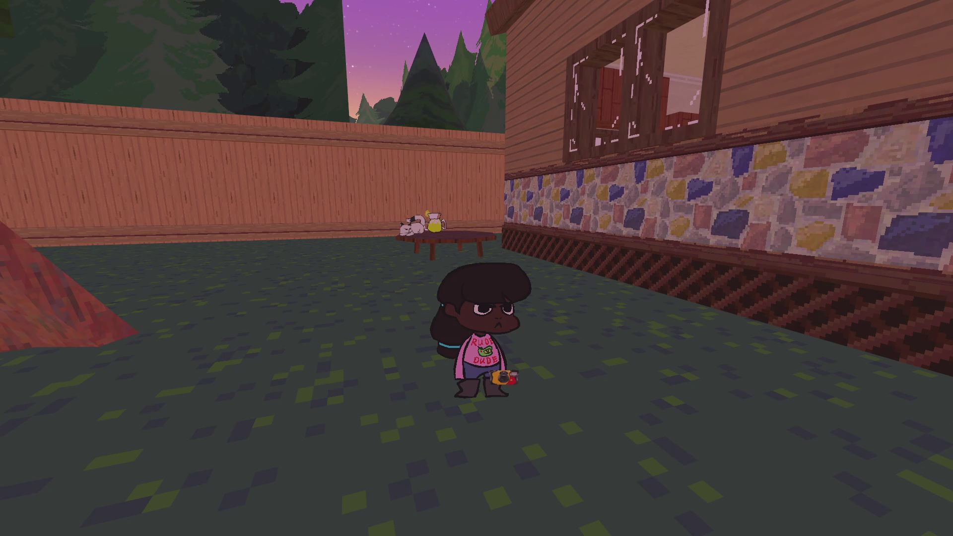
# Browse the Kiddo Cam gallery, then walk the kid to the yard table and examine the lemonade.
pyautogui.press('Tab')
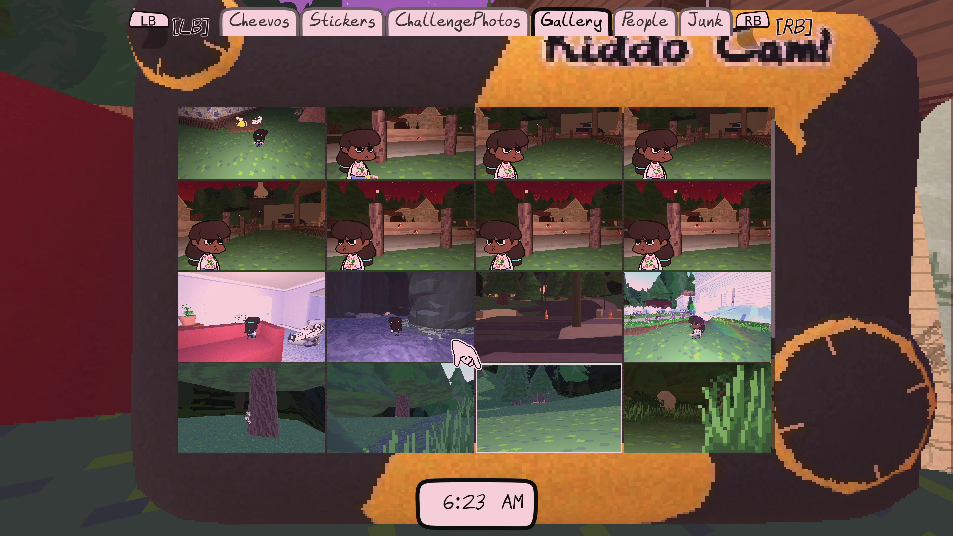
pyautogui.scroll(-1, 459, 351)
pyautogui.scroll(-1, 313, 298)
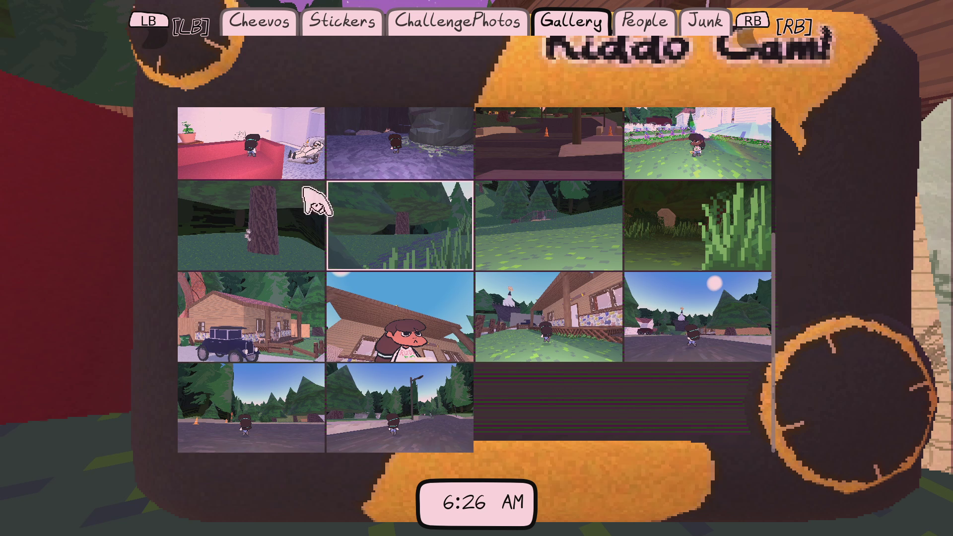
pyautogui.press('Tab')
pyautogui.press('w')
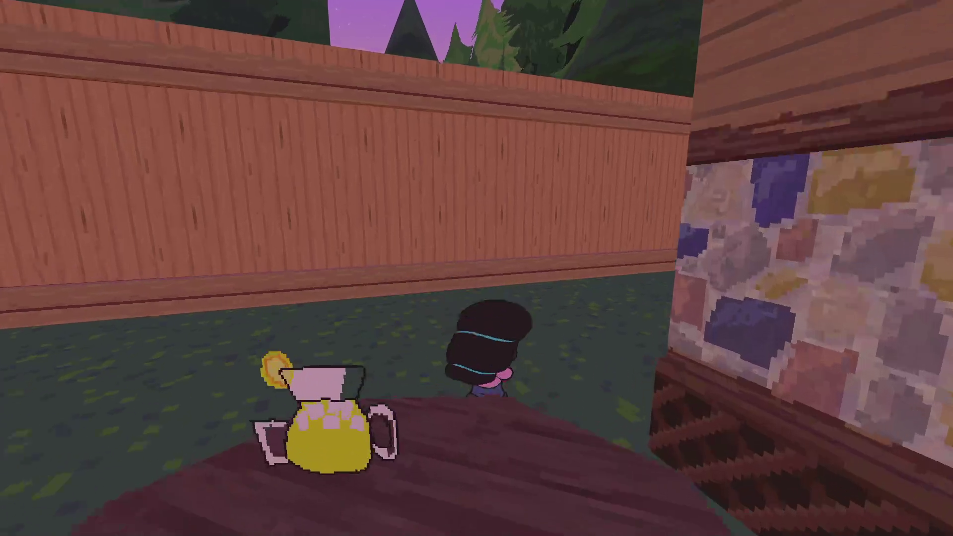
pyautogui.press('z')
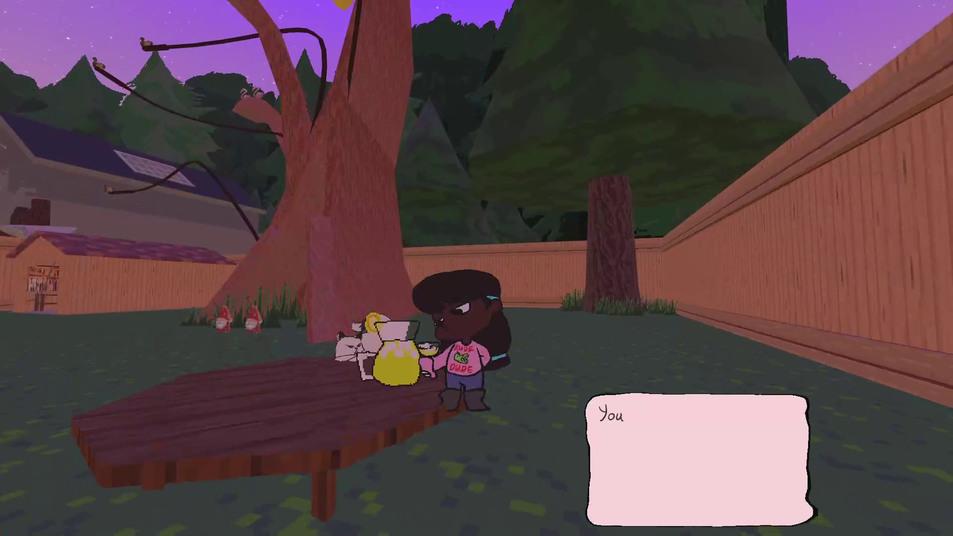
pyautogui.press('z')
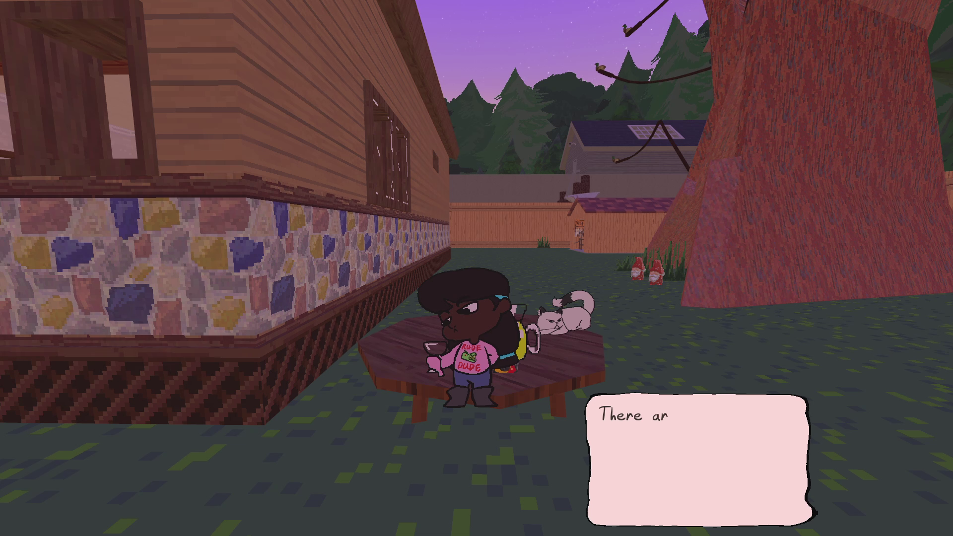
pyautogui.press('z')
# Try the gallery mid-conversation, then finish and re-examine the lemonade dialogue.
pyautogui.press('Tab')
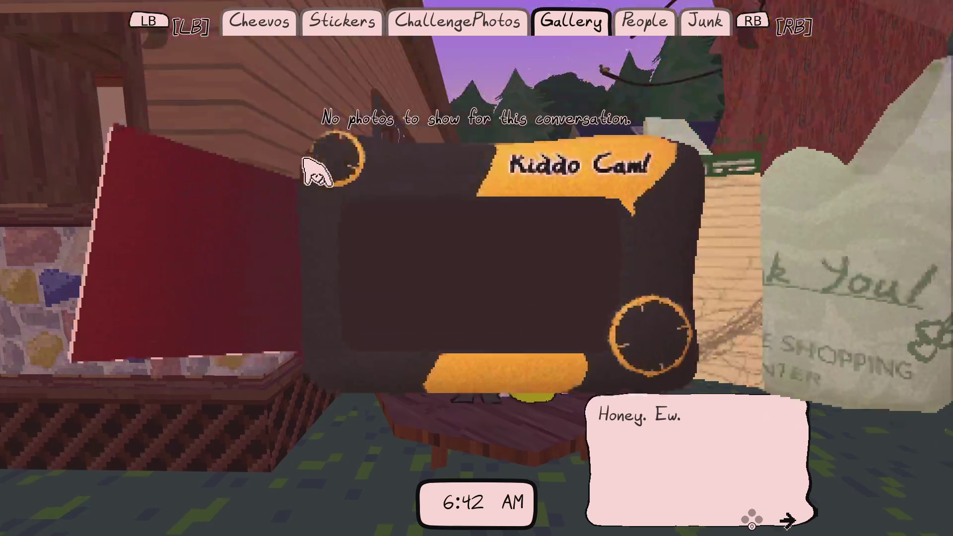
pyautogui.press('Tab')
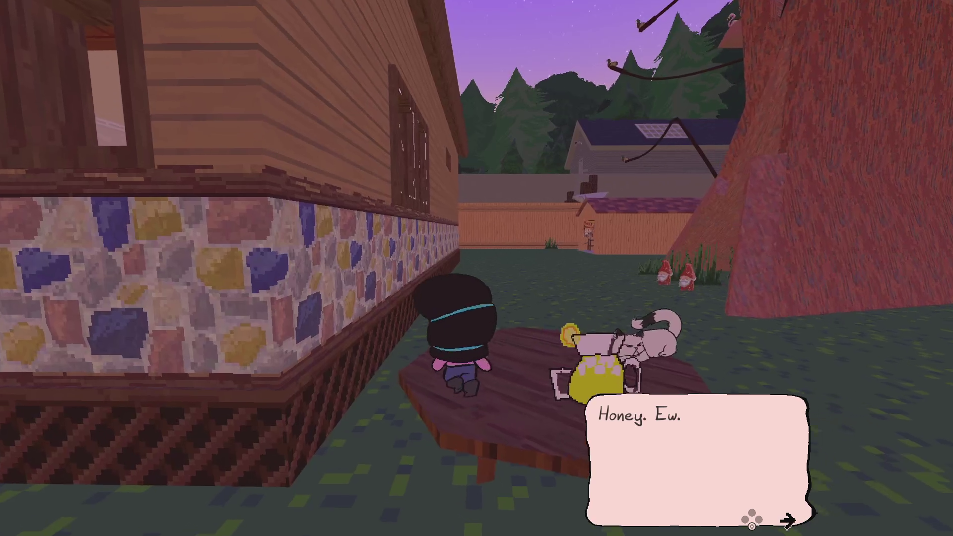
pyautogui.press('Tab')
pyautogui.press('Tab')
pyautogui.press('z')
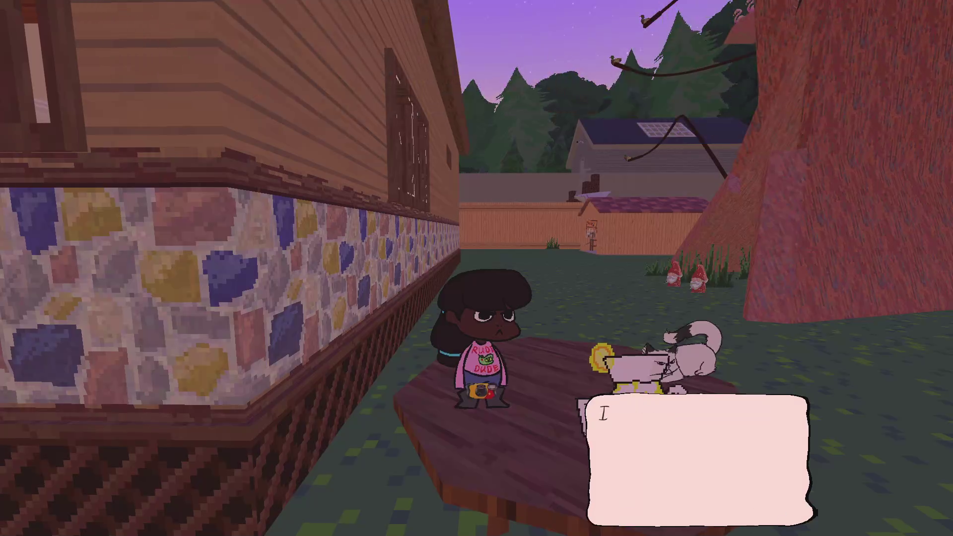
pyautogui.press('z')
pyautogui.press('z')
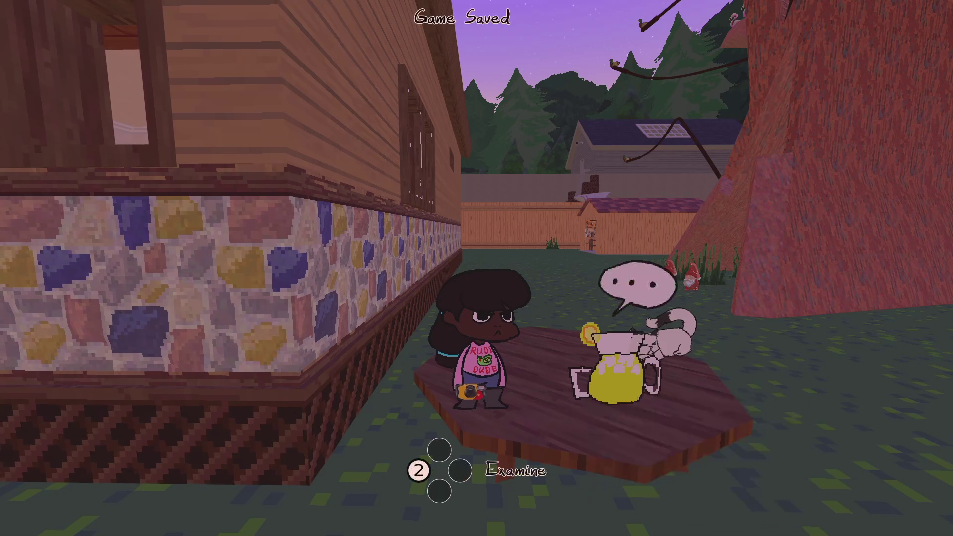
pyautogui.press('x')
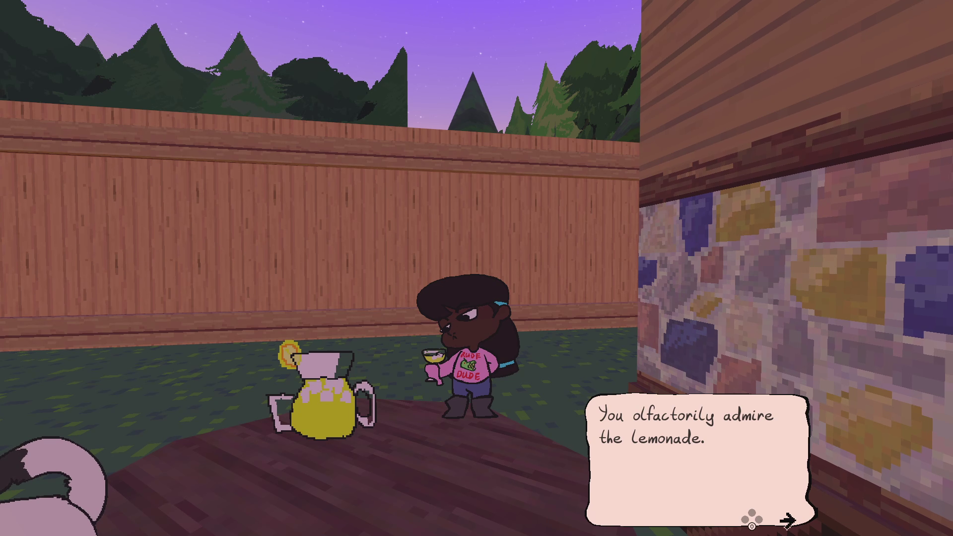
pyautogui.press('z')
pyautogui.hotkey('alt', 'Tab')
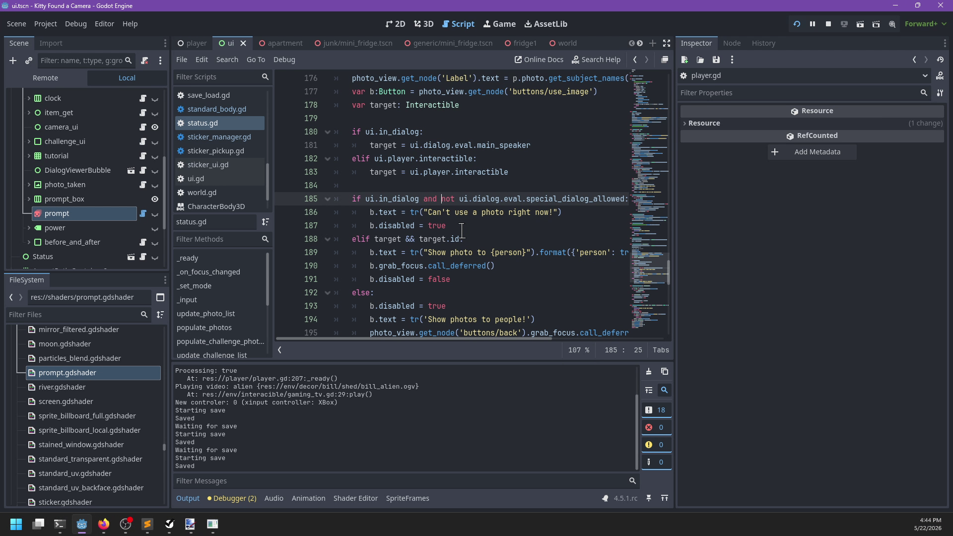
# Compare the game with the special_dialog_allowed check in ui.gd.
pyautogui.hotkey('alt', 'Tab')
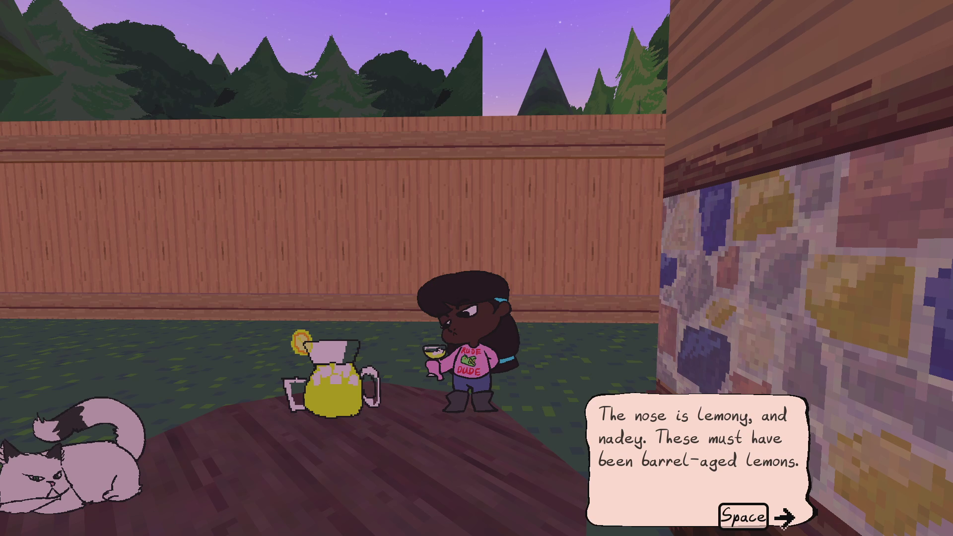
pyautogui.hotkey('alt', 'Tab')
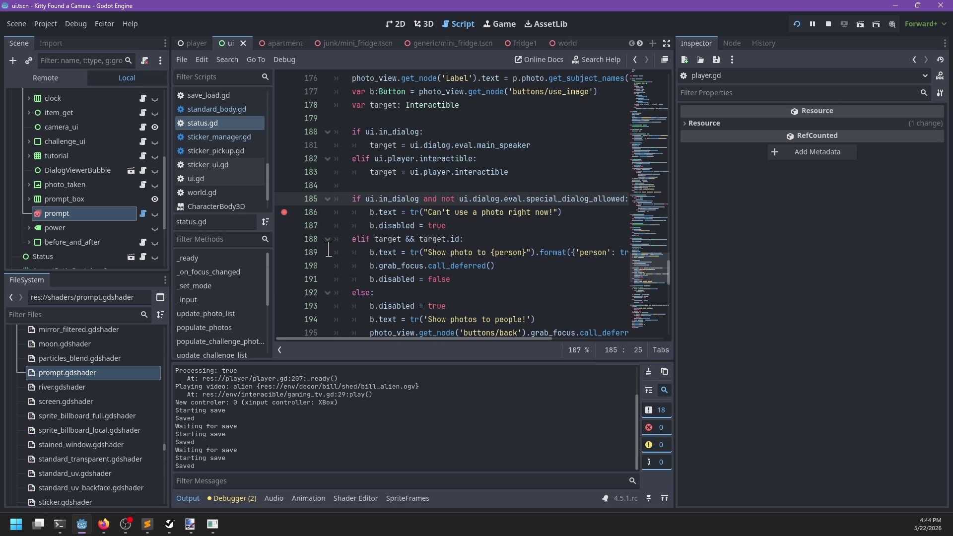
pyautogui.hotkey('alt', 'Tab')
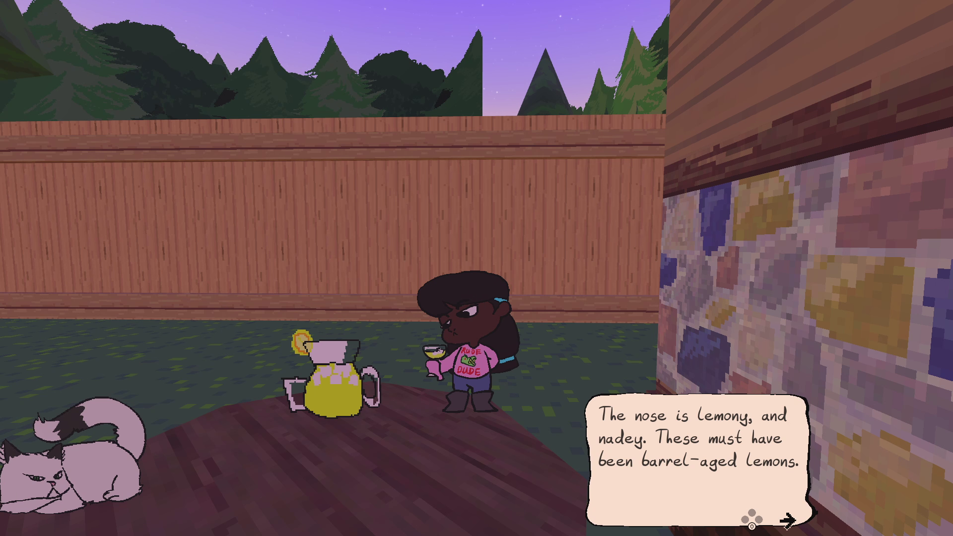
pyautogui.hotkey('alt', 'Tab')
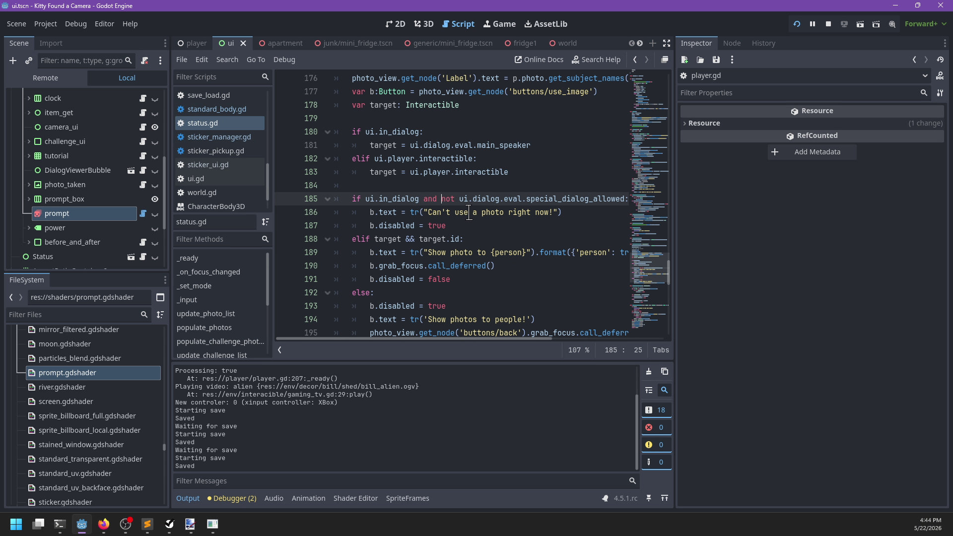
pyautogui.scroll(6, 467, 213)
pyautogui.hotkey('alt', 'Tab')
# Advance the lemonade dialogue to its end and walk the kid around the yard back to the table.
pyautogui.press('space')
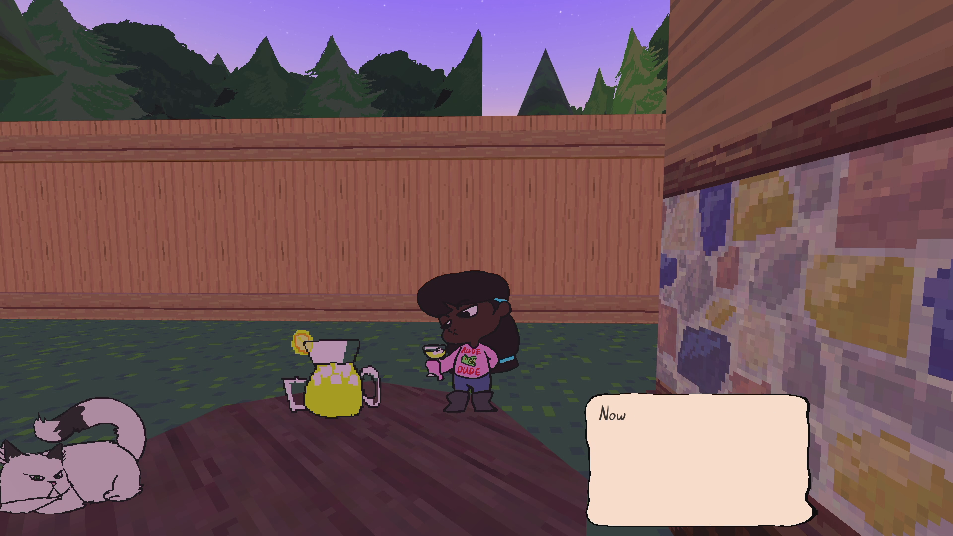
pyautogui.press('space')
pyautogui.press('space')
pyautogui.press('space')
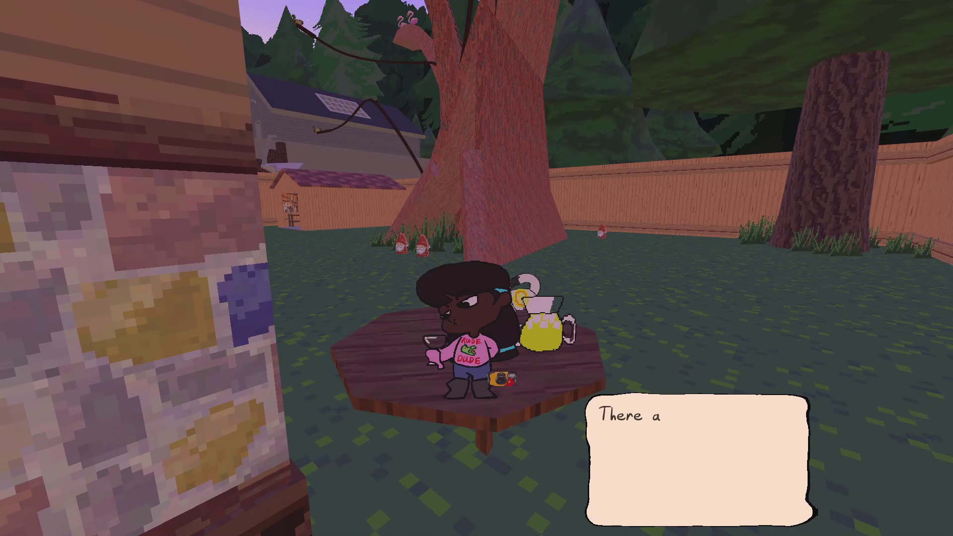
pyautogui.press('space')
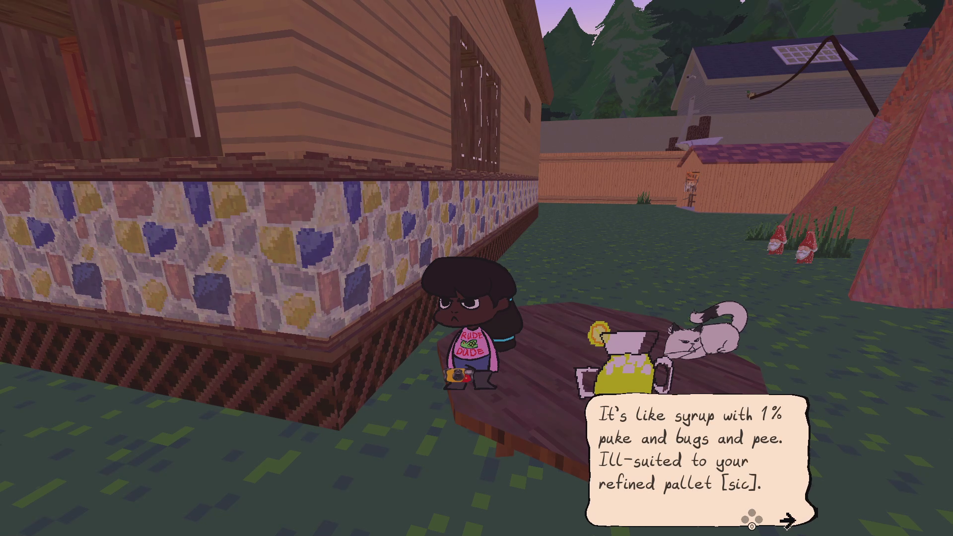
pyautogui.press('space')
pyautogui.press('w')
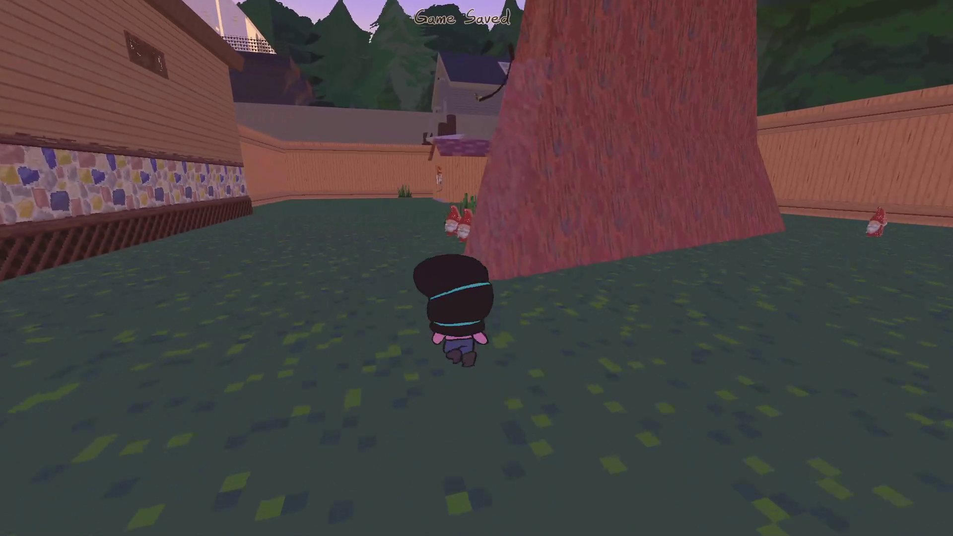
pyautogui.press('s')
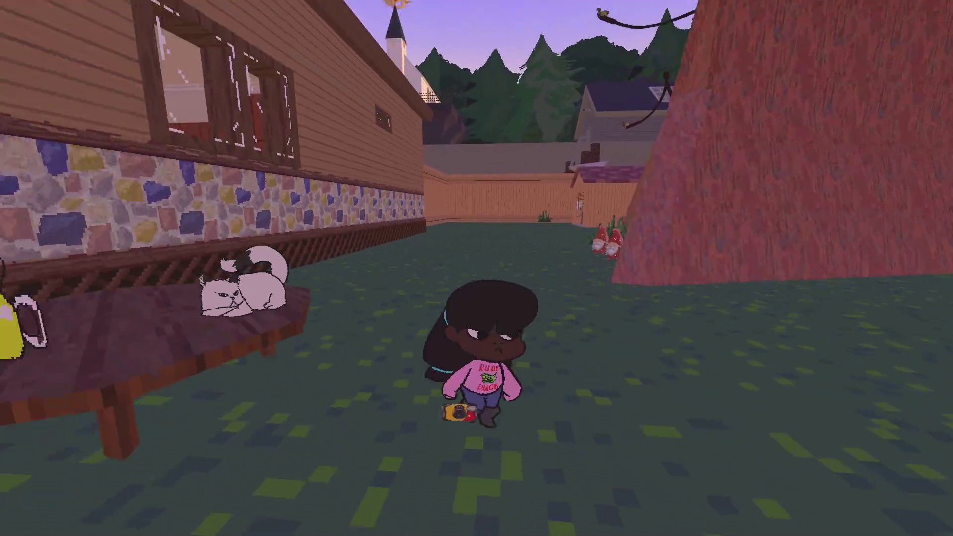
pyautogui.press('w')
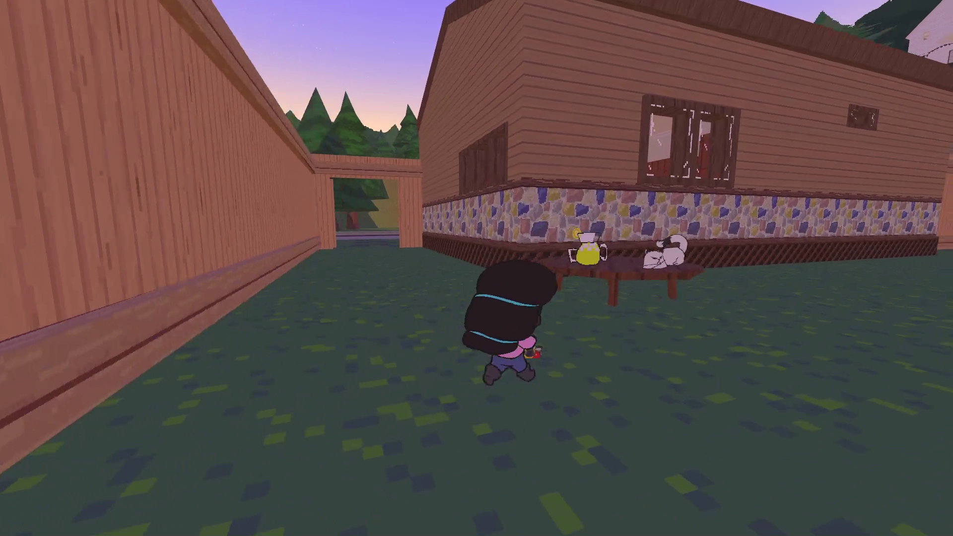
# Resume the game and walk the kid past the lemonade table and out the fence gate.
pyautogui.press('Escape')
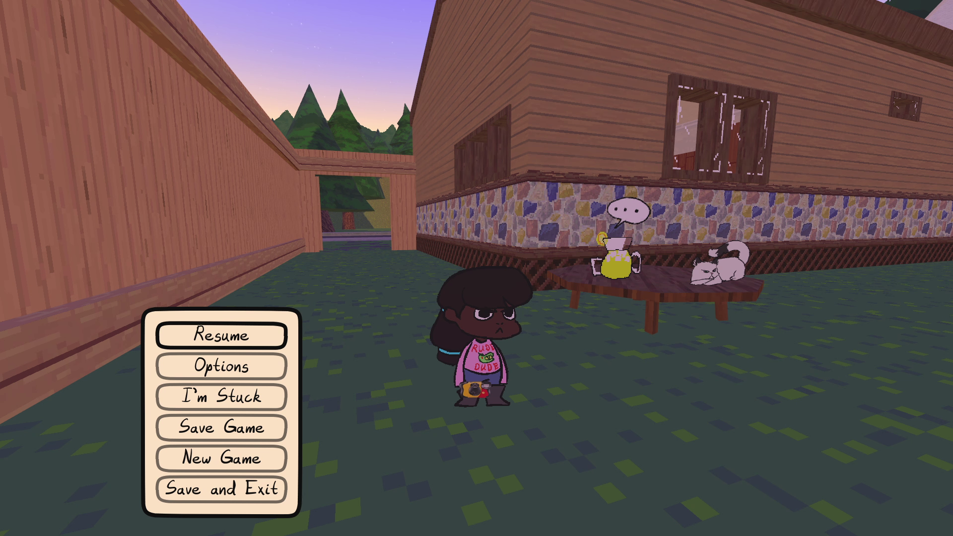
pyautogui.press('Escape')
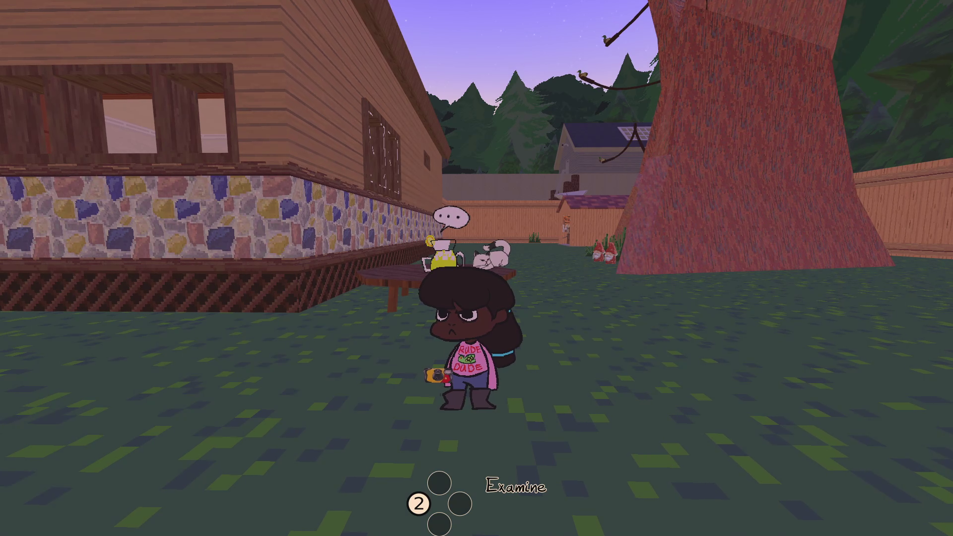
pyautogui.press('w')
pyautogui.press('s')
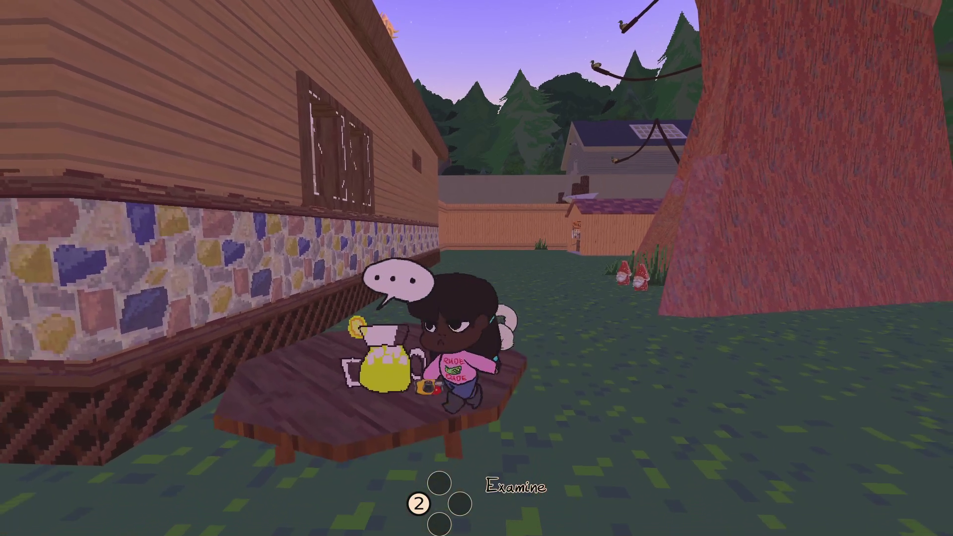
pyautogui.press('w')
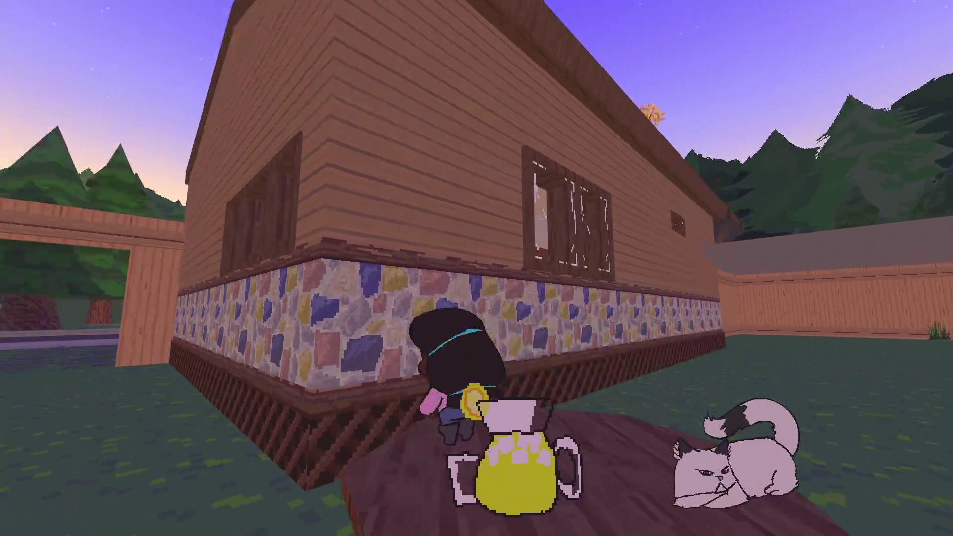
pyautogui.press('w')
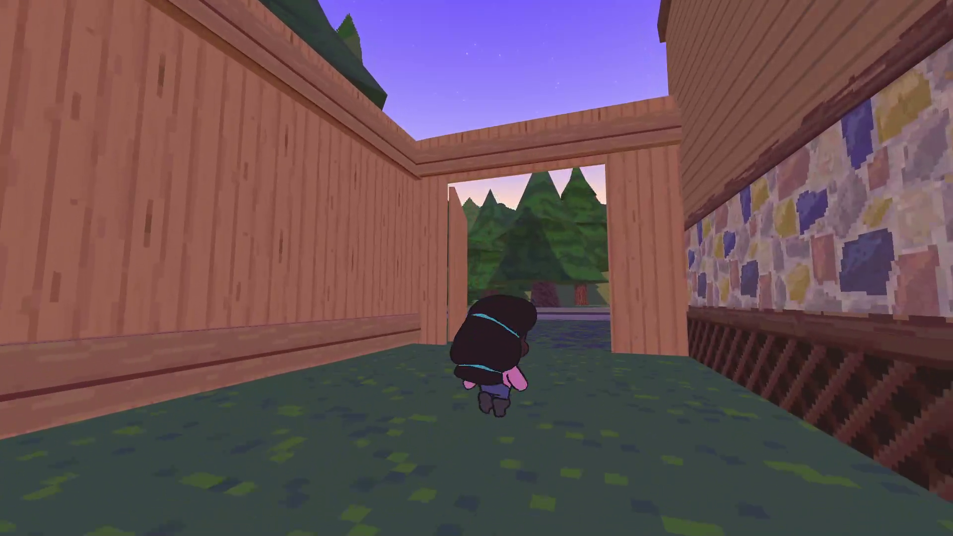
# Run along the porch to the pink car, pause there, and return to Godot.
pyautogui.press('d')
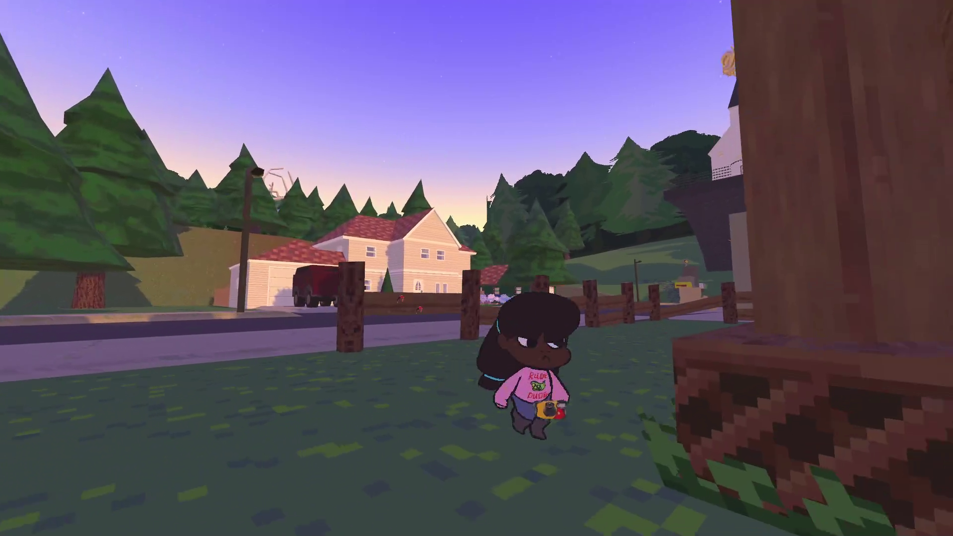
pyautogui.press('w')
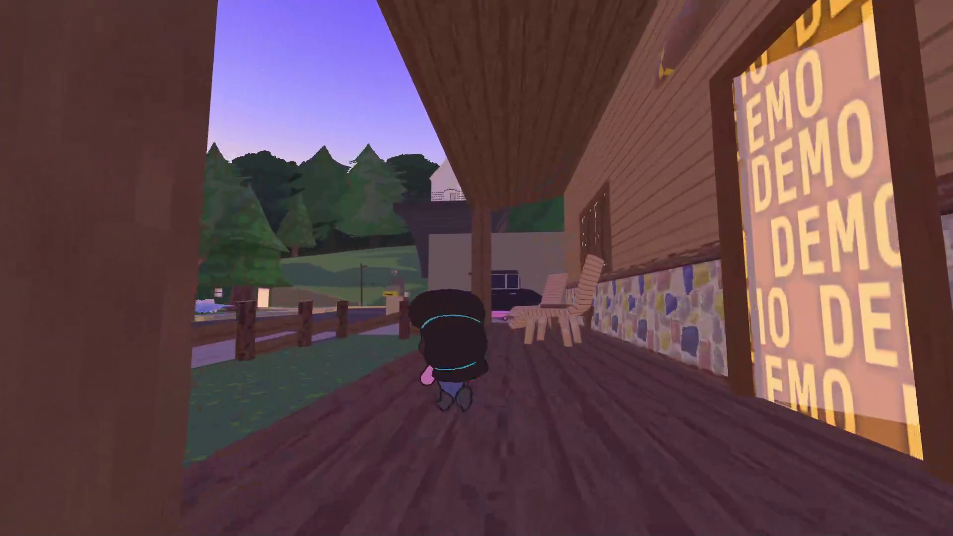
pyautogui.press('a')
pyautogui.press('w')
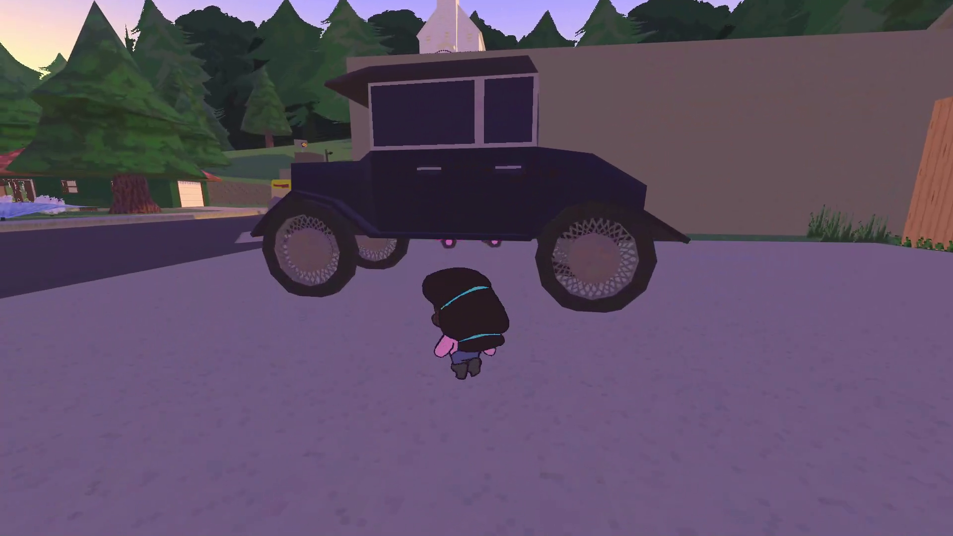
pyautogui.press('Escape')
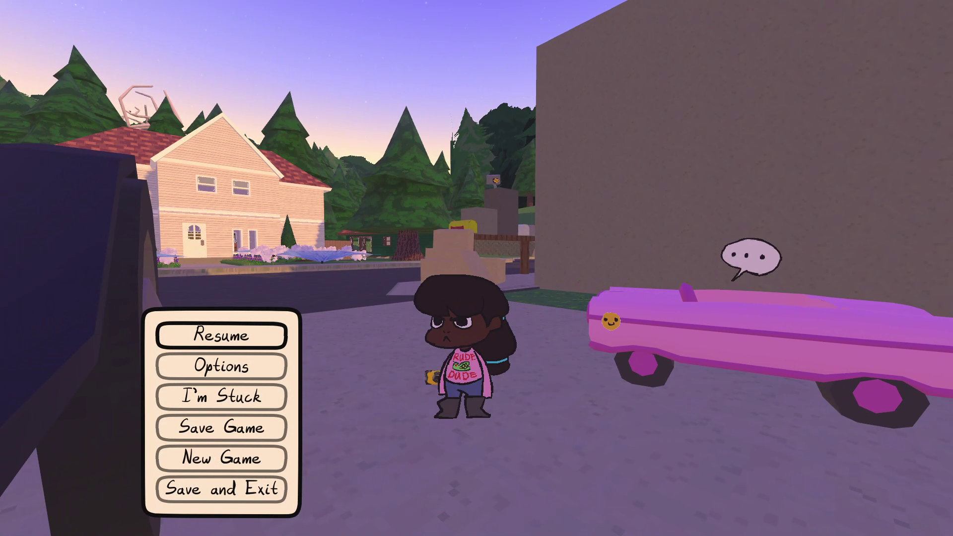
pyautogui.hotkey('alt', 'Tab')
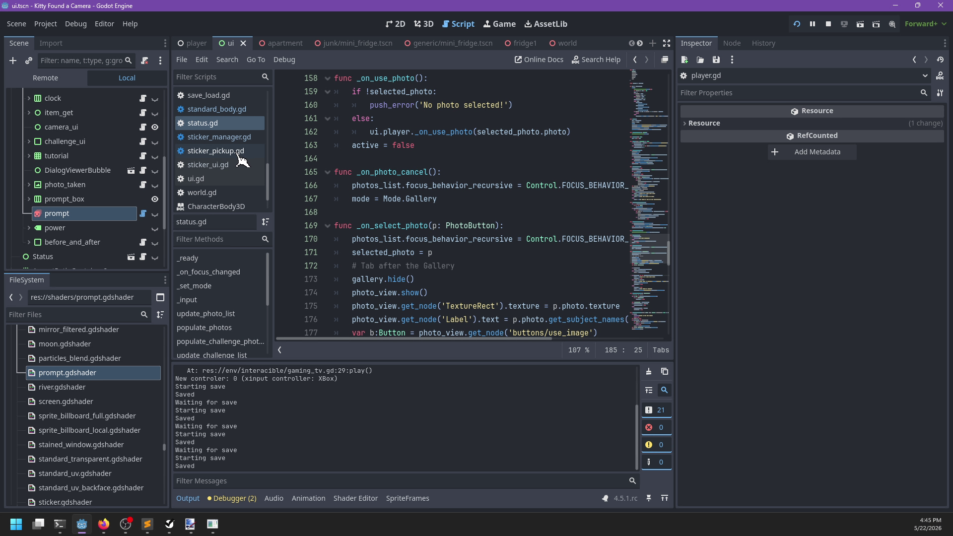
pyautogui.scroll(-3, 219, 154)
pyautogui.scroll(5, 218, 156)
# Open player.gd and search it for 'locked_movement'.
pyautogui.click(203, 143)
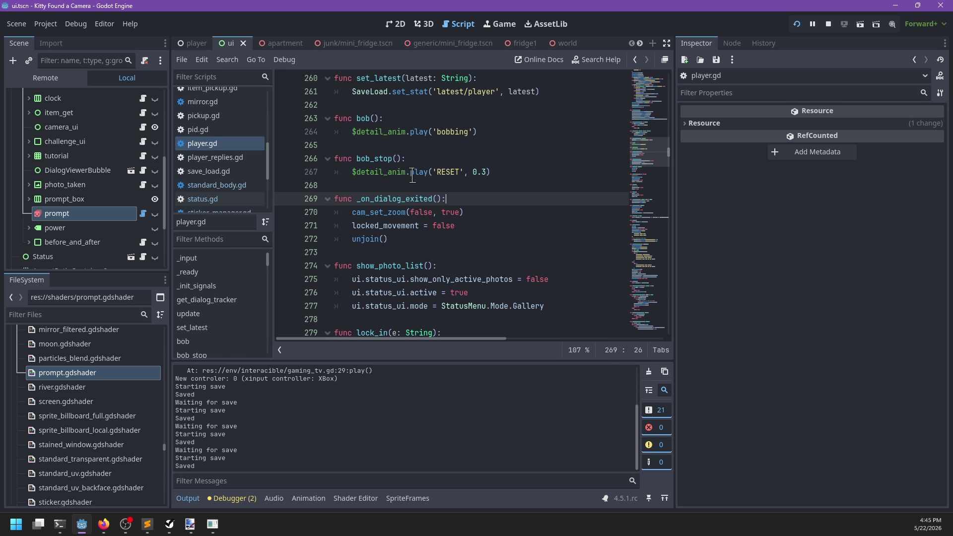
pyautogui.click(434, 172)
pyautogui.hotkey('ctrl', 'f')
pyautogui.write('locked_movmen')
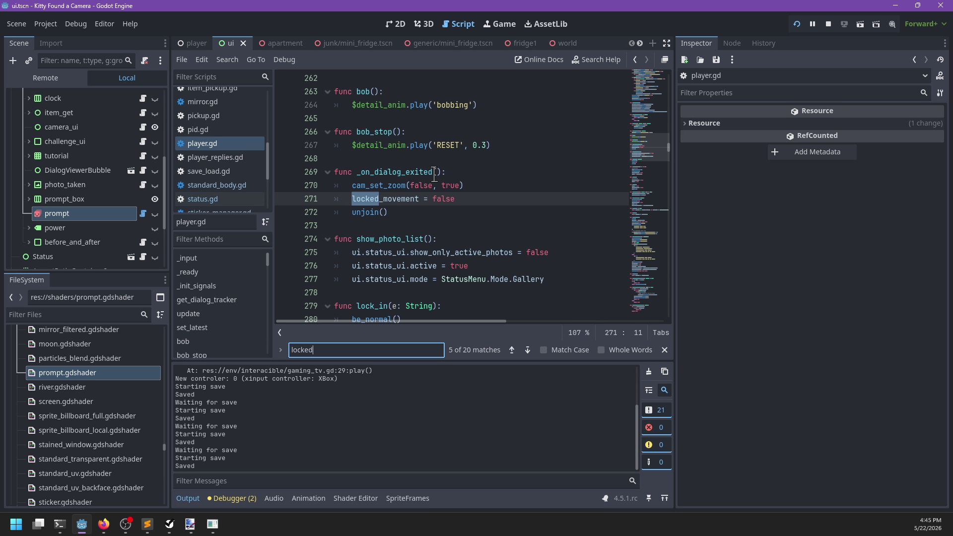
pyautogui.hotkey('ctrl', 'BackSpace')
pyautogui.write('locked_lo')
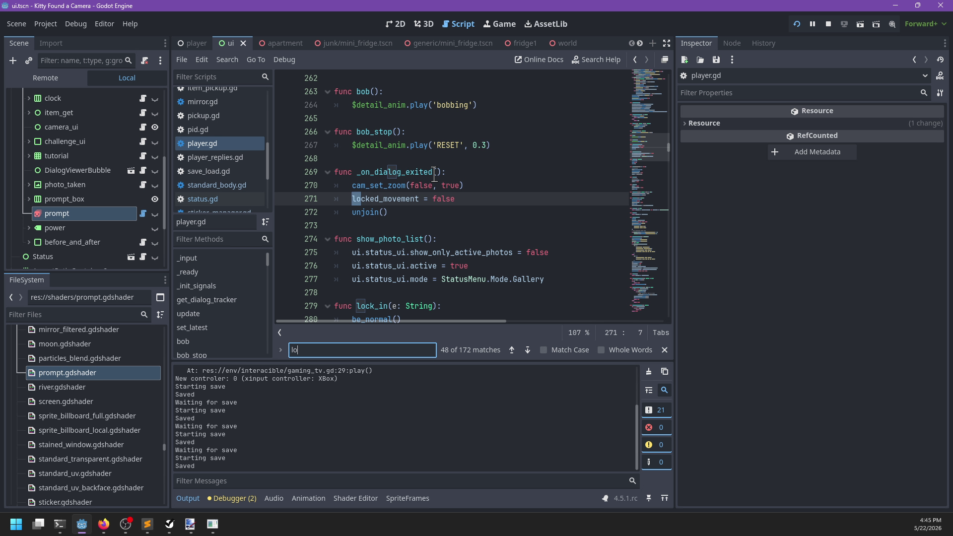
pyautogui.press('BackSpace')
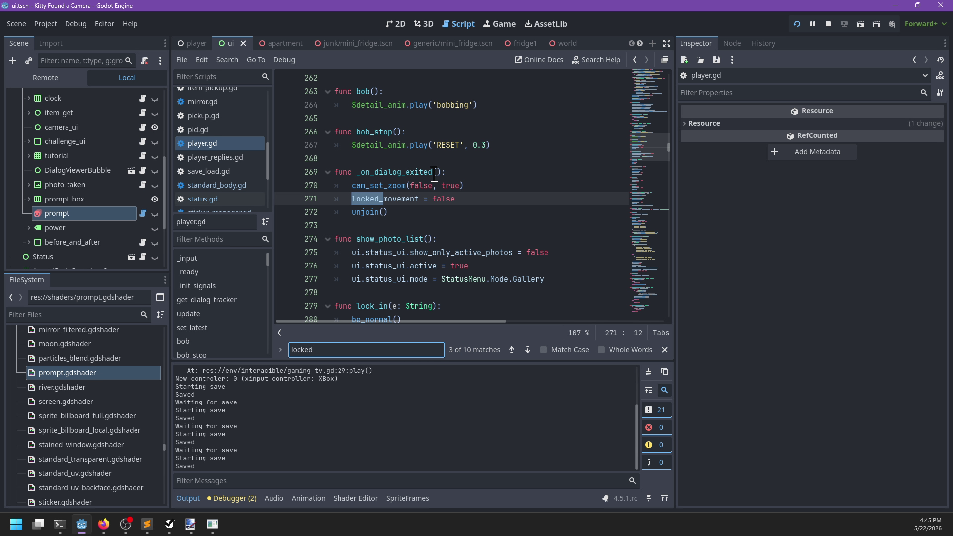
pyautogui.write('movement')
pyautogui.press('Return')
# Search for 'locked' and step through its matches down to line 163.
pyautogui.press('Return')
pyautogui.press('Return')
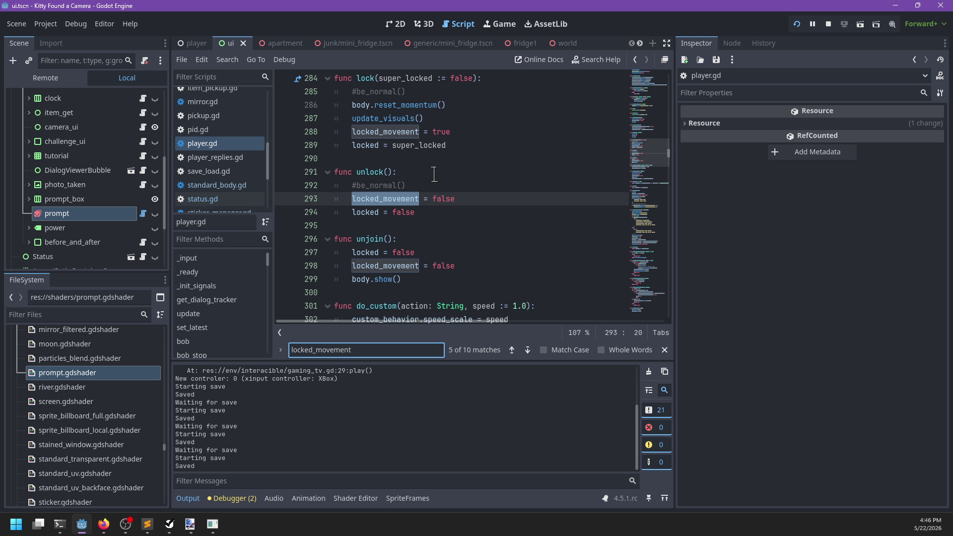
pyautogui.hotkey('ctrl', 'BackSpace')
pyautogui.write('locked')
pyautogui.press('Return')
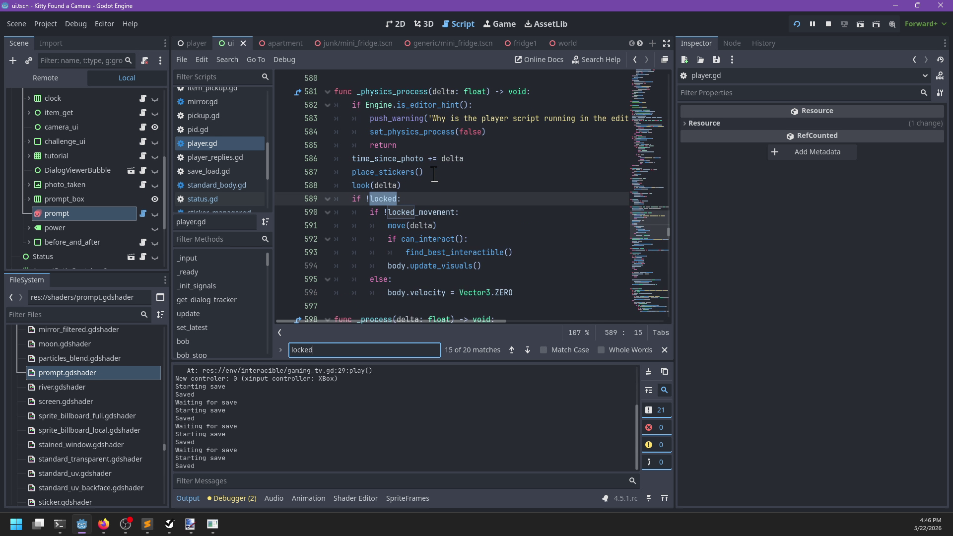
pyautogui.press('Return')
pyautogui.press('Return')
pyautogui.press('Return')
pyautogui.press('Return')
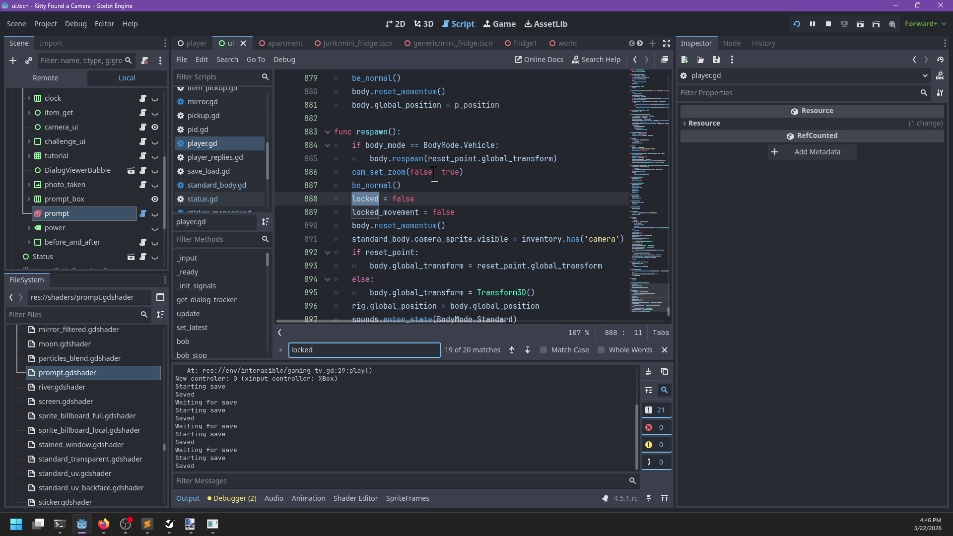
pyautogui.press('Return')
pyautogui.press('Return')
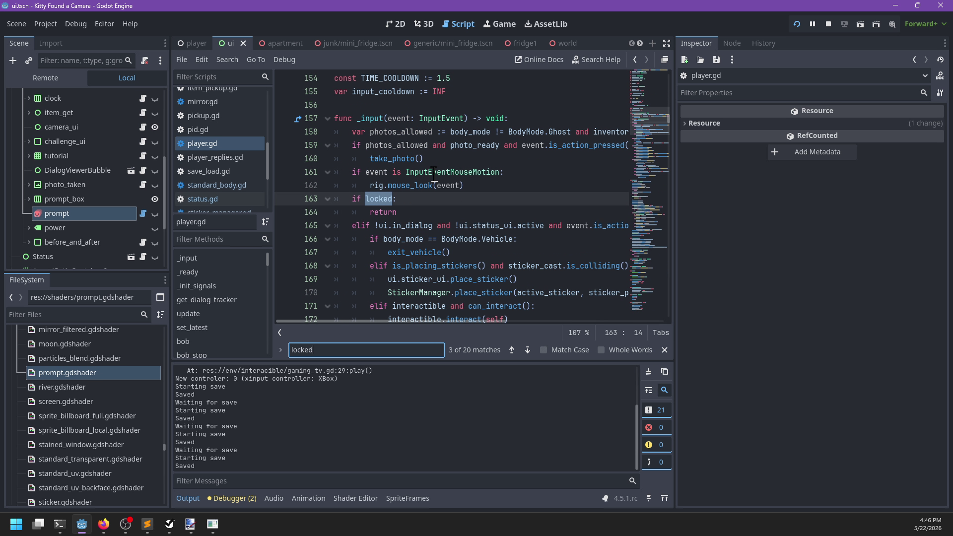
# Move the 'if locked: return' check below ui.update_prompt() and remove the leftover empty line.
pyautogui.press('Escape')
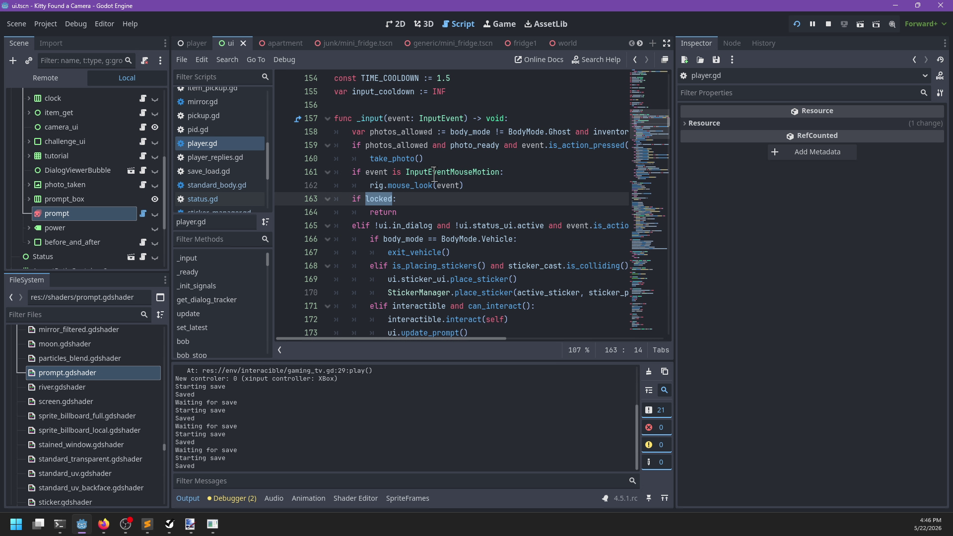
pyautogui.moveTo(399, 213); pyautogui.dragTo(352, 198)
pyautogui.hotkey('ctrl', 'c')
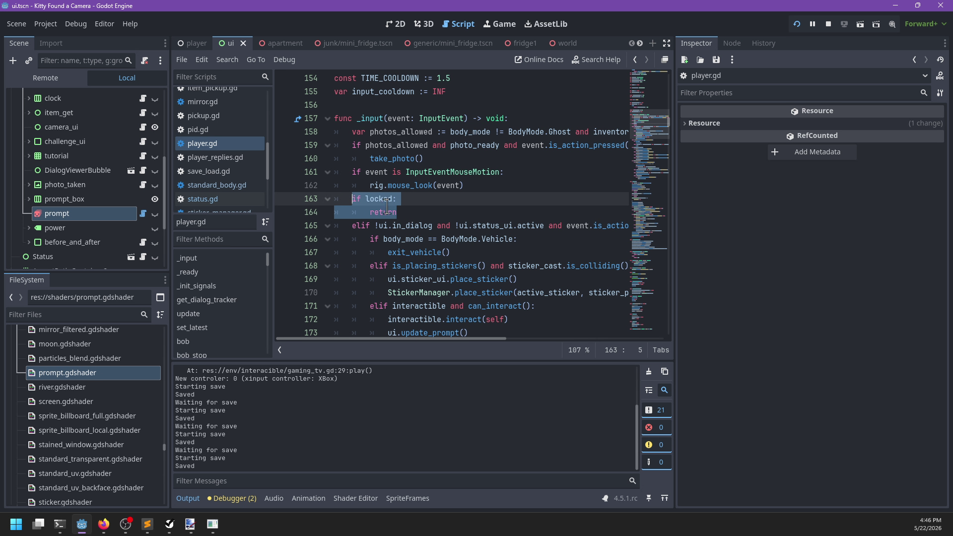
pyautogui.hscroll(3, 408, 218)
pyautogui.hscroll(-3, 408, 218)
pyautogui.scroll(-2, 408, 219)
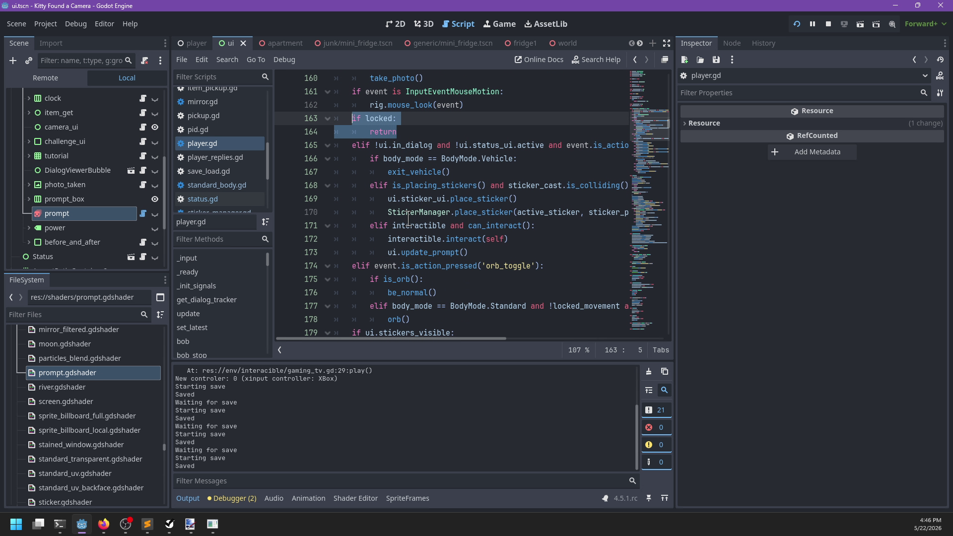
pyautogui.press('BackSpace')
pyautogui.scroll(-1, 408, 218)
pyautogui.click(484, 199)
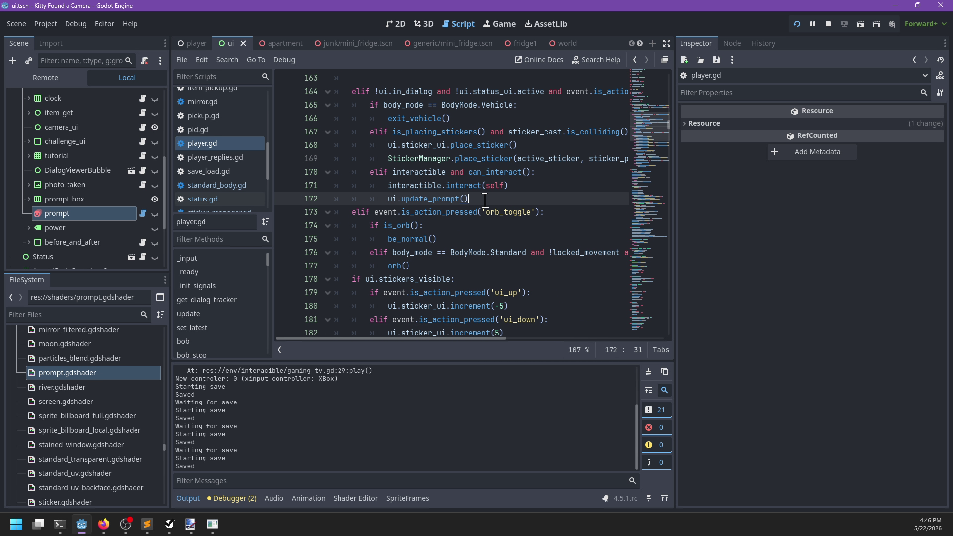
pyautogui.press('Return')
pyautogui.press('BackSpace')
pyautogui.hotkey('ctrl', 'v')
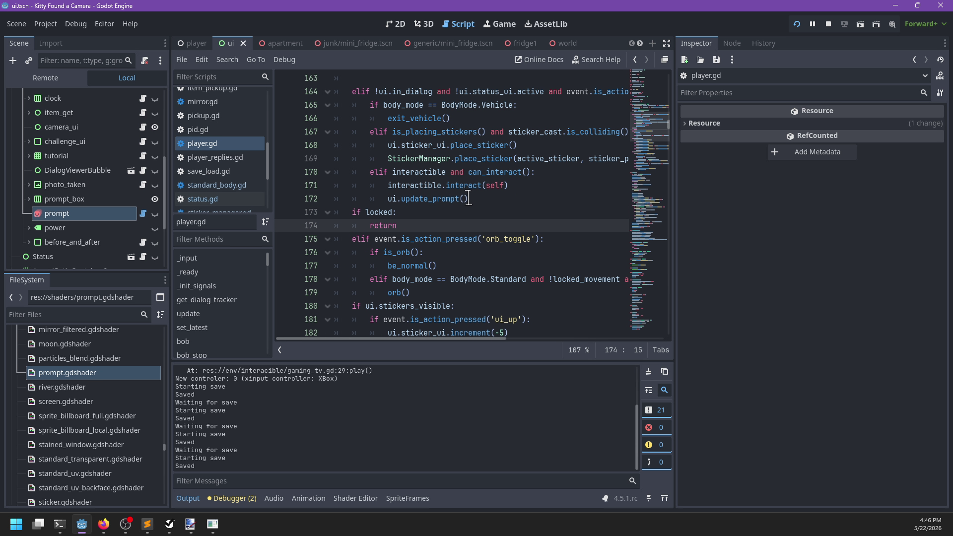
pyautogui.scroll(3, 485, 198)
pyautogui.click(391, 196)
pyautogui.press('BackSpace')
pyautogui.press('BackSpace')
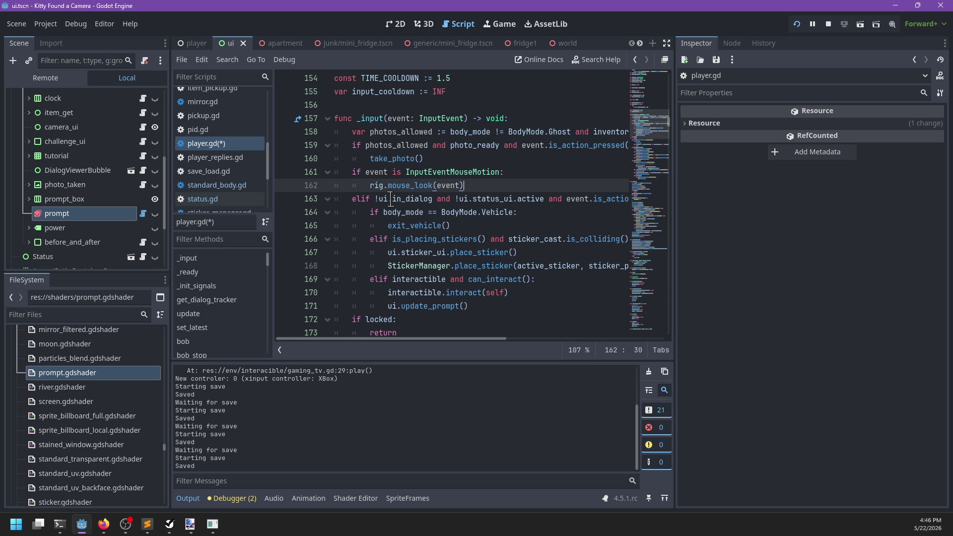
# Restore the original 'if locked' check, save player.gd, and review rig.reset_zoom() on line 200.
pyautogui.hscroll(2, 452, 235)
pyautogui.hscroll(-1, 452, 236)
pyautogui.hscroll(-1, 471, 238)
pyautogui.scroll(-1, 472, 236)
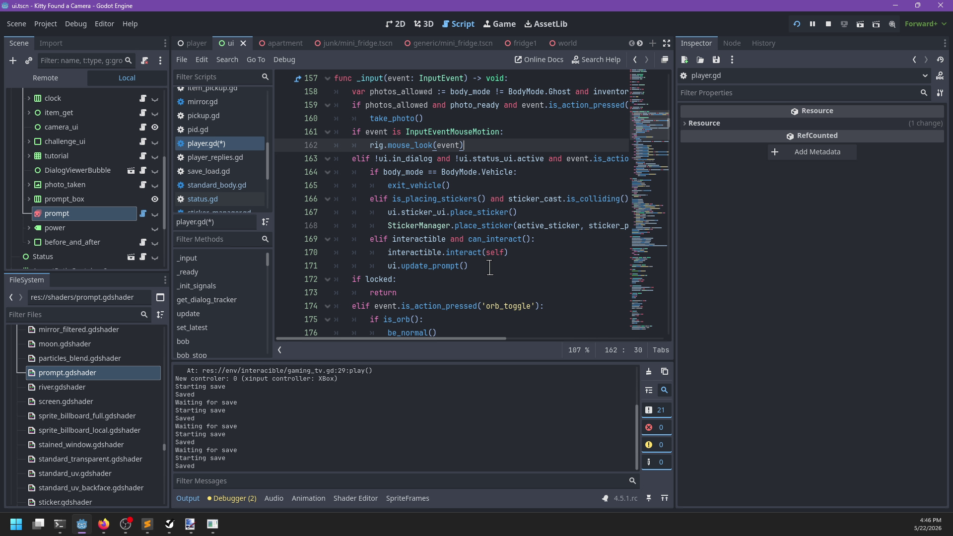
pyautogui.hotkey('ctrl', 'z')
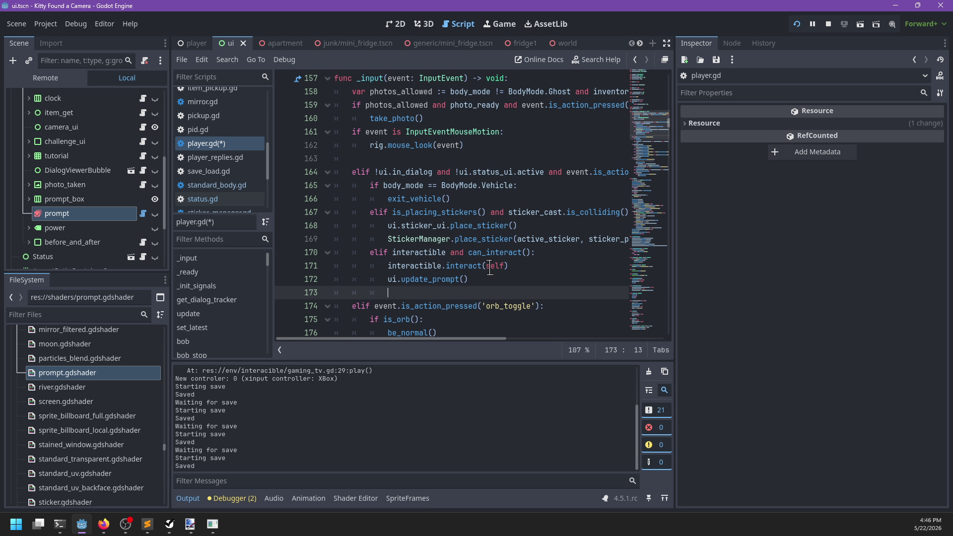
pyautogui.hotkey('ctrl', 'shift', 'z')
pyautogui.hotkey('ctrl', 's')
pyautogui.scroll(-7, 488, 268)
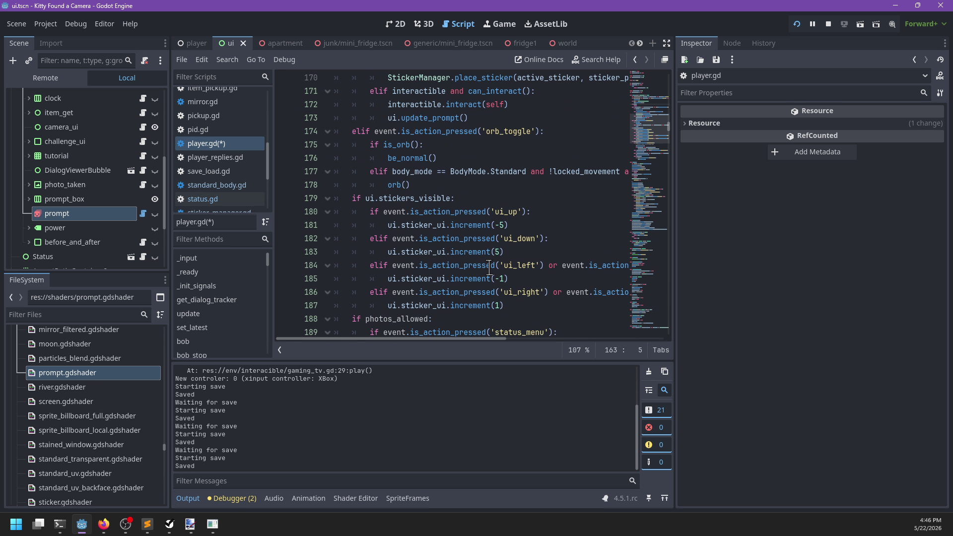
pyautogui.scroll(-2, 489, 268)
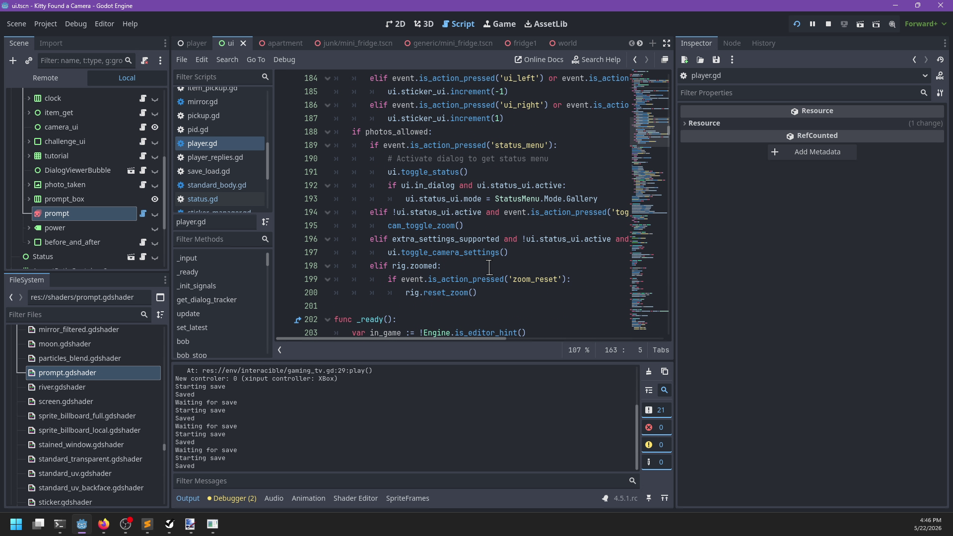
pyautogui.click(502, 292)
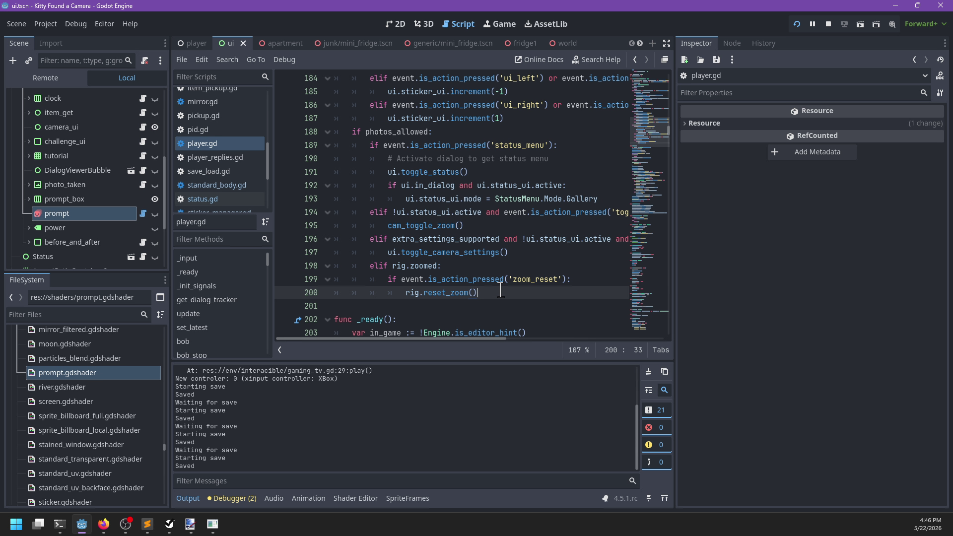
pyautogui.scroll(9, 500, 291)
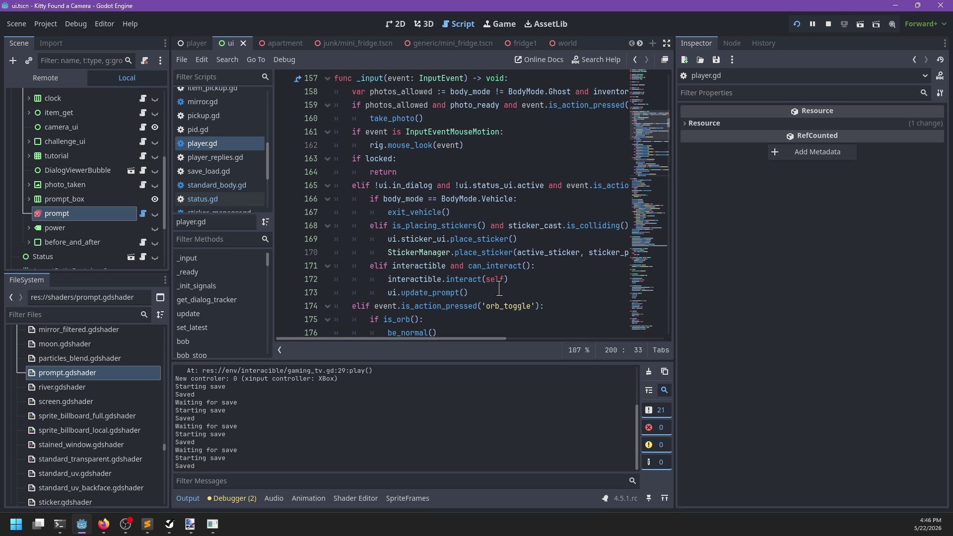
# Change line 163 to 'if not locked:', delete the return, and make the next elif a plain if.
pyautogui.click(366, 159)
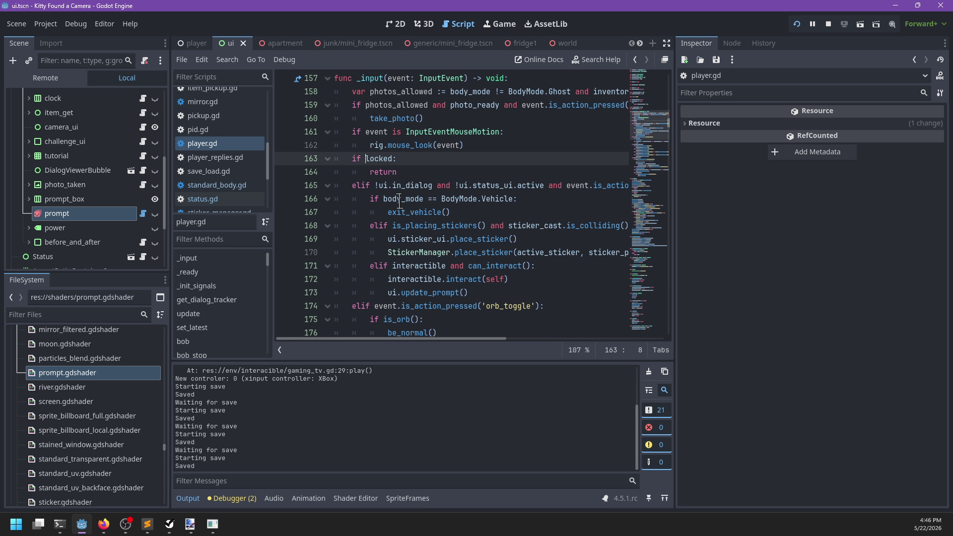
pyautogui.write('not')
pyautogui.press('Down')
pyautogui.press('End')
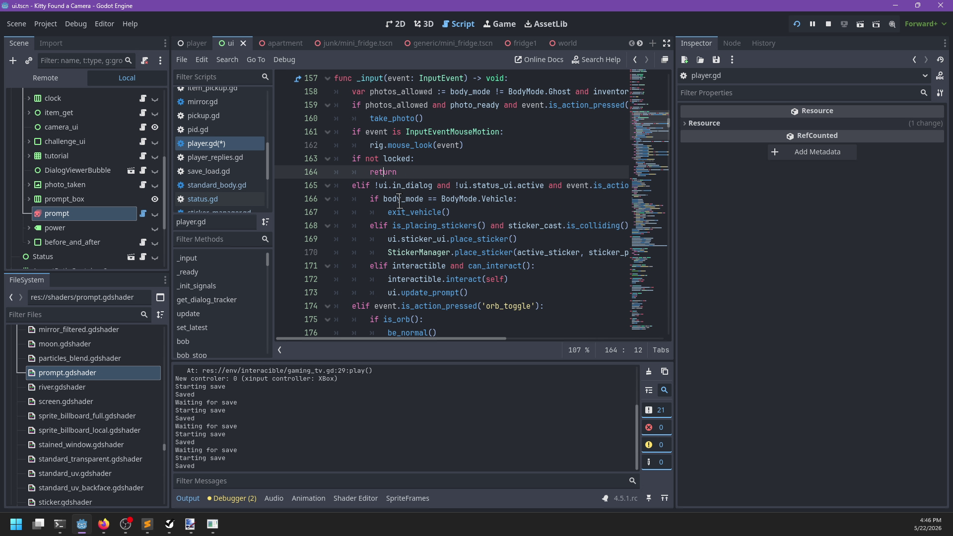
pyautogui.hotkey('shift', 'Home')
pyautogui.hotkey('shift', 'Home')
pyautogui.press('BackSpace')
pyautogui.press('BackSpace')
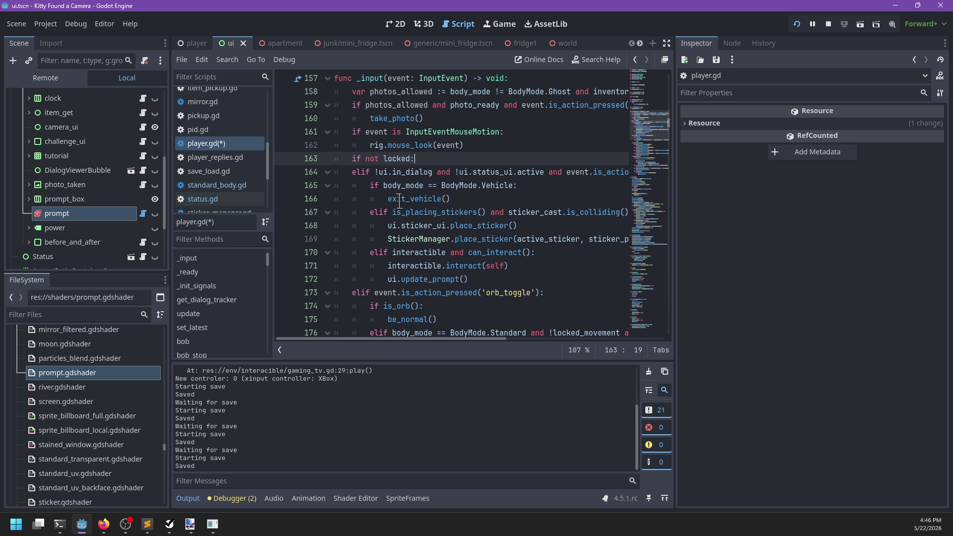
pyautogui.click(353, 172)
pyautogui.press('Delete')
pyautogui.press('Delete')
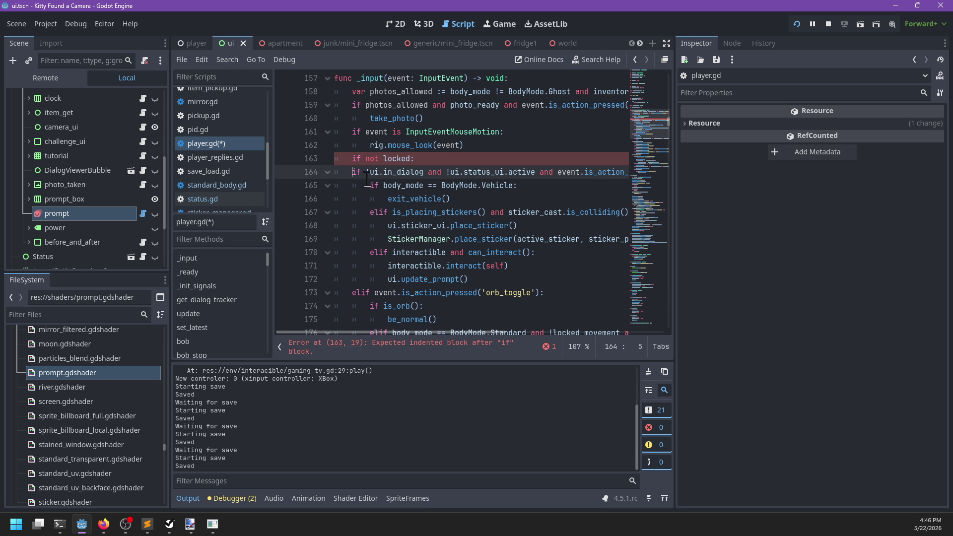
# Indent lines 164–186 under 'if not locked:' and save the script.
pyautogui.moveTo(353, 172)
pyautogui.mouseDown()
pyautogui.moveTo(367, 204)
pyautogui.moveTo(447, 283)
pyautogui.moveTo(462, 145)
pyautogui.mouseUp()
pyautogui.press('Tab')
pyautogui.scroll(6, 443, 228)
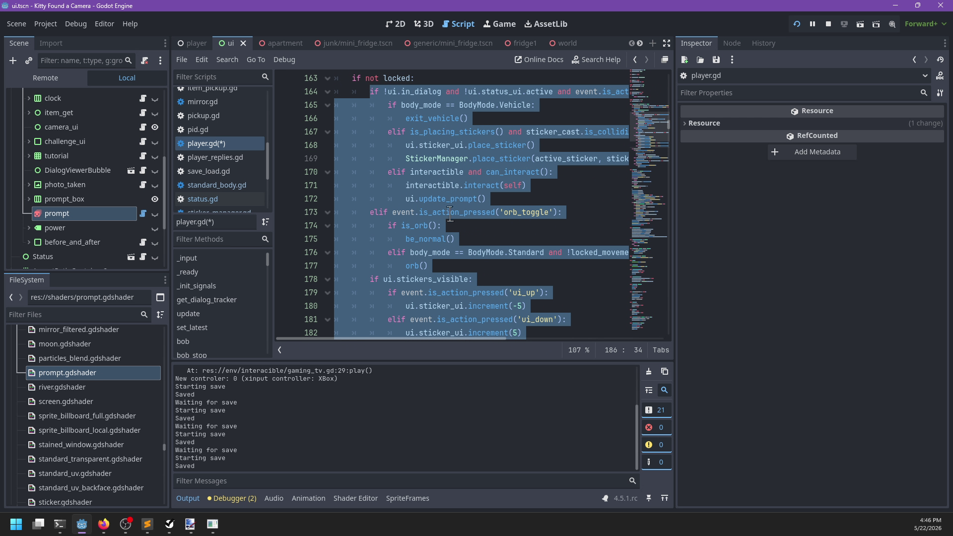
pyautogui.scroll(2, 443, 229)
pyautogui.click(442, 159)
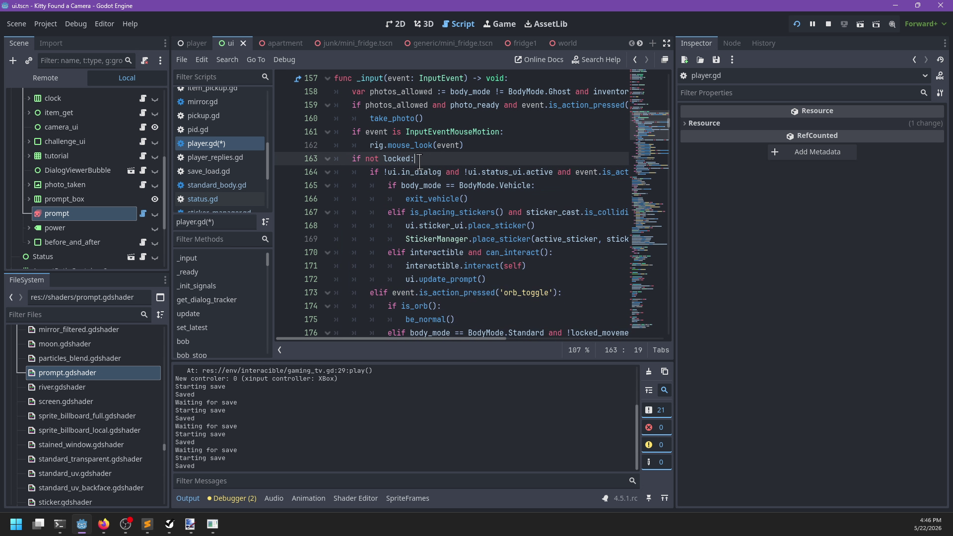
pyautogui.click(326, 161)
pyautogui.click(446, 185)
pyautogui.scroll(-2, 402, 128)
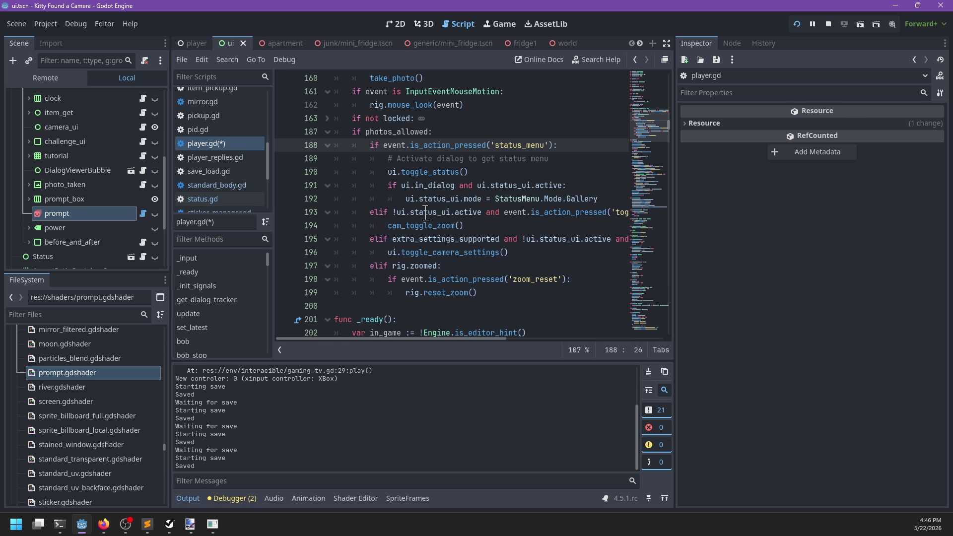
pyautogui.scroll(2, 474, 195)
pyautogui.hotkey('ctrl', 's')
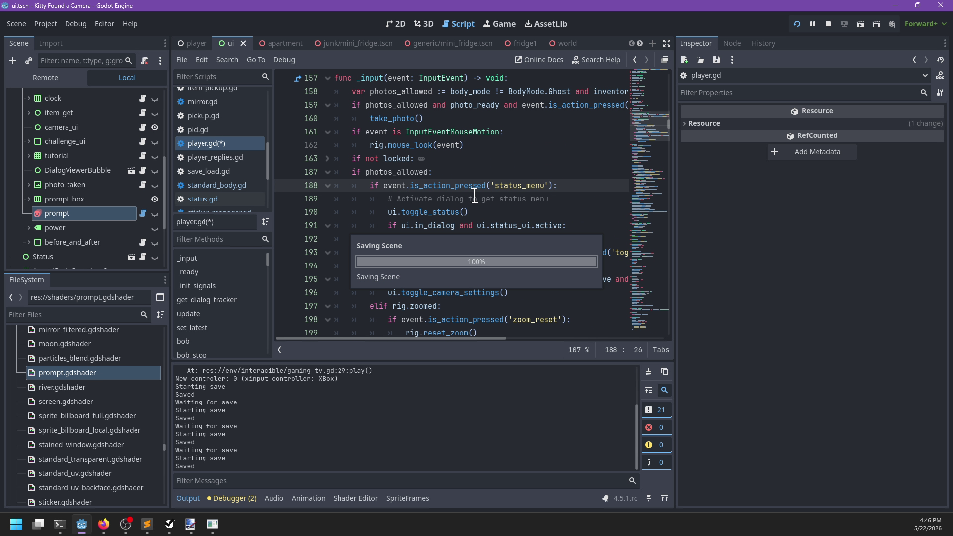
pyautogui.scroll(-3, 474, 195)
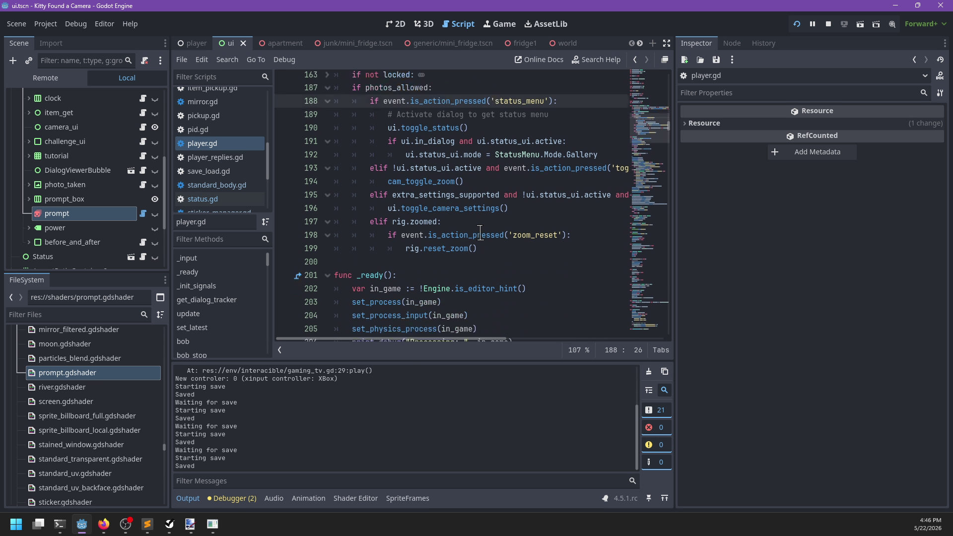
pyautogui.scroll(2, 492, 231)
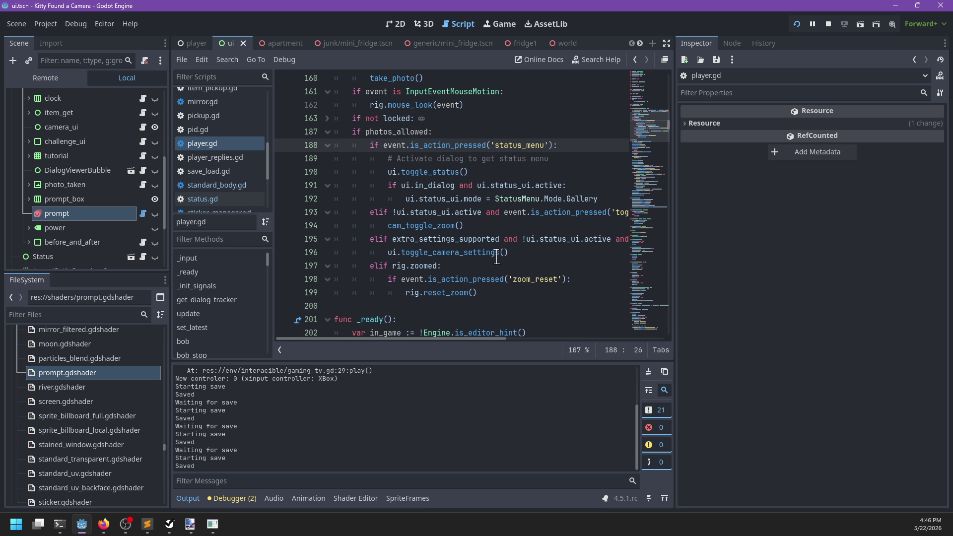
pyautogui.hscroll(3, 500, 258)
# Resume the game, walk past the cabin to the lemonade table, and examine the lemonade.
pyautogui.hscroll(-3, 500, 257)
pyautogui.hotkey('alt', 'Tab')
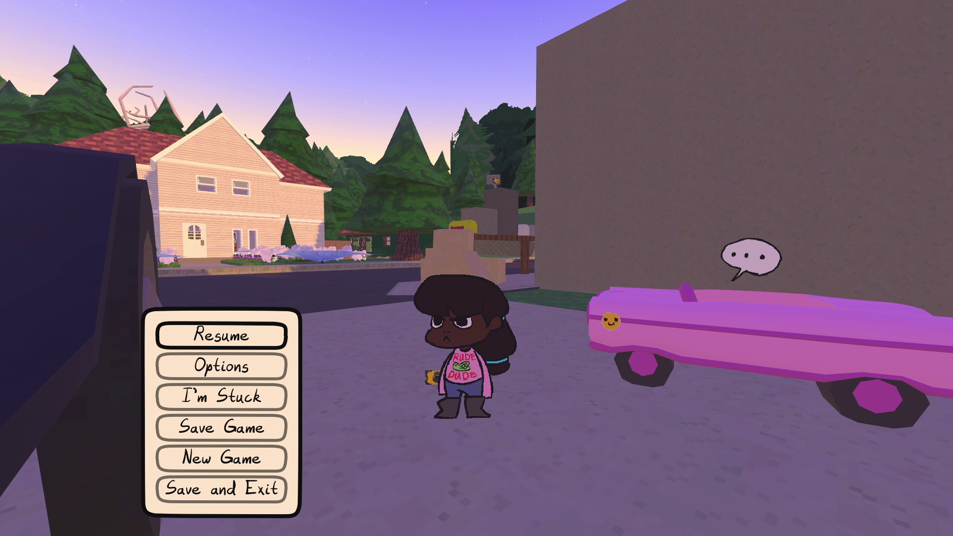
pyautogui.press('Escape')
pyautogui.press('w')
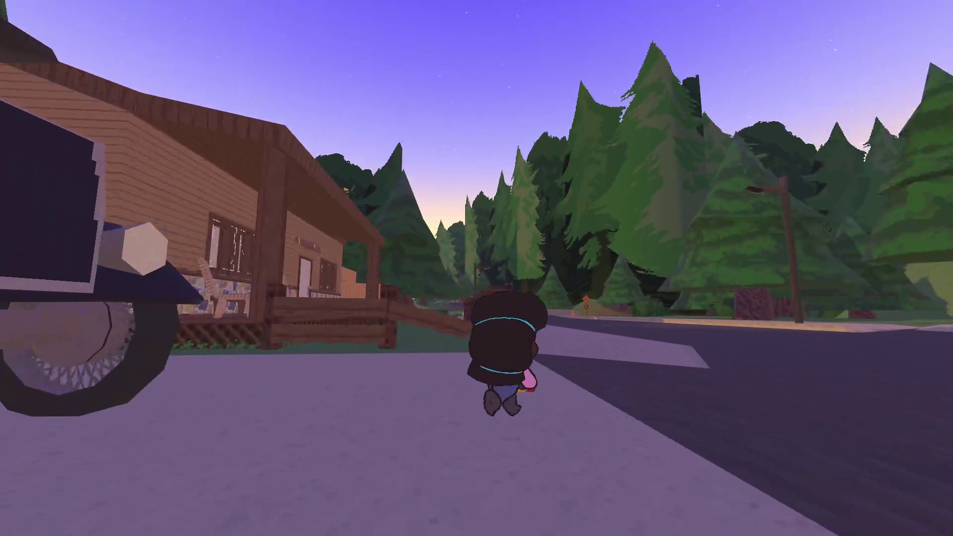
pyautogui.press('w')
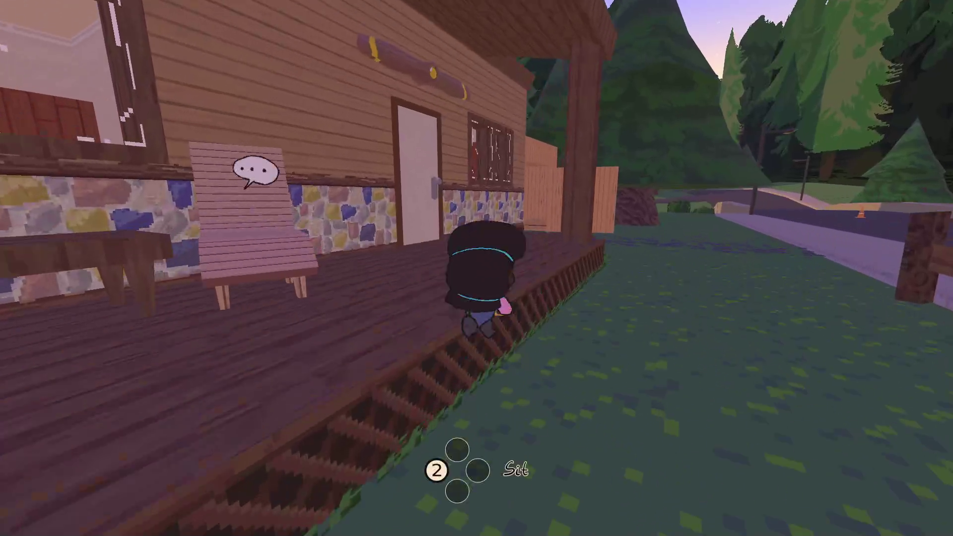
pyautogui.press('w')
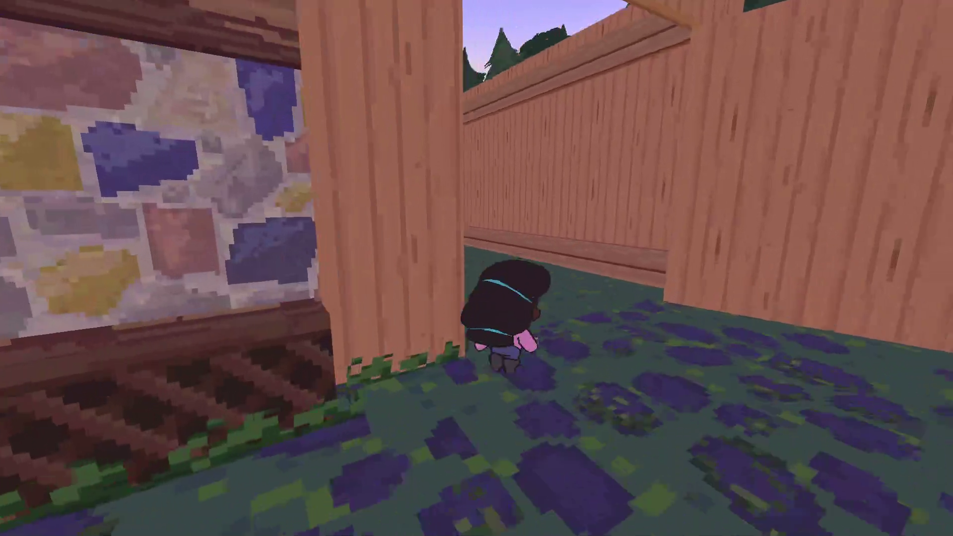
pyautogui.press('w')
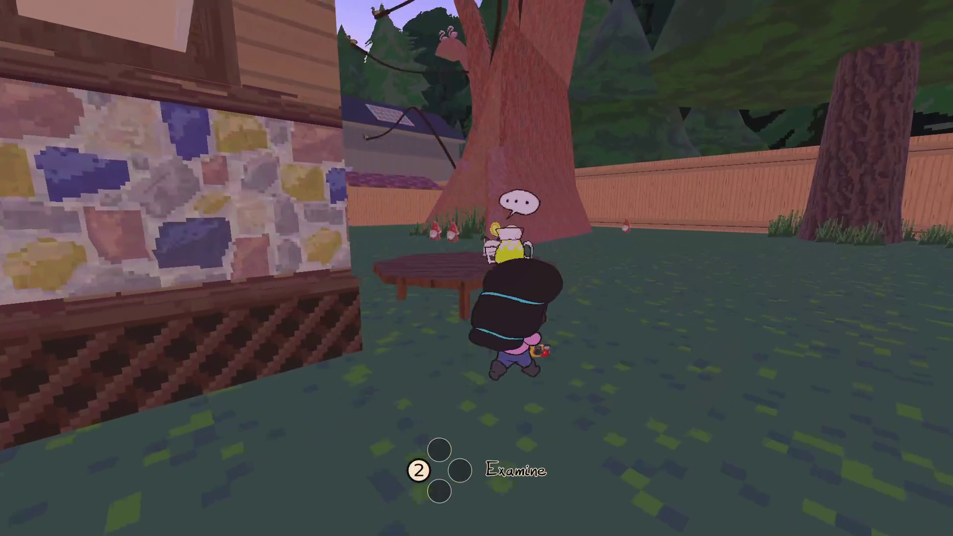
pyautogui.press('2')
# Flip through the Kiddo Cam gallery, zoom the camera, and finish the lemonade dialogue.
pyautogui.press('Tab')
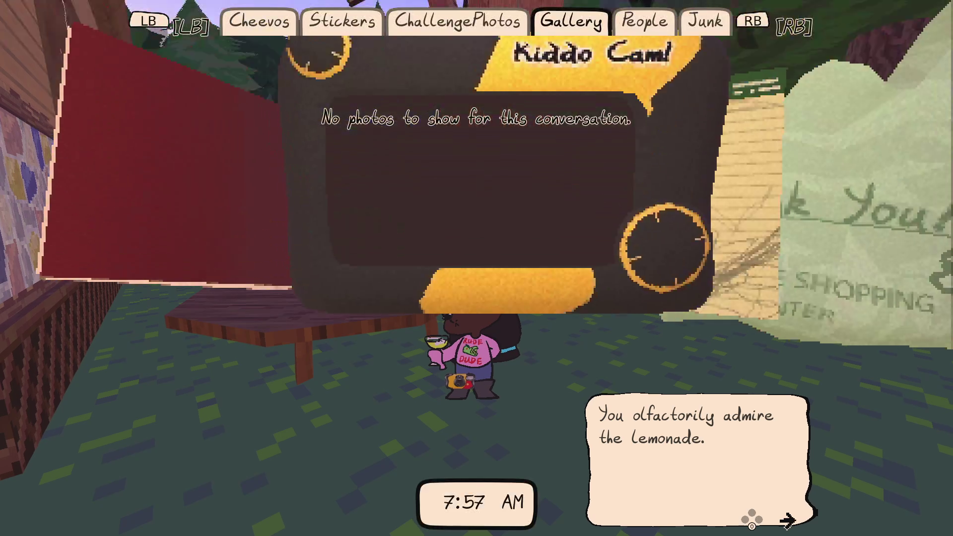
pyautogui.press('Tab')
pyautogui.press('space')
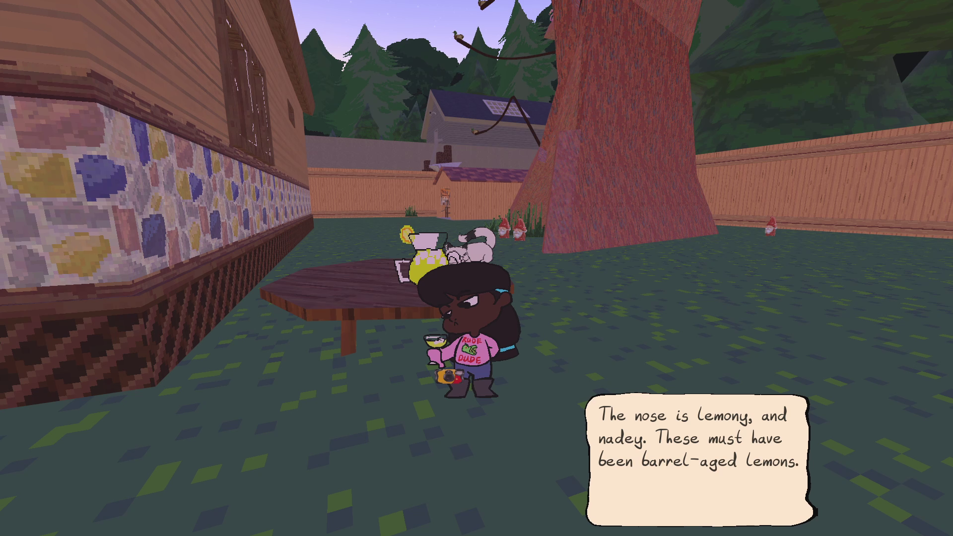
pyautogui.hotkey('alt', 'Tab')
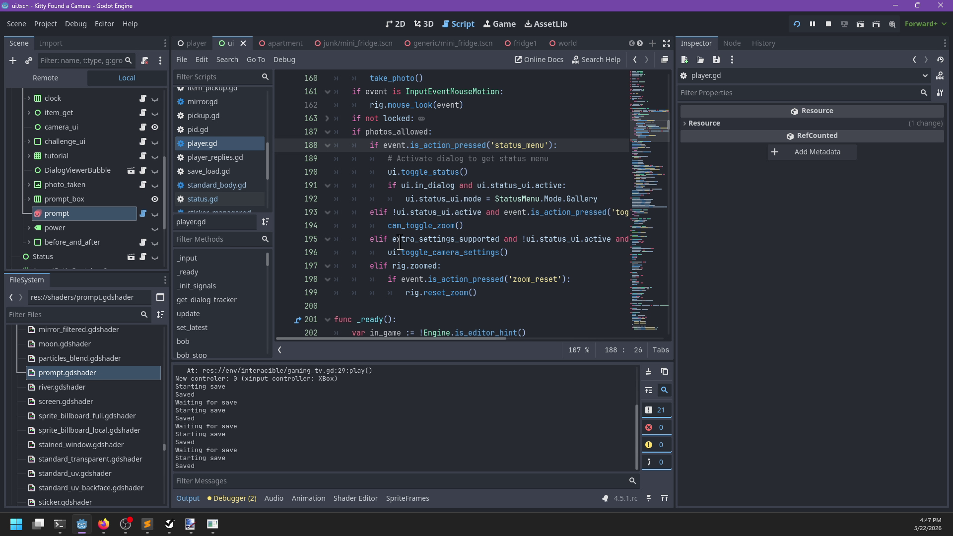
pyautogui.hotkey('alt', 'Tab')
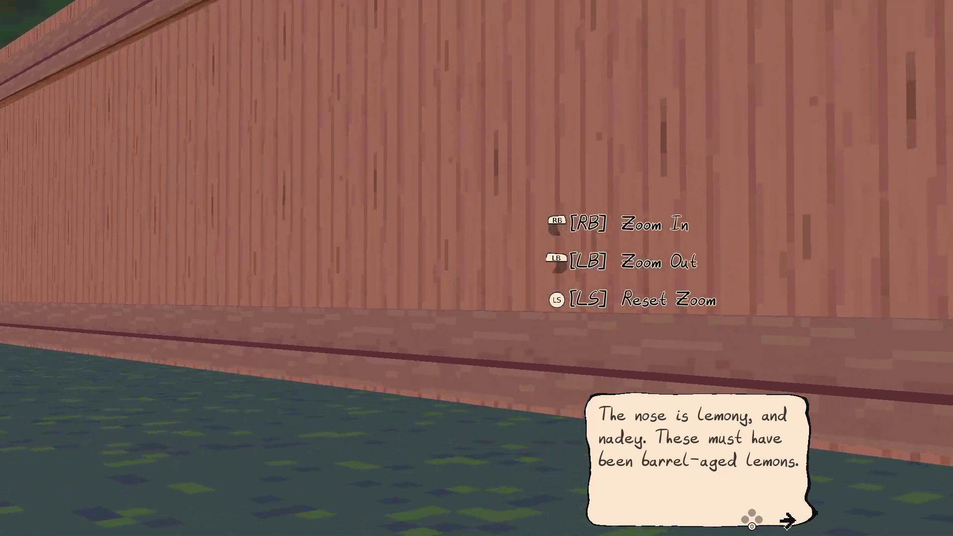
pyautogui.press('Return')
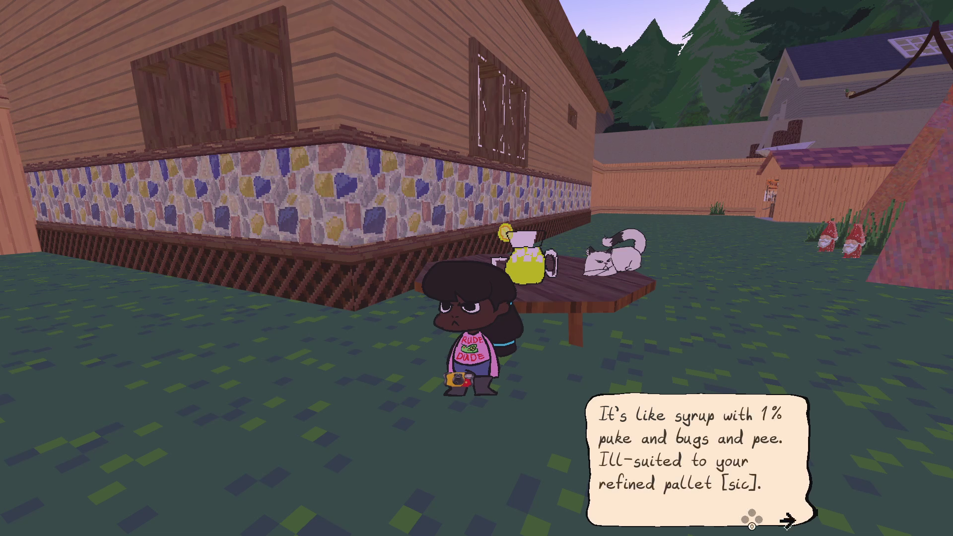
pyautogui.press('Return')
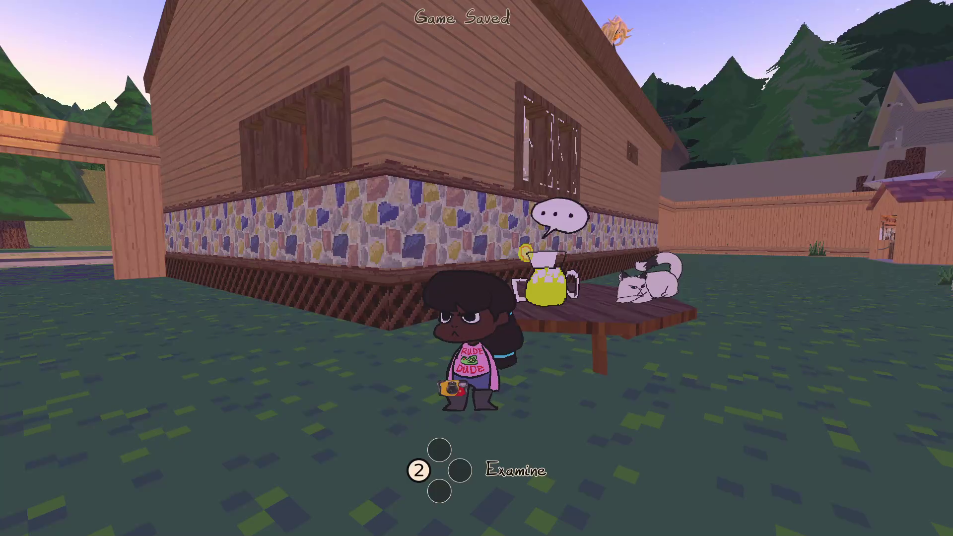
# Walk through the gate to the street and drive the pink car along the sidewalk.
pyautogui.press('w')
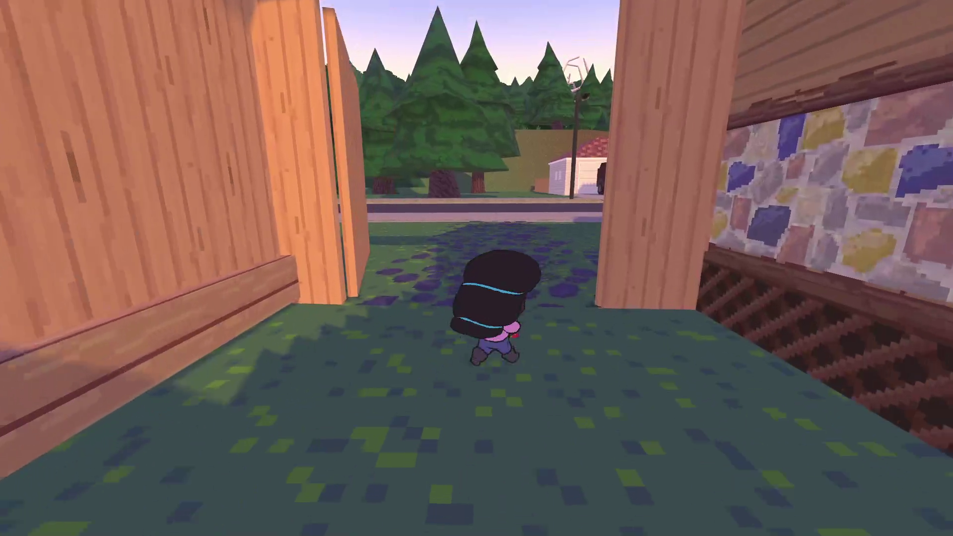
pyautogui.press('w')
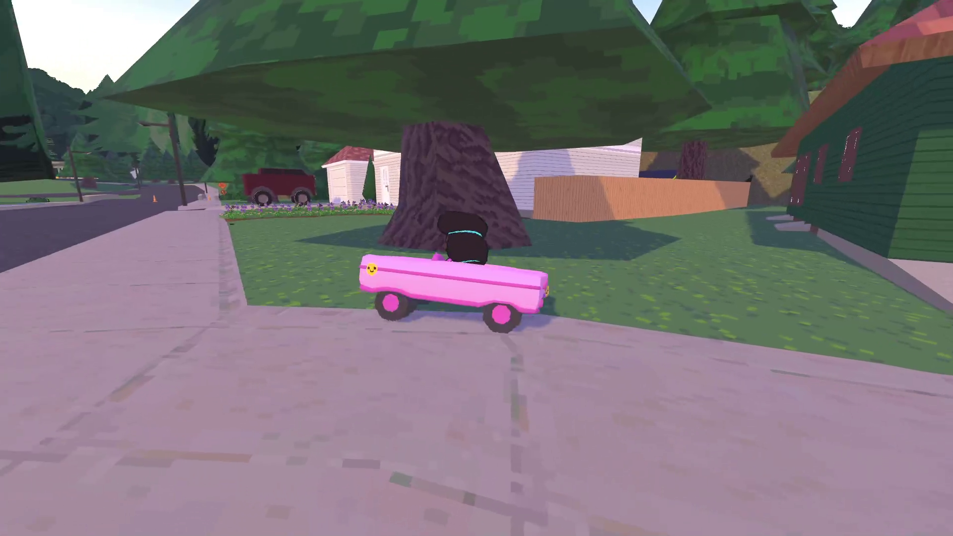
pyautogui.press('a')
pyautogui.press('w')
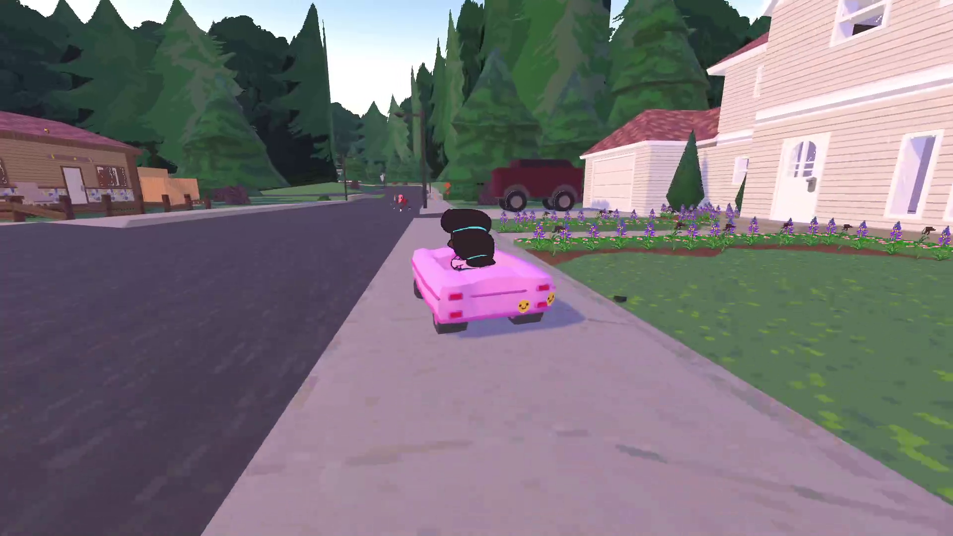
pyautogui.press('w')
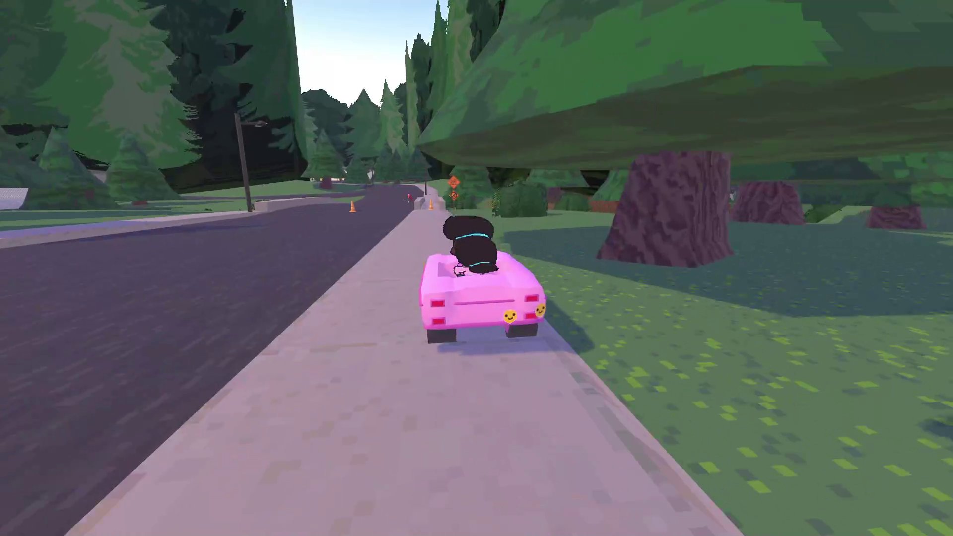
# Drive across the bridge past the traffic cones, turn the car around, and pause the game.
pyautogui.press('w')
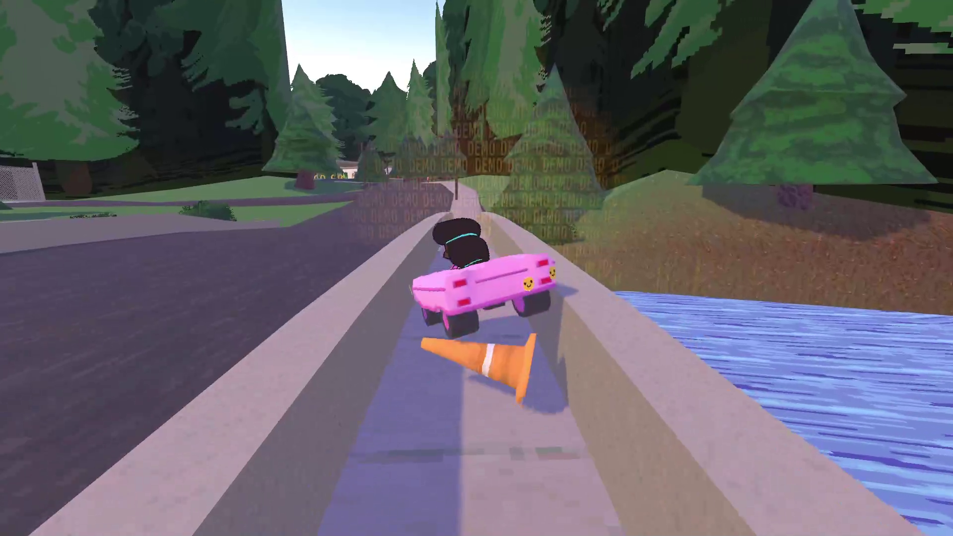
pyautogui.press('w')
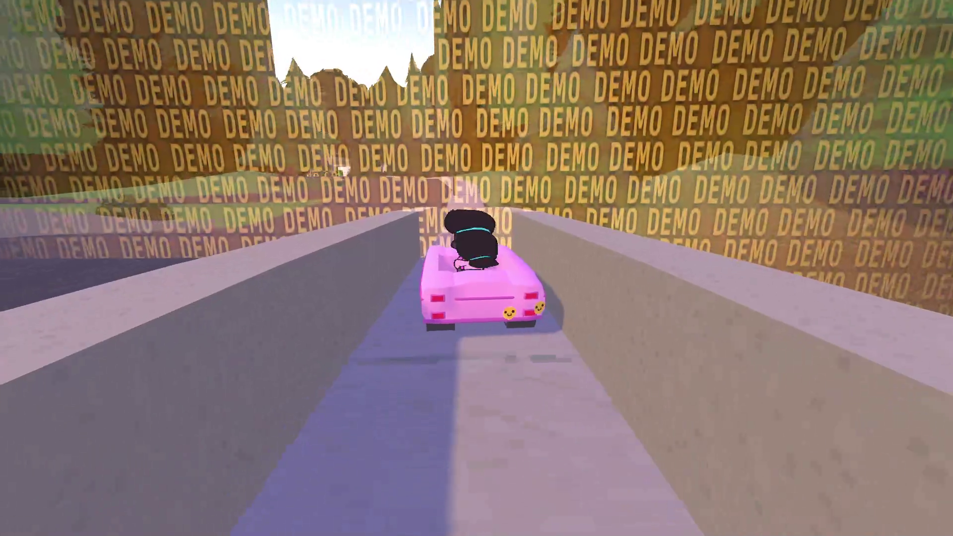
pyautogui.press('w')
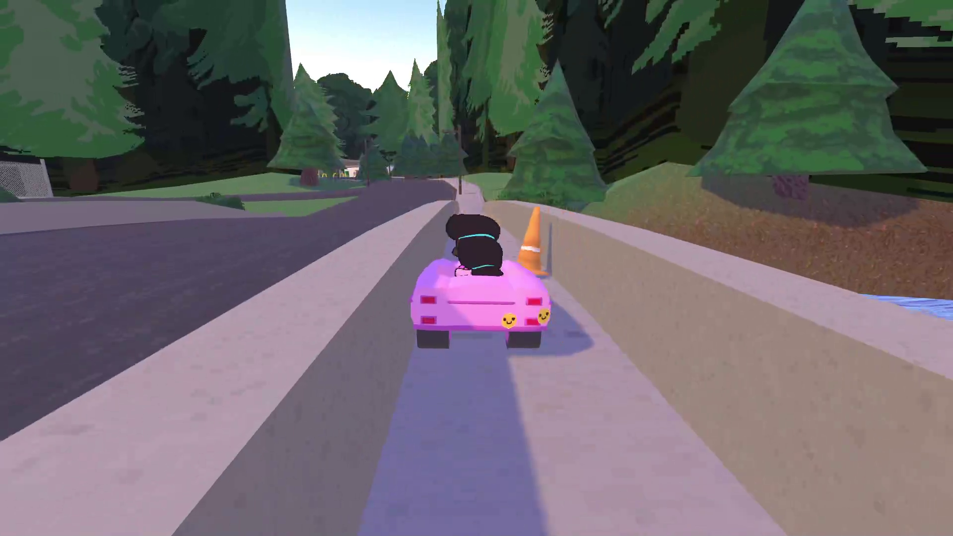
pyautogui.press('a')
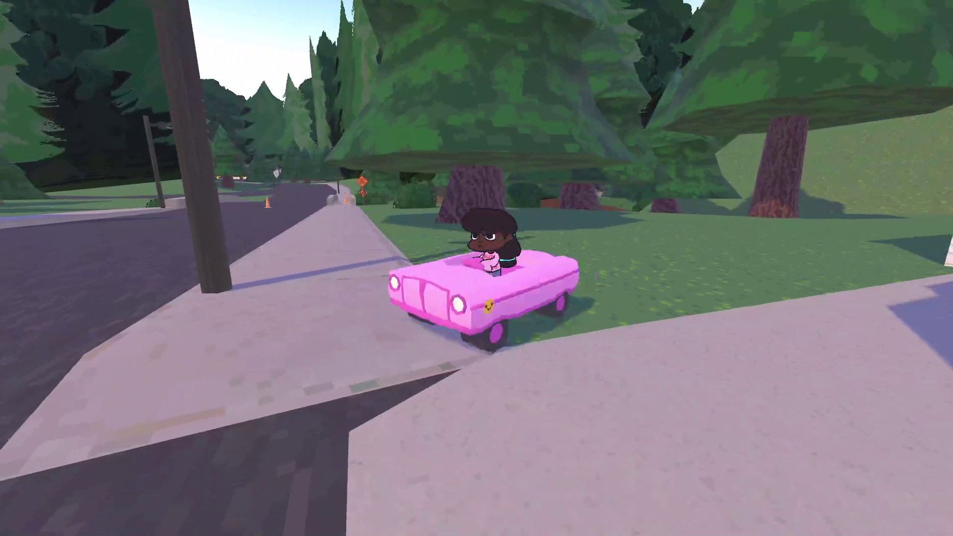
pyautogui.press('Escape')
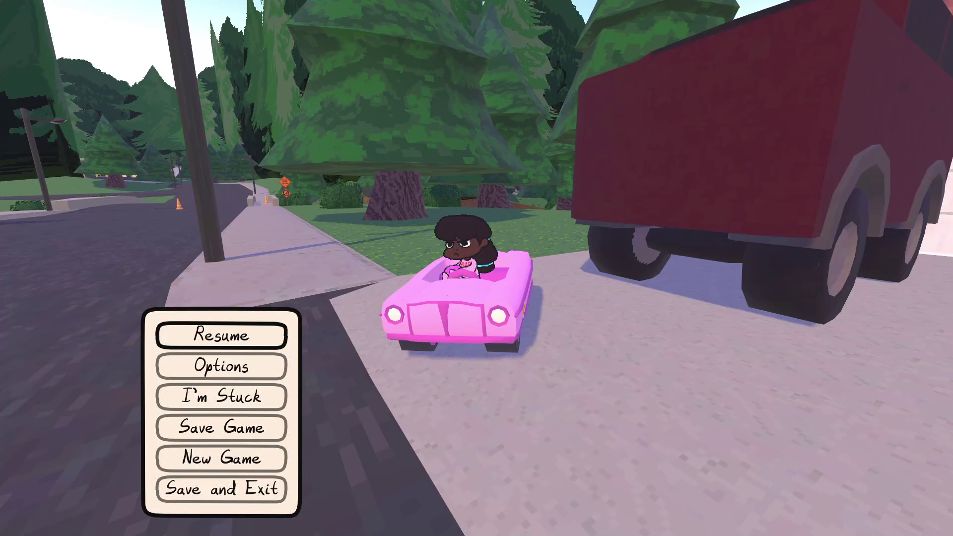
pyautogui.hotkey('alt', 'Tab')
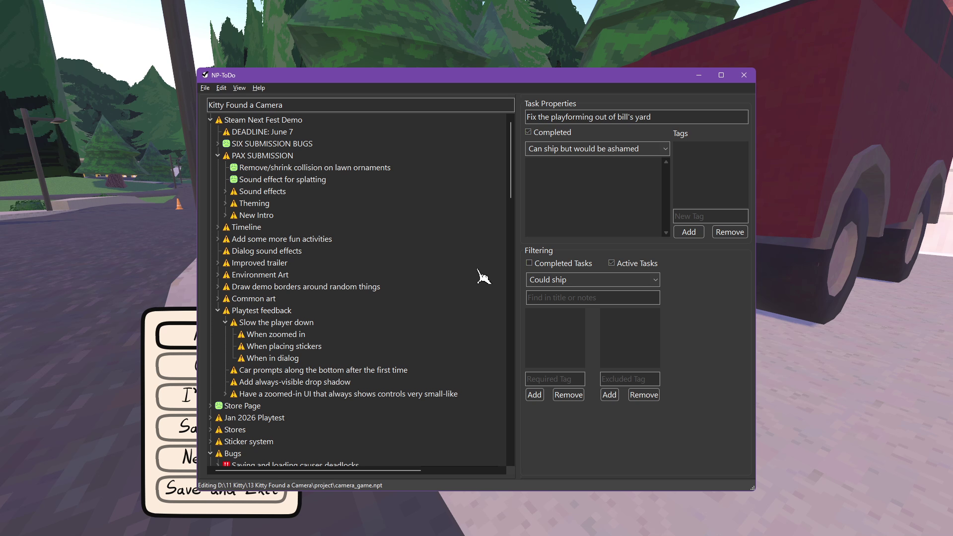
# Expand and collapse Sound effects, mark 'Slow the player down' completed, and resume the game.
pyautogui.click(226, 192)
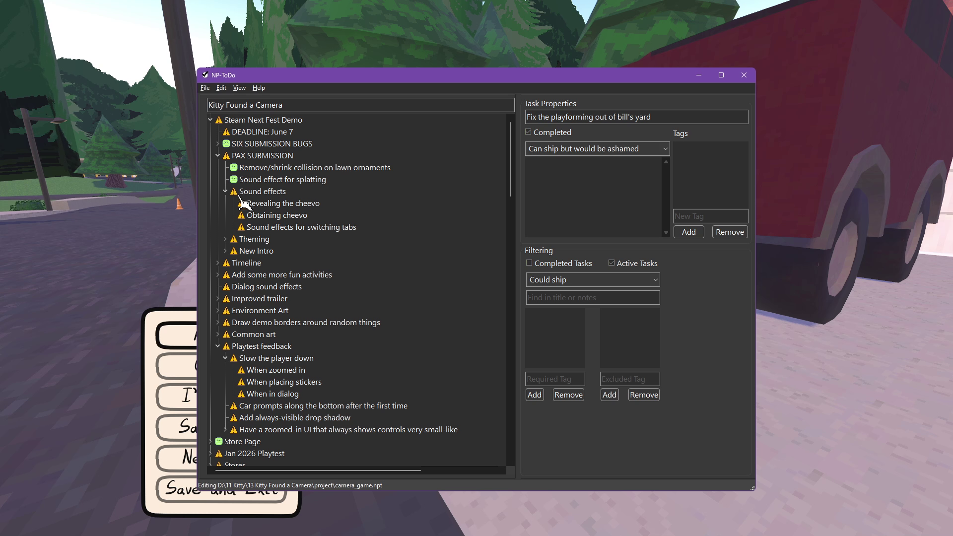
pyautogui.click(227, 192)
pyautogui.scroll(-2, 251, 285)
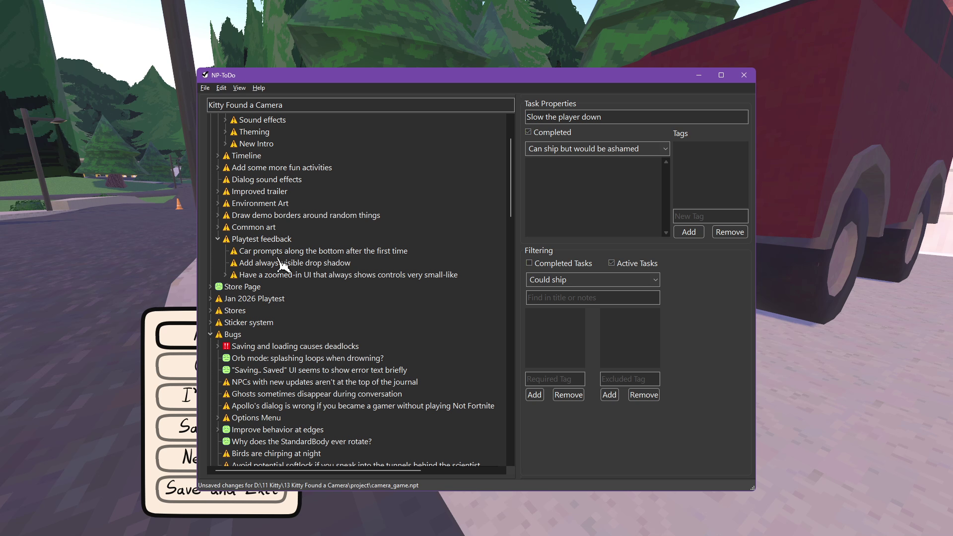
pyautogui.hotkey('alt', 'Tab')
pyautogui.press('Escape')
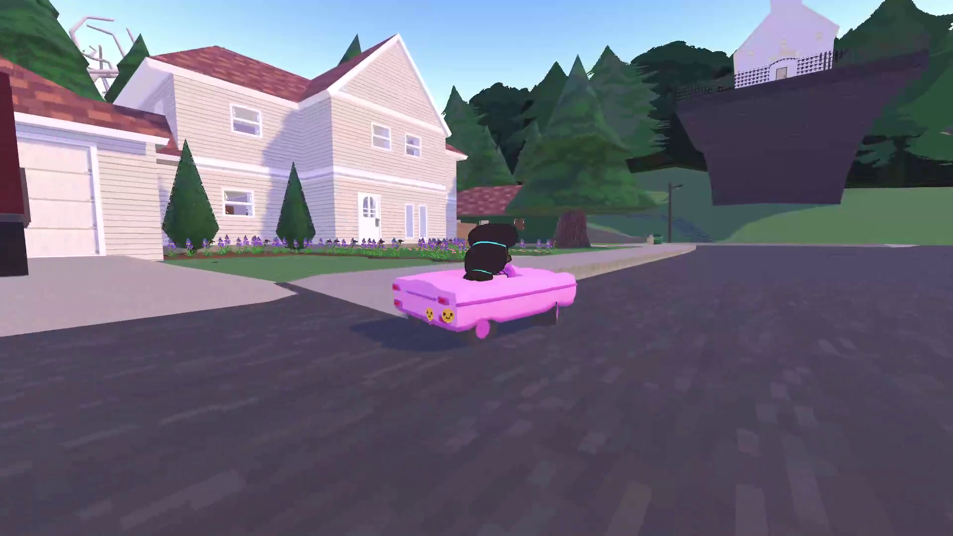
# Park the pink car, enter through the front door, and talk to the man in the recliner.
pyautogui.press('a')
pyautogui.press('e')
pyautogui.press('w')
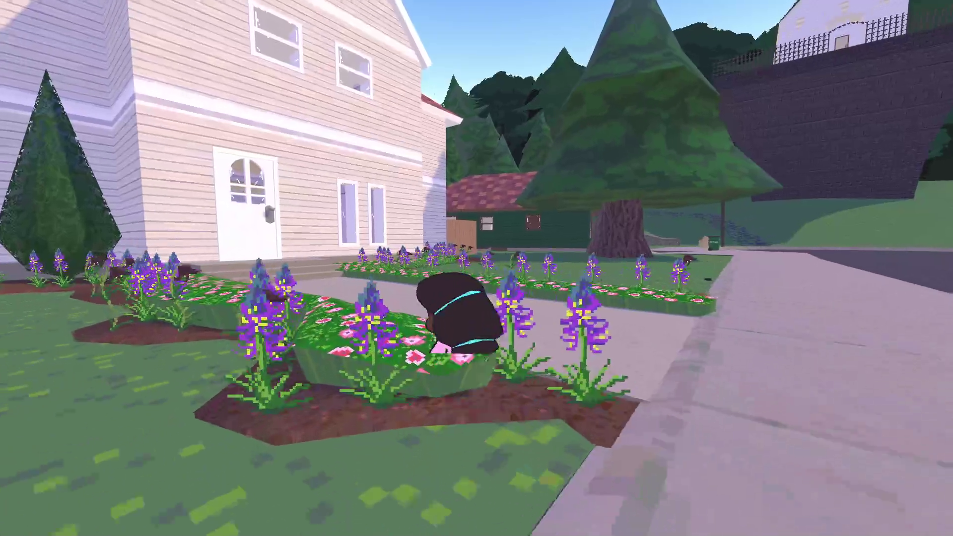
pyautogui.press('w')
pyautogui.press('e')
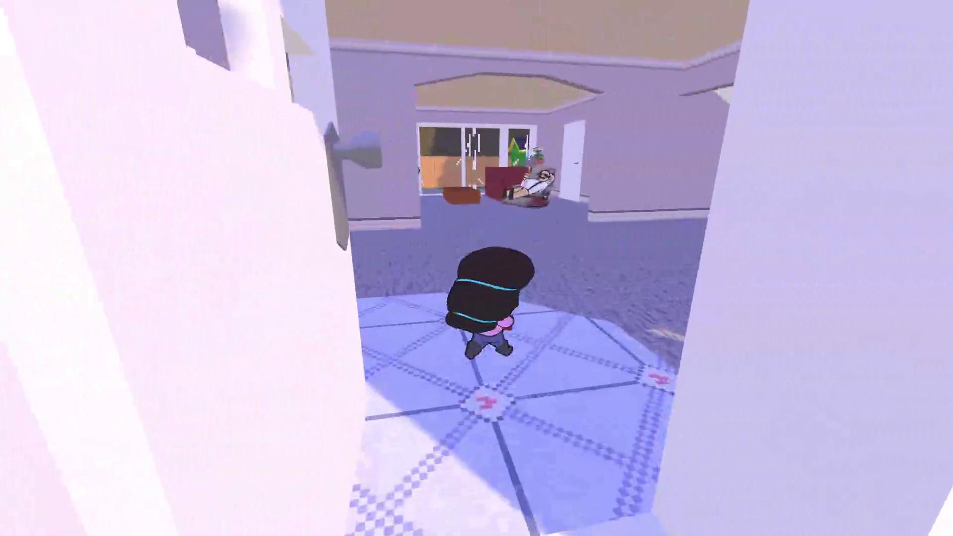
pyautogui.press('w')
pyautogui.press('e')
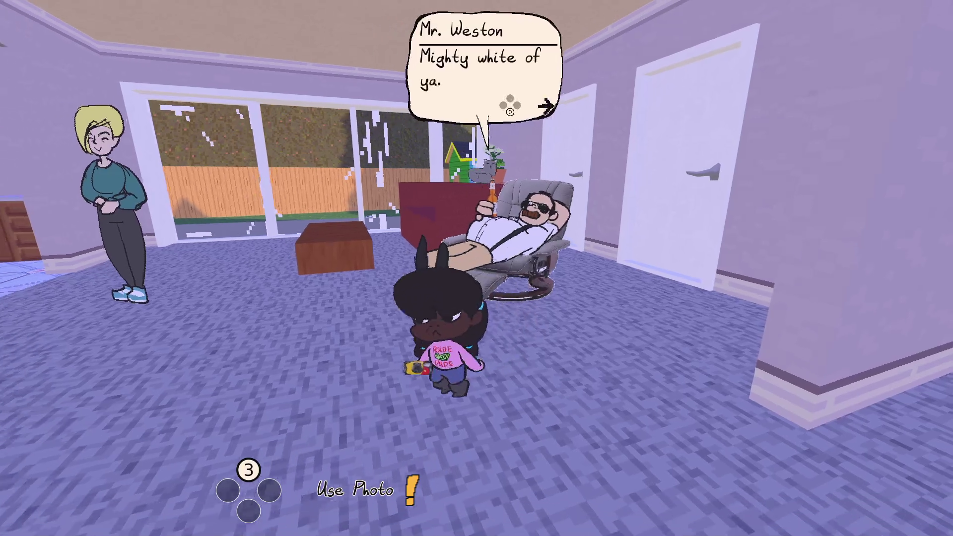
# Show the man the photo of the house from the photo gallery.
pyautogui.press('d')
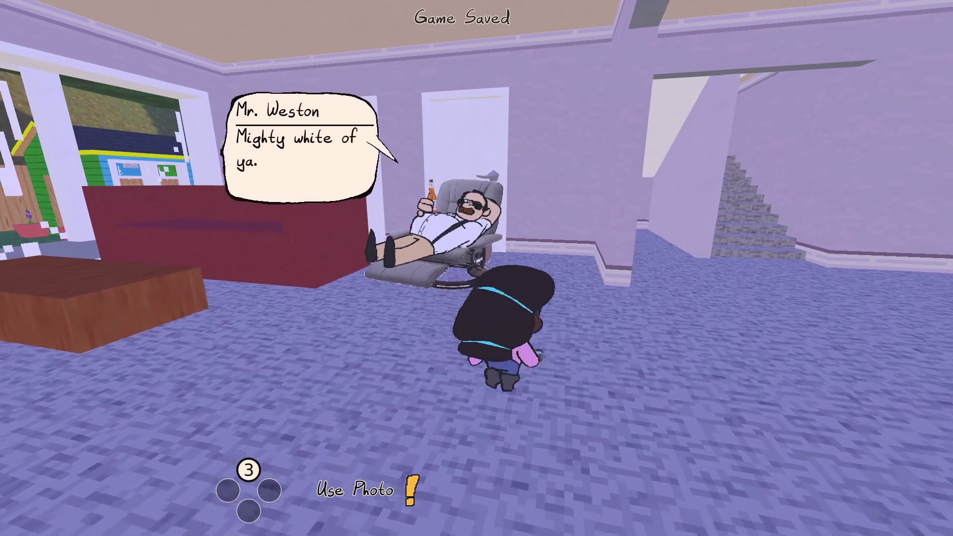
pyautogui.press('Tab')
pyautogui.click(645, 129)
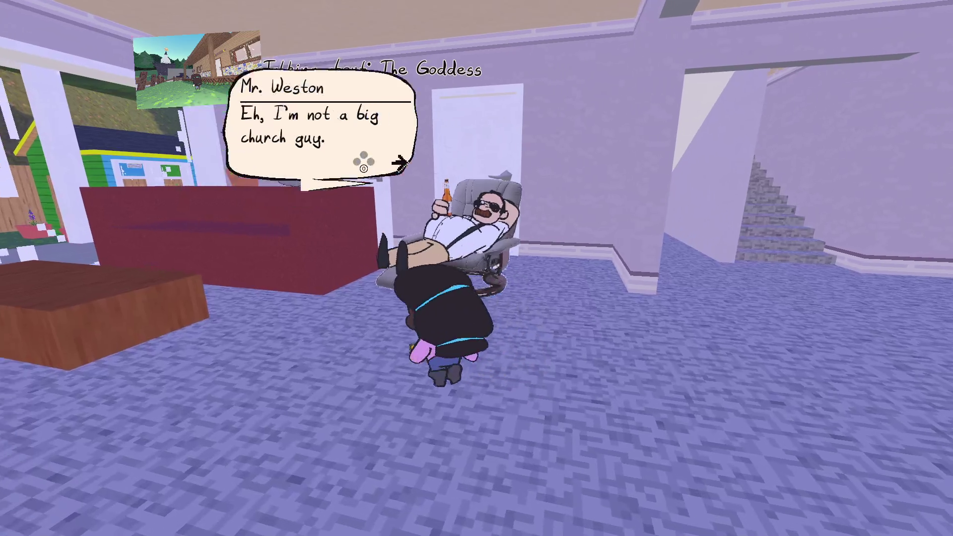
pyautogui.press('space')
pyautogui.press('Tab')
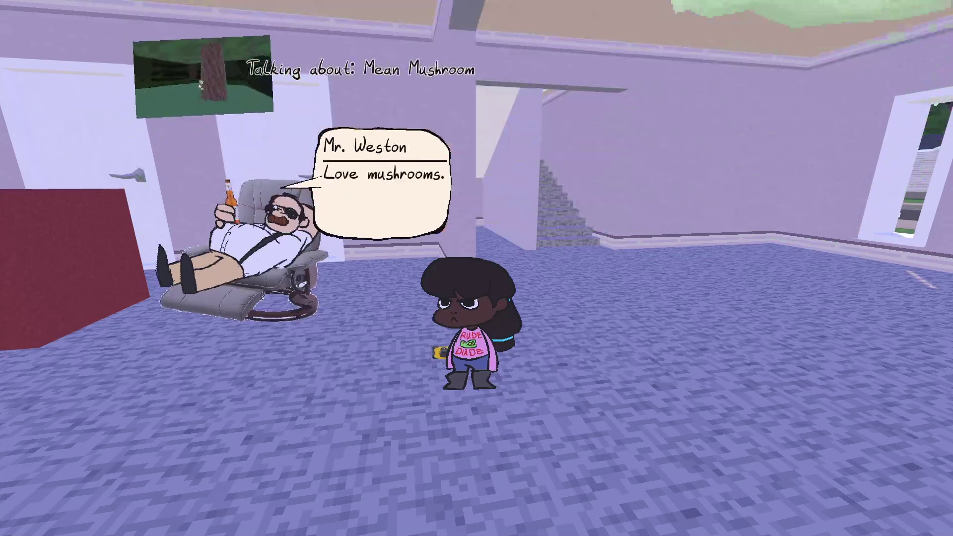
# Climb the stairs onto the blue couch and switch the floor lamp on.
pyautogui.press('w')
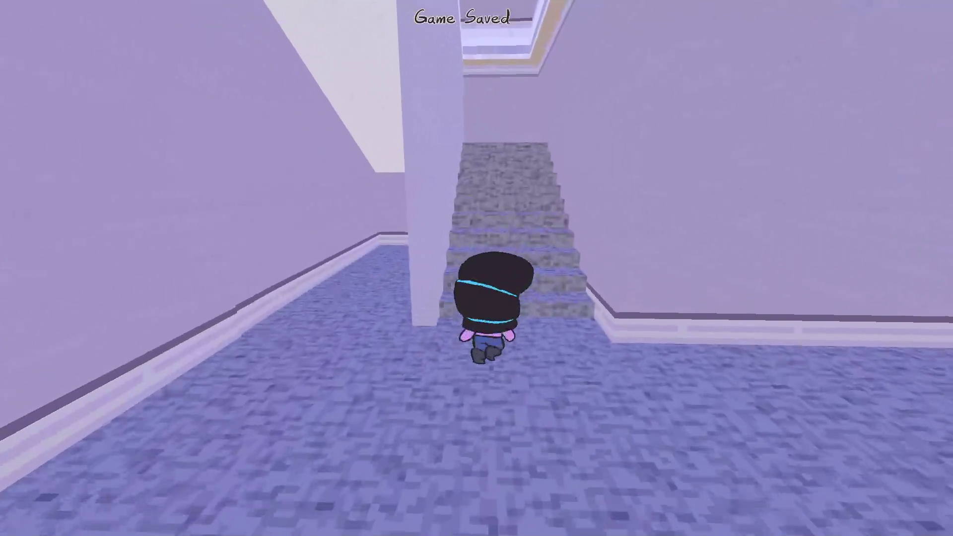
pyautogui.press('w')
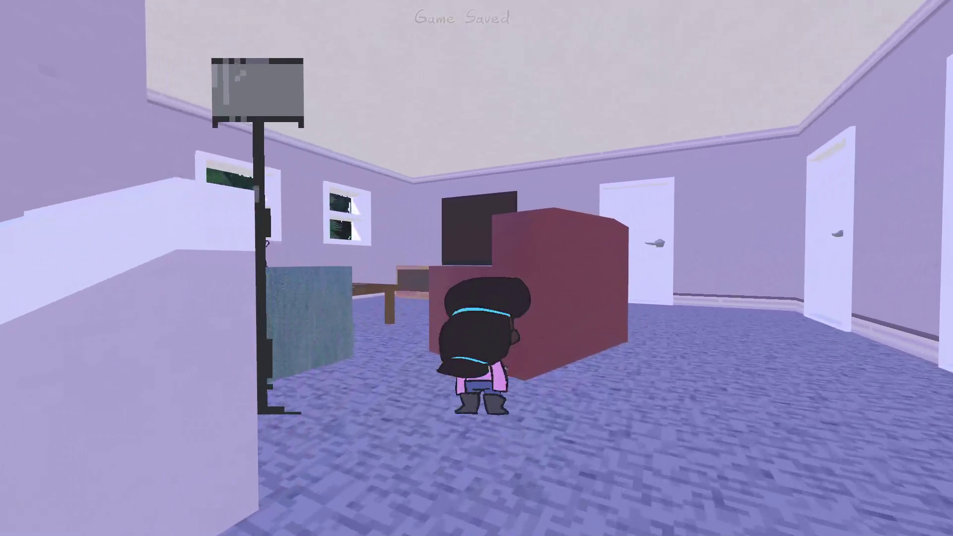
pyautogui.press('w')
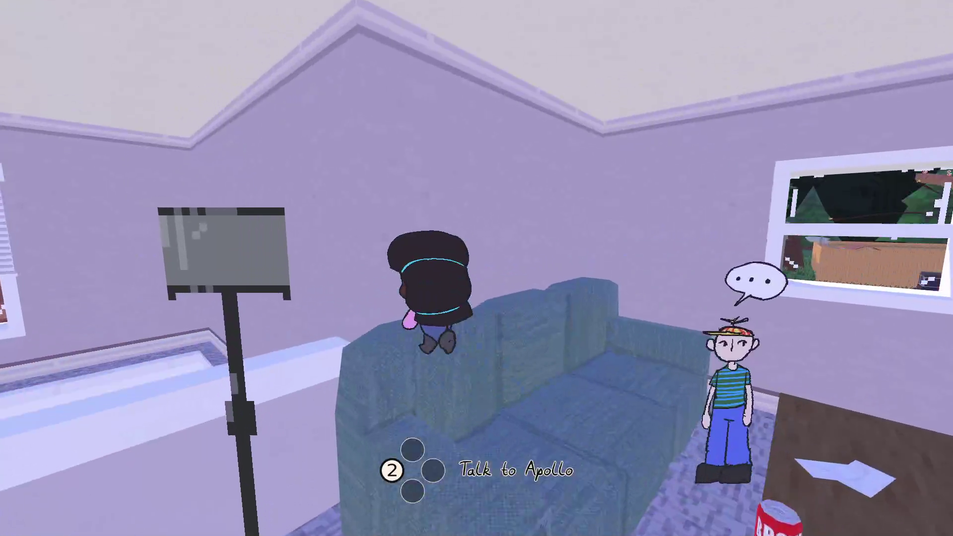
pyautogui.press('2')
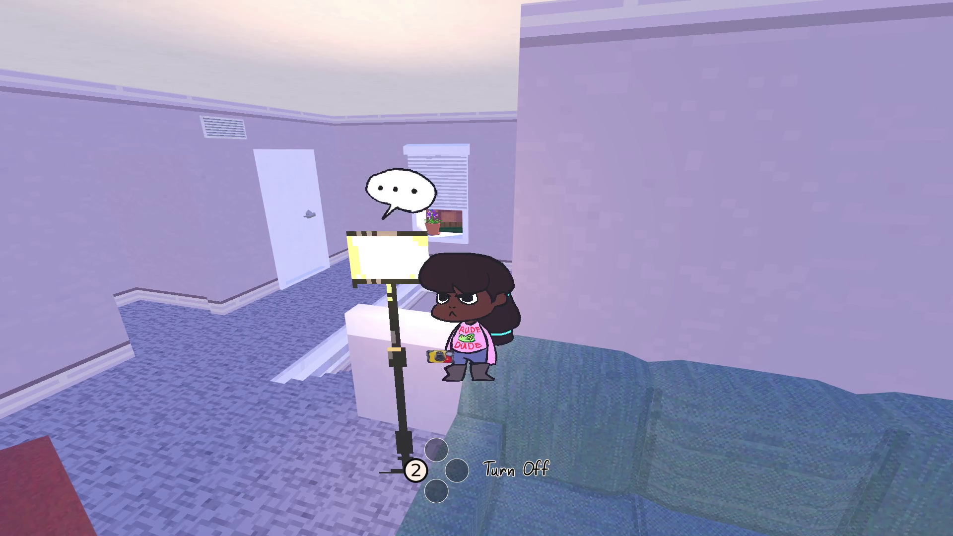
pyautogui.press('2')
pyautogui.press('2')
pyautogui.press('2')
pyautogui.press('2')
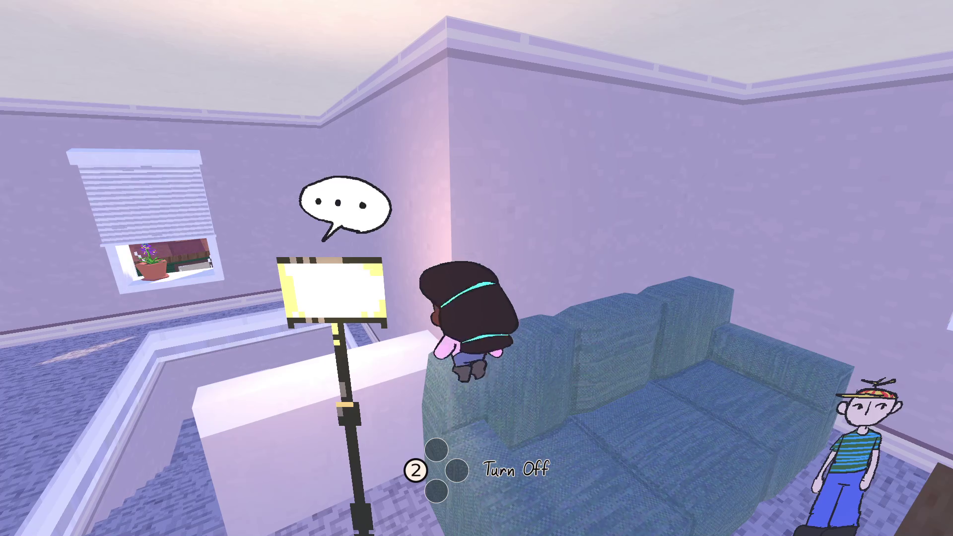
pyautogui.press('w')
# Walk down to the kitchen chest freezer, open it, and climb inside.
pyautogui.press('w')
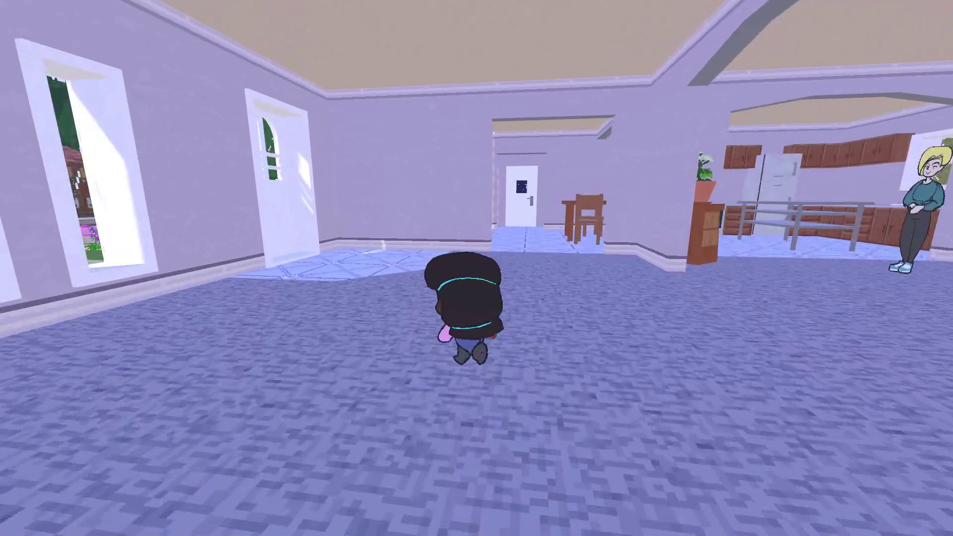
pyautogui.press('w')
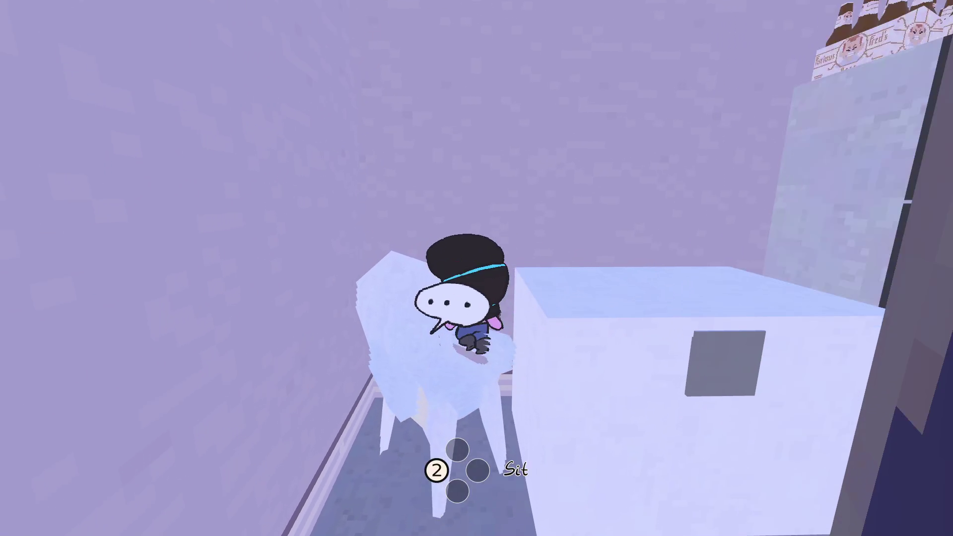
pyautogui.press('w')
pyautogui.press('2')
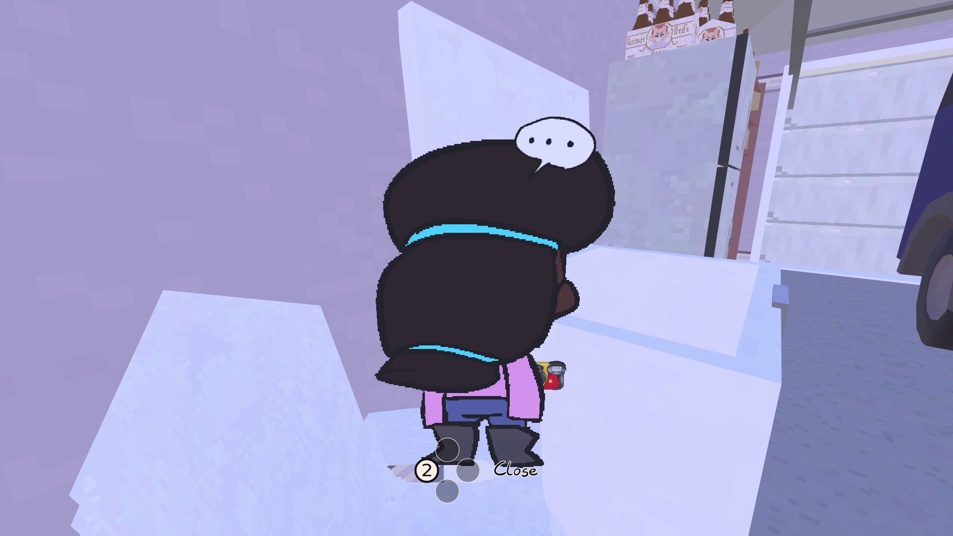
pyautogui.moveTo(477, 268)
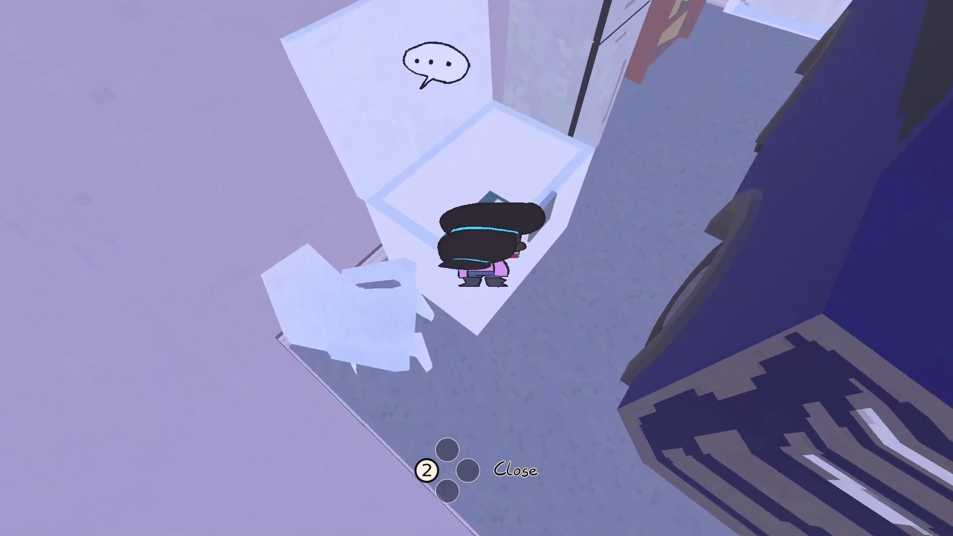
pyautogui.press('w')
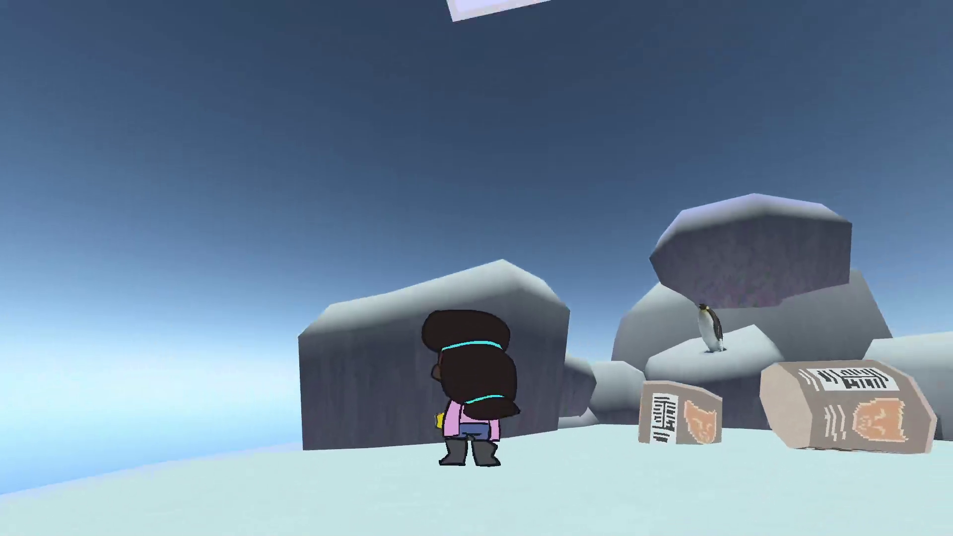
# Walk past the blue crystal onto the penguin rocks and photograph the penguins.
pyautogui.press('w')
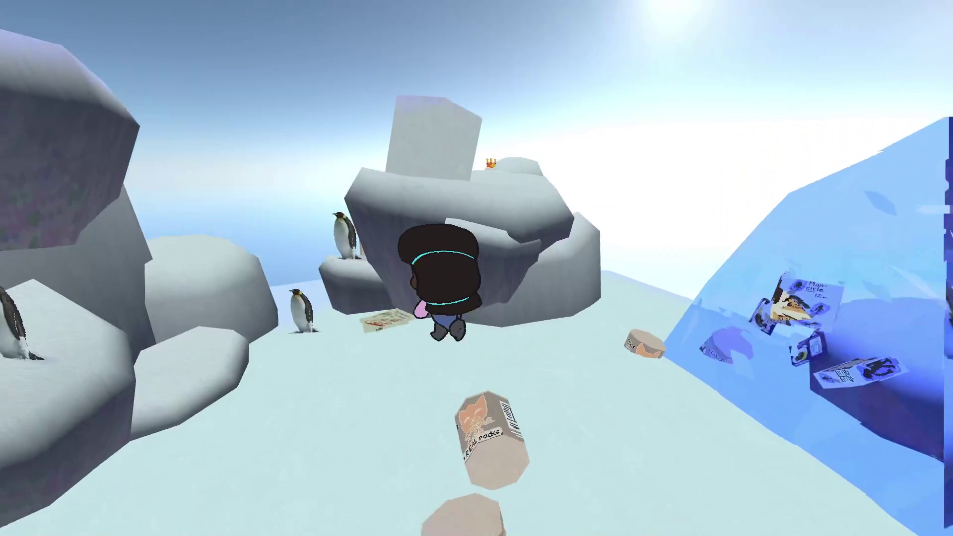
pyautogui.press('s')
pyautogui.press('w')
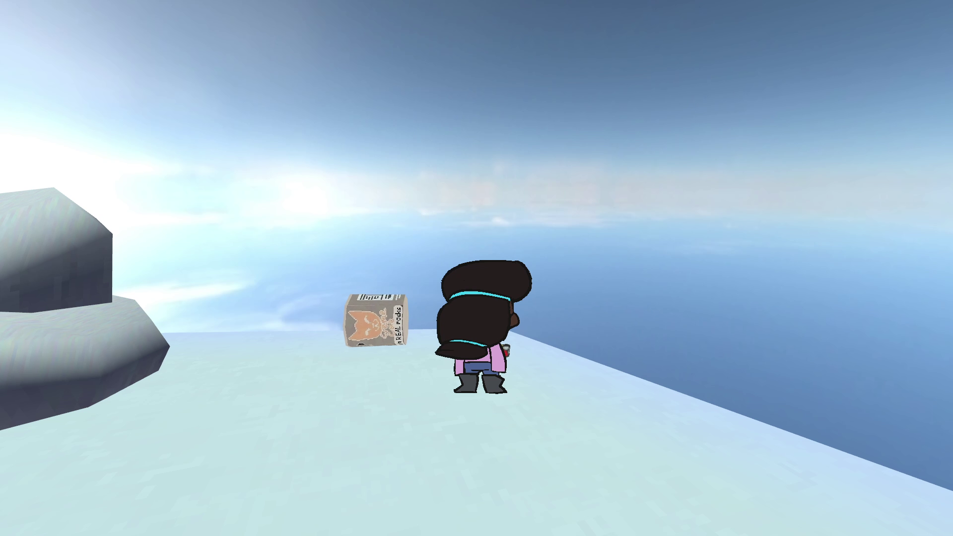
pyautogui.press('s')
pyautogui.press('w')
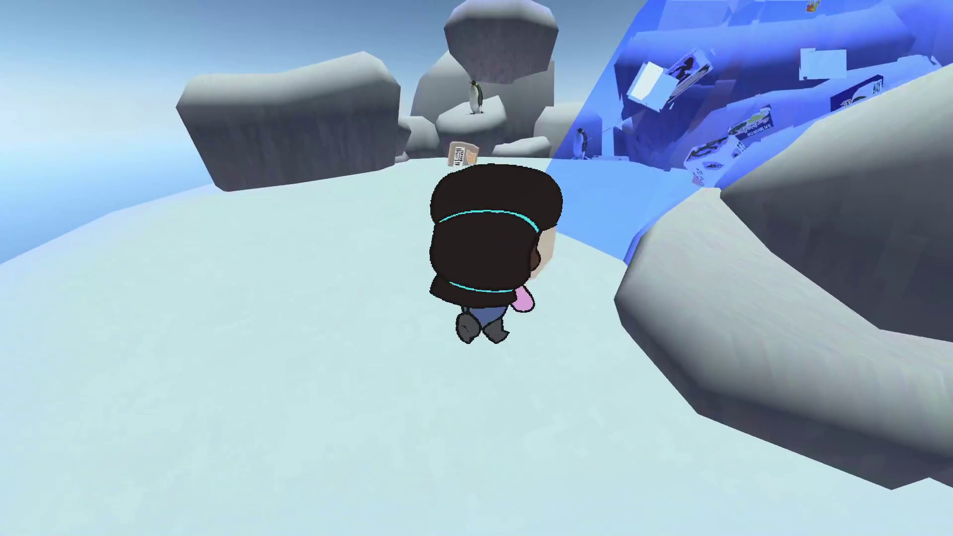
pyautogui.press('w')
pyautogui.press('w')
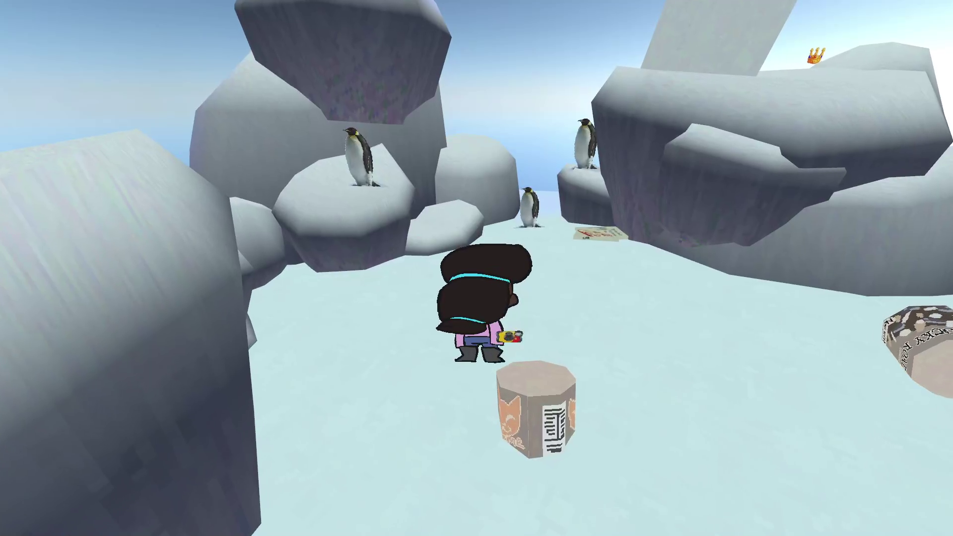
pyautogui.press('w')
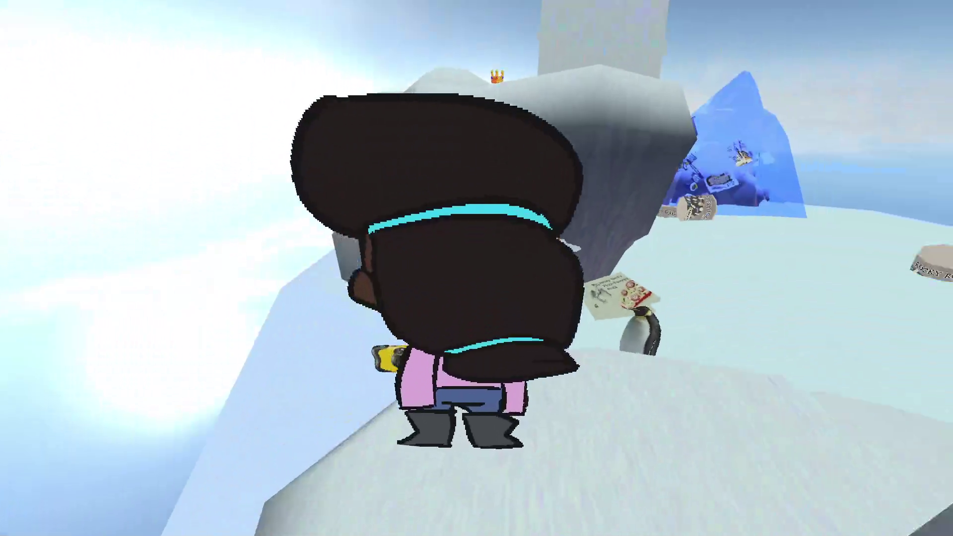
pyautogui.press('w')
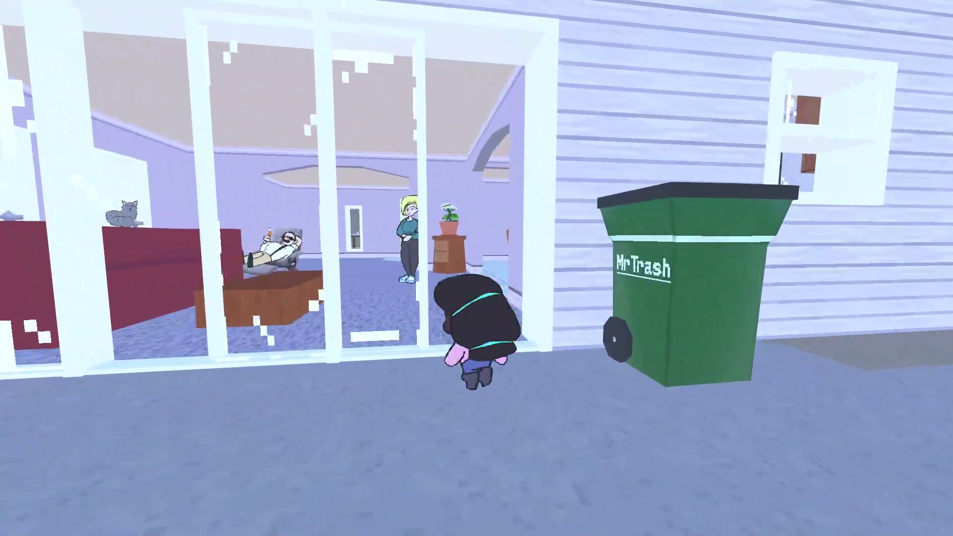
# Walk out the front door and down the path, then get into the pink toy car.
pyautogui.press('w')
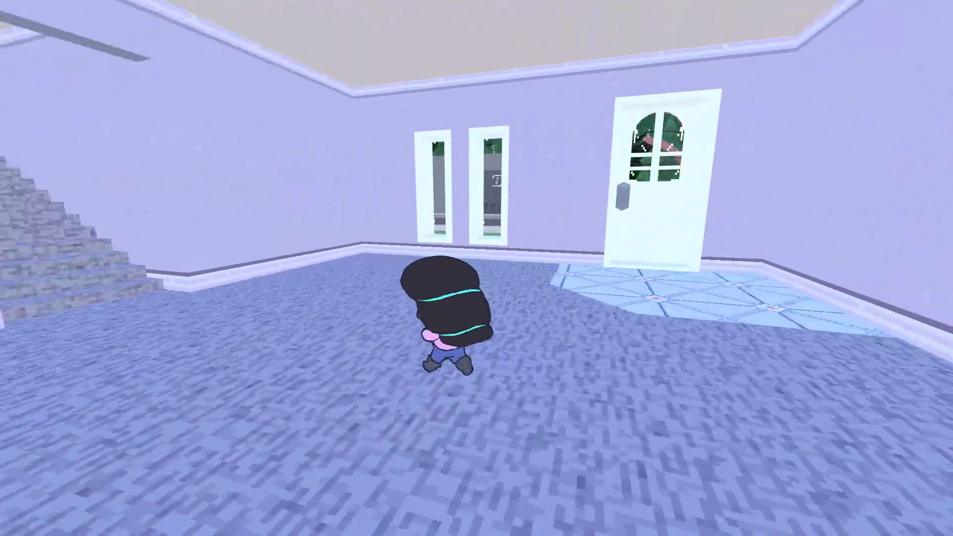
pyautogui.press('w')
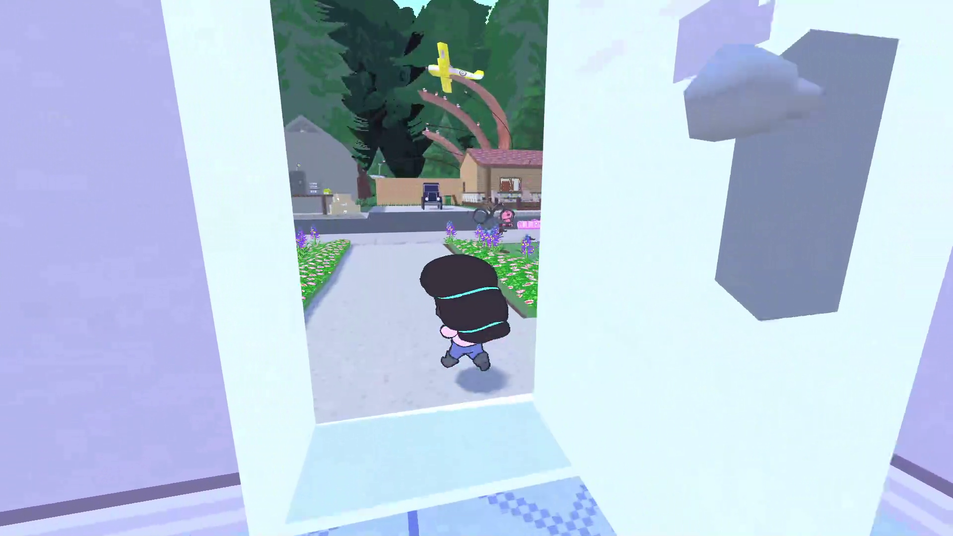
pyautogui.press('w')
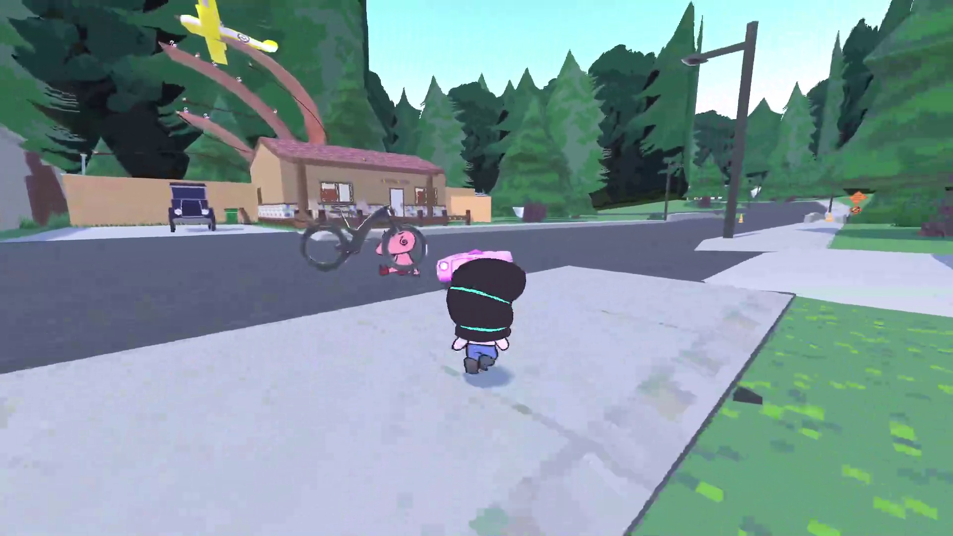
pyautogui.press('e')
# Pause the game, check Options, cancel without changes, and resume driving.
pyautogui.press('Escape')
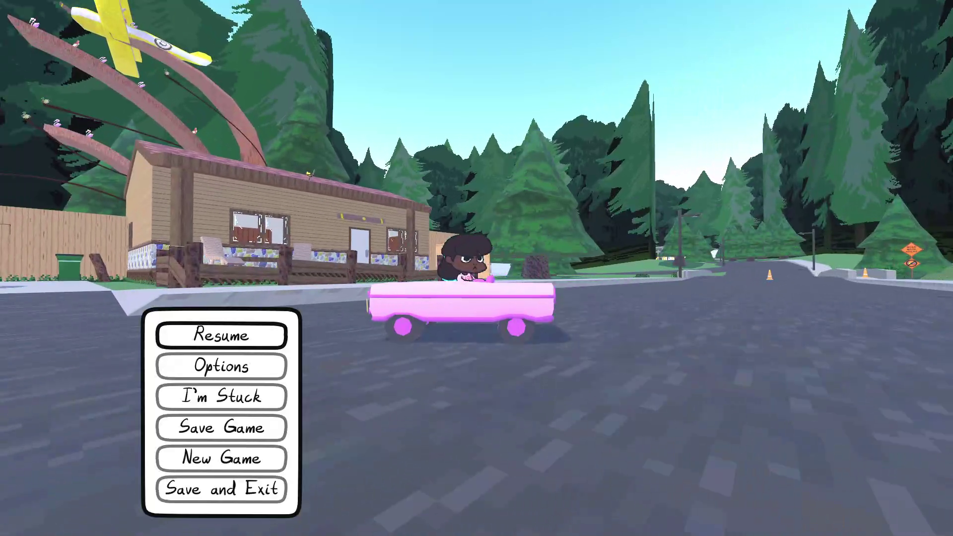
pyautogui.hotkey('alt', 'Tab')
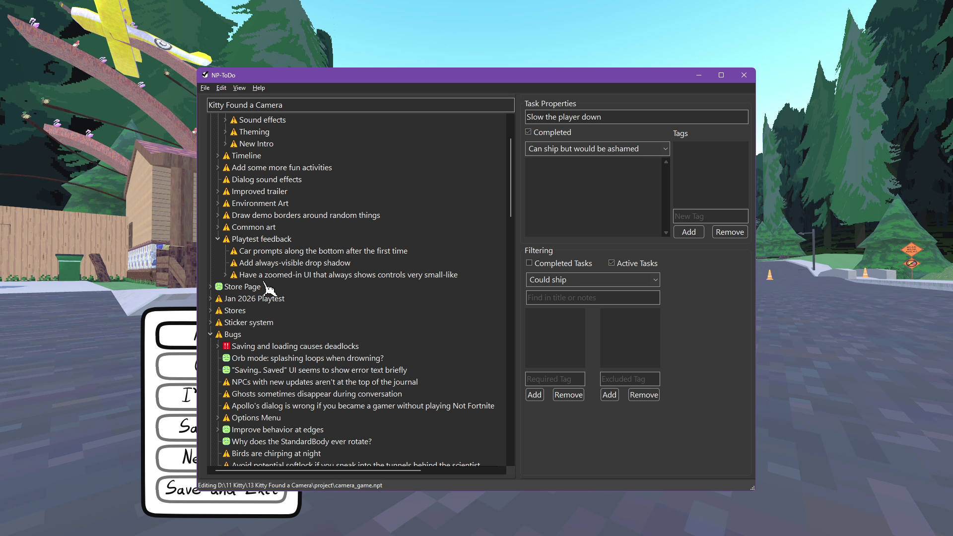
pyautogui.hotkey('alt', 'Tab')
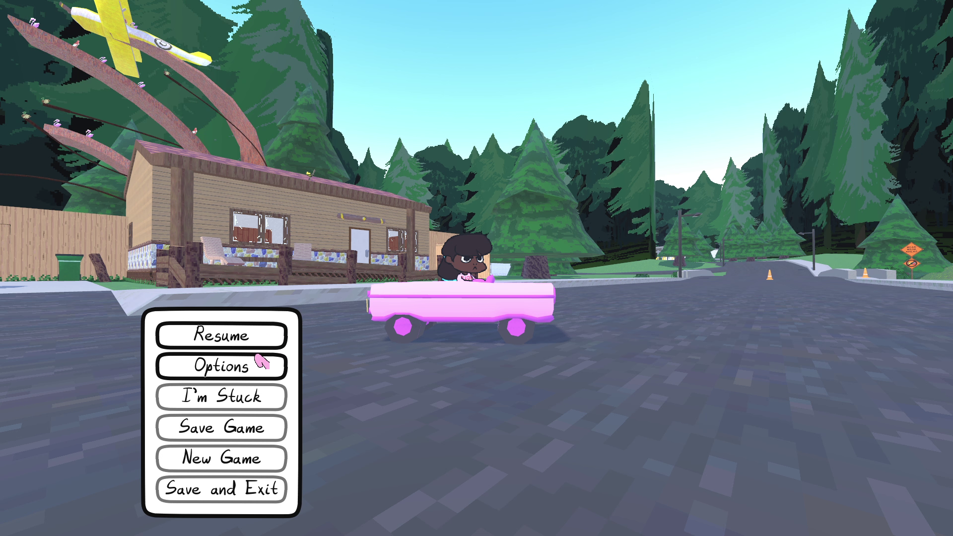
pyautogui.click(262, 361)
pyautogui.click(681, 440)
pyautogui.click(221, 335)
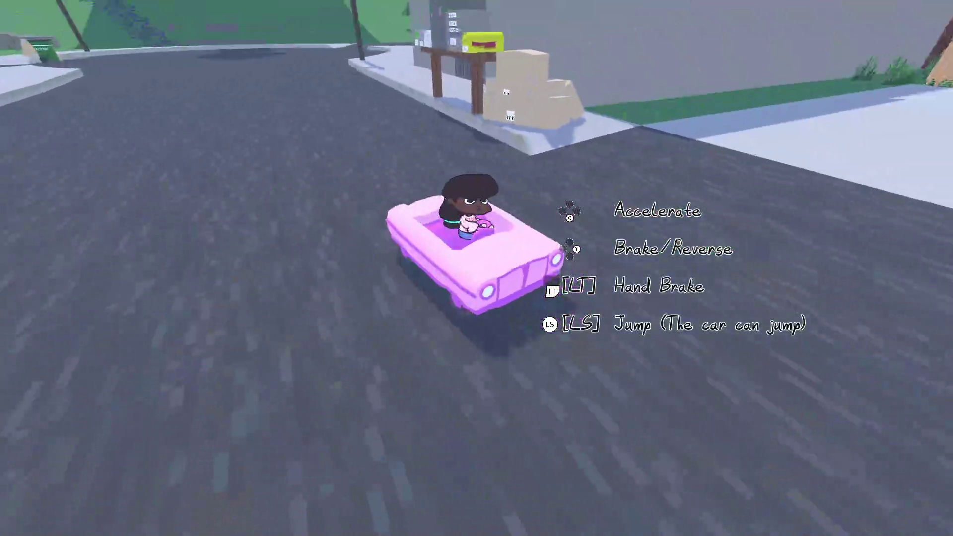
# Save the game from the pause menu and bring the Godot editor to the front.
pyautogui.press('Escape')
pyautogui.click(220, 426)
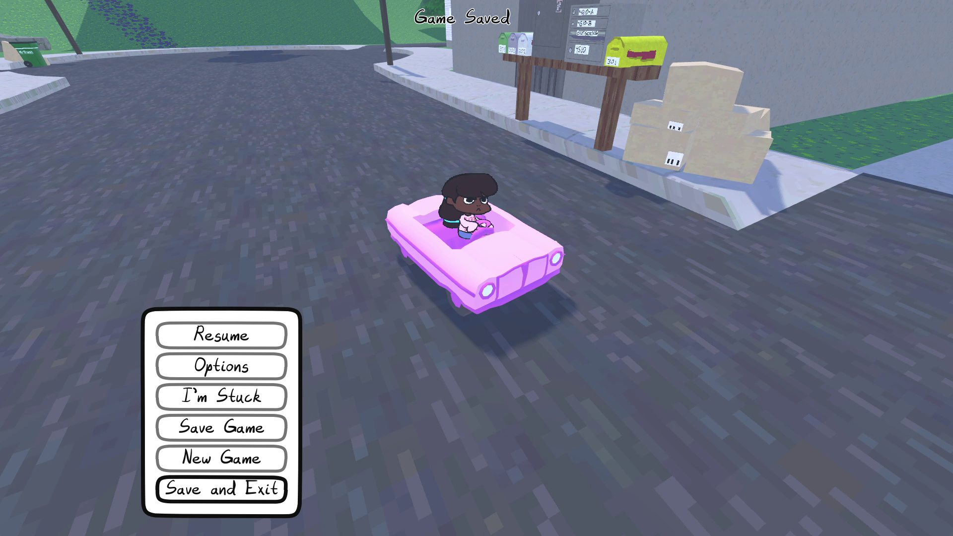
pyautogui.hotkey('alt', 'Tab')
pyautogui.click(389, 8)
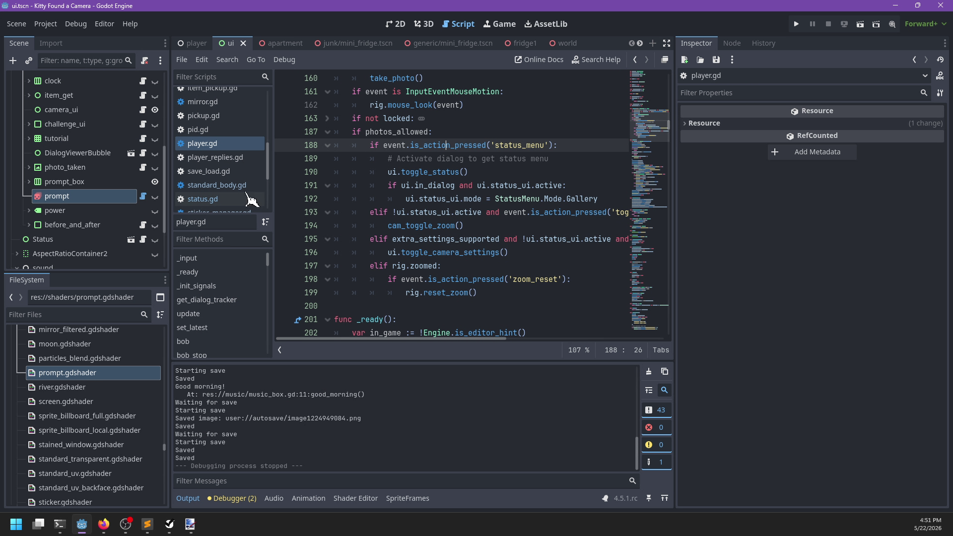
# Switch from the script editor to the ui scene's 2D view.
pyautogui.click(416, 24)
pyautogui.click(398, 25)
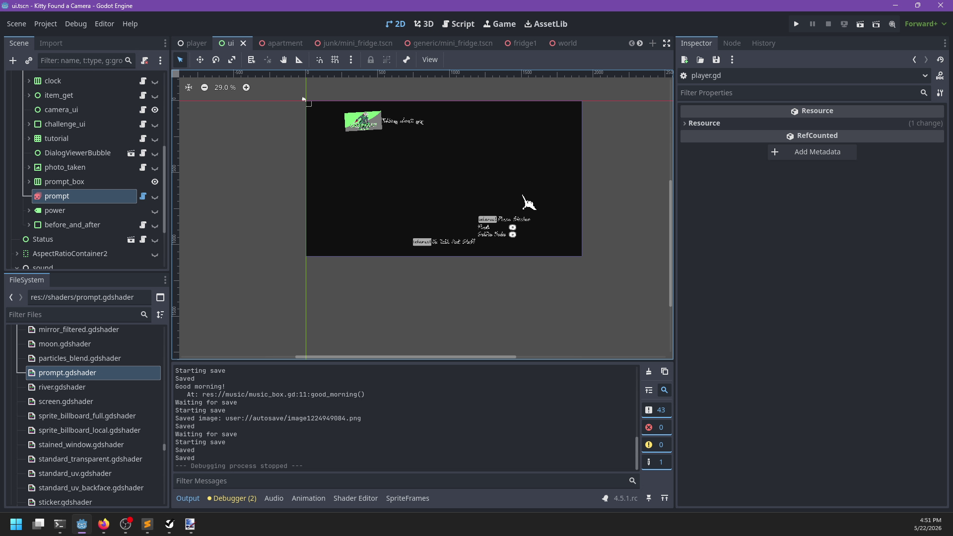
pyautogui.scroll(4, 516, 186)
pyautogui.scroll(6, 121, 209)
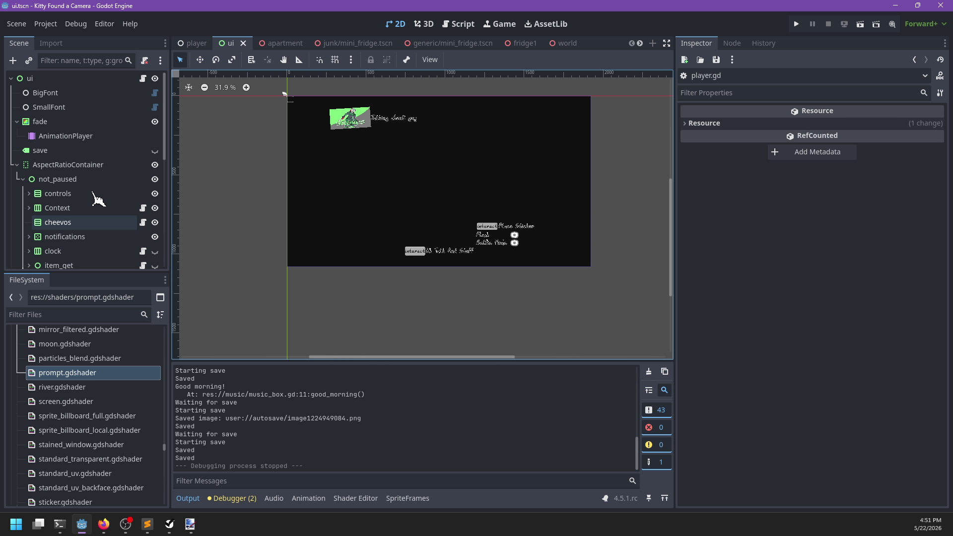
# Select not_paused in the Scene dock and expand its children to add a child node.
pyautogui.click(24, 179)
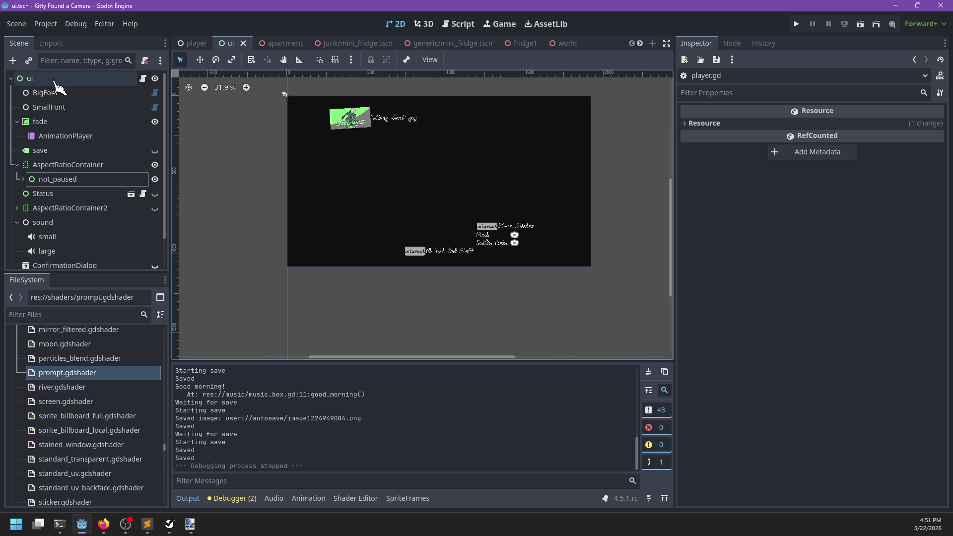
pyautogui.click(55, 78)
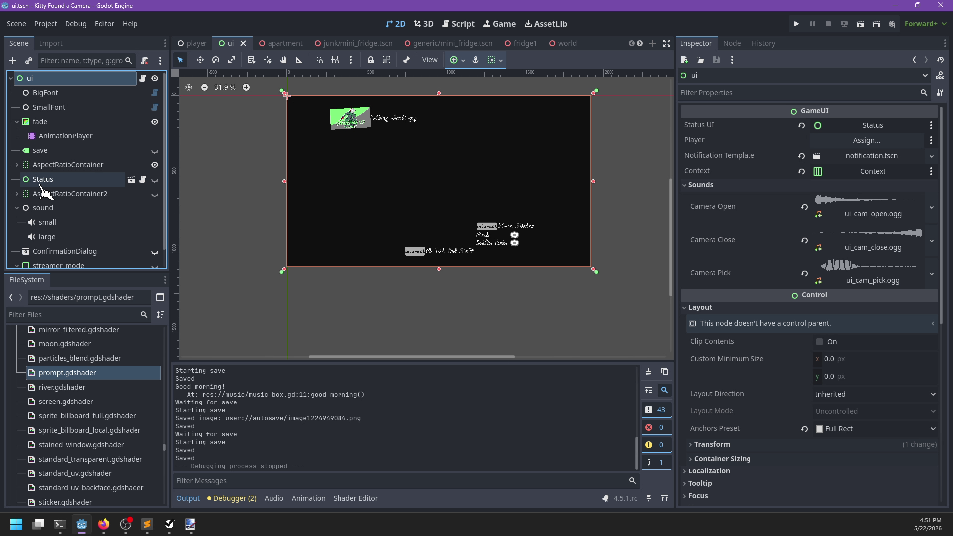
pyautogui.click(33, 179)
pyautogui.click(23, 179)
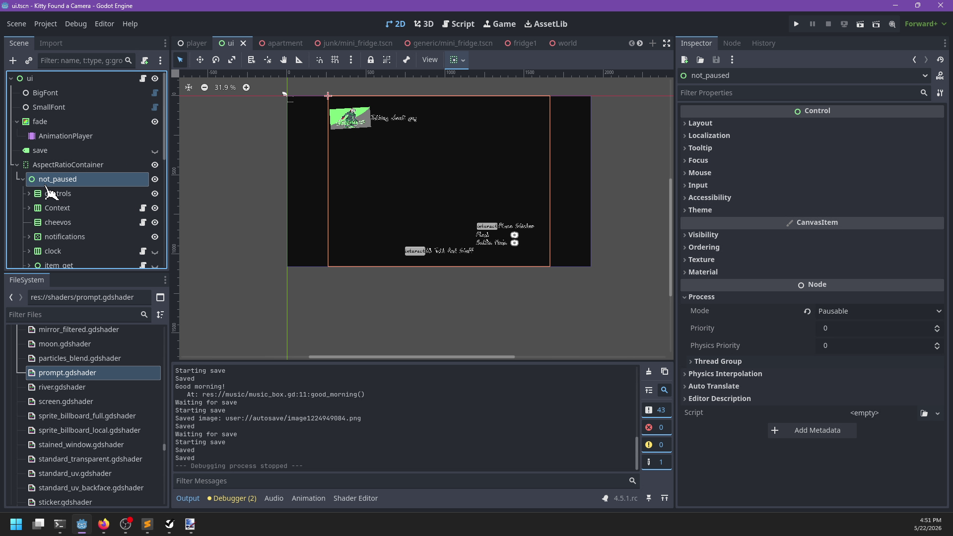
pyautogui.scroll(-3, 110, 208)
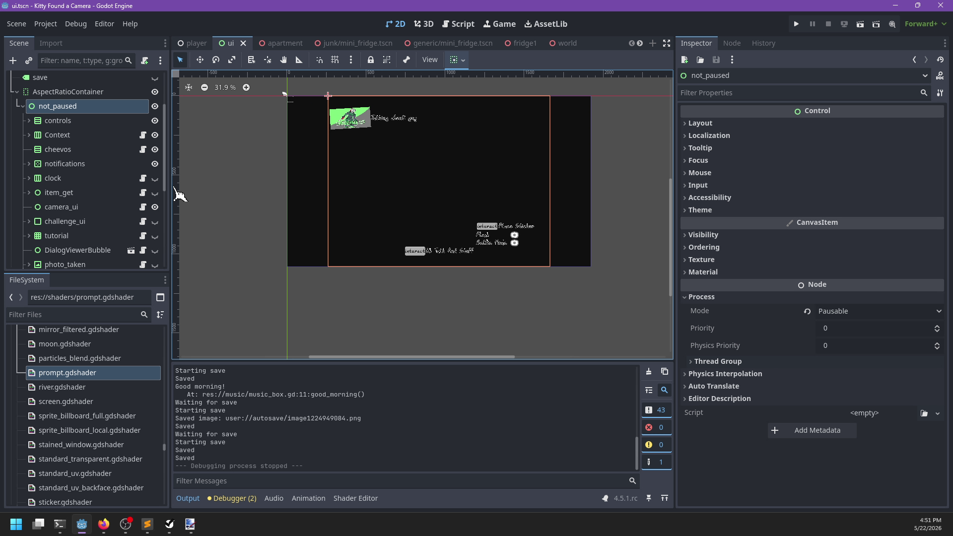
pyautogui.hotkey('ctrl', 'a')
# Add an HBoxContainer under not_paused and name it prompts.
pyautogui.write('hbox')
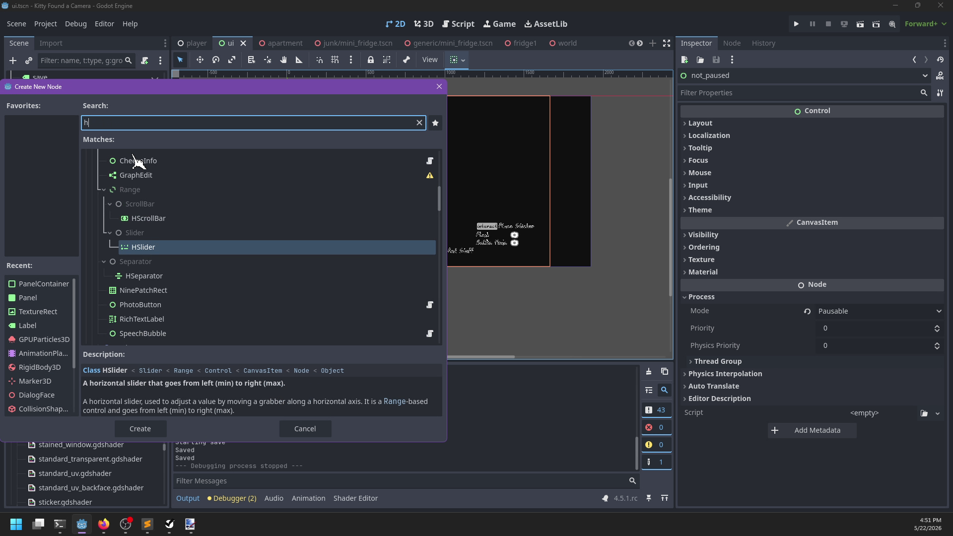
pyautogui.press('Return')
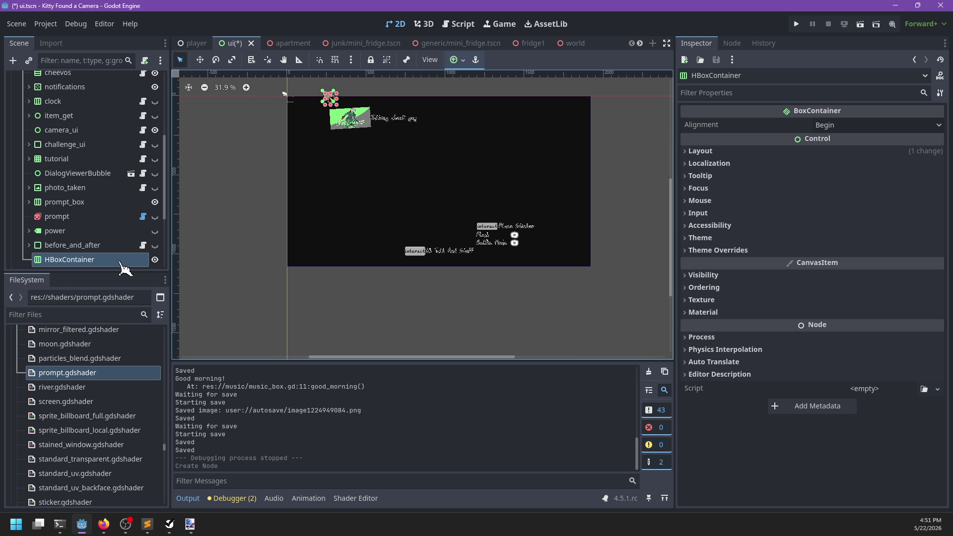
pyautogui.doubleClick(128, 259)
pyautogui.write('prompt')
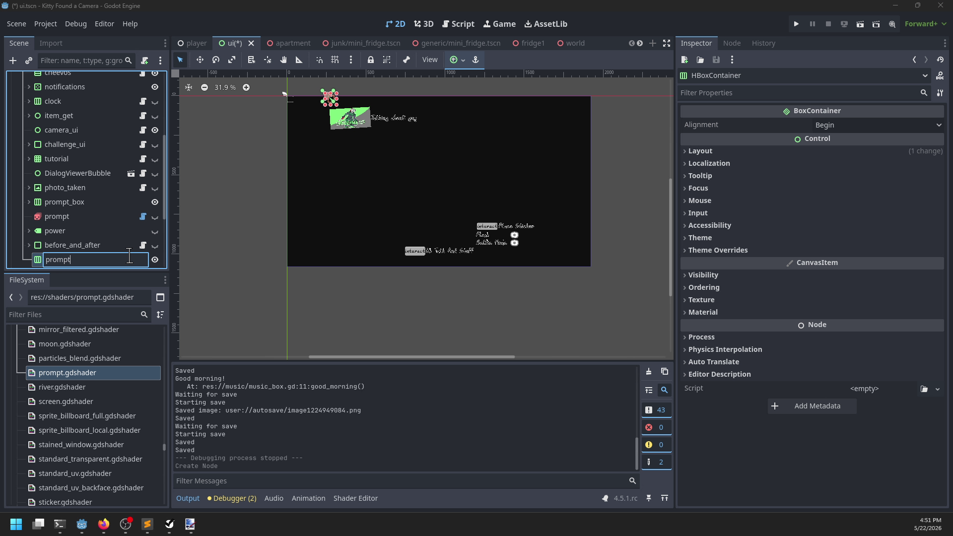
pyautogui.write('s')
pyautogui.press('Return')
# Anchor prompts full-width along the bottom, give it some height, and save.
pyautogui.click(459, 60)
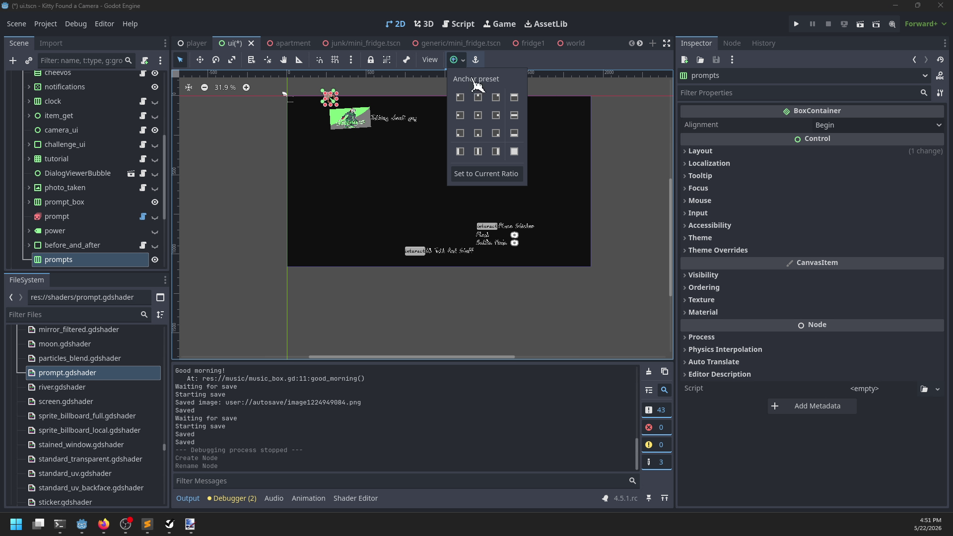
pyautogui.click(514, 133)
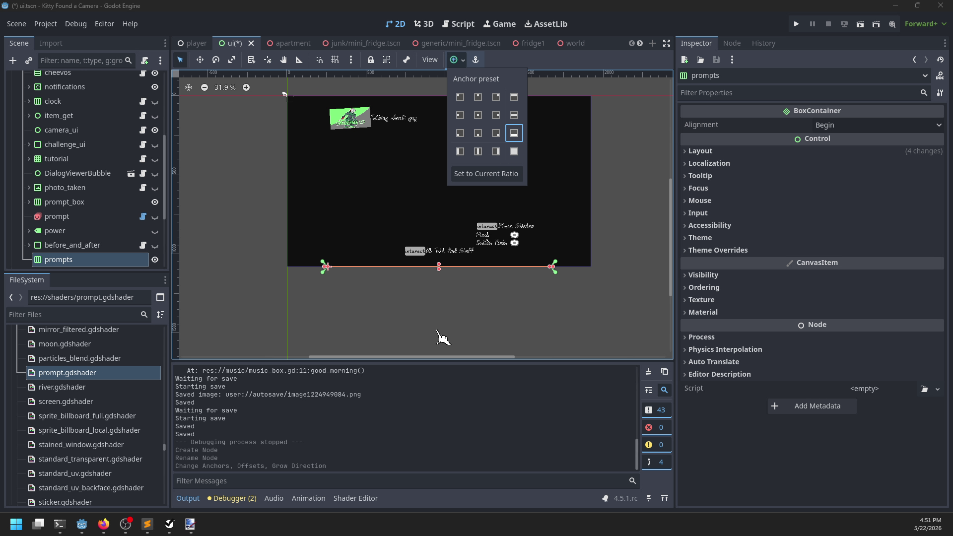
pyautogui.scroll(3, 440, 298)
pyautogui.moveTo(442, 258)
pyautogui.mouseDown()
pyautogui.moveTo(447, 228)
pyautogui.moveTo(445, 243)
pyautogui.mouseUp()
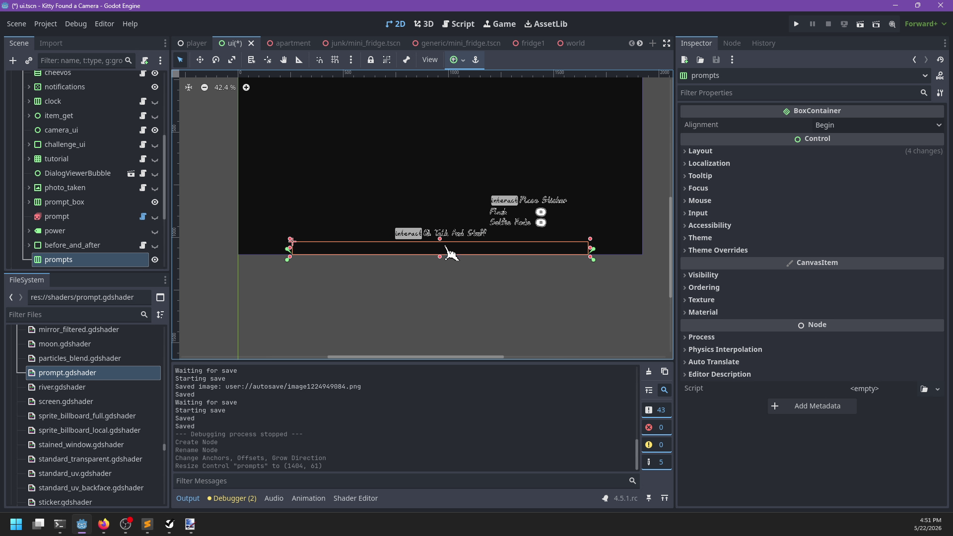
pyautogui.hotkey('ctrl', 's')
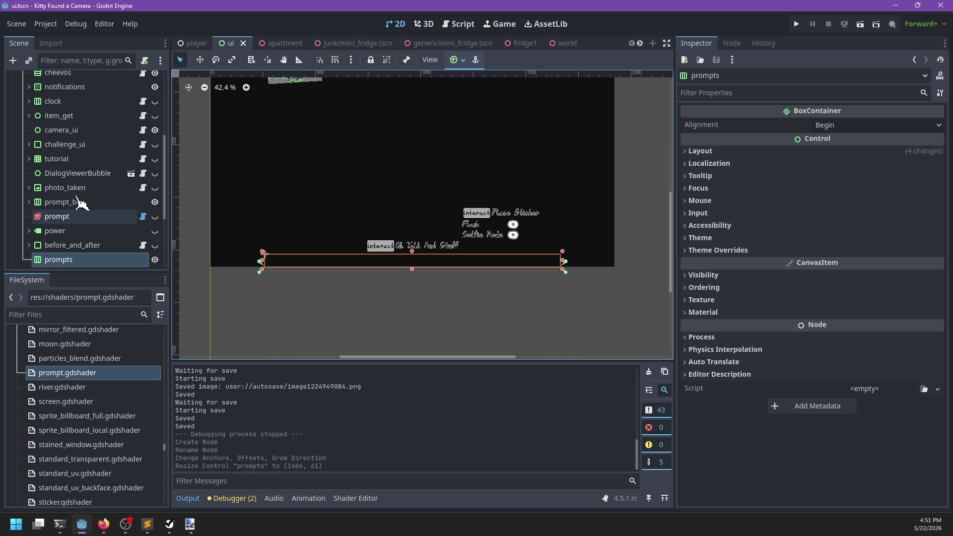
# Select the tutorial grid and paste a copy of it into prompts.
pyautogui.click(29, 158)
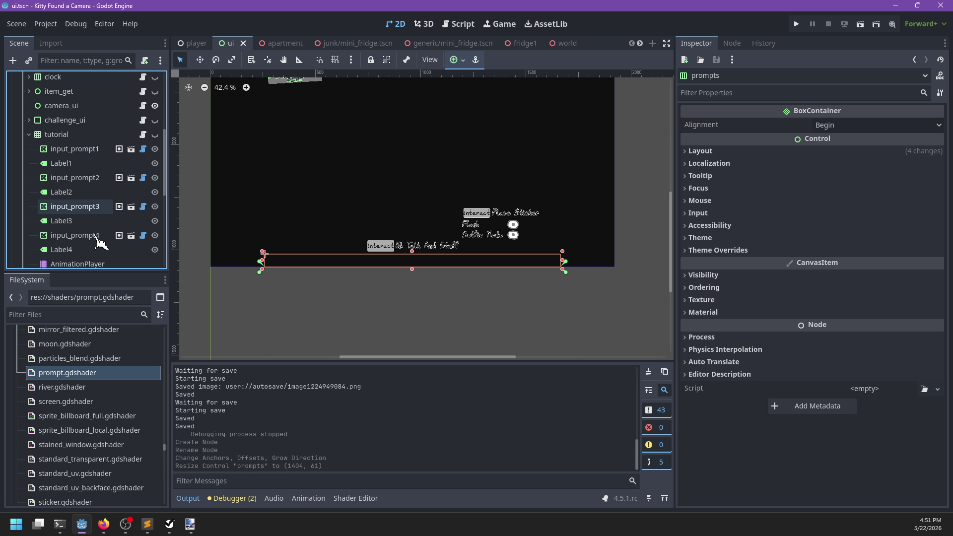
pyautogui.scroll(-2, 100, 242)
pyautogui.click(77, 124)
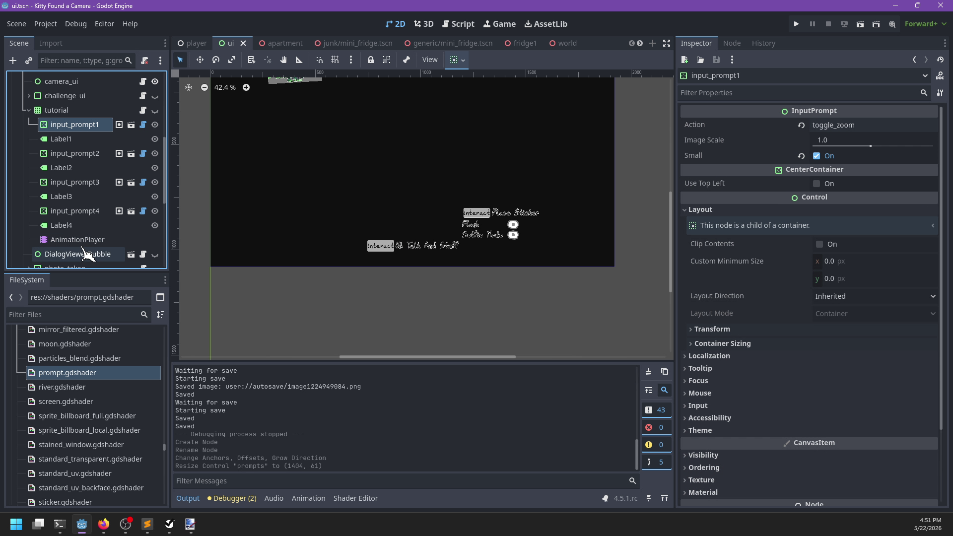
pyautogui.click(70, 110)
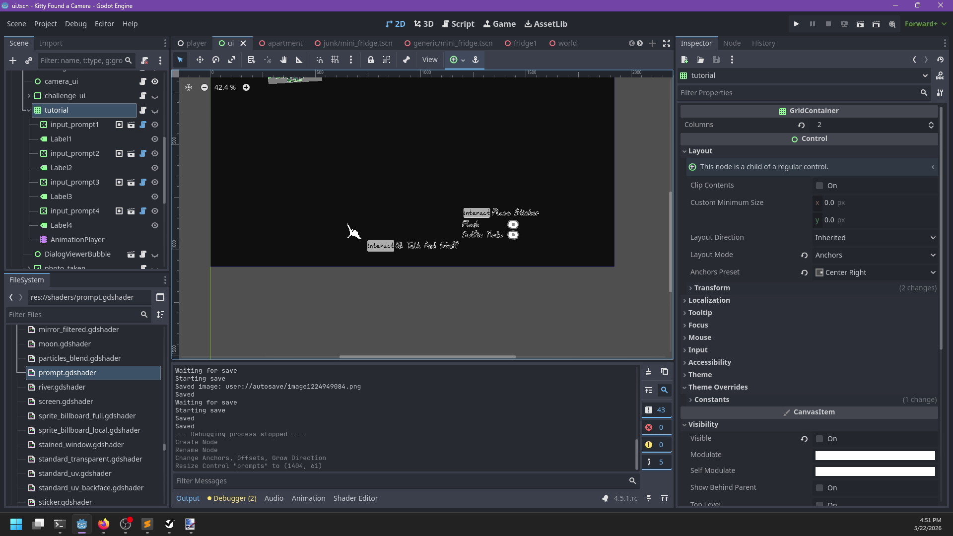
pyautogui.scroll(-2, 350, 227)
pyautogui.scroll(-3, 101, 228)
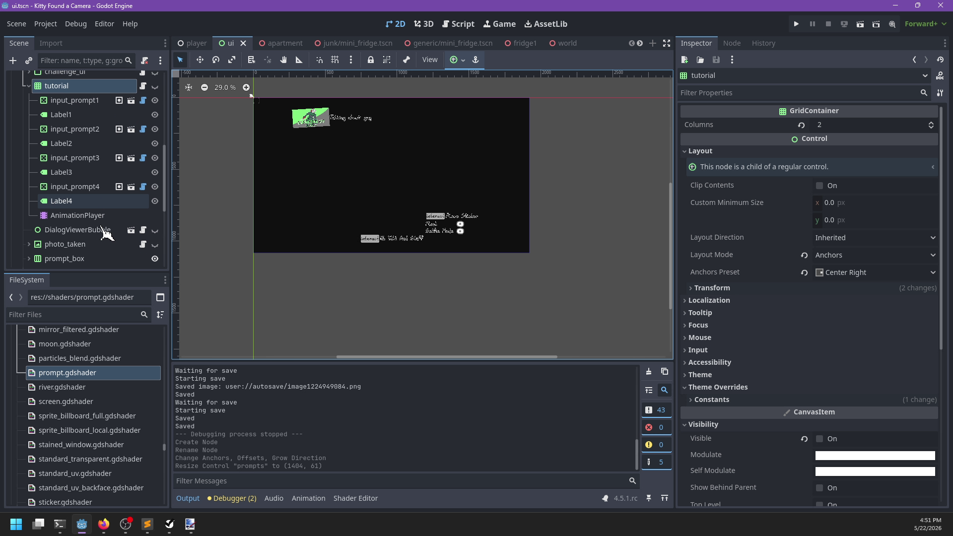
pyautogui.scroll(-3, 102, 234)
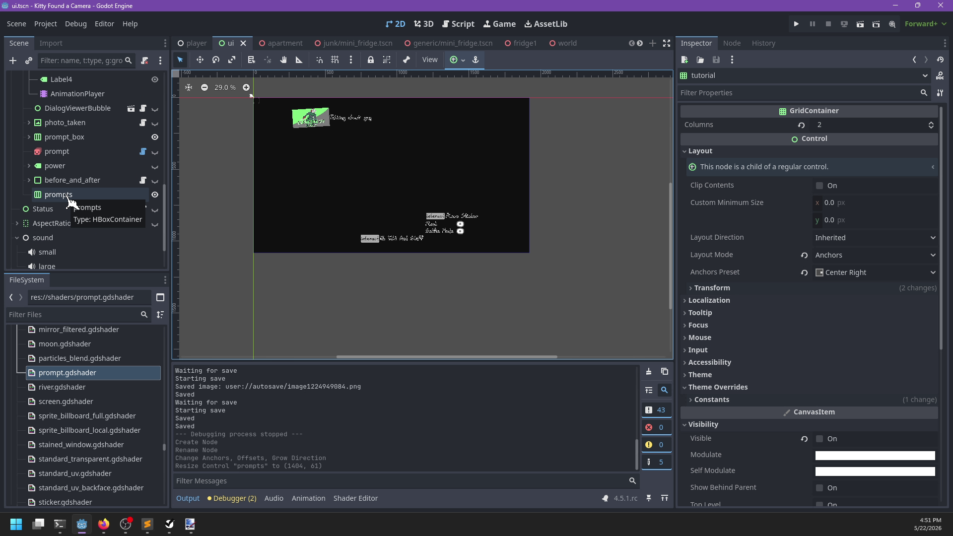
pyautogui.hotkey('ctrl', 'v')
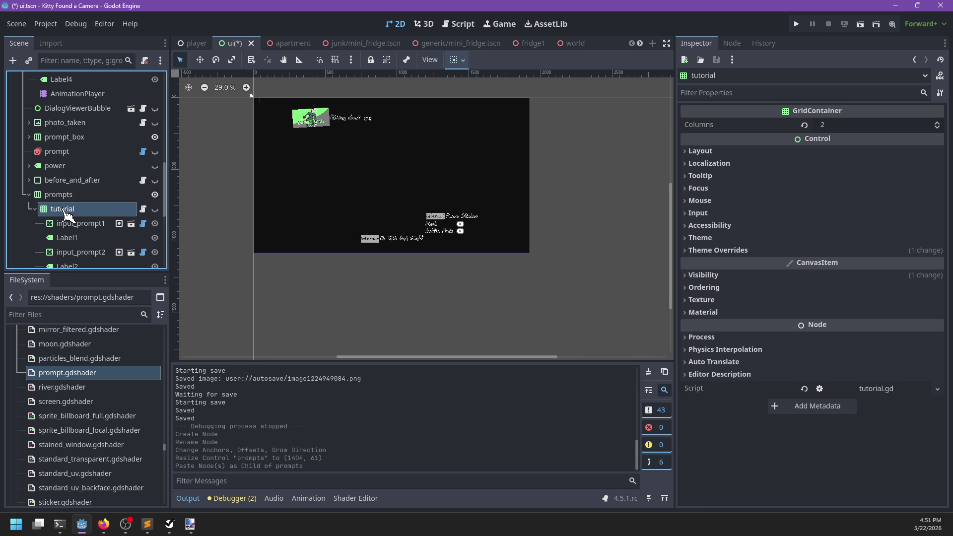
# Move the pasted tutorial2 copy out and change its type to HBoxContainer.
pyautogui.moveTo(64, 210); pyautogui.dragTo(62, 200)
pyautogui.rightClick(65, 198)
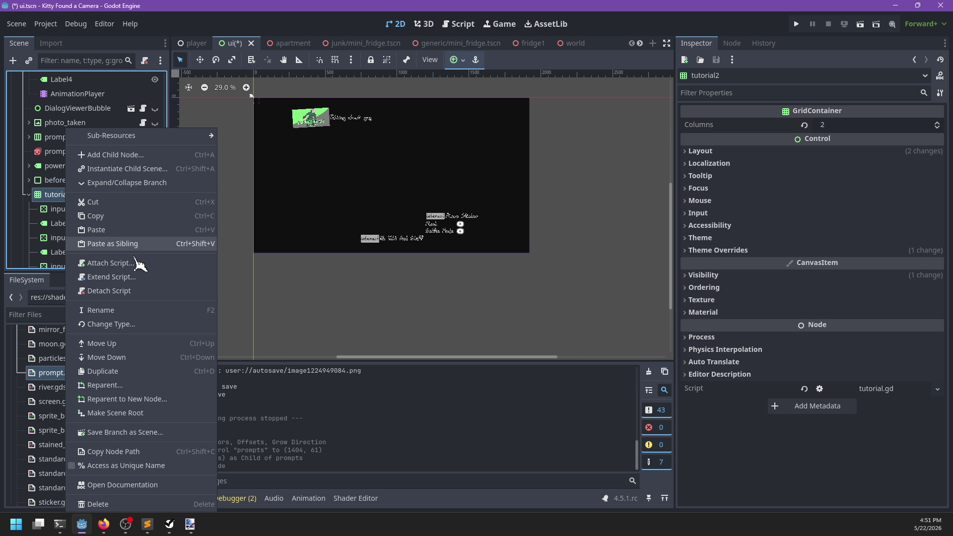
pyautogui.click(127, 324)
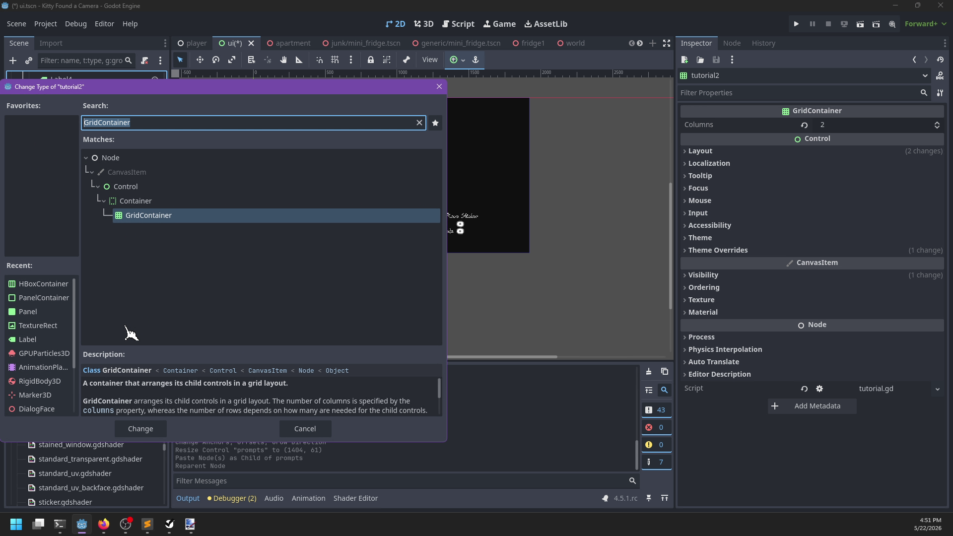
pyautogui.write('hbox')
pyautogui.press('Return')
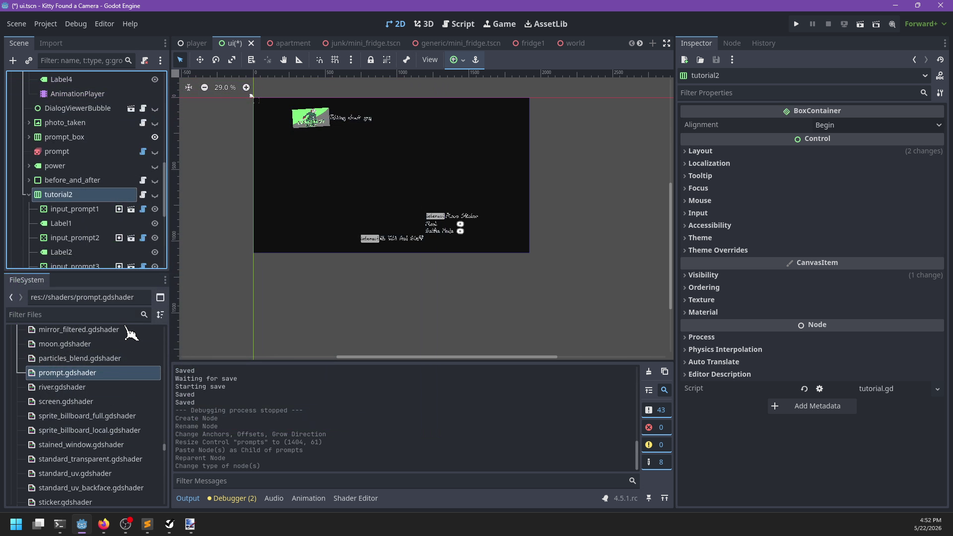
# Make tutorial2's script extend Container instead of GridContainer and save.
pyautogui.click(141, 195)
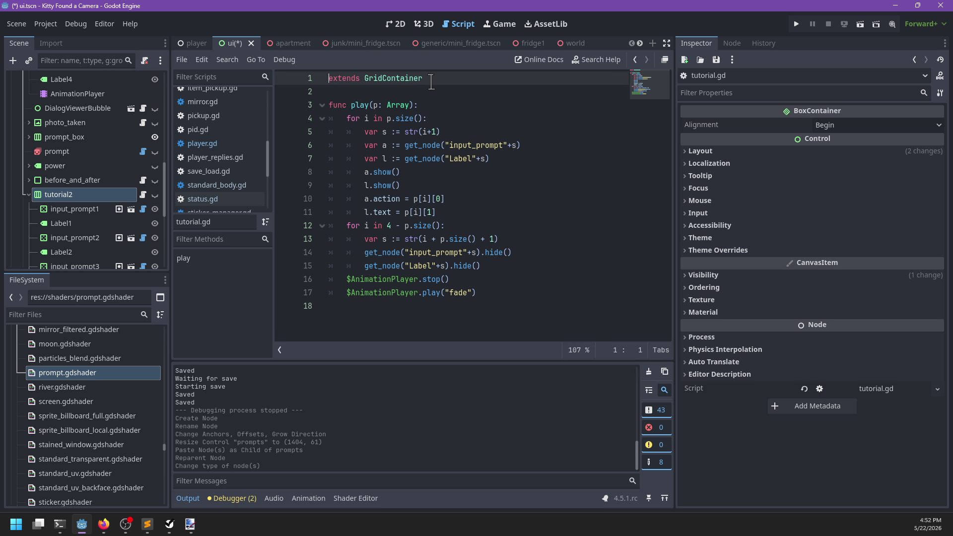
pyautogui.doubleClick(430, 82)
pyautogui.write('Container')
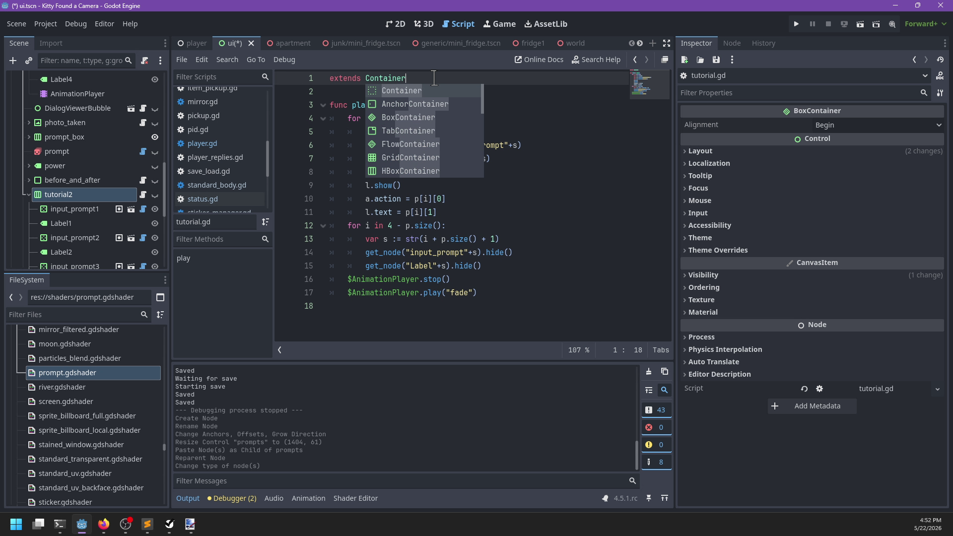
pyautogui.press('Escape')
pyautogui.hotkey('ctrl', 's')
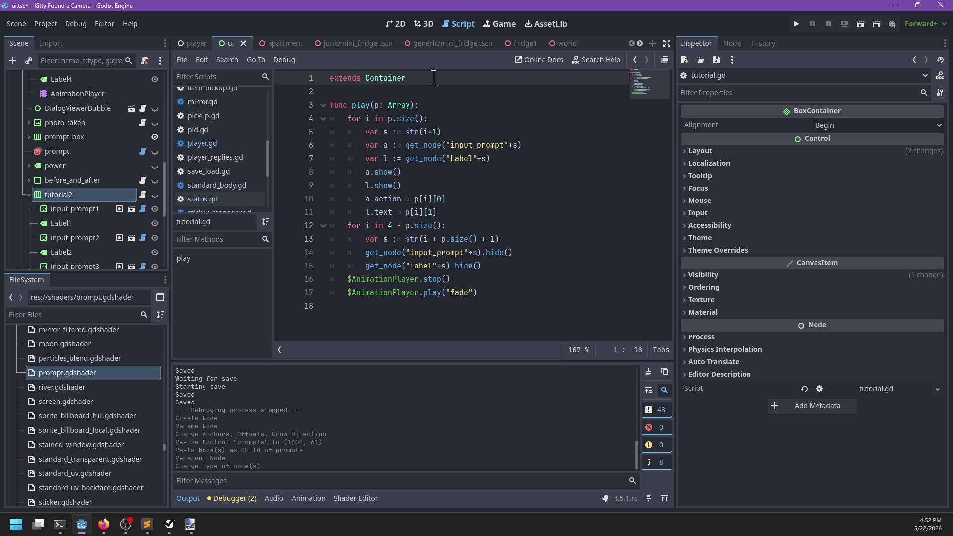
# Delete the old prompts node and rename tutorial2 to tutorial_ambient.
pyautogui.click(27, 194)
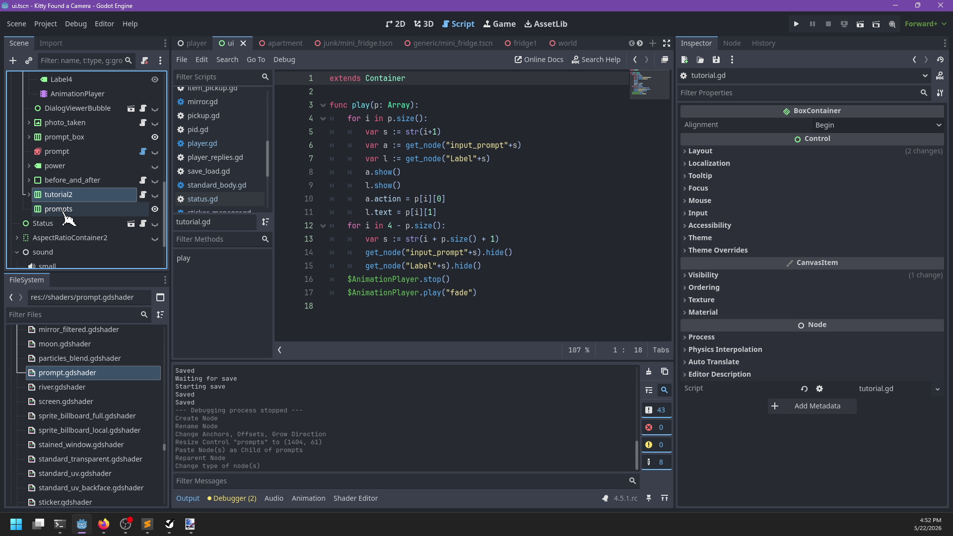
pyautogui.click(66, 219)
pyautogui.press('Delete')
pyautogui.press('Return')
pyautogui.click(77, 203)
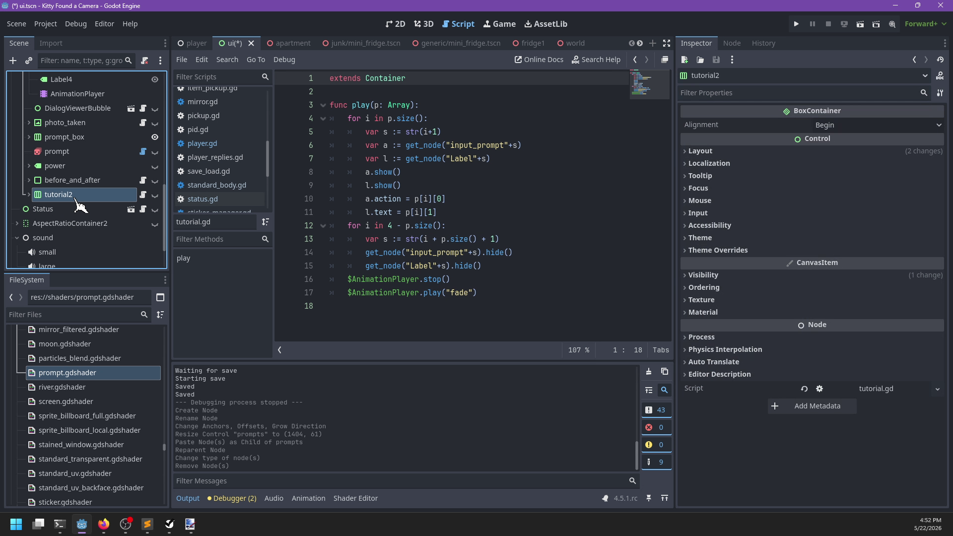
pyautogui.click(74, 195)
pyautogui.write('t')
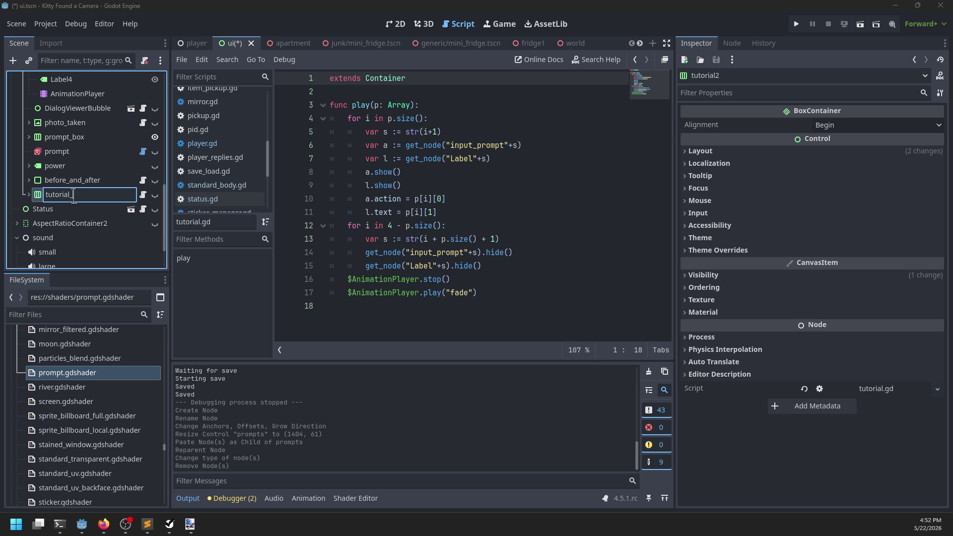
pyautogui.write('ient')
pyautogui.press('Return')
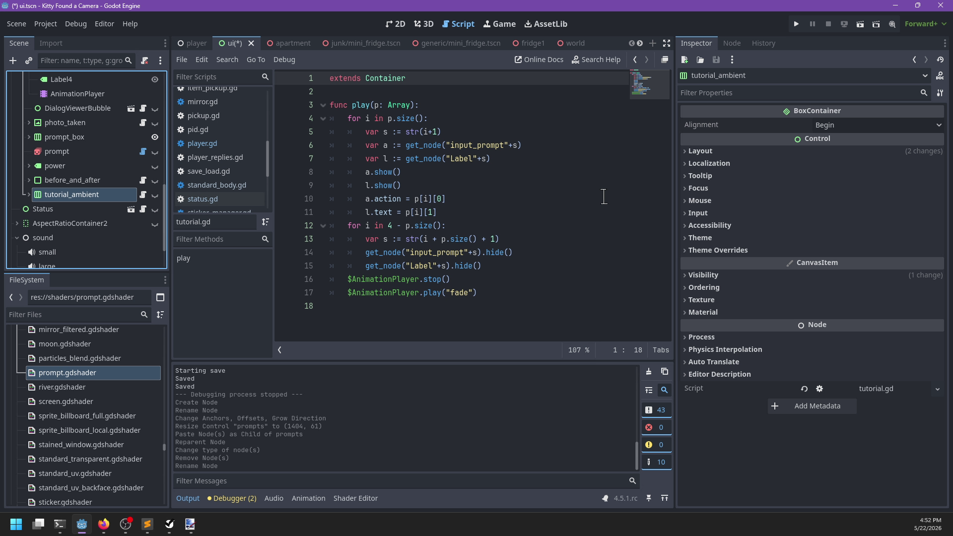
# Anchor tutorial_ambient Bottom Wide, make it visible, and size it to 1404×63.
pyautogui.click(425, 24)
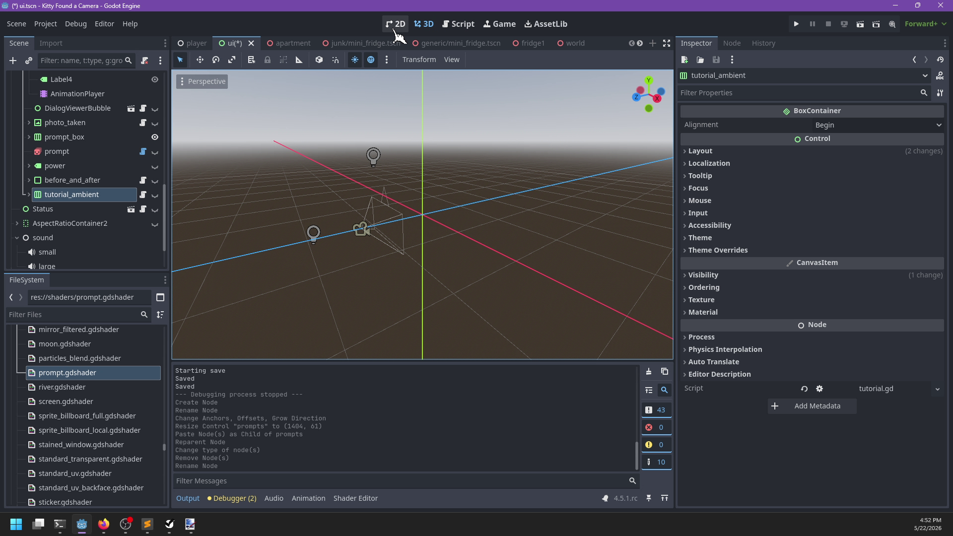
pyautogui.click(395, 23)
pyautogui.click(72, 179)
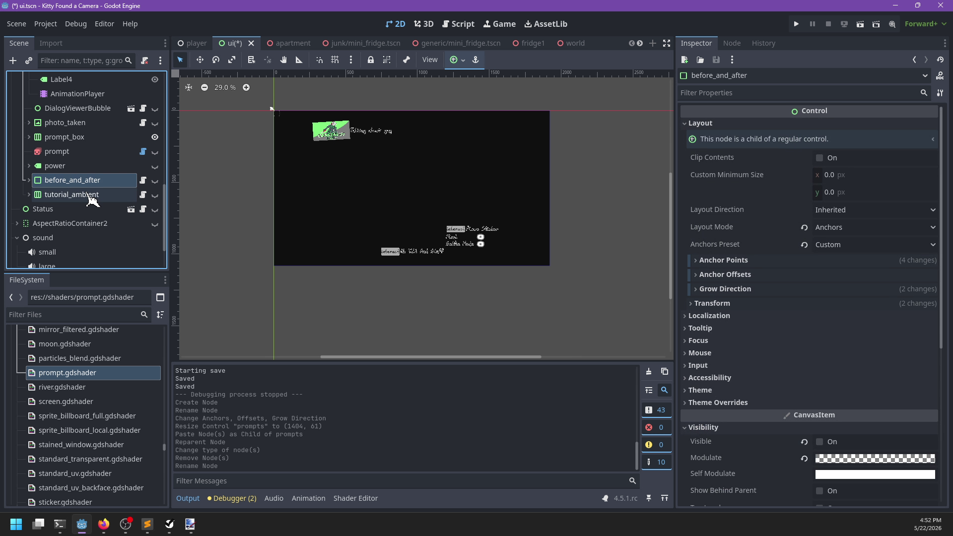
pyautogui.click(71, 194)
pyautogui.click(462, 60)
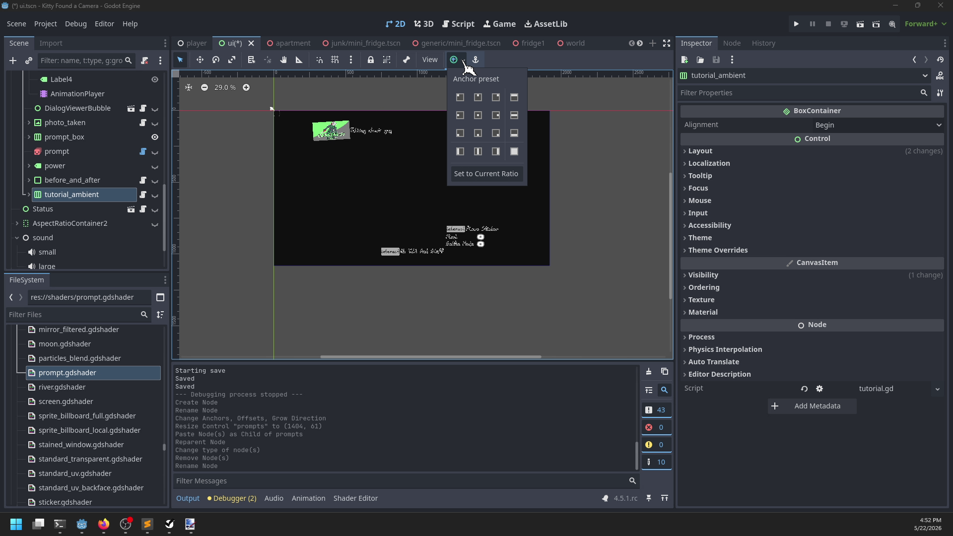
pyautogui.click(518, 133)
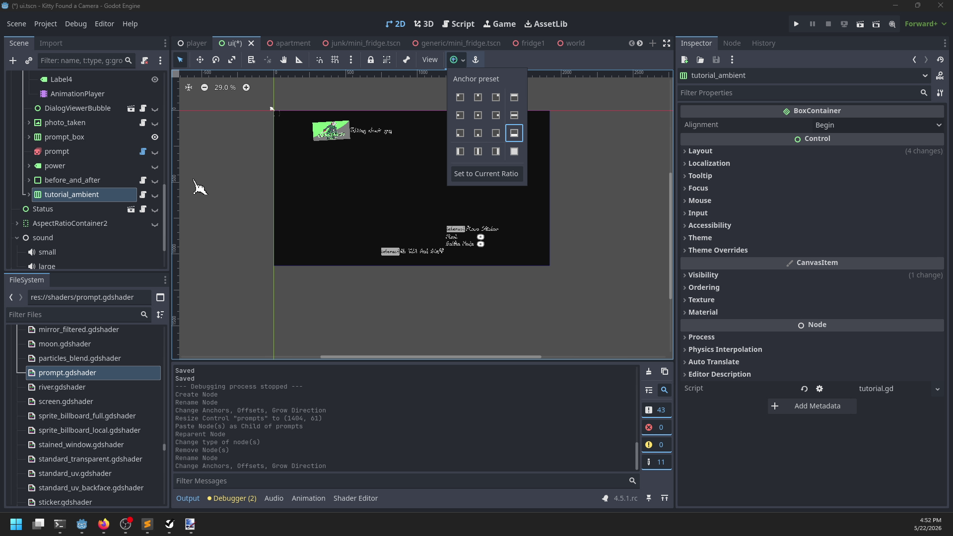
pyautogui.click(155, 194)
pyautogui.scroll(4, 434, 268)
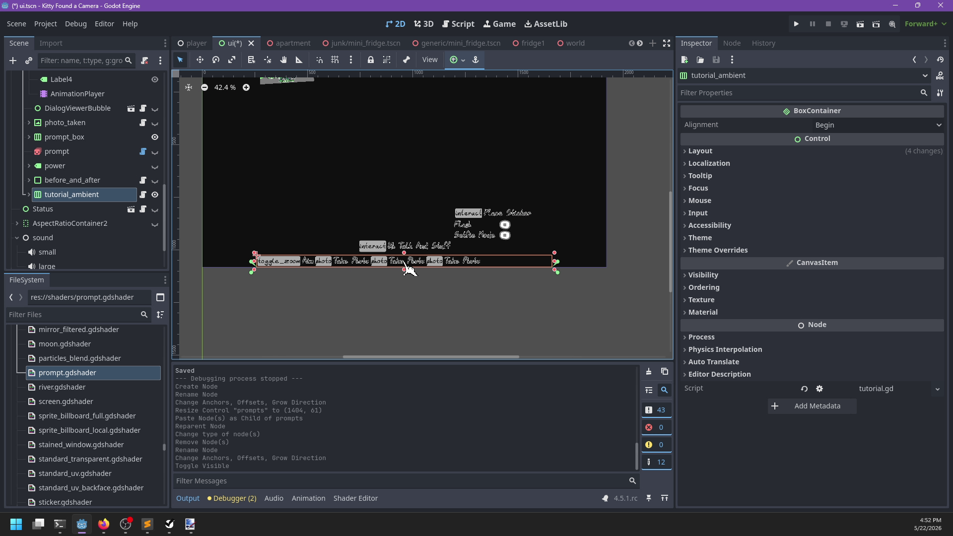
pyautogui.moveTo(404, 252); pyautogui.dragTo(403, 250)
# Set tutorial_ambient's alignment to Center and expand its children.
pyautogui.click(858, 125)
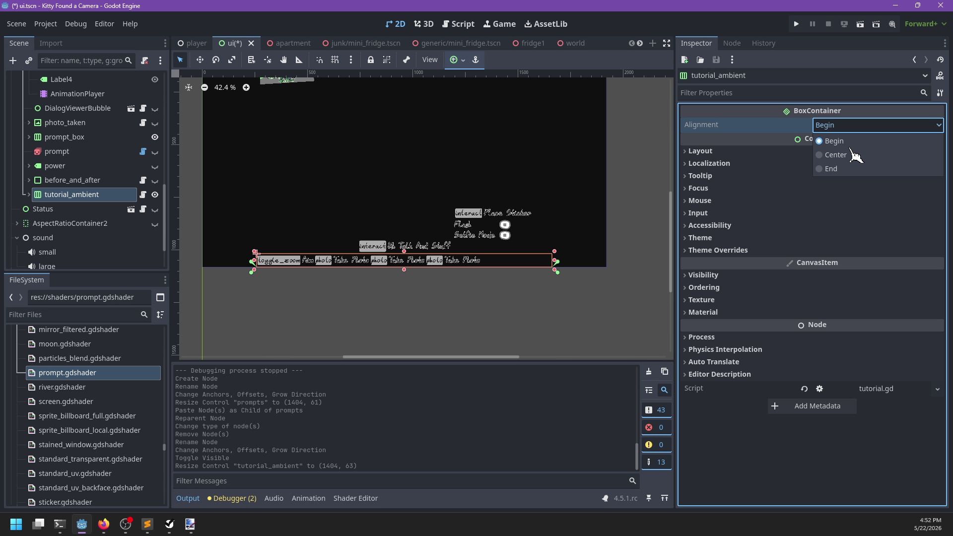
pyautogui.click(834, 153)
pyautogui.scroll(5, 416, 304)
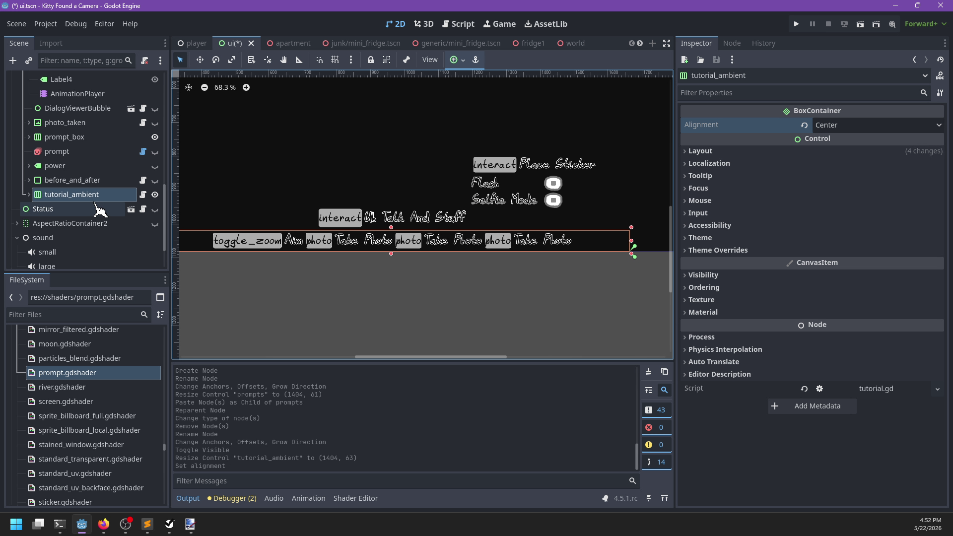
pyautogui.click(28, 194)
pyautogui.doubleClick(80, 194)
pyautogui.press('Escape')
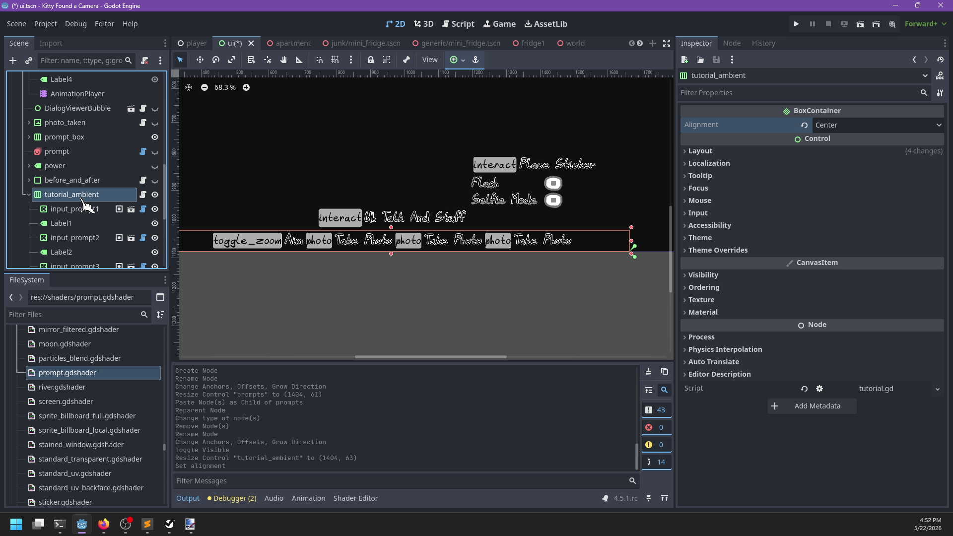
pyautogui.hotkey('ctrl', 'a')
# Add a Control named spacer with minimum width 40, placed after Label1.
pyautogui.write('control')
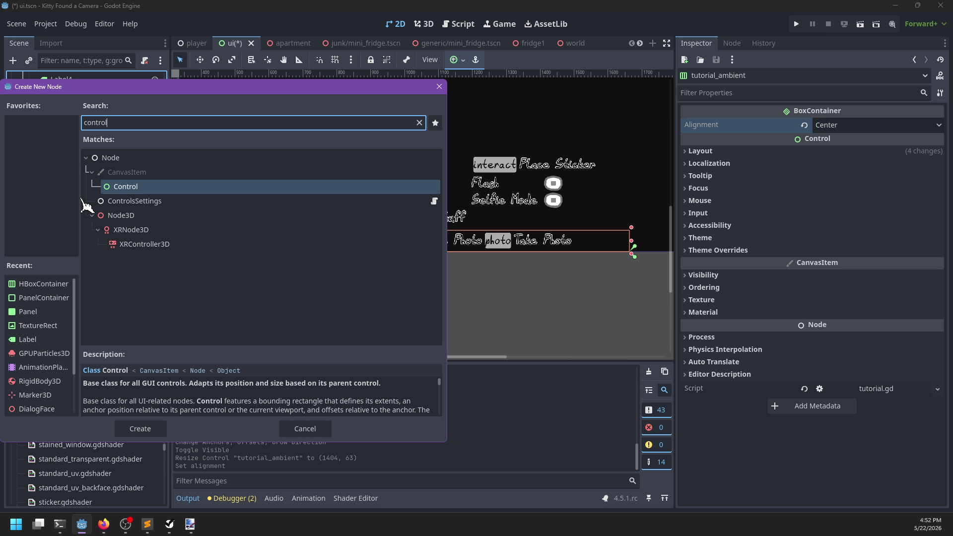
pyautogui.press('Return')
pyautogui.doubleClick(69, 260)
pyautogui.write('spacer')
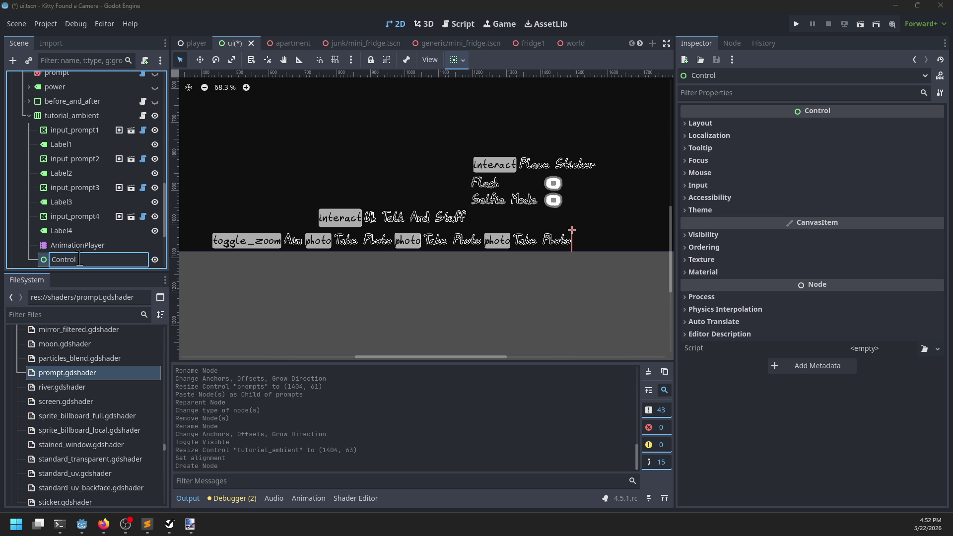
pyautogui.press('Return')
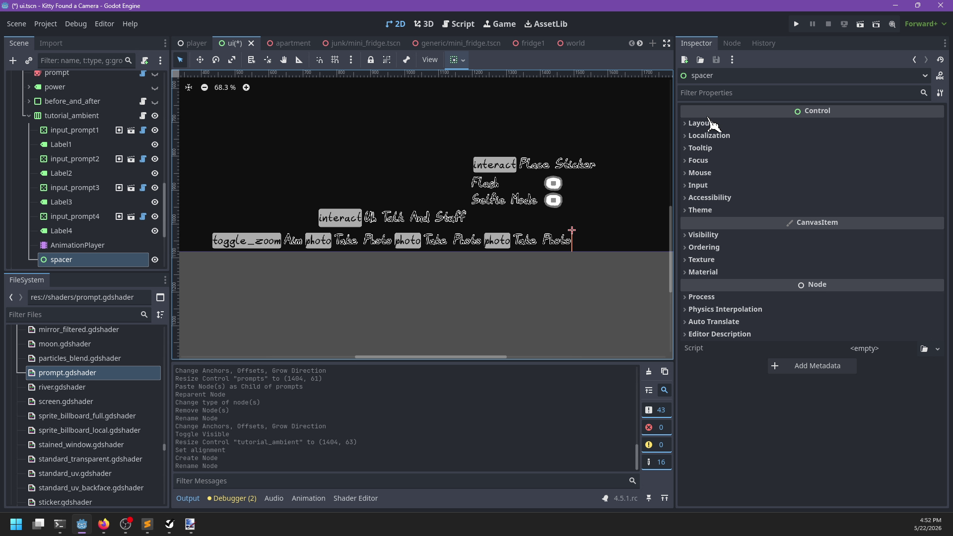
pyautogui.click(710, 123)
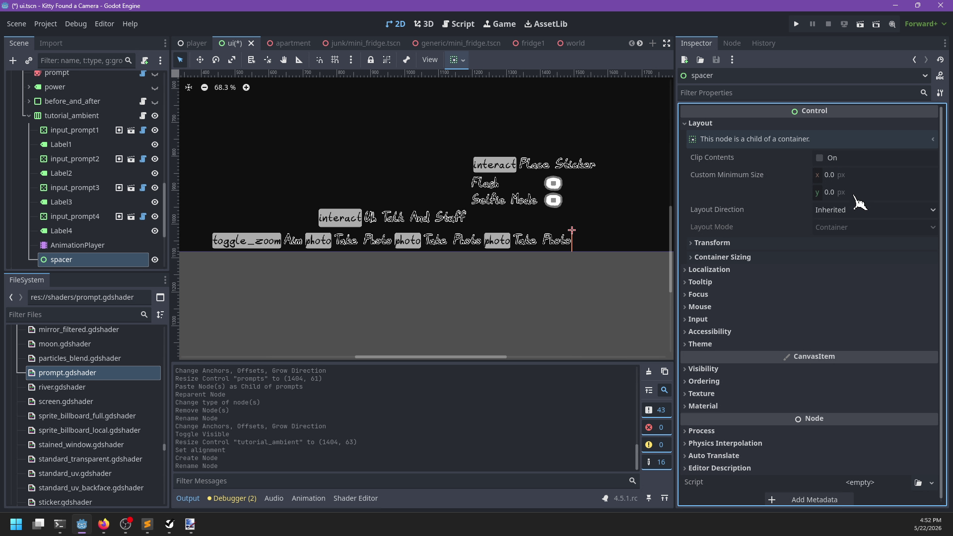
pyautogui.click(849, 175)
pyautogui.write('40')
pyautogui.press('Return')
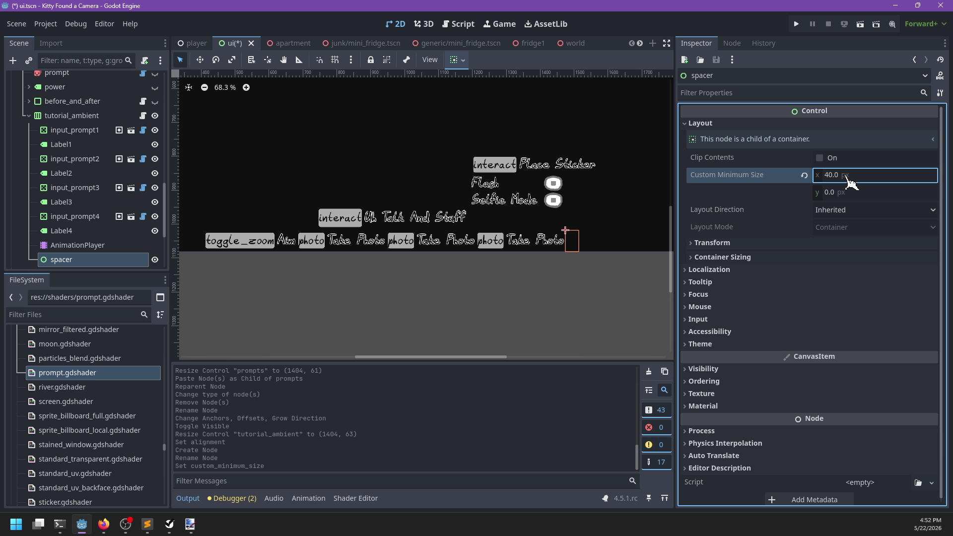
pyautogui.moveTo(96, 262)
pyautogui.mouseDown()
pyautogui.moveTo(89, 134)
pyautogui.moveTo(77, 171)
pyautogui.moveTo(84, 214)
pyautogui.mouseUp()
# Duplicate the spacer twice, dropping spacer3 before input_prompt4.
pyautogui.hotkey('ctrl', 'd')
pyautogui.scroll(-3, 84, 215)
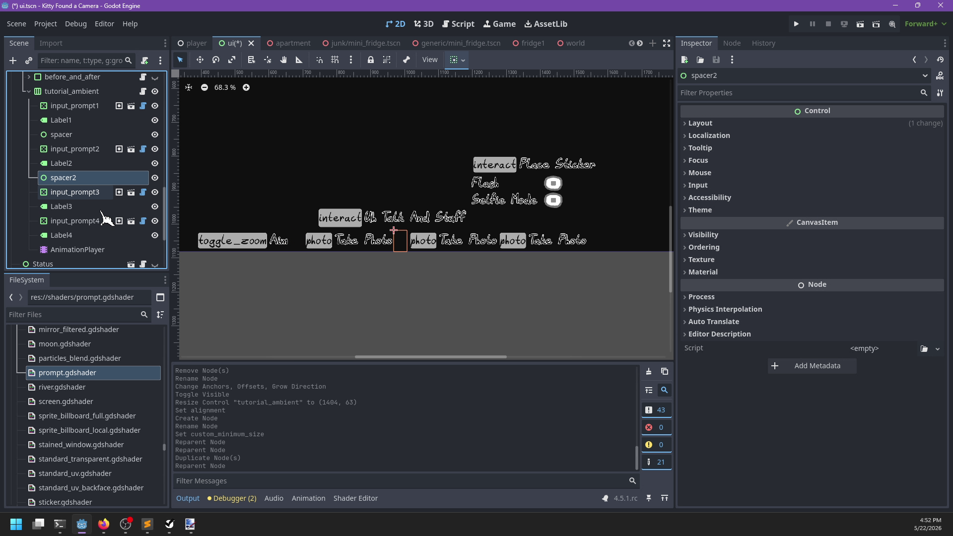
pyautogui.hotkey('ctrl', 'd')
pyautogui.moveTo(79, 169)
pyautogui.mouseDown()
pyautogui.moveTo(85, 218)
pyautogui.moveTo(85, 208)
pyautogui.mouseUp()
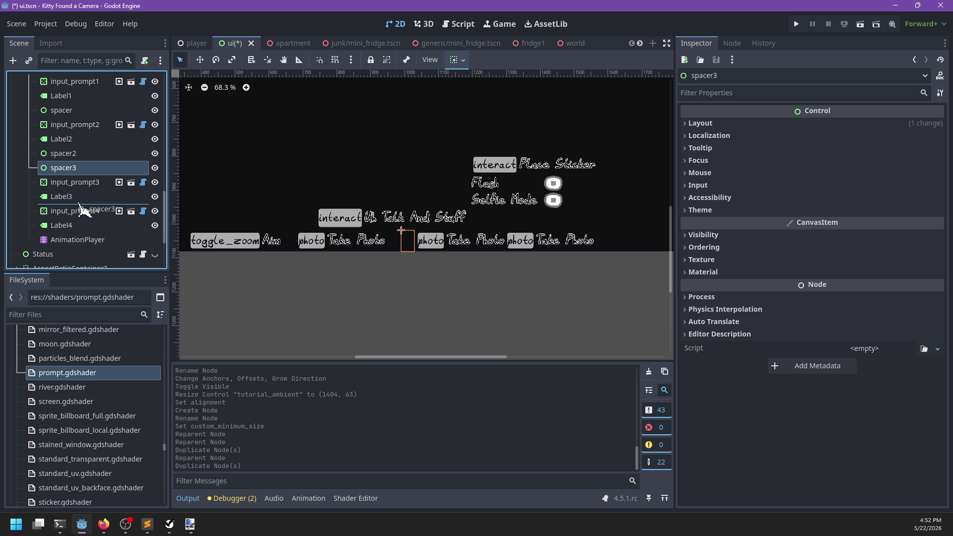
pyautogui.scroll(3, 85, 208)
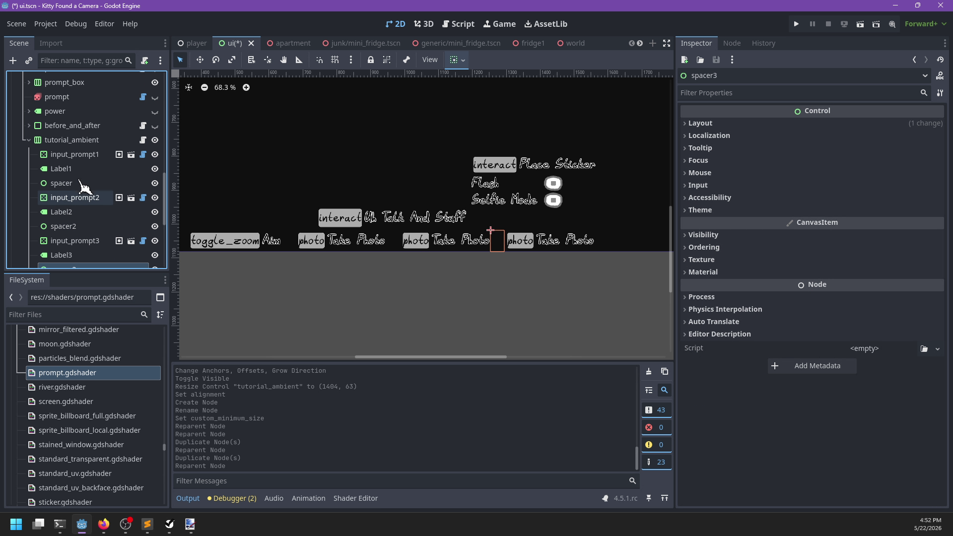
# Frame the canvas around tutorial_ambient and save the ui scene.
pyautogui.click(72, 140)
pyautogui.hotkey('shift', 'f')
pyautogui.click(456, 304)
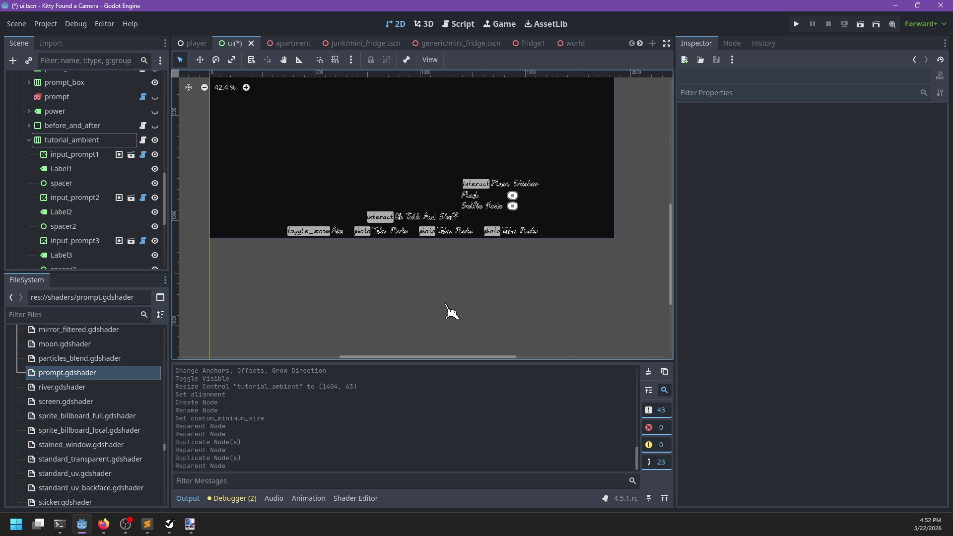
pyautogui.scroll(-1, 449, 310)
pyautogui.hotkey('ctrl', 's')
pyautogui.scroll(4, 449, 288)
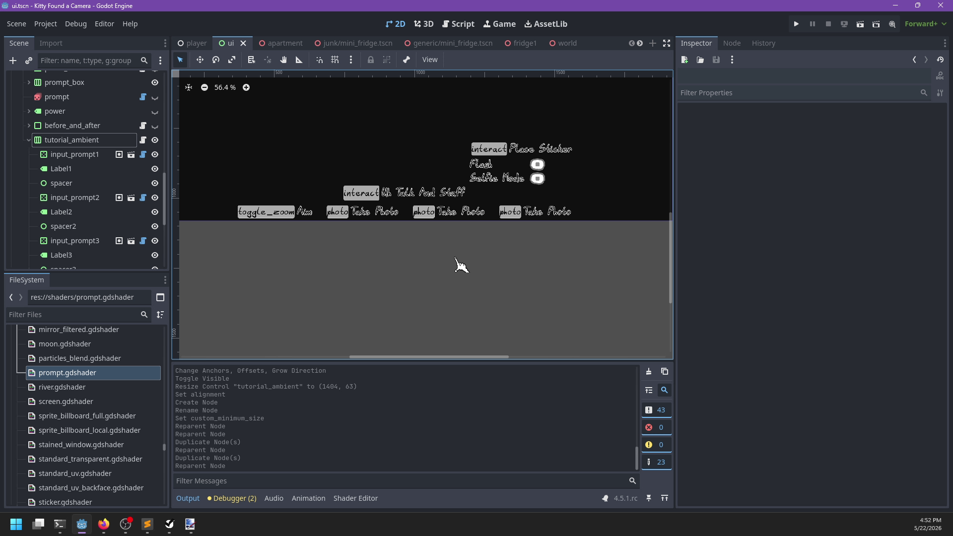
# Raise tutorial_ambient's top edge to make it 1404×86 and save.
pyautogui.click(82, 141)
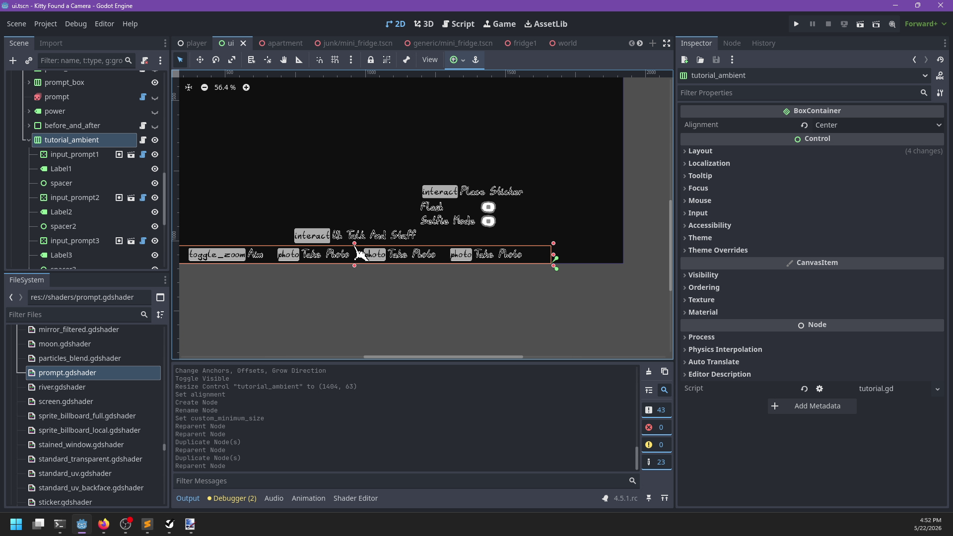
pyautogui.moveTo(354, 243)
pyautogui.mouseDown()
pyautogui.moveTo(355, 233)
pyautogui.moveTo(362, 241)
pyautogui.mouseUp()
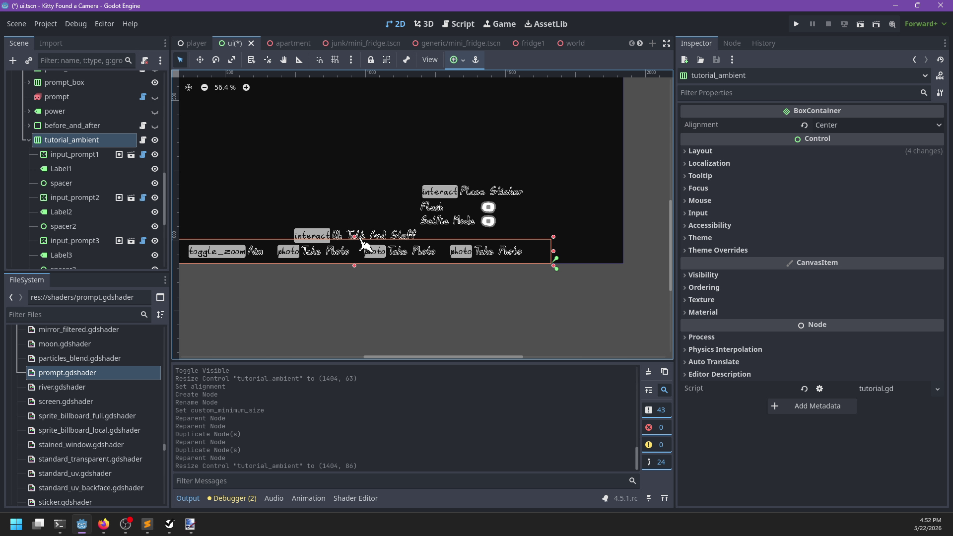
pyautogui.hotkey('ctrl', 's')
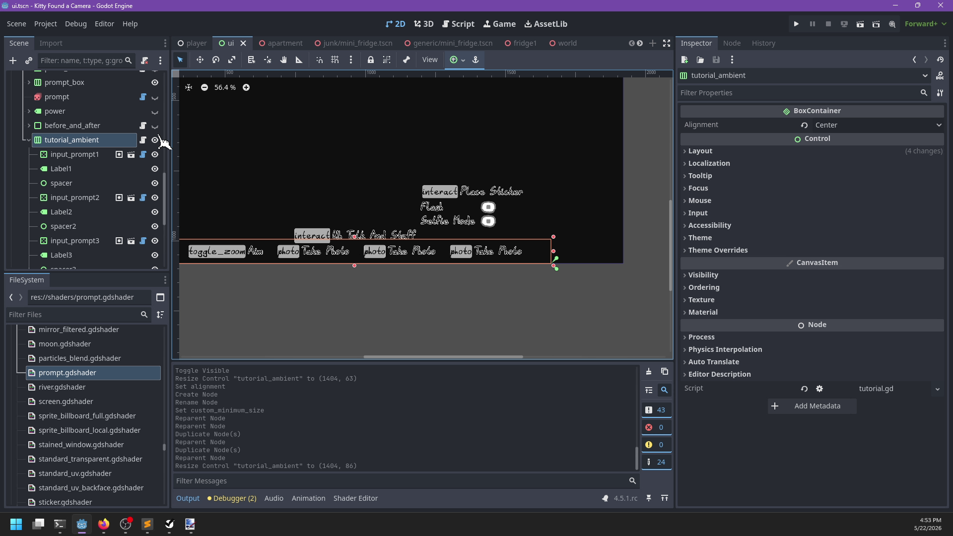
pyautogui.click(29, 140)
pyautogui.scroll(5, 103, 170)
pyautogui.scroll(10, 104, 173)
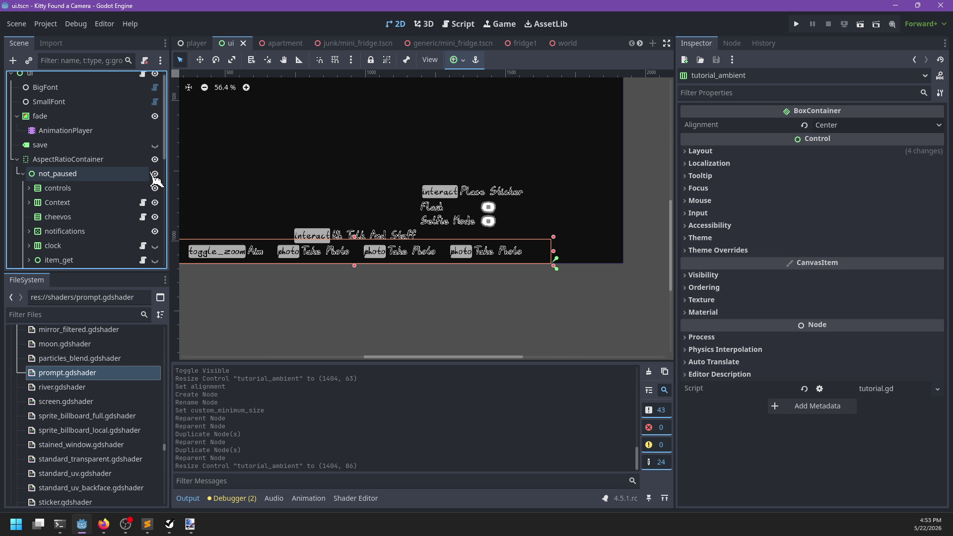
pyautogui.scroll(1, 149, 179)
# Open ui.gd and search for the show_tutorial function.
pyautogui.click(142, 79)
pyautogui.hotkey('ctrl', 'f')
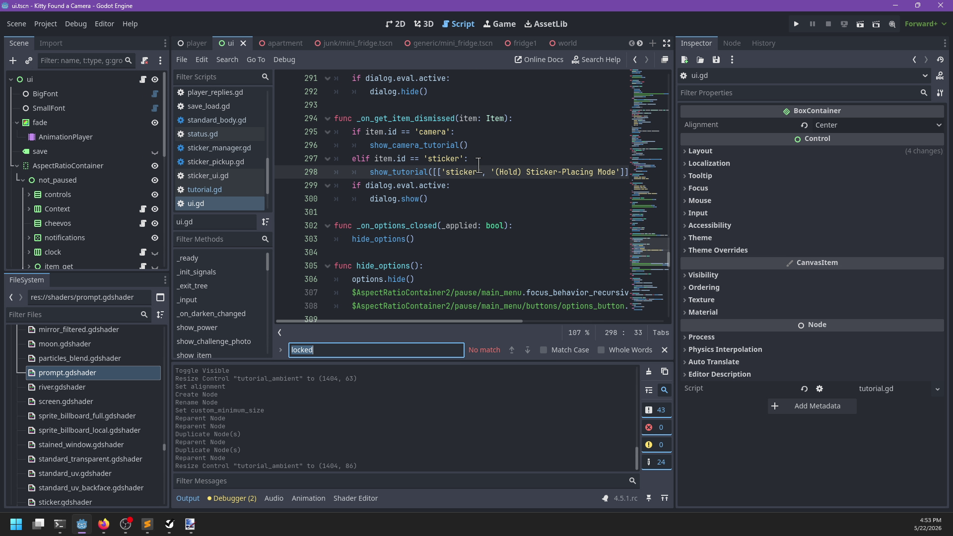
pyautogui.write('tutorial')
pyautogui.press('Return')
pyautogui.press('Return')
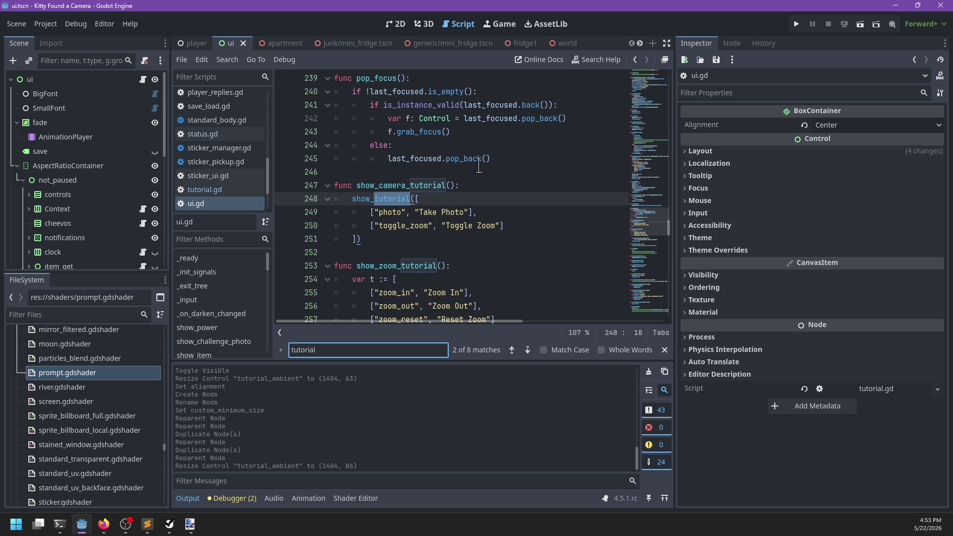
pyautogui.hotkey('ctrl', 'a')
pyautogui.write('show_tutorial')
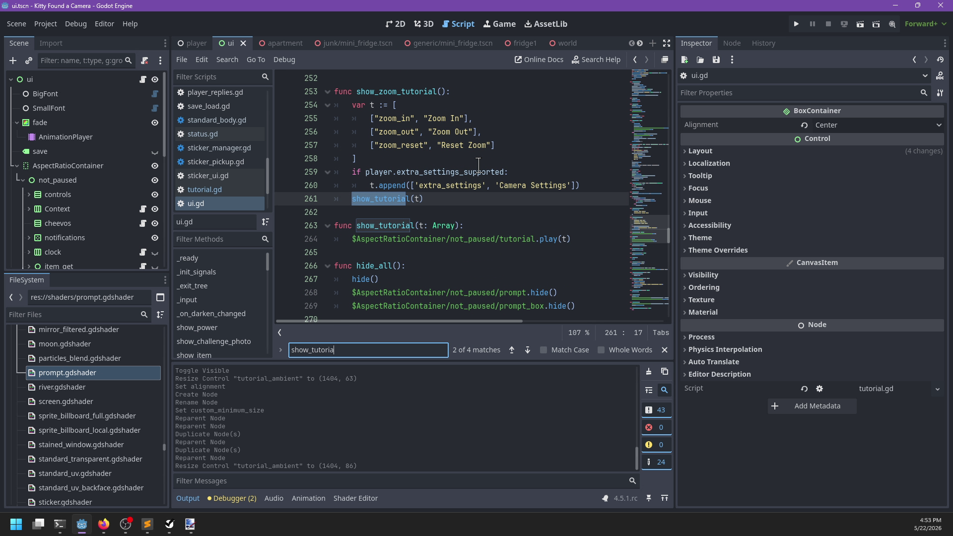
pyautogui.press('Escape')
pyautogui.scroll(-1, 466, 226)
# Add an ambient := false parameter to show_tutorial's signature.
pyautogui.click(457, 186)
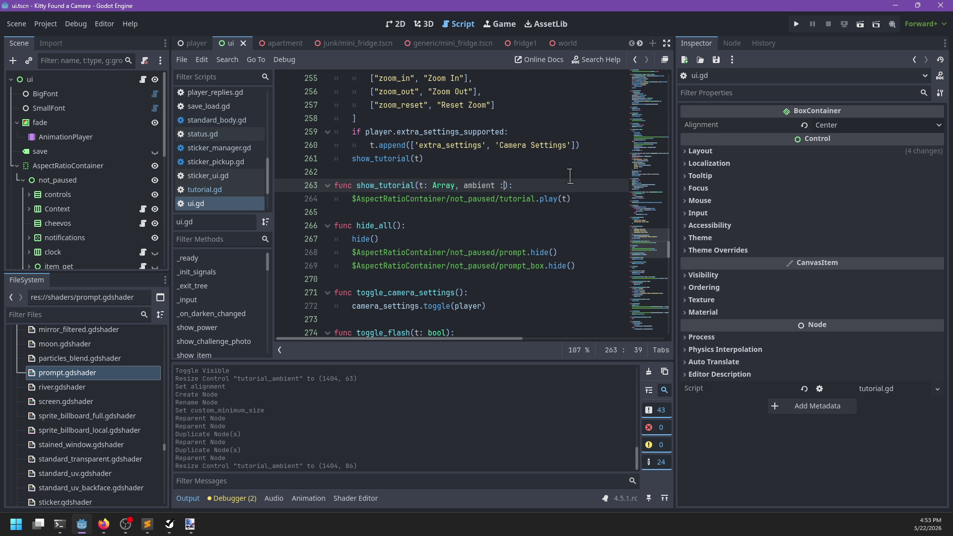
pyautogui.write('= false')
pyautogui.press('Return')
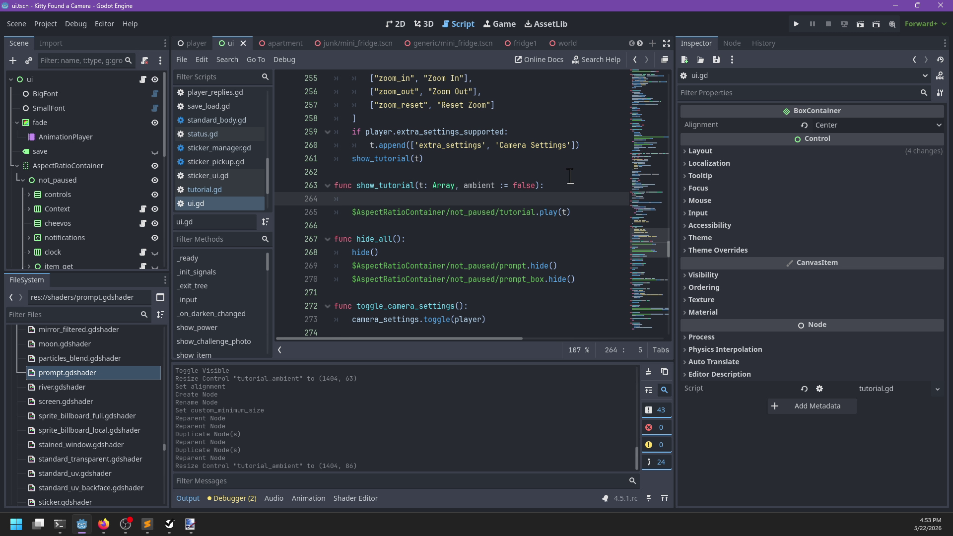
# Write an if ambient branch calling tutorial_ambient.play(t), followed by an else branch.
pyautogui.write('if ambient:')
pyautogui.press('Return')
pyautogui.write('$ambient')
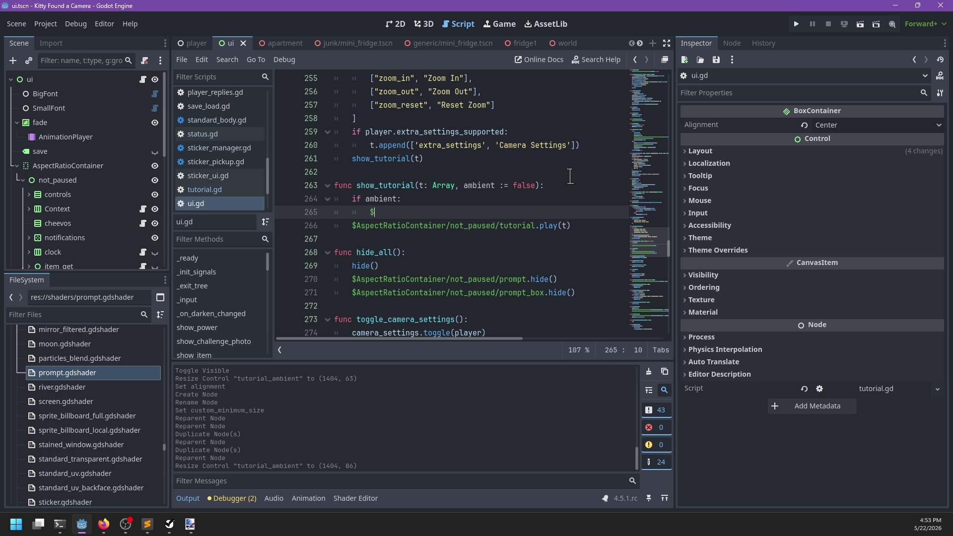
pyautogui.press('Return')
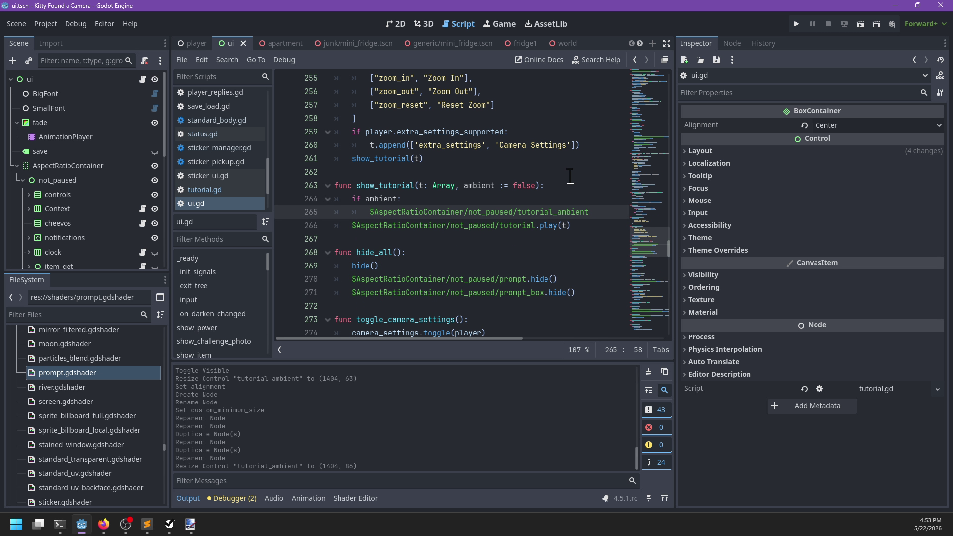
pyautogui.write('lay(t)')
pyautogui.press('Return')
pyautogui.press('BackSpace')
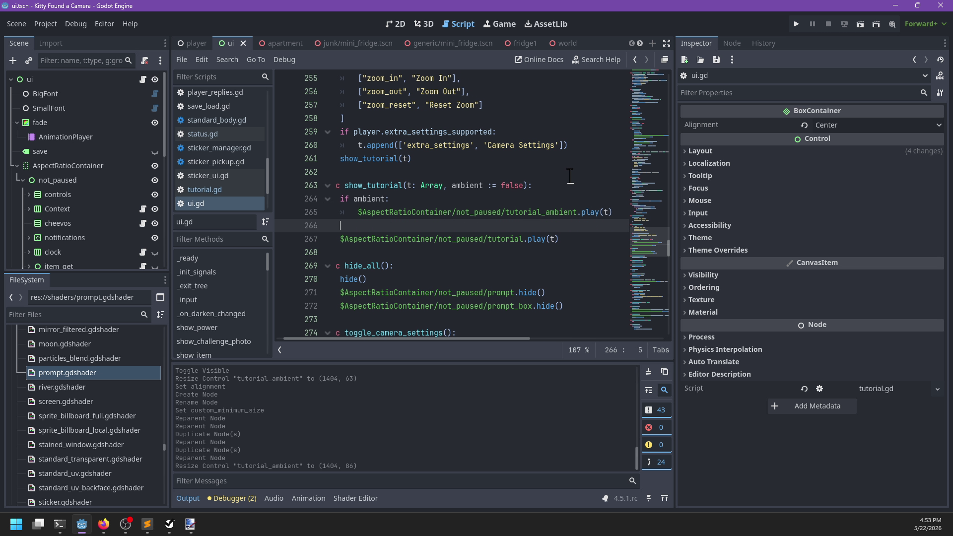
pyautogui.write('else:')
pyautogui.press('Down')
# Indent the regular tutorial.play call under the else branch and save.
pyautogui.press('Home')
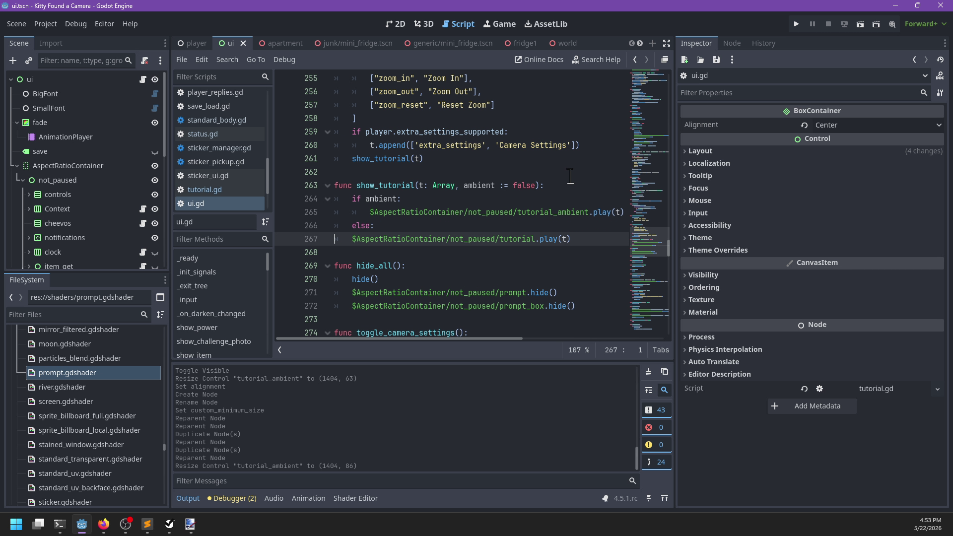
pyautogui.press('Tab')
pyautogui.click(407, 227)
pyautogui.scroll(2, 450, 206)
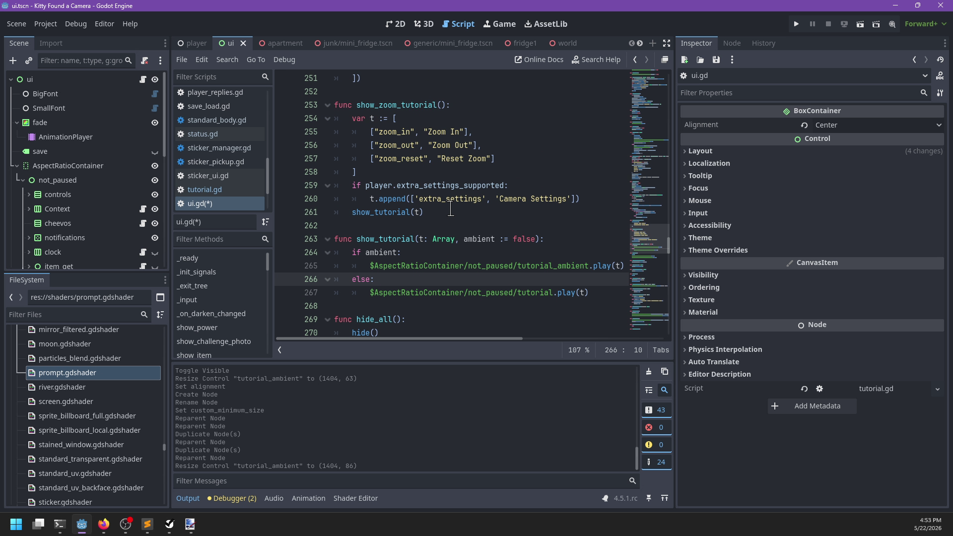
pyautogui.hotkey('ctrl', 's')
# Remove the hard-coded true argument from show_zoom_tutorial's show_tutorial call.
pyautogui.scroll(2, 446, 216)
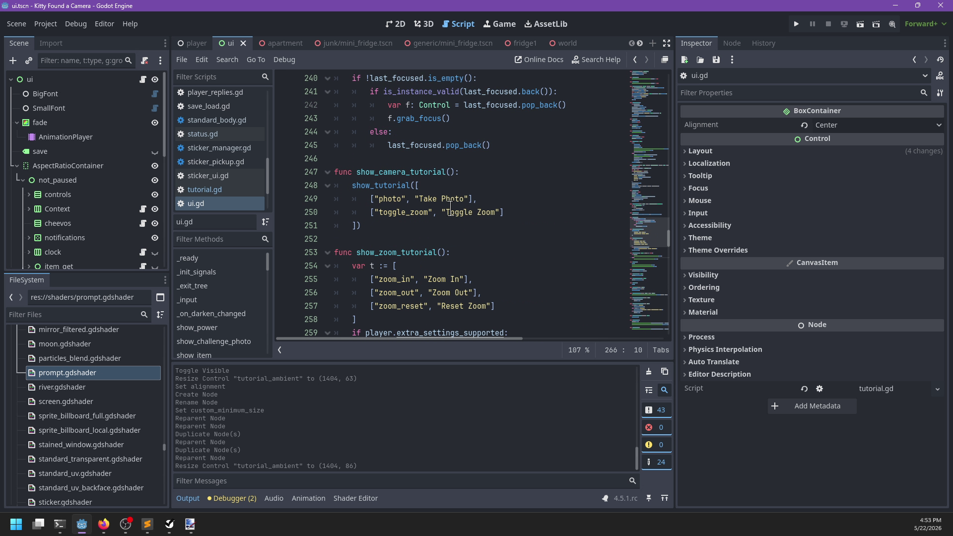
pyautogui.scroll(-2, 445, 223)
pyautogui.click(462, 233)
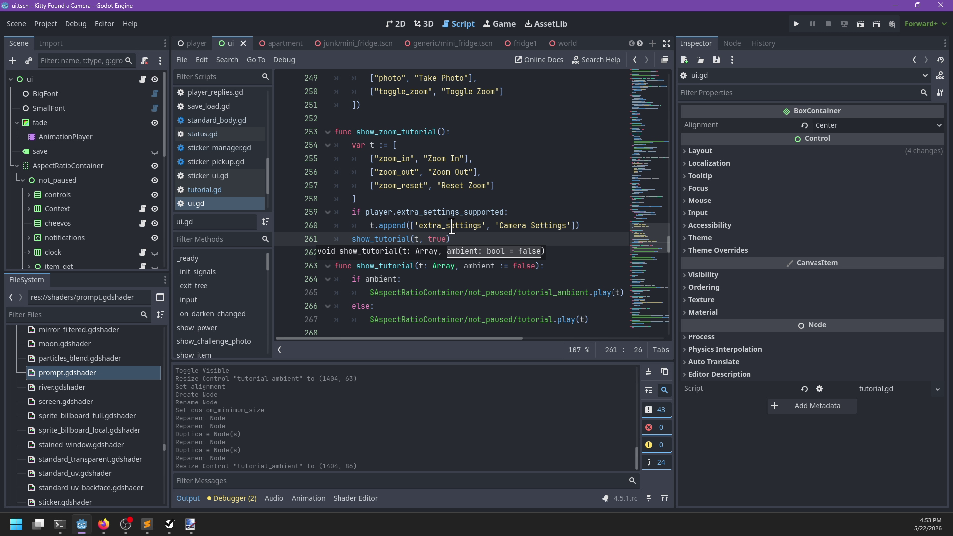
pyautogui.hotkey('ctrl', 's')
pyautogui.click(448, 203)
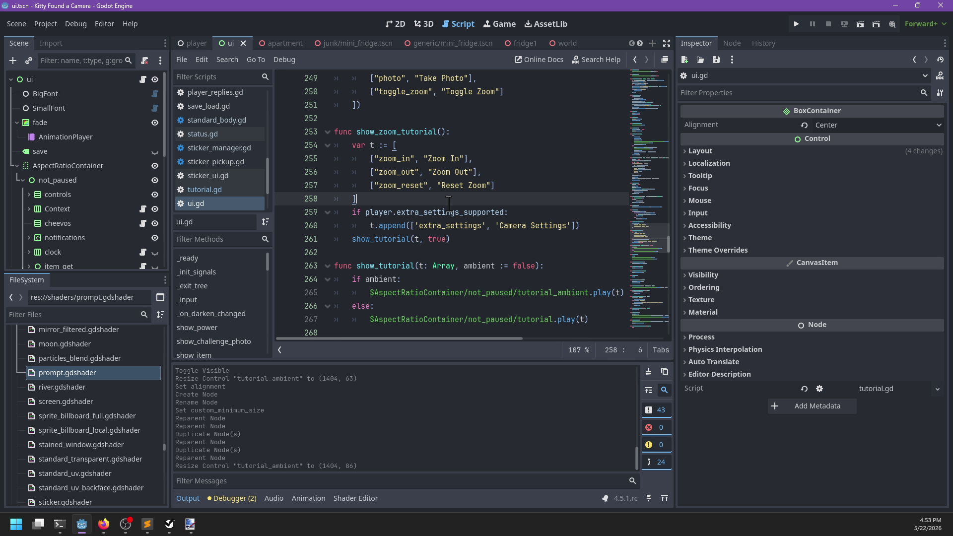
pyautogui.click(462, 238)
pyautogui.scroll(4, 462, 237)
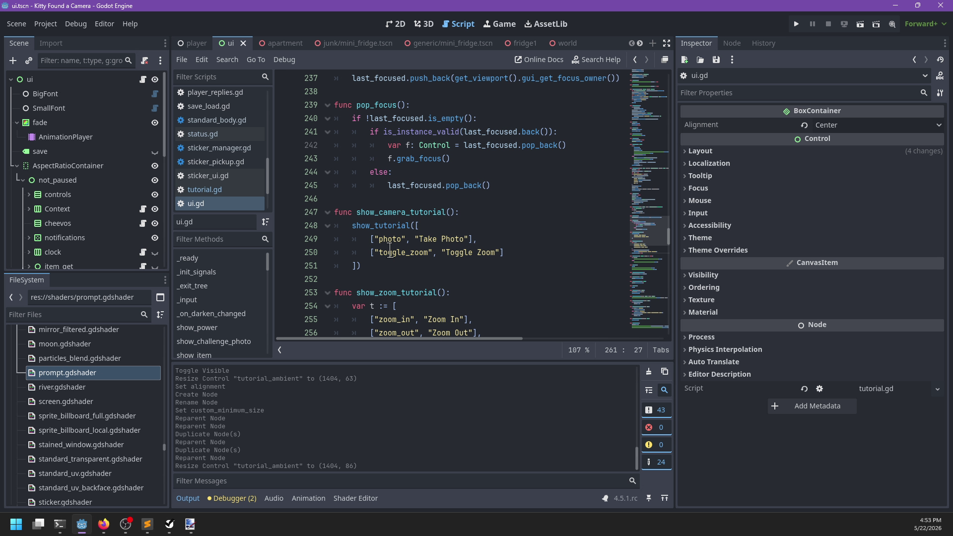
pyautogui.scroll(1, 416, 220)
pyautogui.scroll(-6, 412, 246)
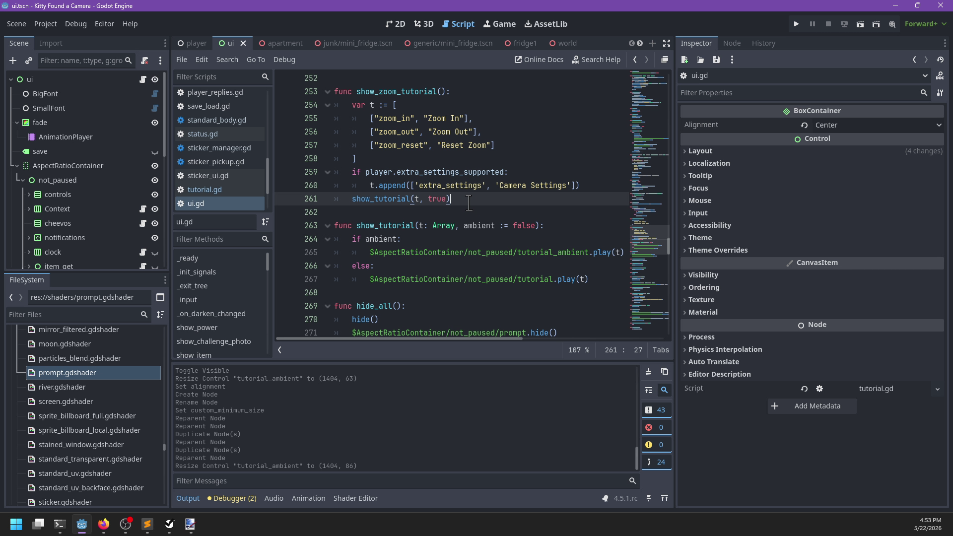
pyautogui.press('Left')
pyautogui.press('BackSpace')
pyautogui.press('BackSpace')
pyautogui.press('BackSpace')
# Pass SaveLoad.get_stat('tutorial/zoom') as the ambient argument to show_tutorial and save ui.gd.
pyautogui.click(591, 187)
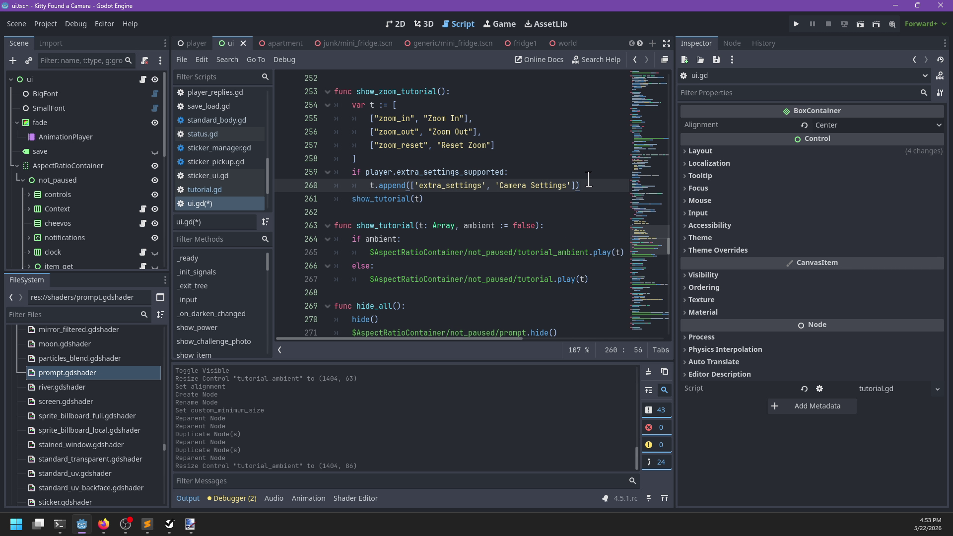
pyautogui.press('Return')
pyautogui.write('if State.')
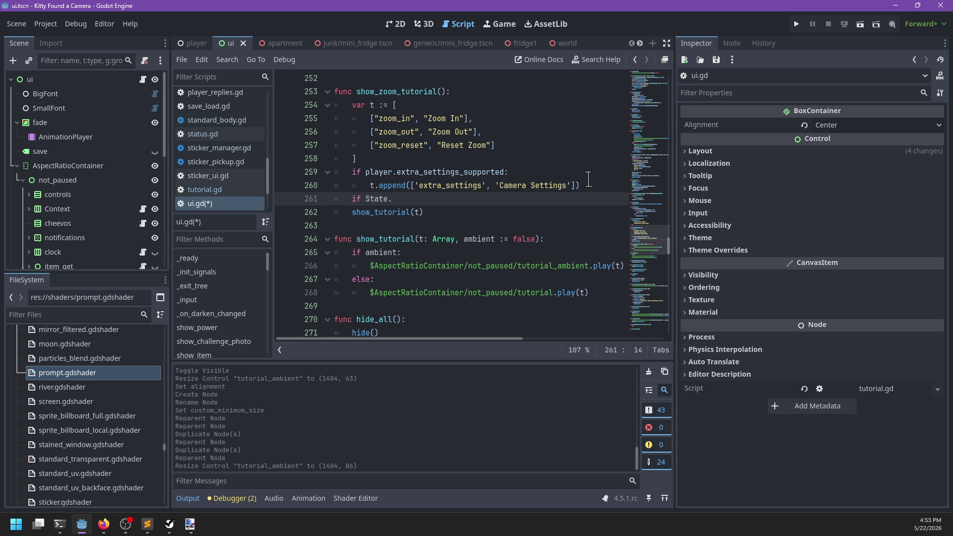
pyautogui.press('BackSpace')
pyautogui.press('BackSpace')
pyautogui.press('BackSpace')
pyautogui.write('aveLoad.')
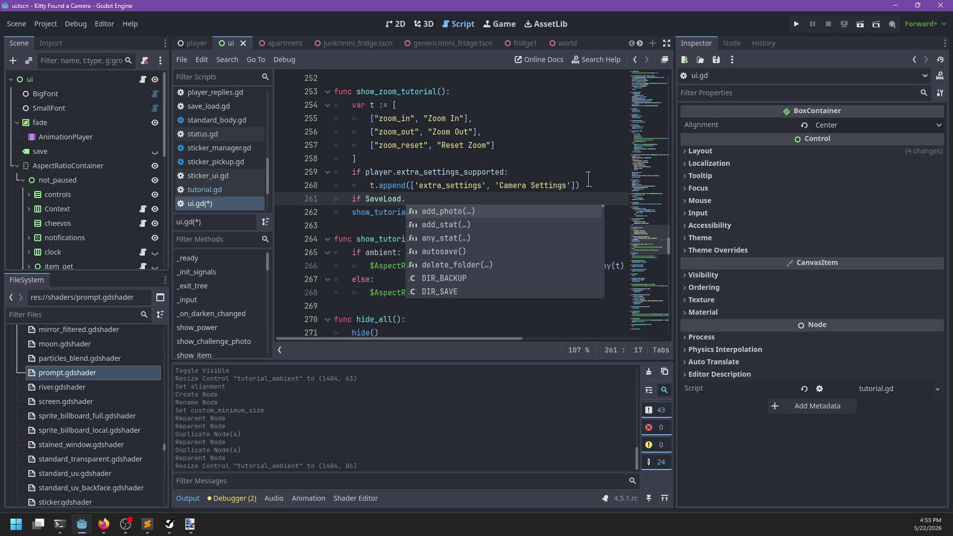
pyautogui.hotkey('ctrl', 'shift', 'k')
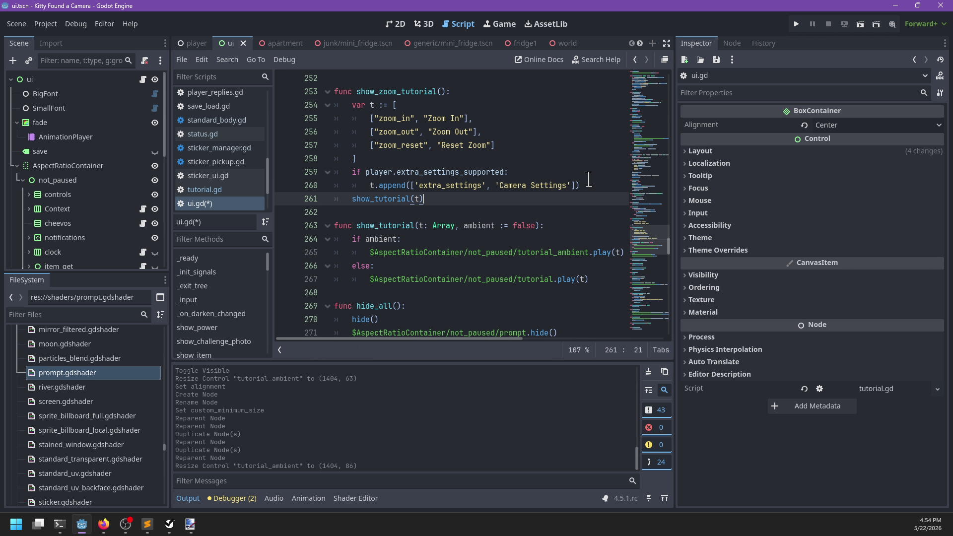
pyautogui.write(',SaveLoad.get_st')
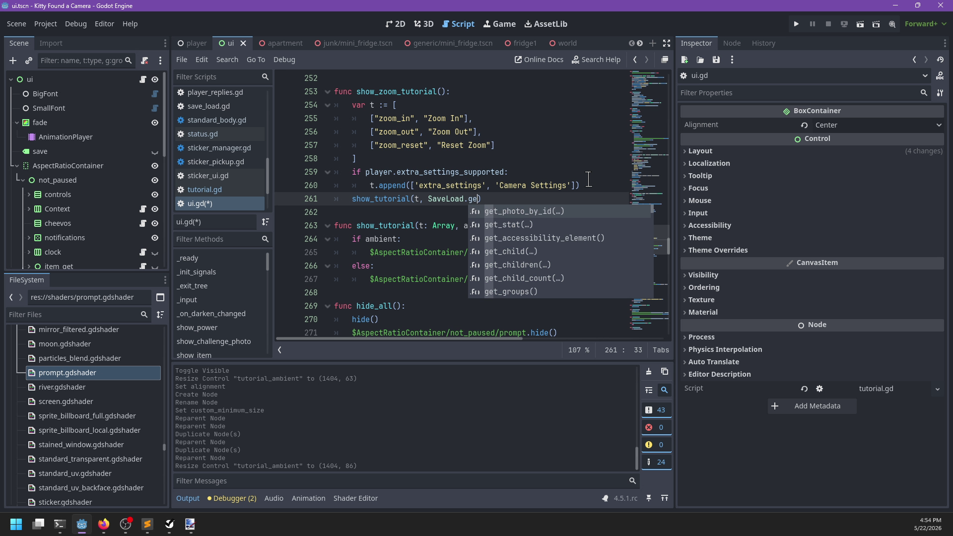
pyautogui.write('at')
pyautogui.press('Return')
pyautogui.write("''")
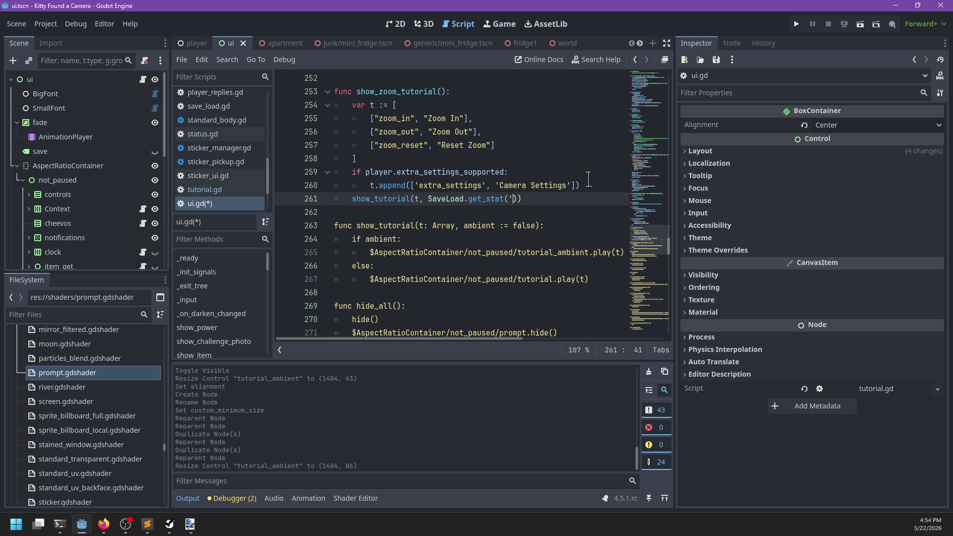
pyautogui.press('BackSpace')
pyautogui.press('BackSpace')
pyautogui.press('BackSpace')
pyautogui.write('torial')
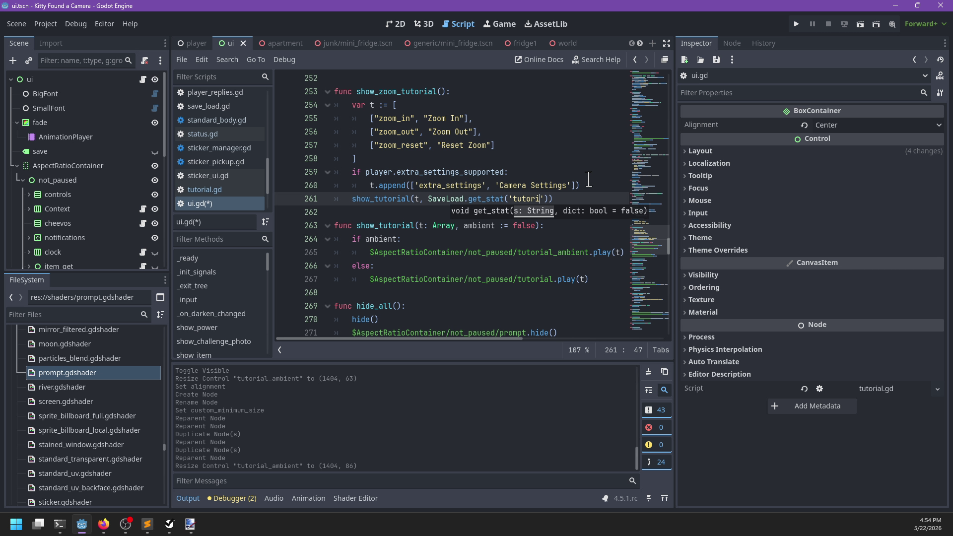
pyautogui.write('/zoom')
pyautogui.hotkey('alt', 'Tab')
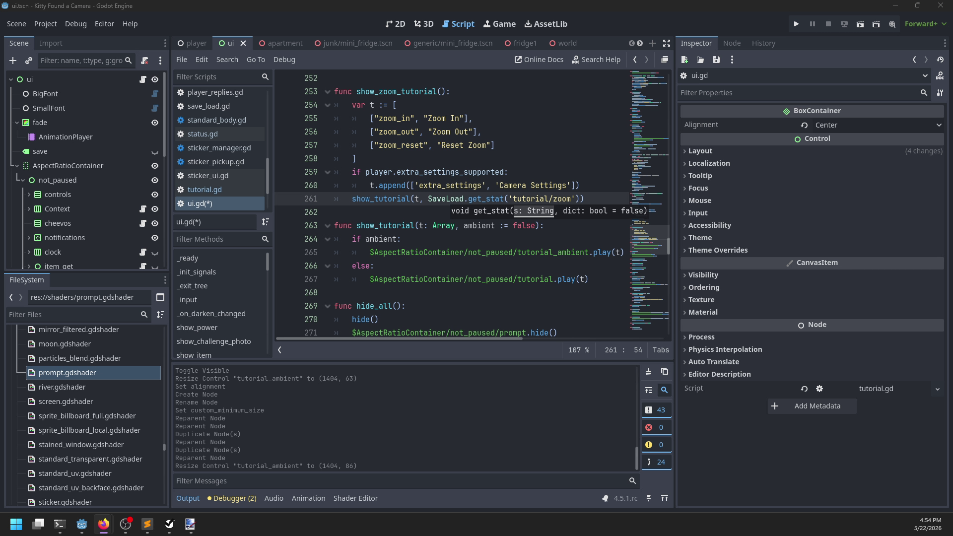
pyautogui.hotkey('alt', 'Tab')
pyautogui.click(603, 194)
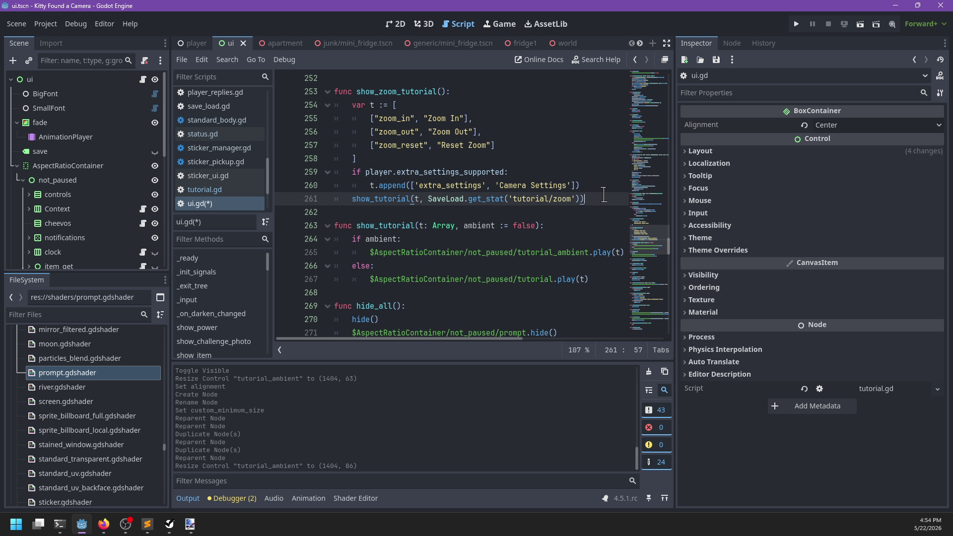
pyautogui.hotkey('ctrl', 's')
# Add SaveLoad.add_stat('tutorial/zoom') on a new line after the show_tutorial call.
pyautogui.scroll(-1, 477, 214)
pyautogui.scroll(-1, 478, 214)
pyautogui.scroll(3, 478, 215)
pyautogui.scroll(1, 478, 215)
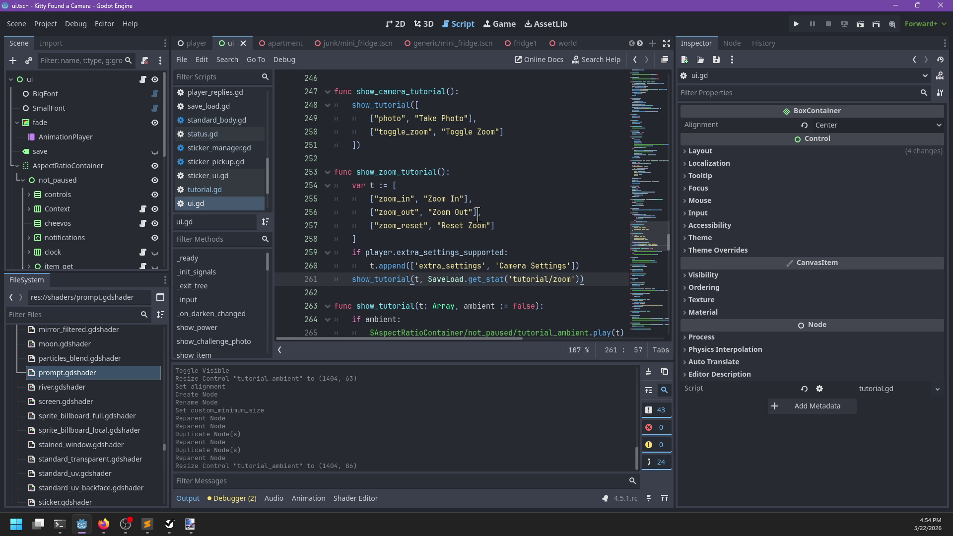
pyautogui.press('Return')
pyautogui.write('SaveL')
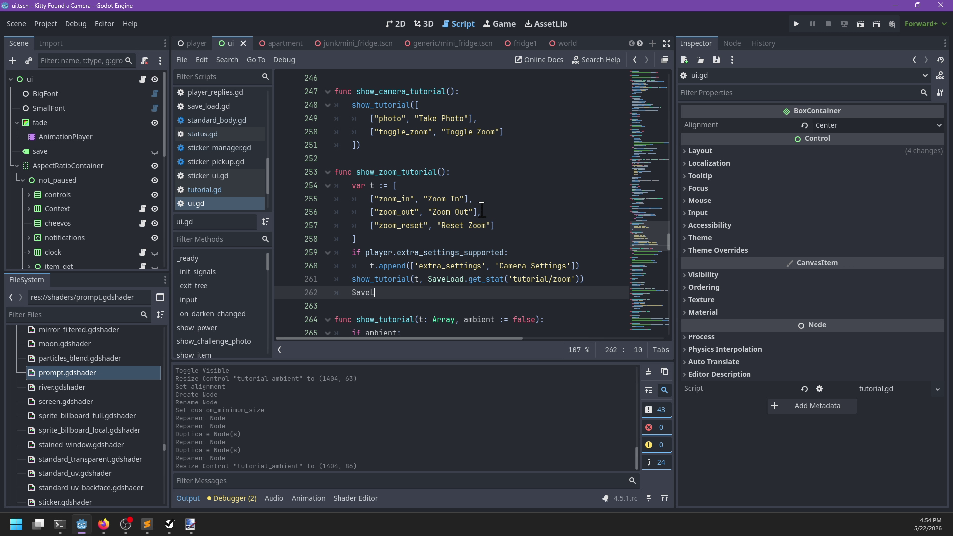
pyautogui.write('oad.add_s')
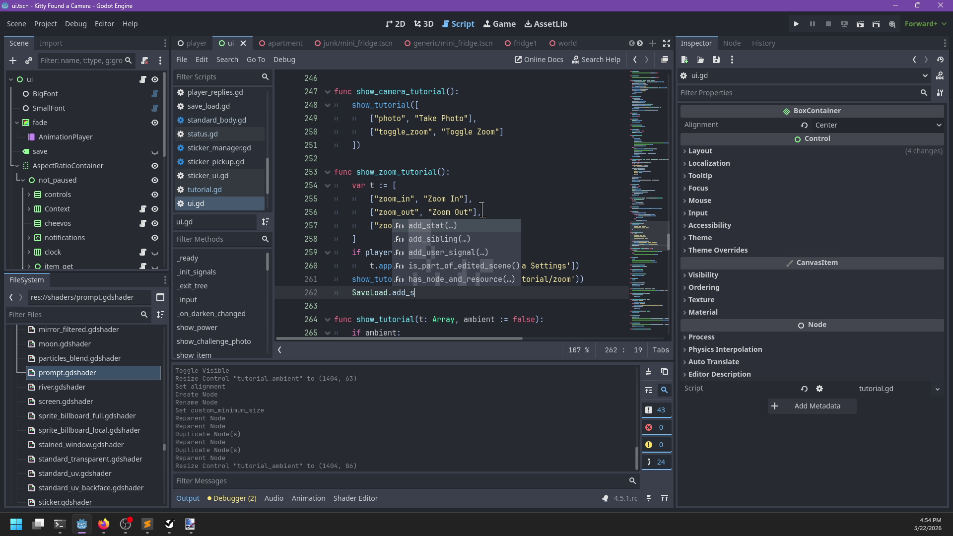
pyautogui.press('Return')
pyautogui.write("'tutorial")
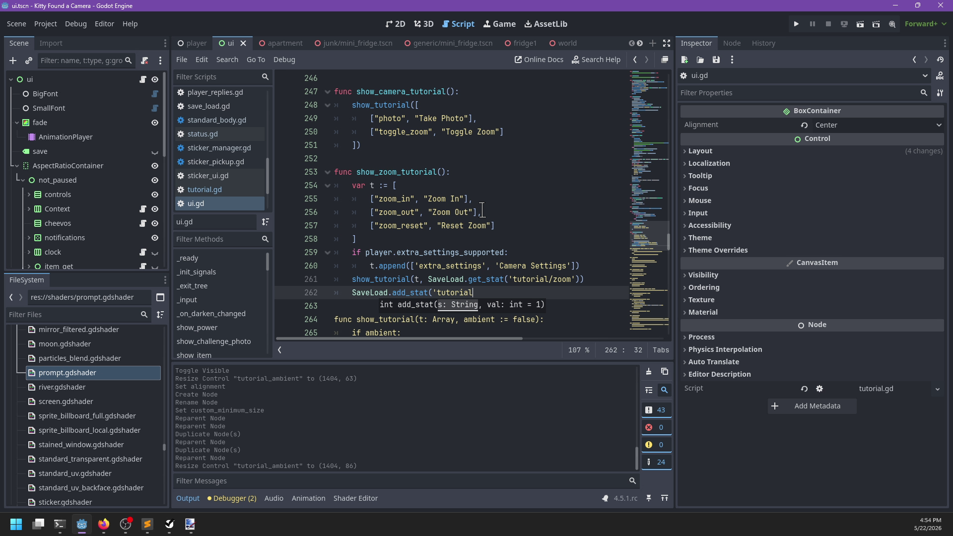
pyautogui.write("/zoom')")
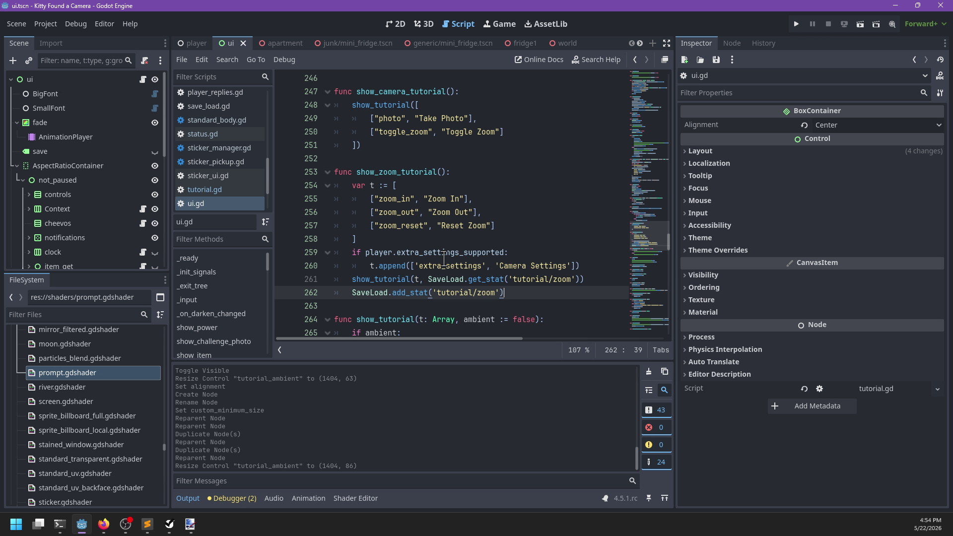
pyautogui.click(428, 276)
pyautogui.scroll(-1, 470, 268)
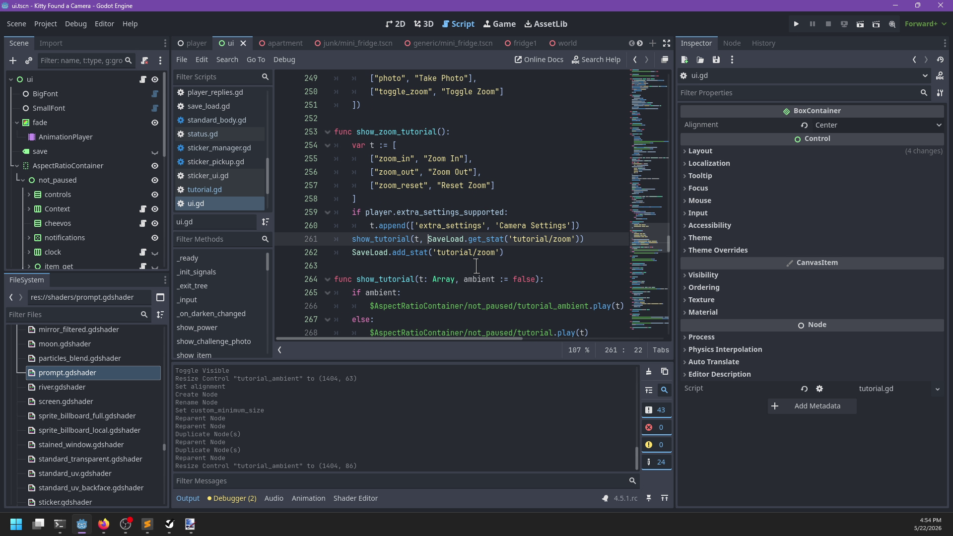
pyautogui.scroll(6, 432, 239)
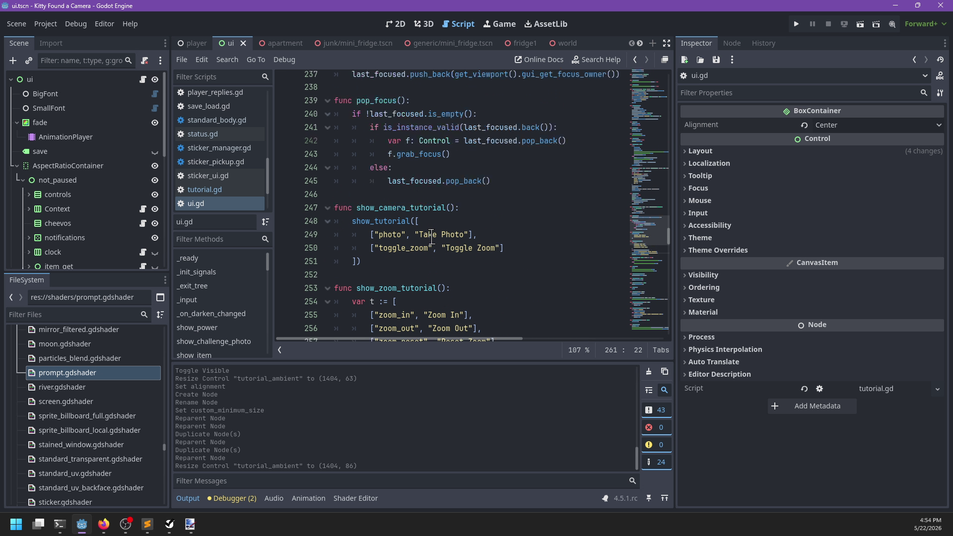
pyautogui.scroll(6, 431, 239)
pyautogui.scroll(-14, 432, 239)
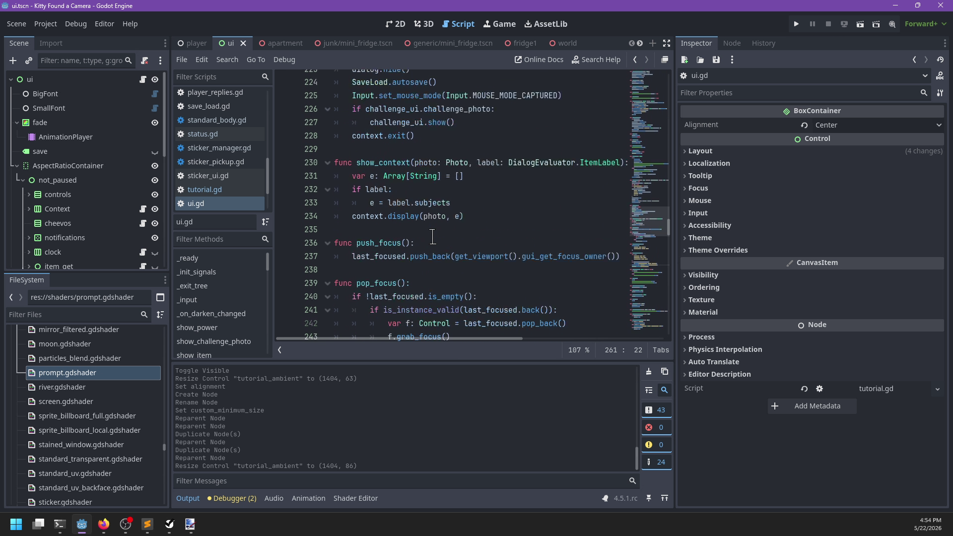
pyautogui.hotkey('ctrl', 'f')
# Filter the FileSystem dock for 'car' and open the car.tscn scene.
pyautogui.write('car_')
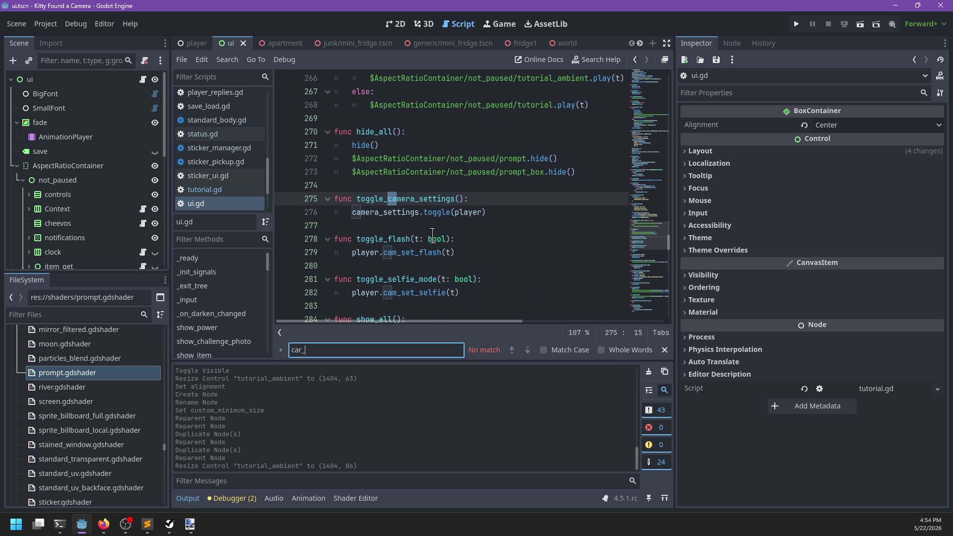
pyautogui.press('Escape')
pyautogui.click(74, 315)
pyautogui.write('car')
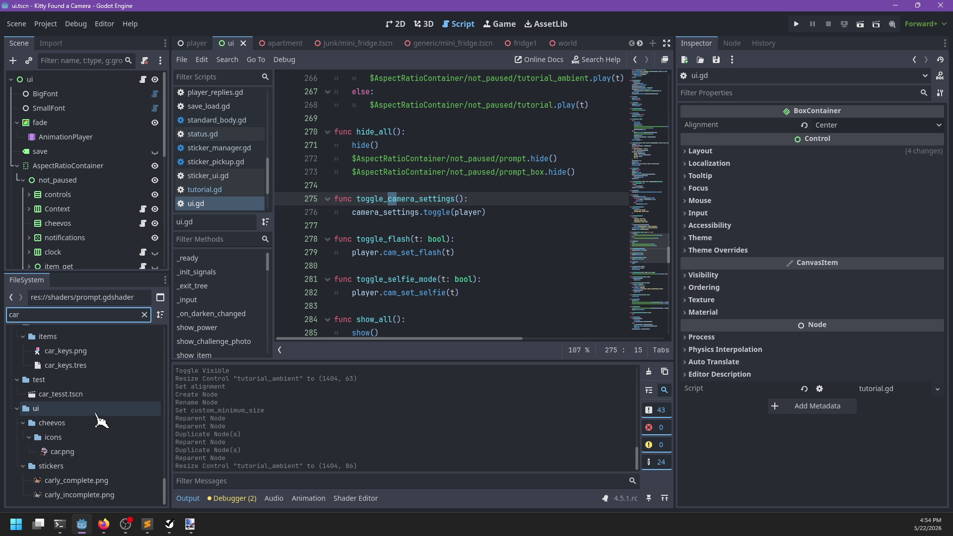
pyautogui.scroll(5, 82, 400)
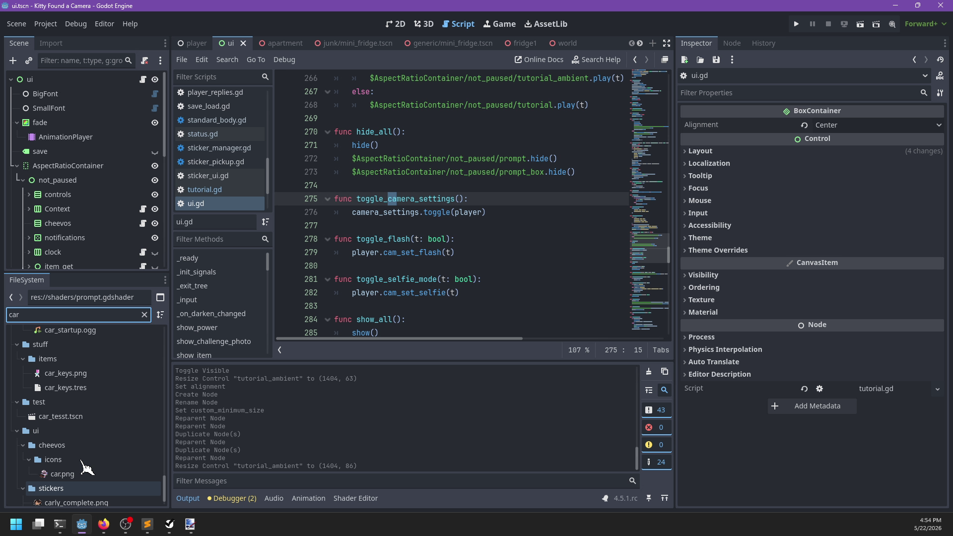
pyautogui.doubleClick(56, 483)
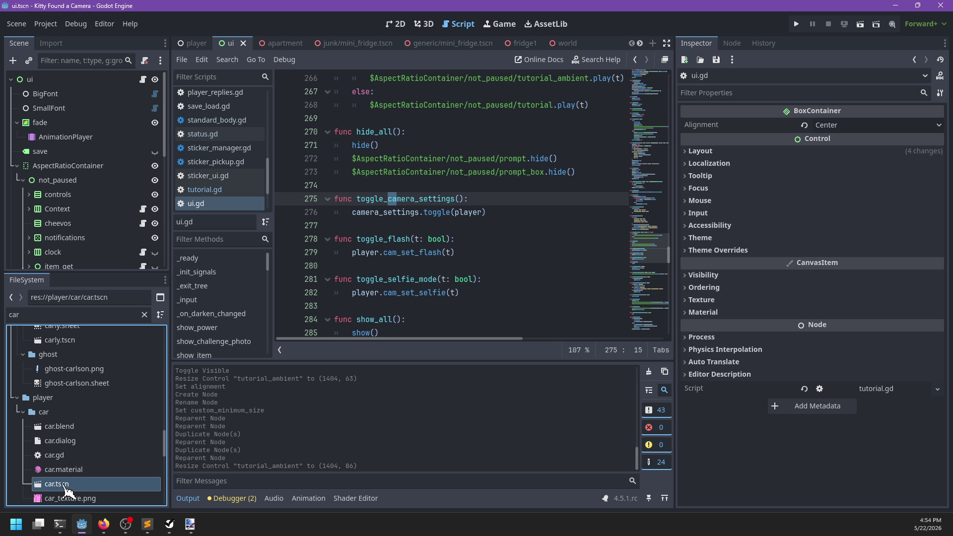
# Open the car.gd script and search it for 'retu'.
pyautogui.click(492, 222)
pyautogui.hotkey('ctrl', 'f')
pyautogui.write('car_')
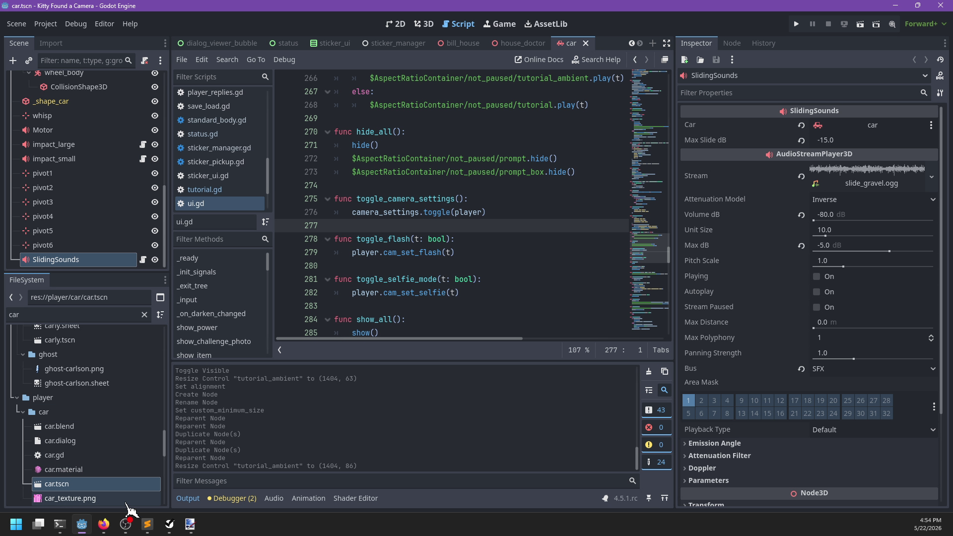
pyautogui.doubleClick(54, 455)
pyautogui.write('toti')
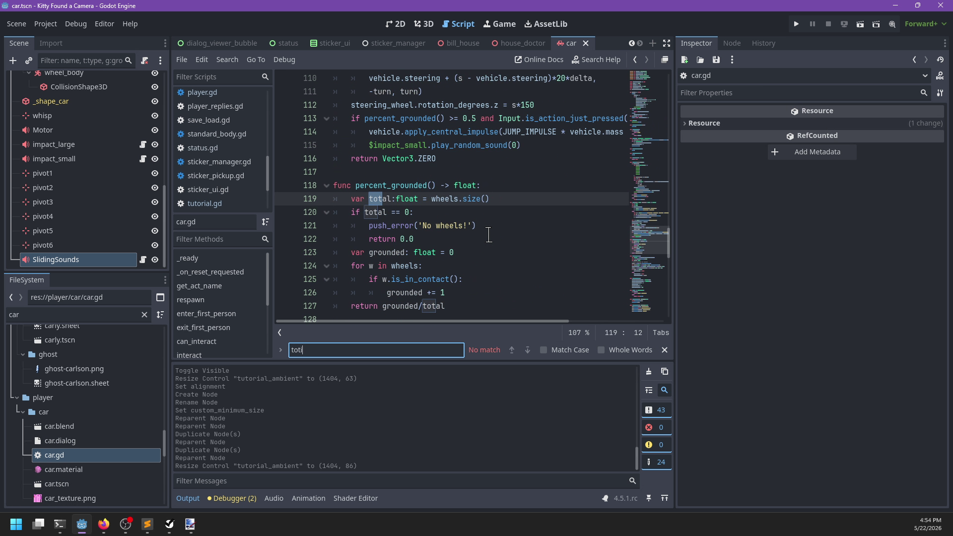
pyautogui.press('BackSpace')
pyautogui.press('BackSpace')
pyautogui.press('BackSpace')
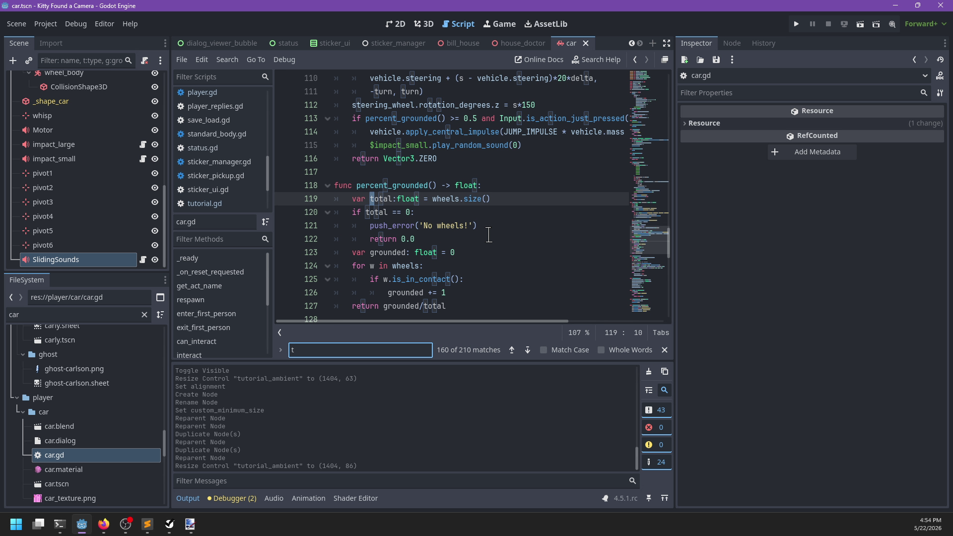
pyautogui.write('retu')
pyautogui.press('Escape')
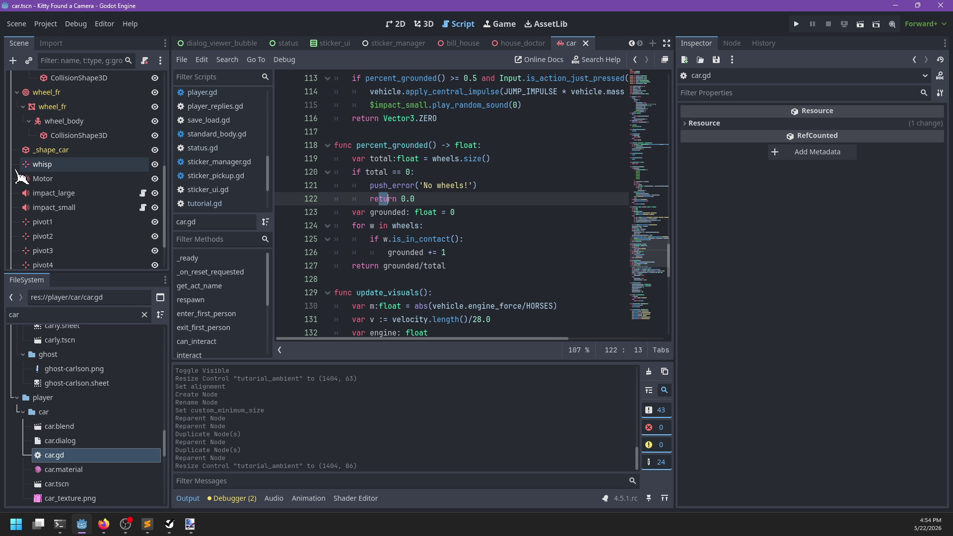
pyautogui.scroll(-2, 223, 203)
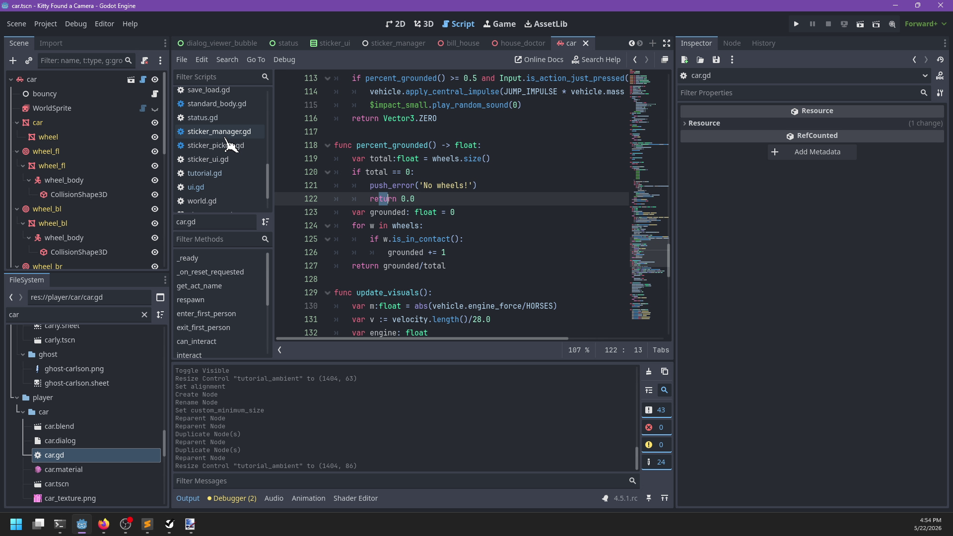
pyautogui.scroll(3, 223, 134)
# Open player.gd and locate the car's show_tutorial call by searching 'tutorial'.
pyautogui.click(213, 107)
pyautogui.hotkey('ctrl', 'f')
pyautogui.write('tot')
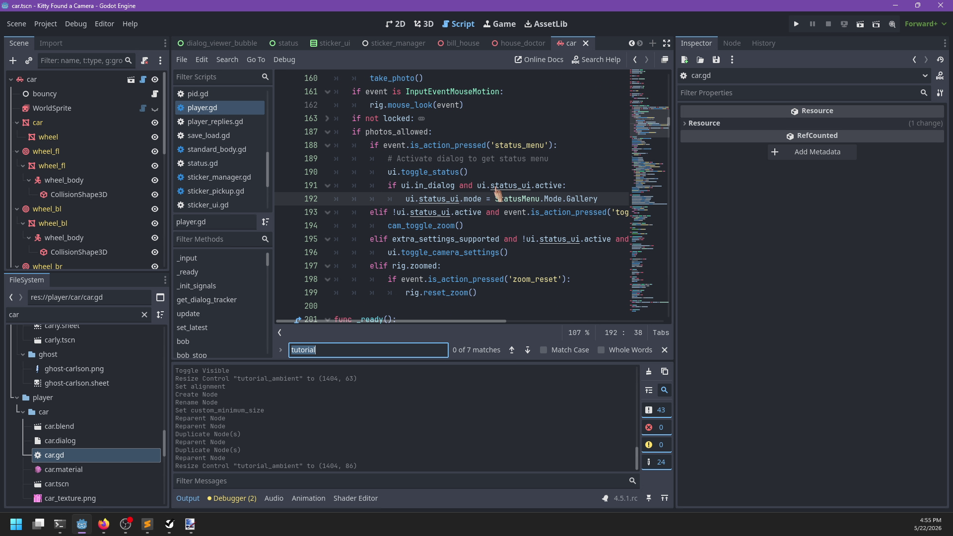
pyautogui.press('BackSpace')
pyautogui.press('BackSpace')
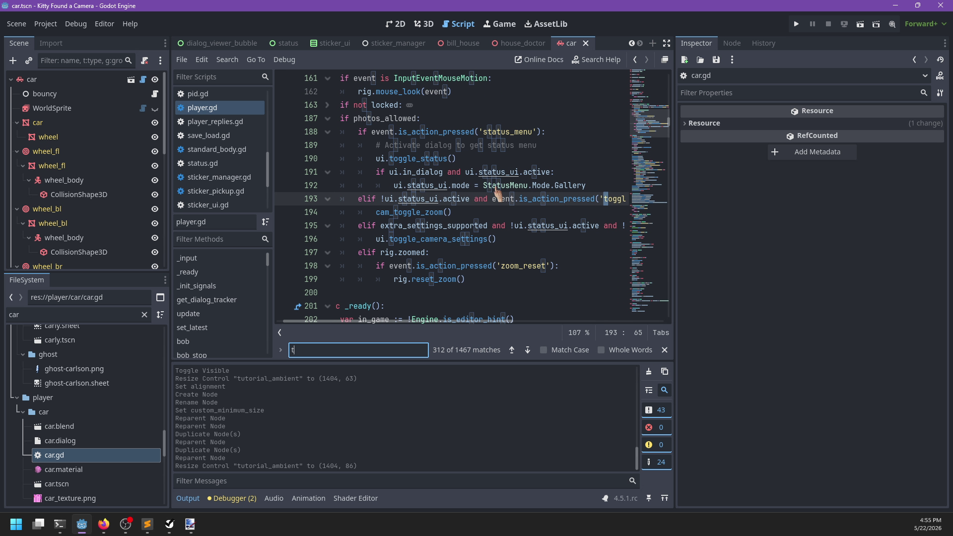
pyautogui.write('utorial')
pyautogui.press('Escape')
pyautogui.press('Down')
pyautogui.press('Down')
pyautogui.press('Down')
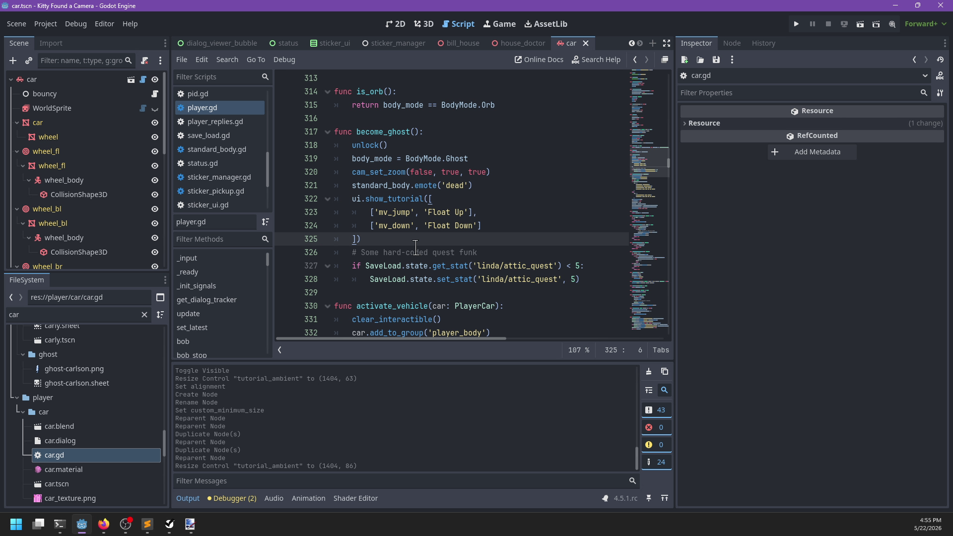
pyautogui.scroll(-3, 416, 245)
pyautogui.scroll(-3, 464, 235)
pyautogui.scroll(1, 430, 220)
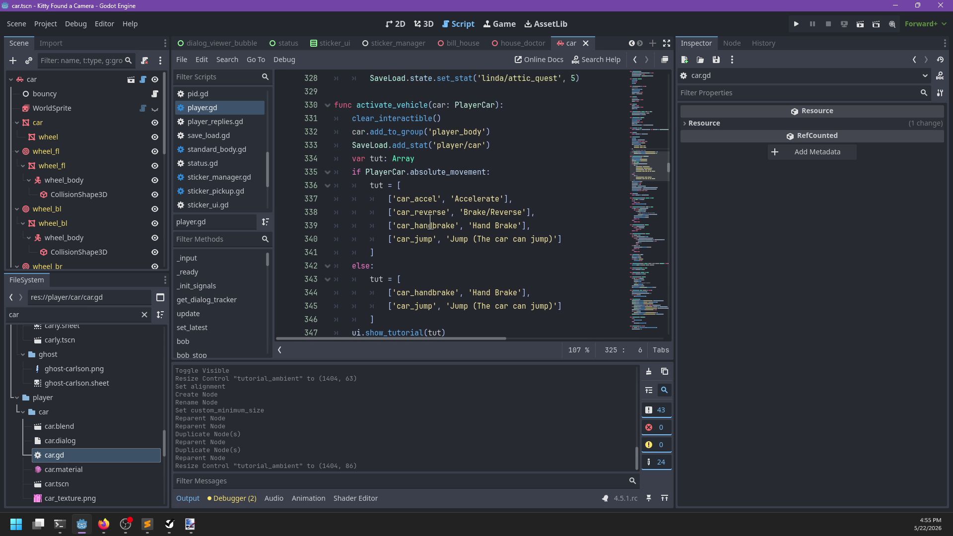
pyautogui.scroll(-2, 396, 192)
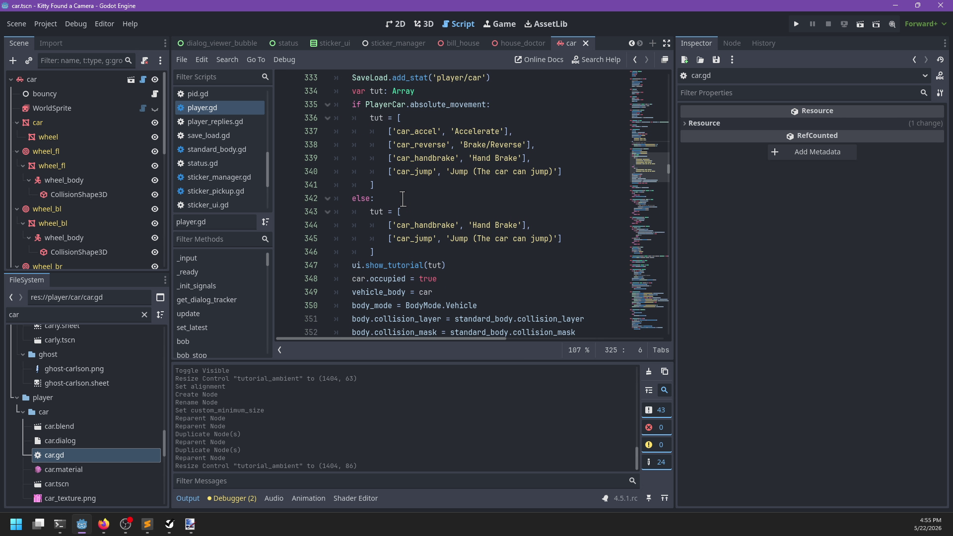
pyautogui.click(440, 252)
pyautogui.scroll(5, 477, 228)
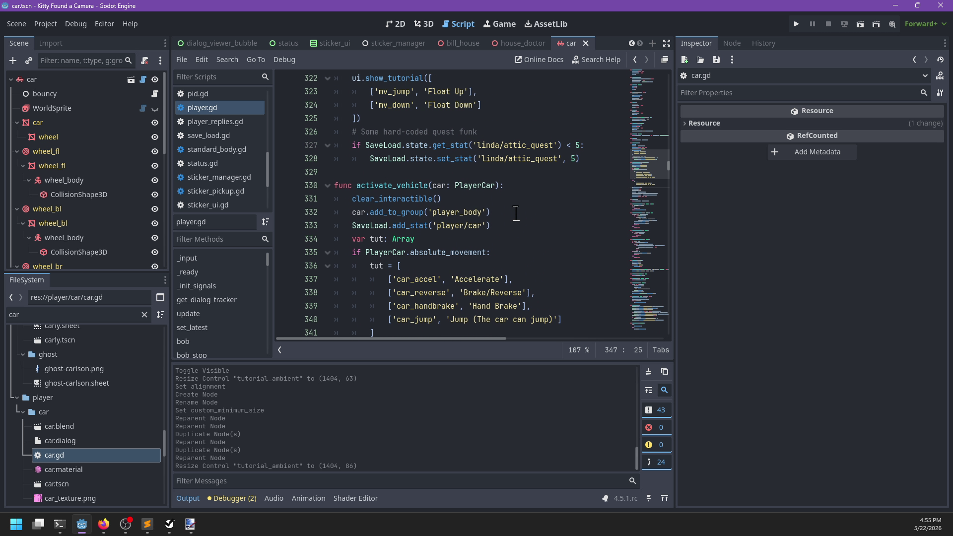
pyautogui.scroll(-4, 509, 198)
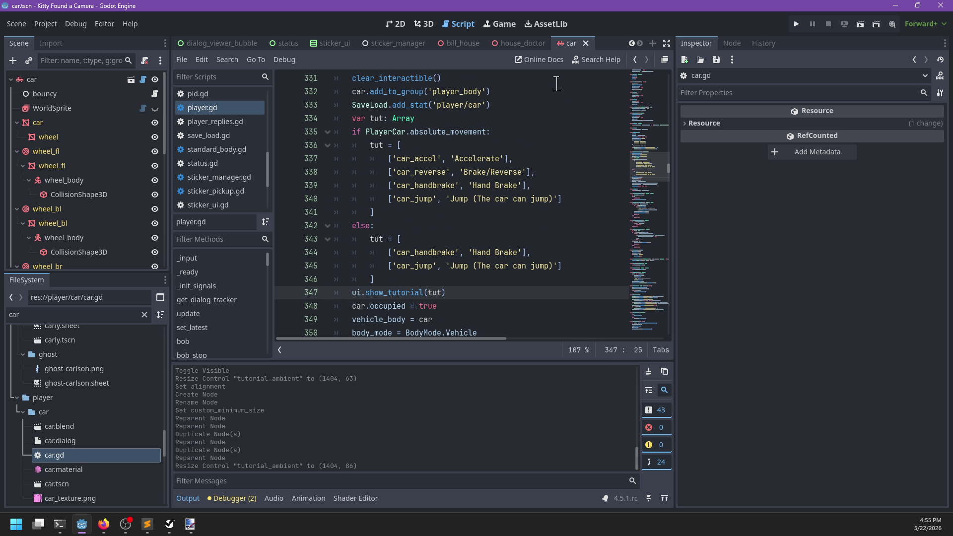
# Move the SaveLoad.add_stat('player/car') line below the ui.show_tutorial call.
pyautogui.click(503, 102)
pyautogui.hotkey('shift', 'Up')
pyautogui.hotkey('ctrl', 'x')
pyautogui.click(457, 278)
pyautogui.hotkey('ctrl', 'v')
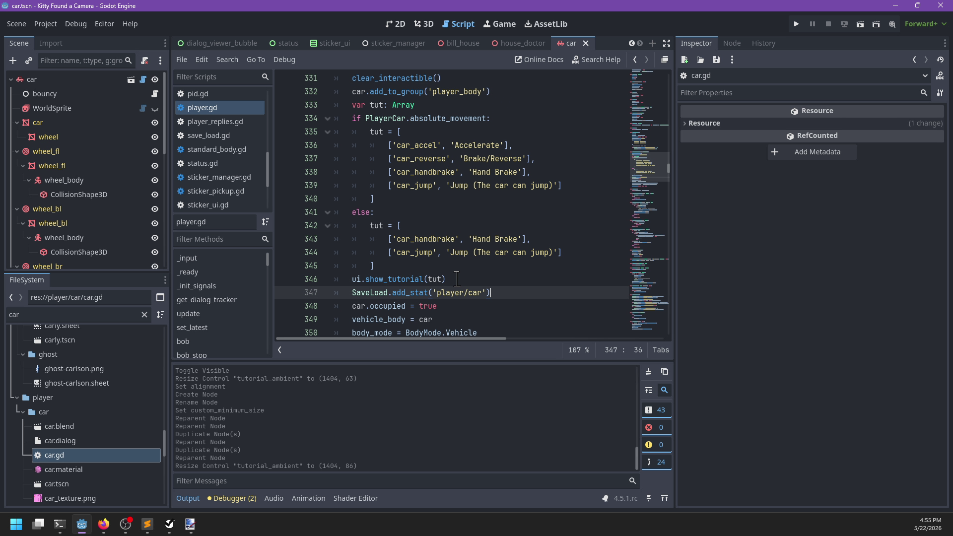
# Pass SaveLoad.get_stat('player/car') as show_tutorial's second argument, save, and run the game.
pyautogui.click(457, 279)
pyautogui.write(', Save')
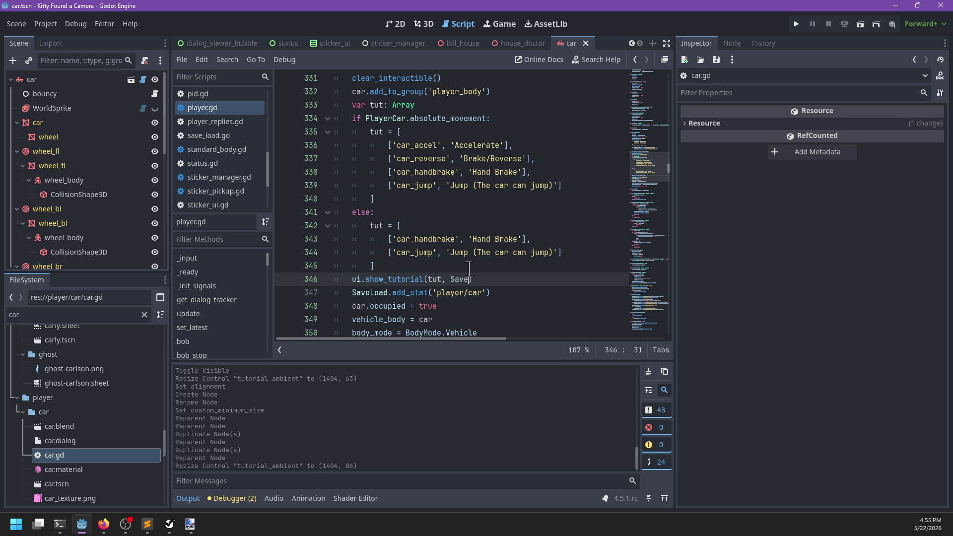
pyautogui.write('LOAD')
pyautogui.press('BackSpace')
pyautogui.press('BackSpace')
pyautogui.press('BackSpace')
pyautogui.write('ave')
pyautogui.press('Return')
pyautogui.write('.get_stat()')
pyautogui.write("'player/")
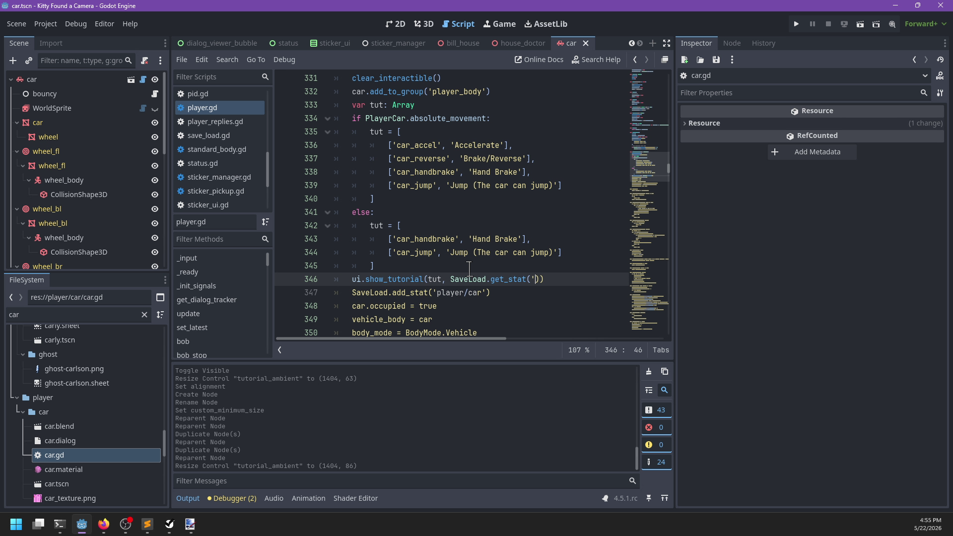
pyautogui.write("'")
pyautogui.hotkey('ctrl', 's')
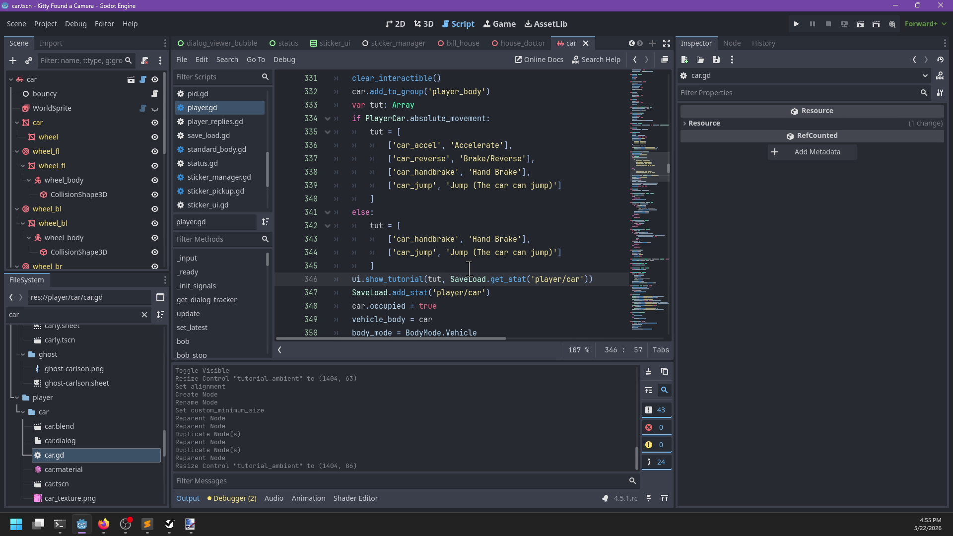
pyautogui.scroll(-2, 466, 268)
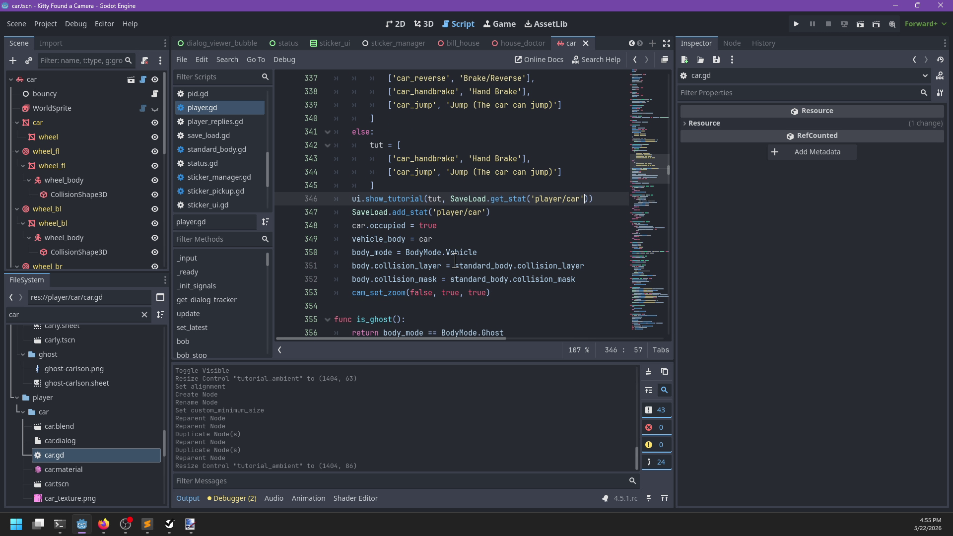
pyautogui.click(506, 215)
pyautogui.press('F5')
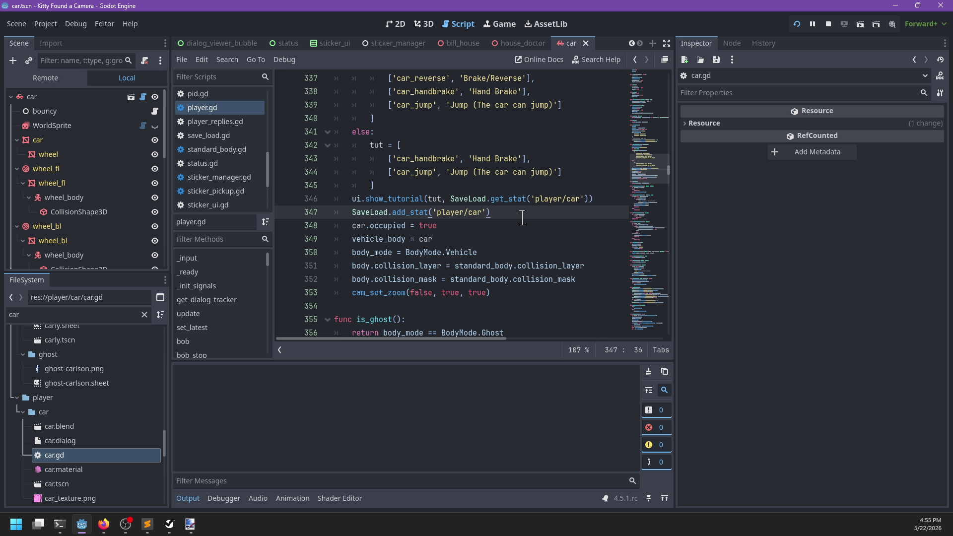
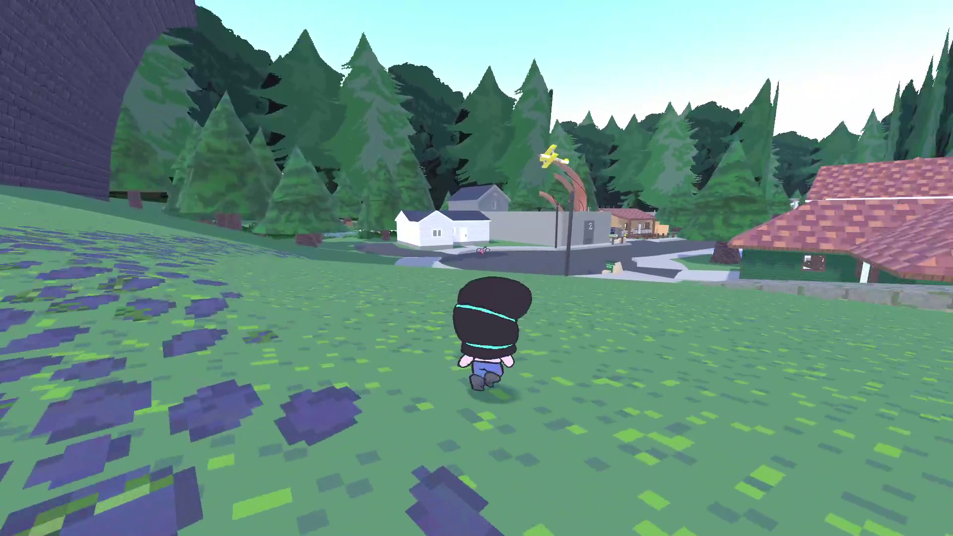
# Look through the camera viewfinder, then get in the pink car and drive around the street corner.
pyautogui.press('c')
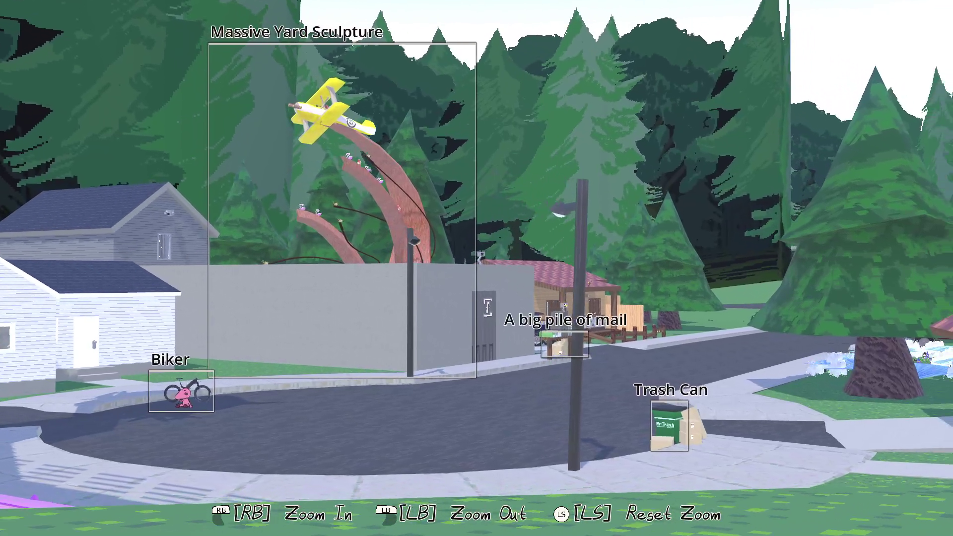
pyautogui.moveTo(476, 268)
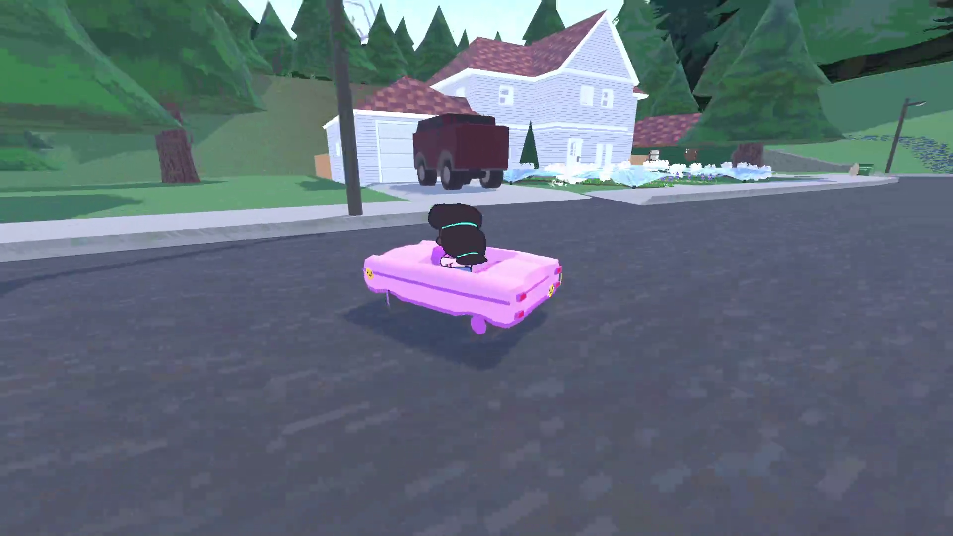
pyautogui.press('e')
pyautogui.press('e')
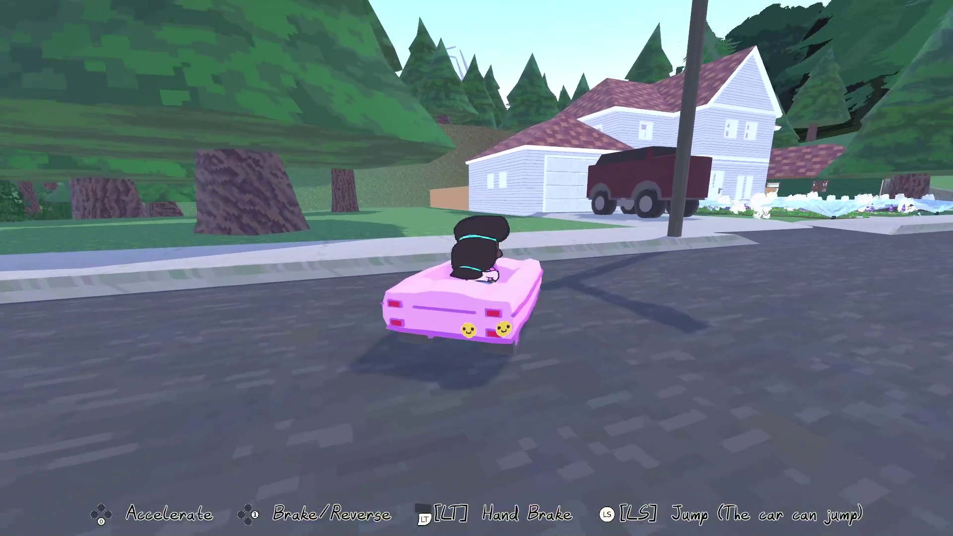
pyautogui.press('w')
pyautogui.press('a')
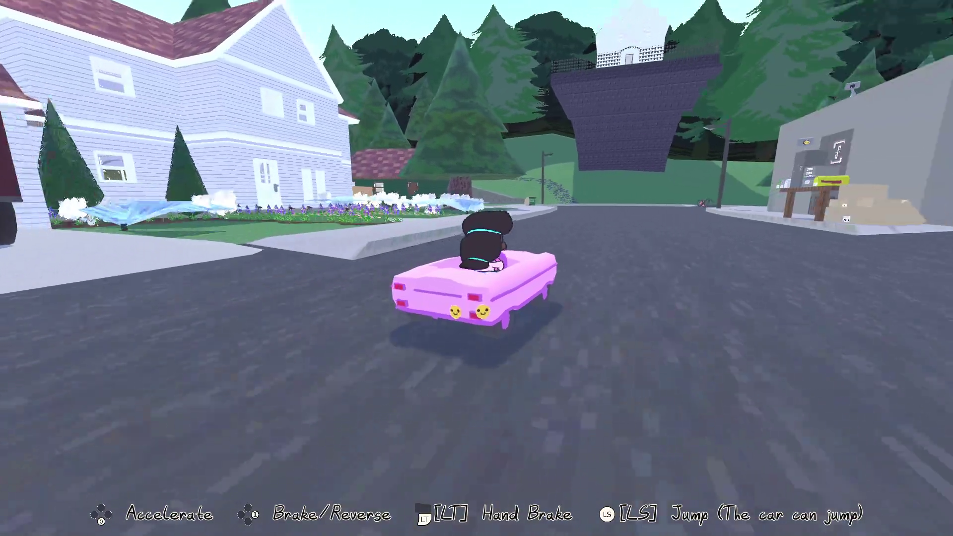
pyautogui.press('d')
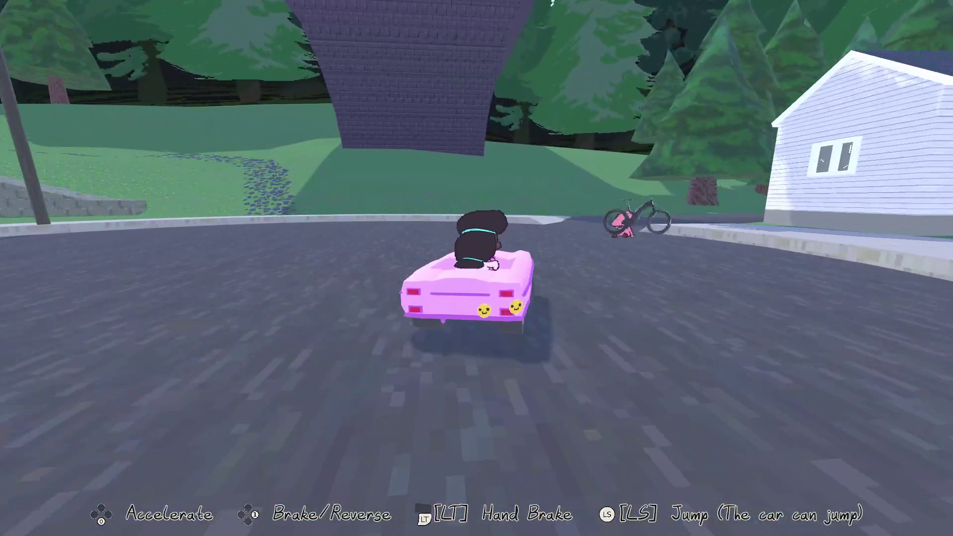
# Drive the car onto the grass toward the trees, pause the game, and return to the Godot editor.
pyautogui.press('a')
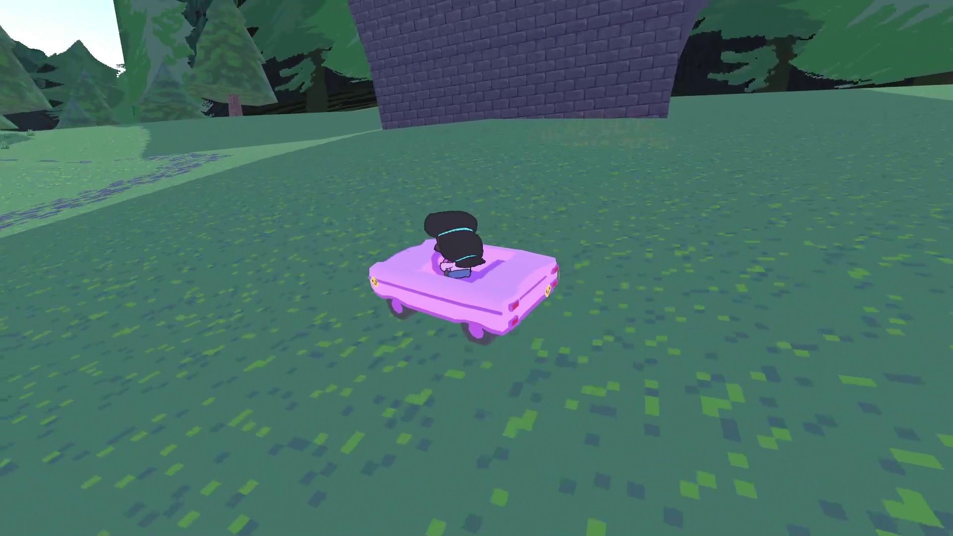
pyautogui.press('a')
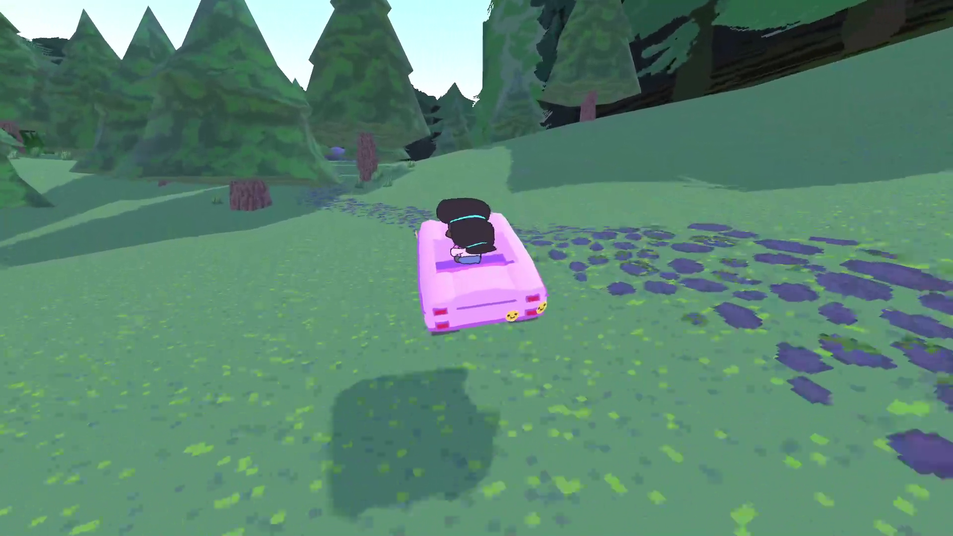
pyautogui.press('Escape')
pyautogui.hotkey('alt', 'Tab')
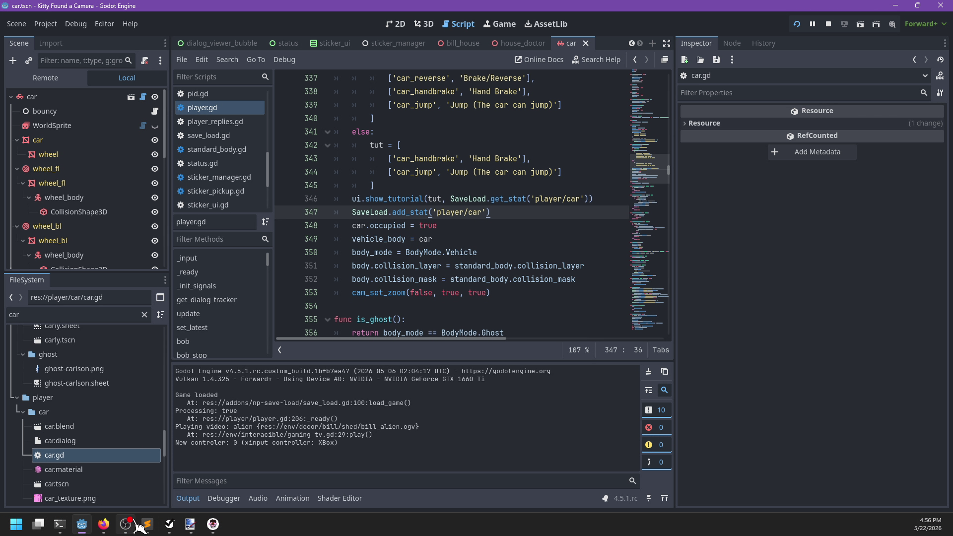
# In NP-ToDo, delete the finished car prompts task and mark the zoomed-in UI's Prompts subtask completed.
pyautogui.click(169, 524)
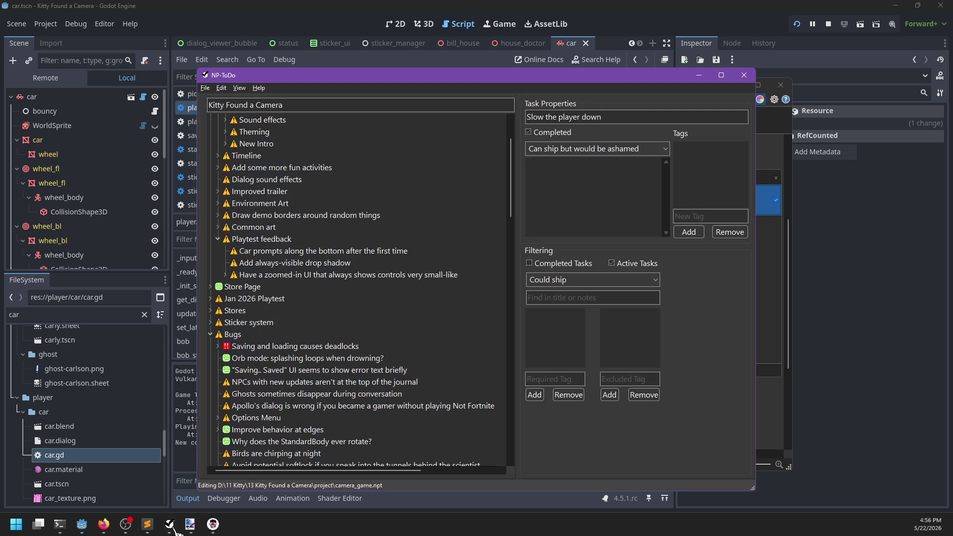
pyautogui.click(271, 254)
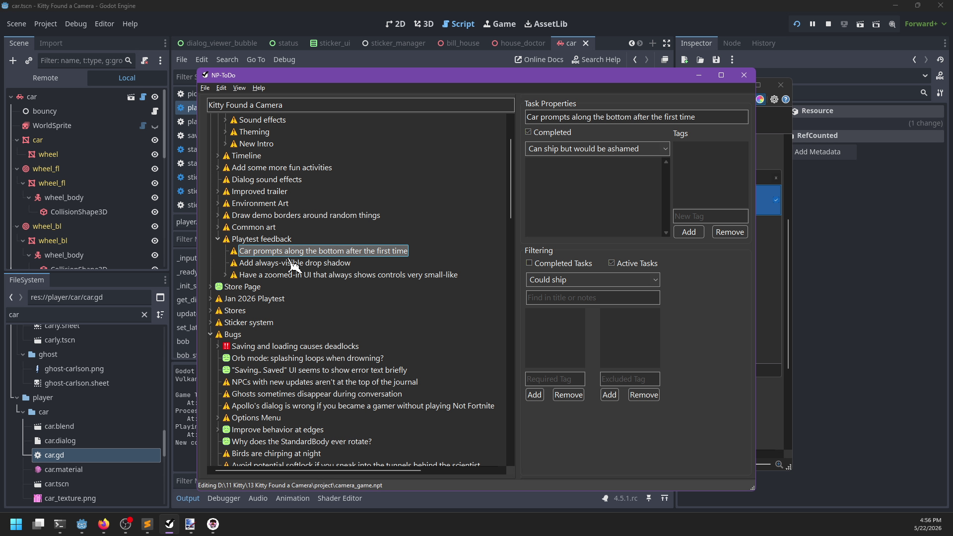
pyautogui.press('Delete')
pyautogui.click(271, 252)
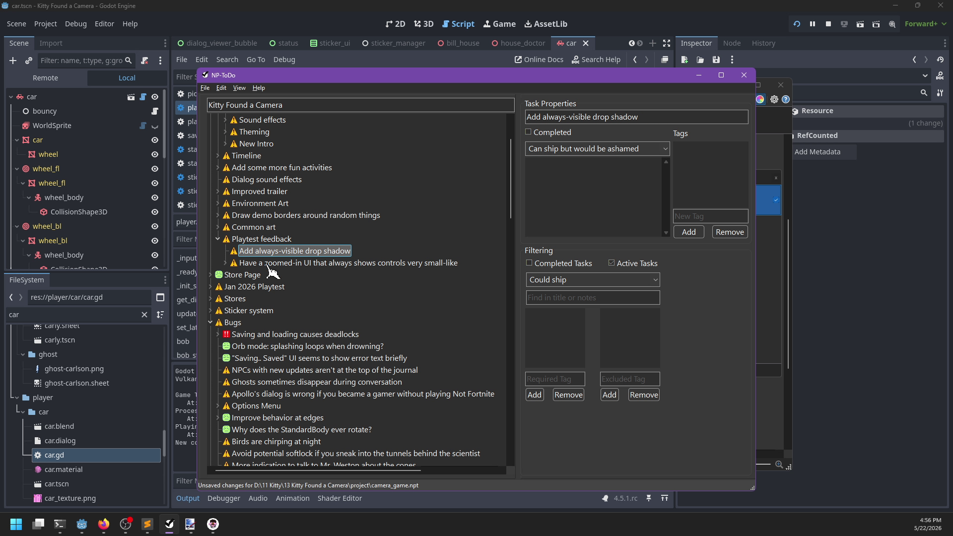
pyautogui.click(225, 263)
pyautogui.rightClick(268, 275)
pyautogui.click(288, 279)
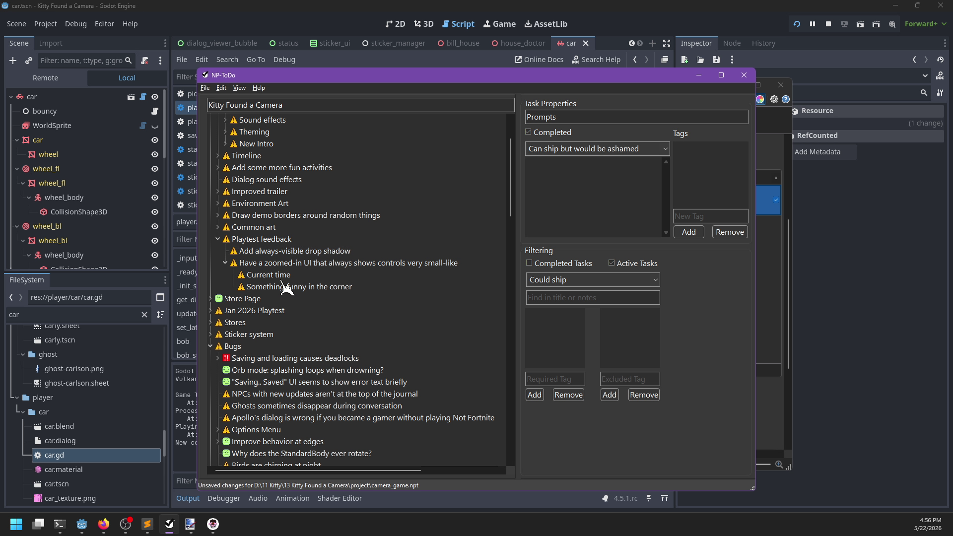
# Set Current time, Something funny and the zoomed-in UI task to 'Save it for the end' priority.
pyautogui.click(272, 278)
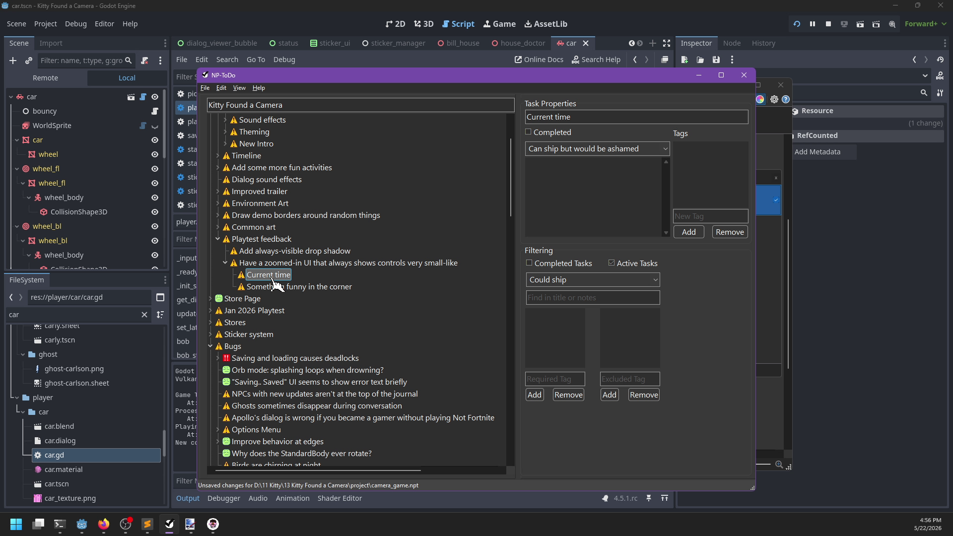
pyautogui.rightClick(272, 280)
pyautogui.moveTo(318, 298)
pyautogui.click(382, 324)
pyautogui.rightClick(288, 286)
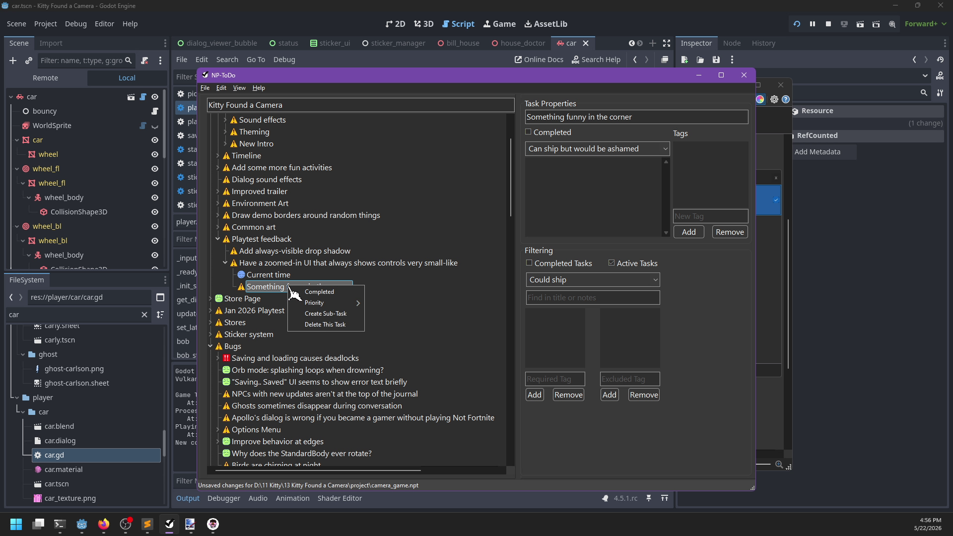
pyautogui.click(383, 337)
pyautogui.rightClick(272, 255)
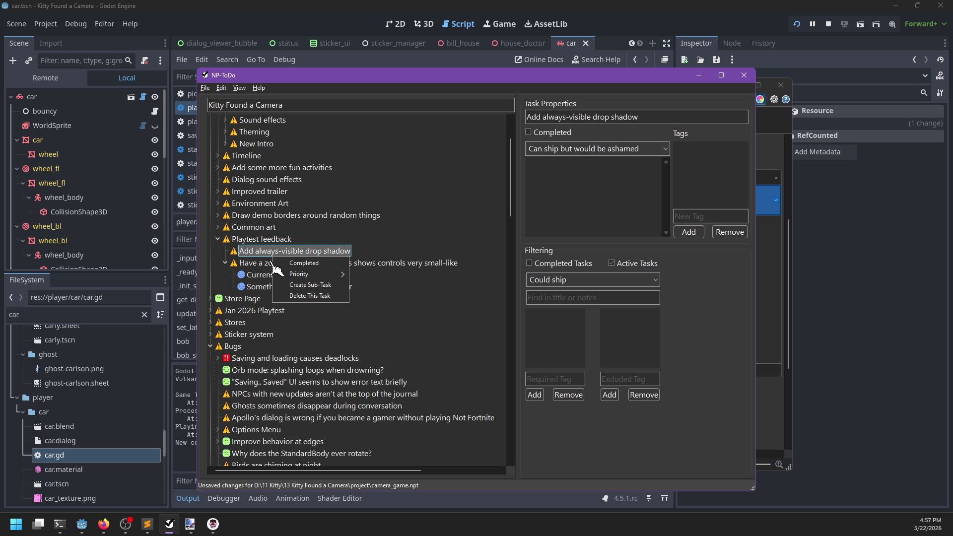
pyautogui.rightClick(287, 262)
pyautogui.moveTo(309, 274)
pyautogui.click(385, 313)
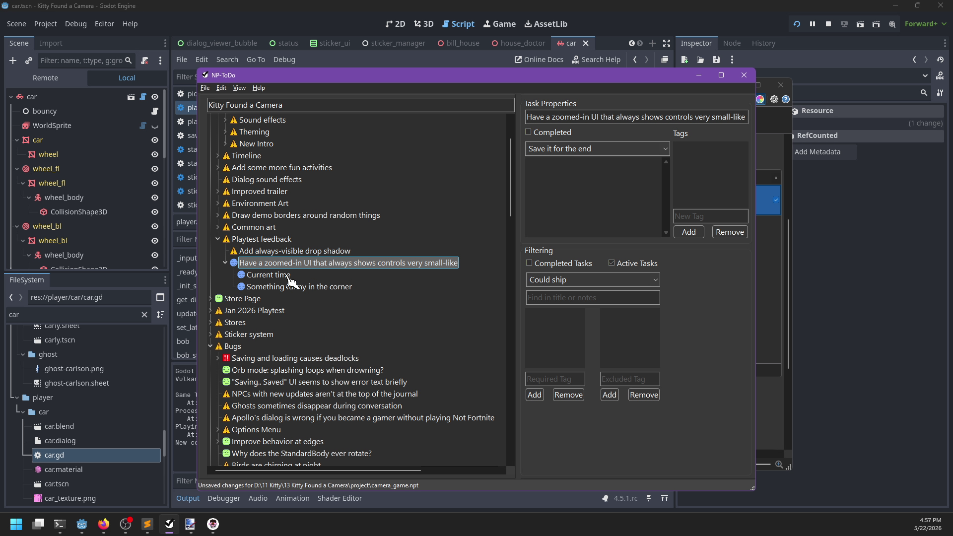
pyautogui.click(226, 263)
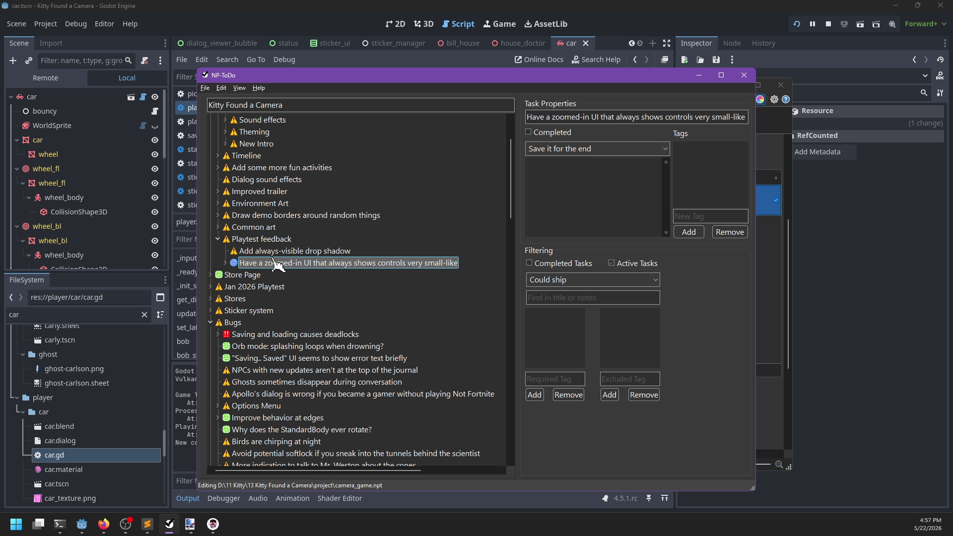
# Under Common art > Cars, mark Junk cars, Mrs Weston and Cars as completed.
pyautogui.click(218, 227)
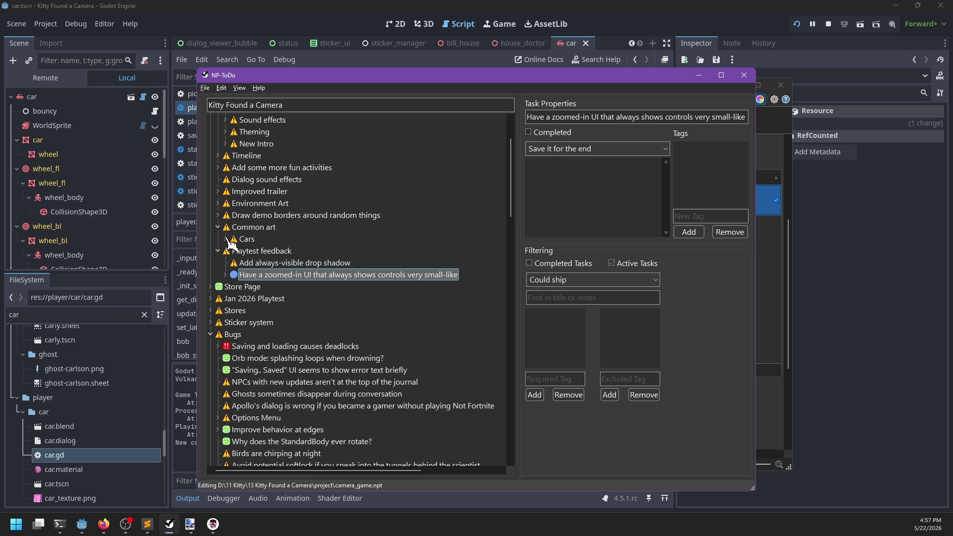
pyautogui.click(227, 239)
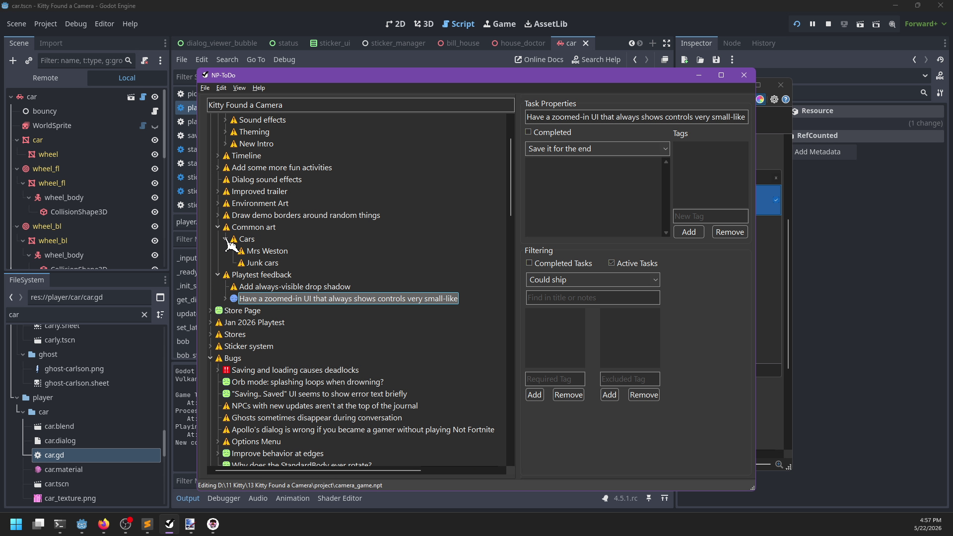
pyautogui.rightClick(254, 263)
pyautogui.click(274, 271)
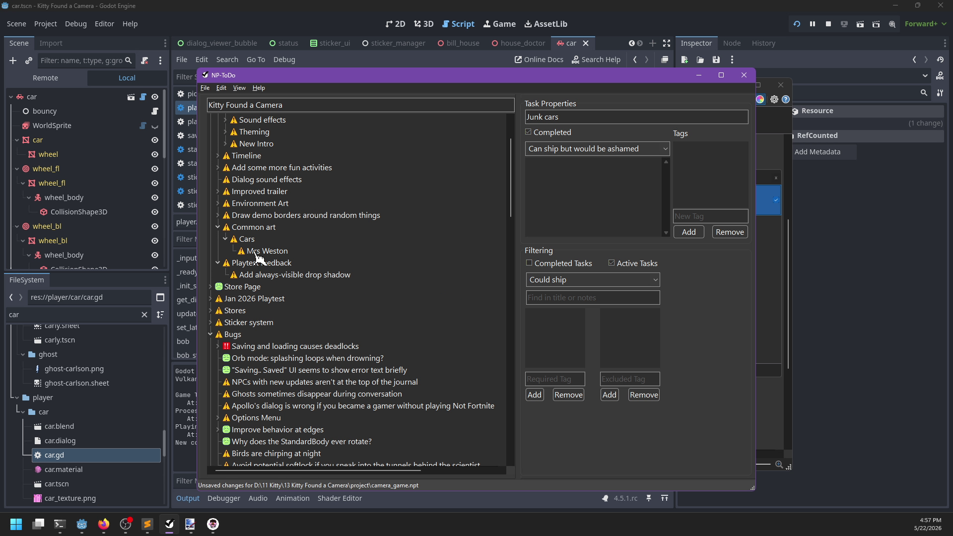
pyautogui.rightClick(261, 251)
pyautogui.click(267, 255)
pyautogui.rightClick(264, 240)
pyautogui.click(273, 245)
pyautogui.rightClick(262, 227)
# Mark Common art completed, then mark Environment Art > Weston House's Games with Apollo completed.
pyautogui.click(272, 232)
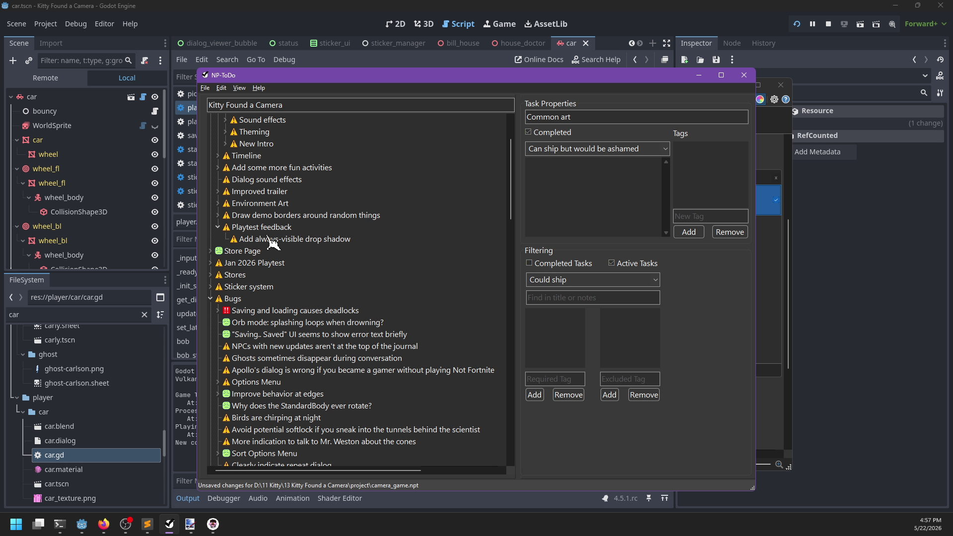
pyautogui.click(218, 275)
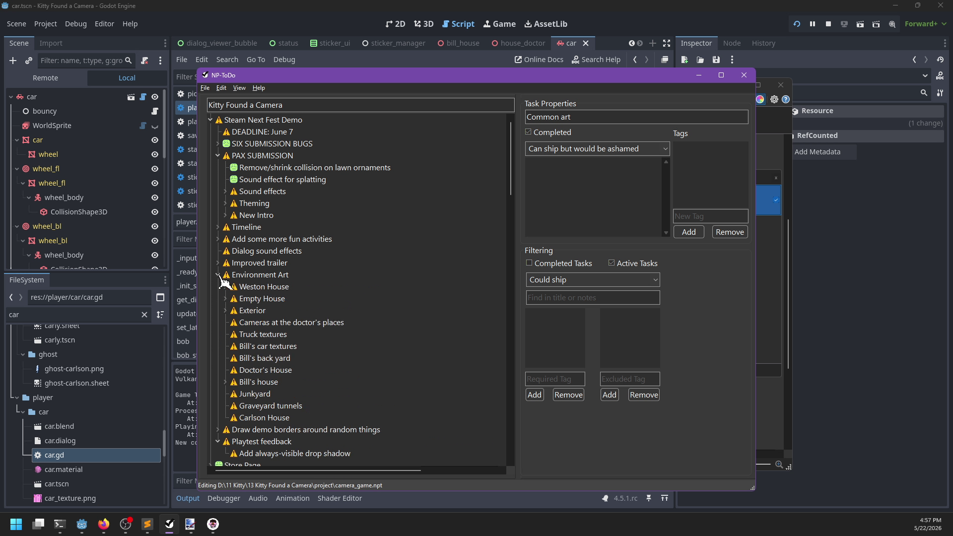
pyautogui.click(225, 287)
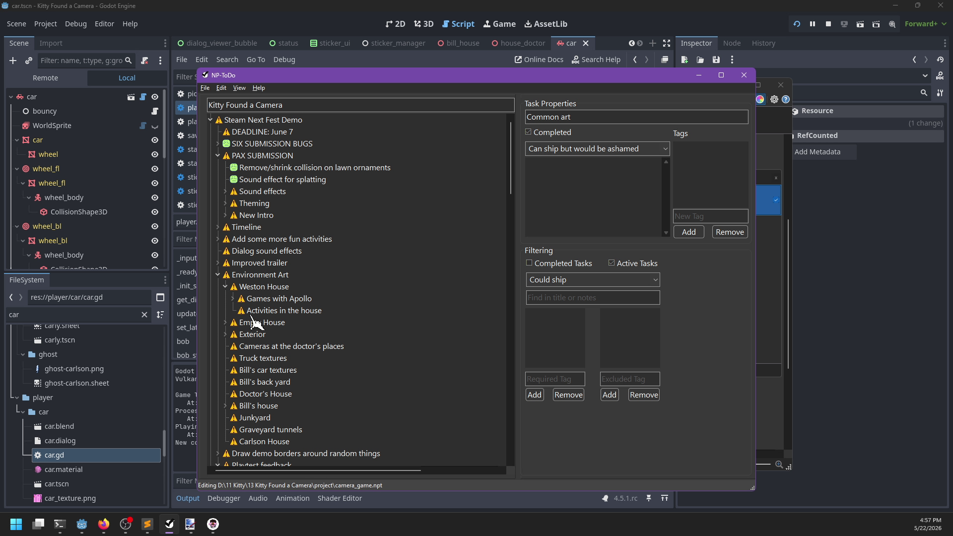
pyautogui.click(233, 299)
pyautogui.rightClick(263, 299)
pyautogui.click(272, 305)
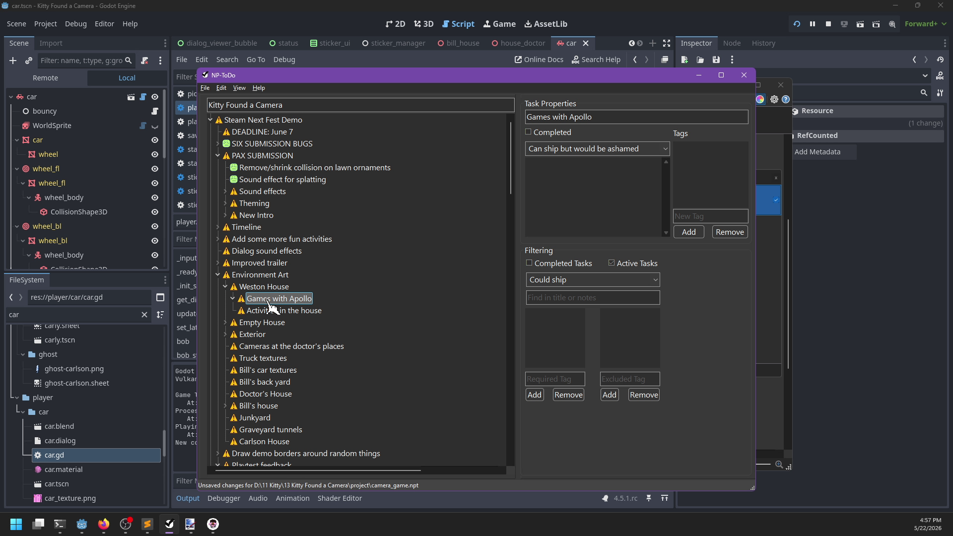
# Mark Empty House's Blank picture frames and More interior walls tasks as completed.
pyautogui.click(225, 287)
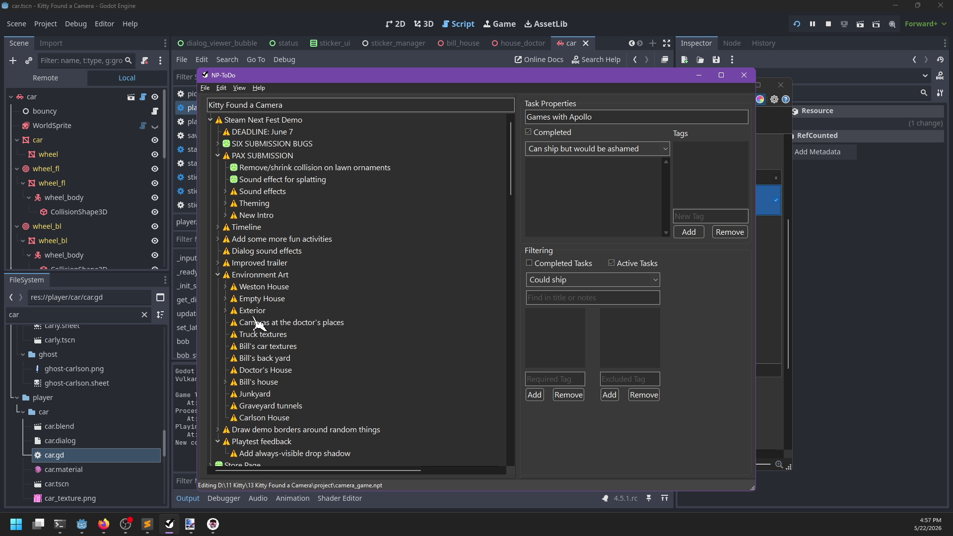
pyautogui.click(226, 299)
pyautogui.rightClick(268, 311)
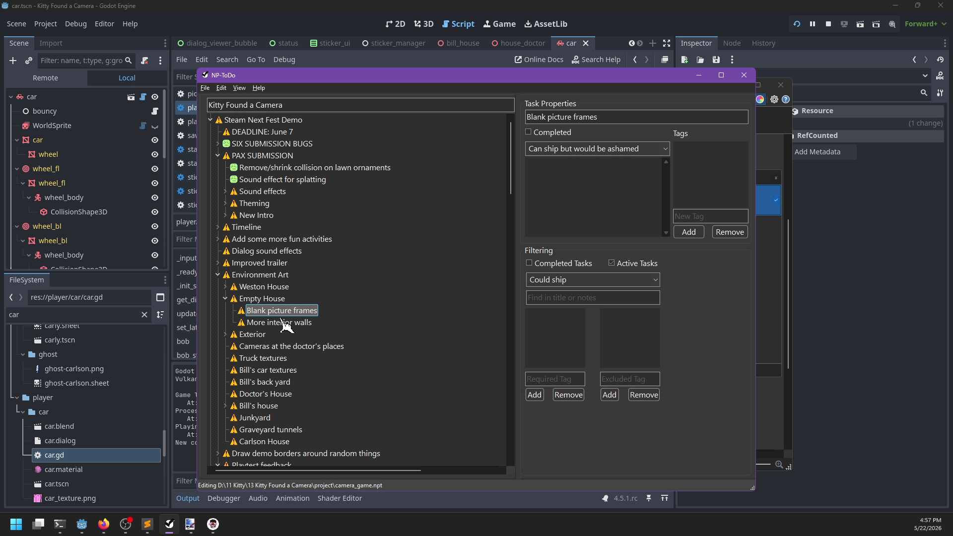
pyautogui.click(280, 318)
pyautogui.rightClick(268, 311)
pyautogui.click(281, 318)
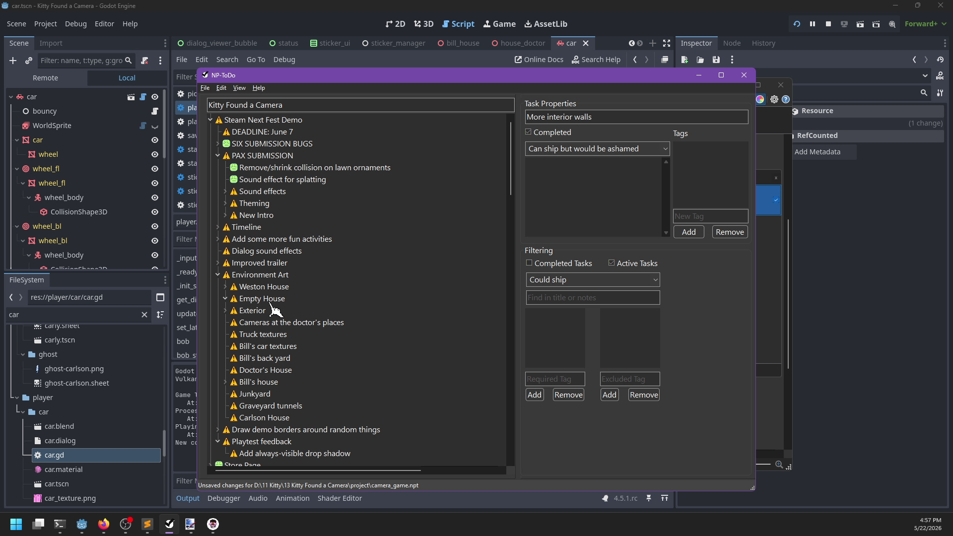
# Add a 'Covered furniture' subtask under Empty House.
pyautogui.click(271, 301)
pyautogui.press('Insert')
pyautogui.write('Cove')
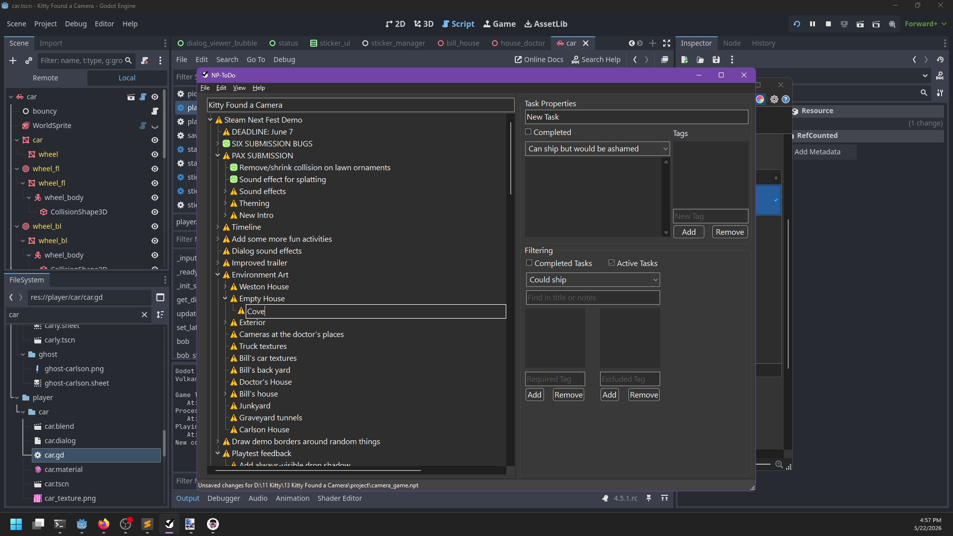
pyautogui.write('red furniture')
pyautogui.press('Return')
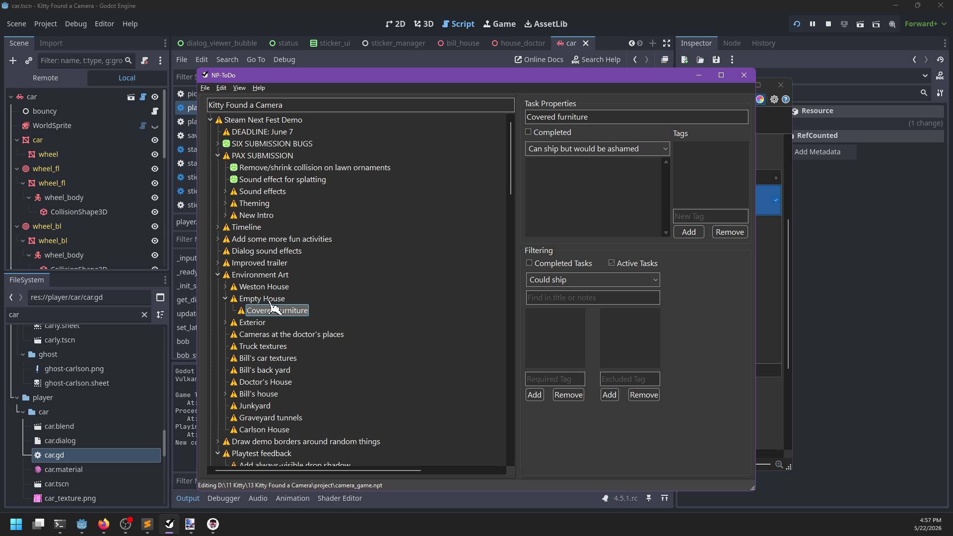
pyautogui.click(226, 323)
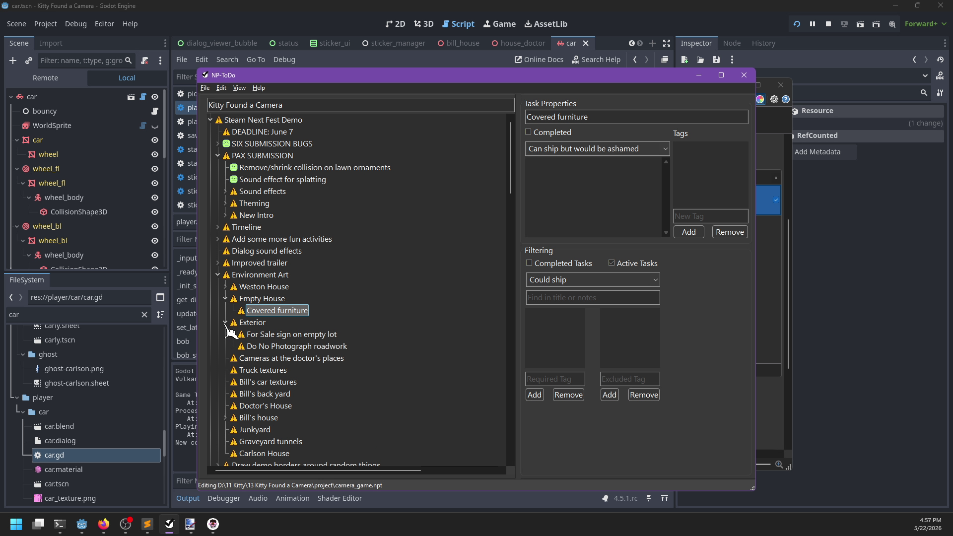
pyautogui.click(225, 300)
pyautogui.click(226, 309)
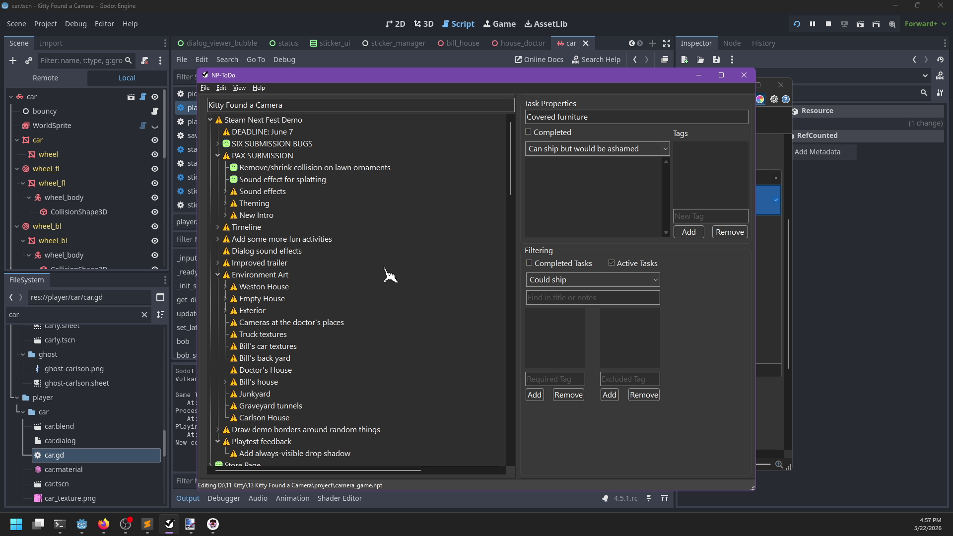
# Rename the deadline task from 'DEADLINE: June 7' to 'DEADLINE: June 1'.
pyautogui.click(288, 133)
pyautogui.click(292, 132)
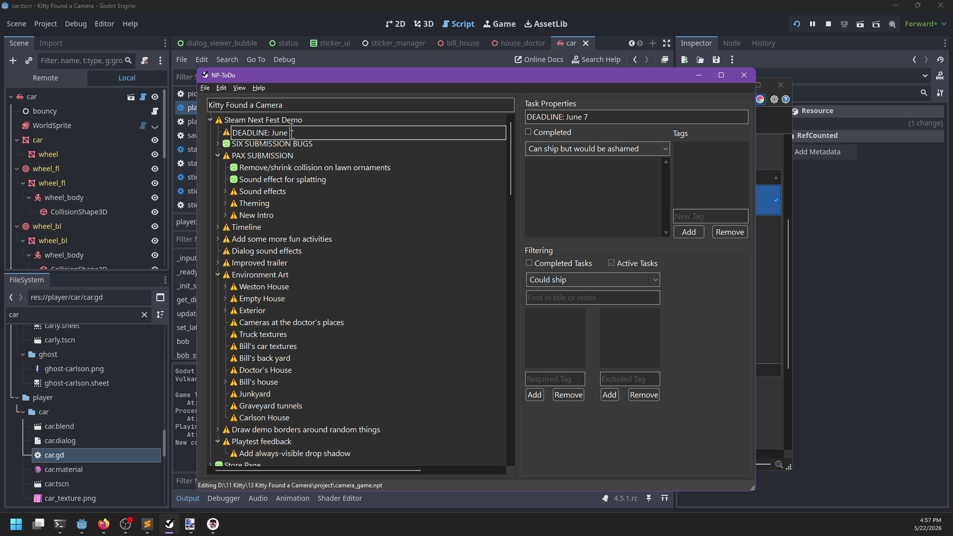
pyautogui.write('1')
pyautogui.press('Return')
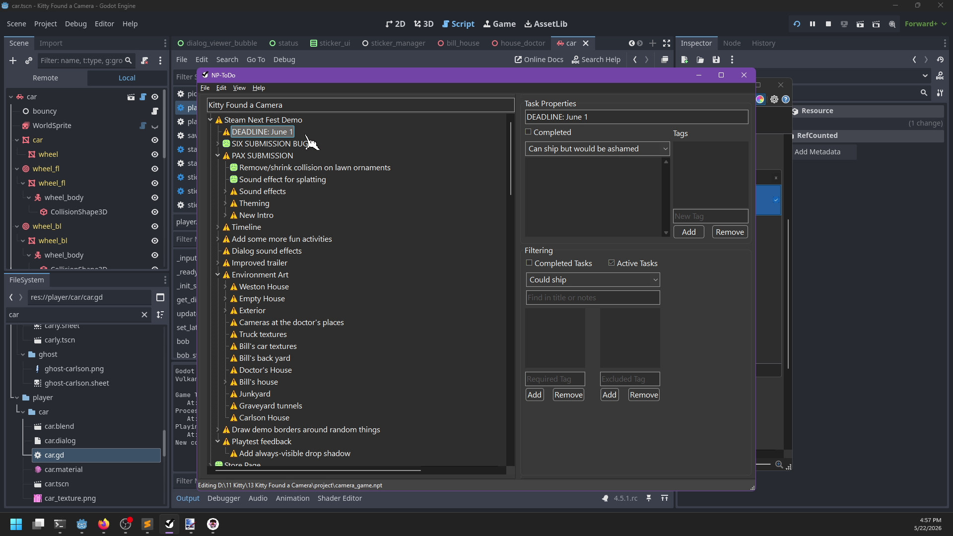